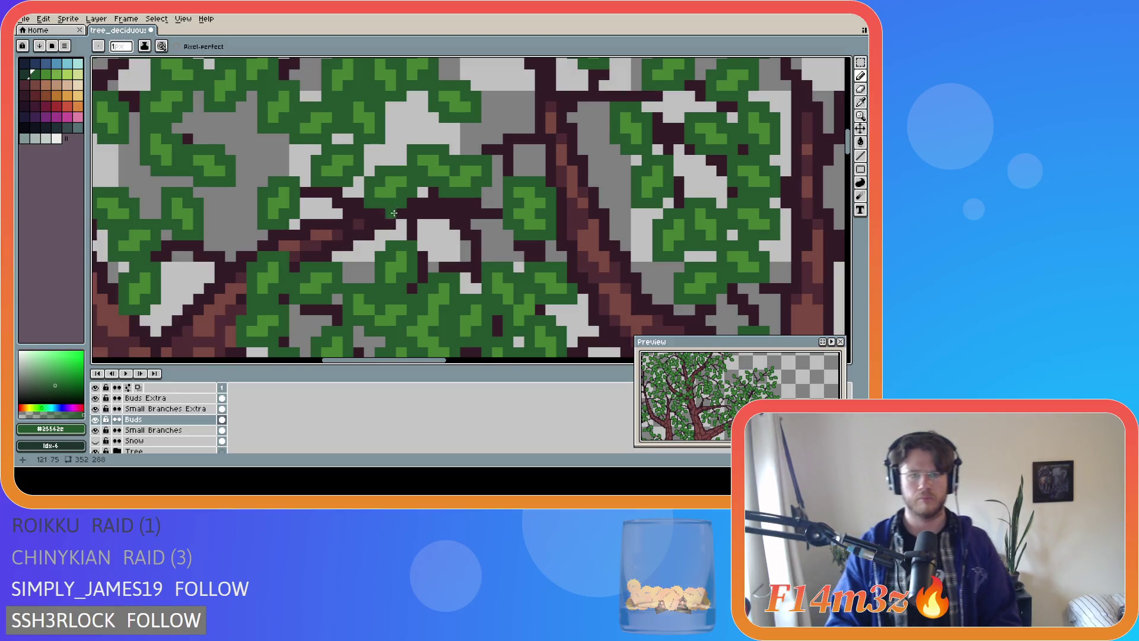
scroll(407, 321, "down", 2)
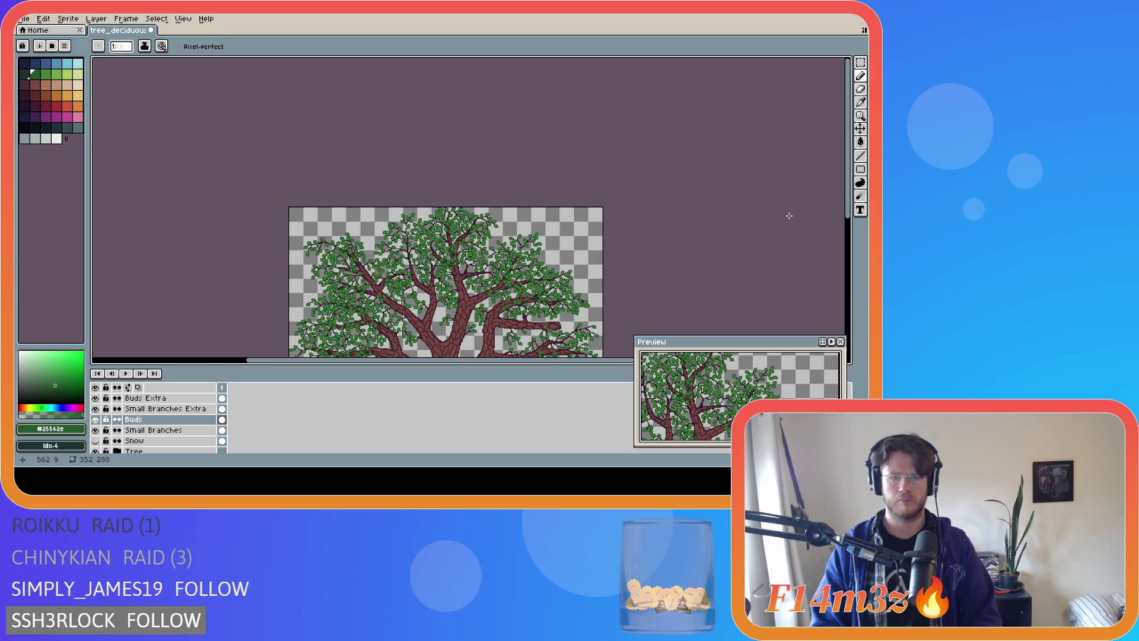
Add a lighter green pixel among the leaves, then switch back to the dark leaf green
left_click_drag(848, 202, 847, 262)
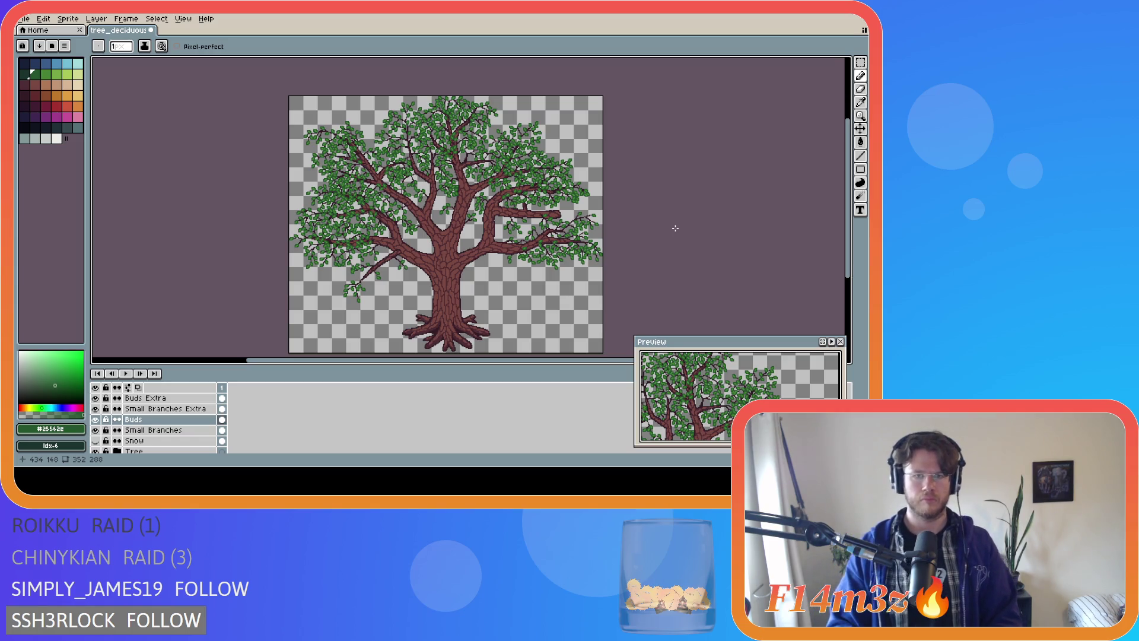
scroll(367, 137, "up", 5)
key("ctrl")
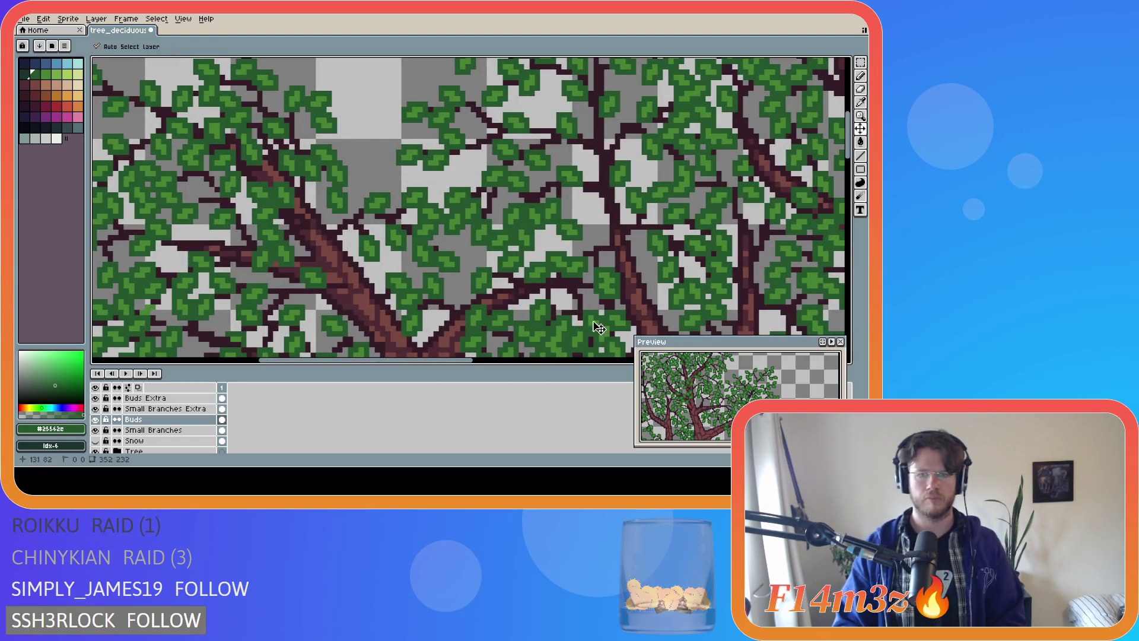
left_click(538, 274, "alt")
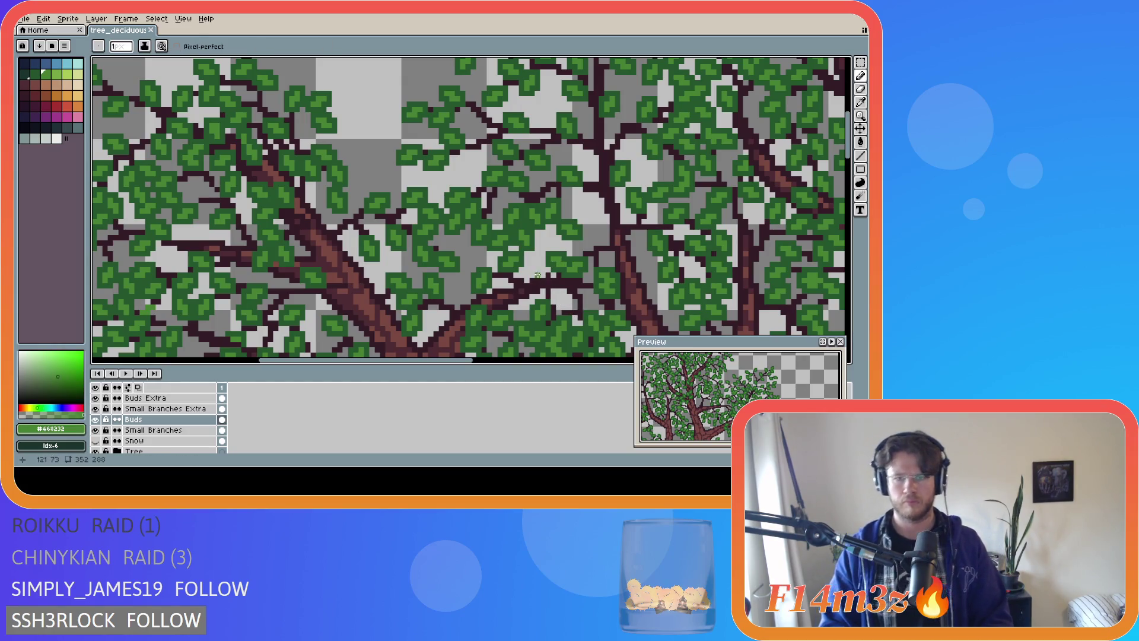
left_click(535, 270)
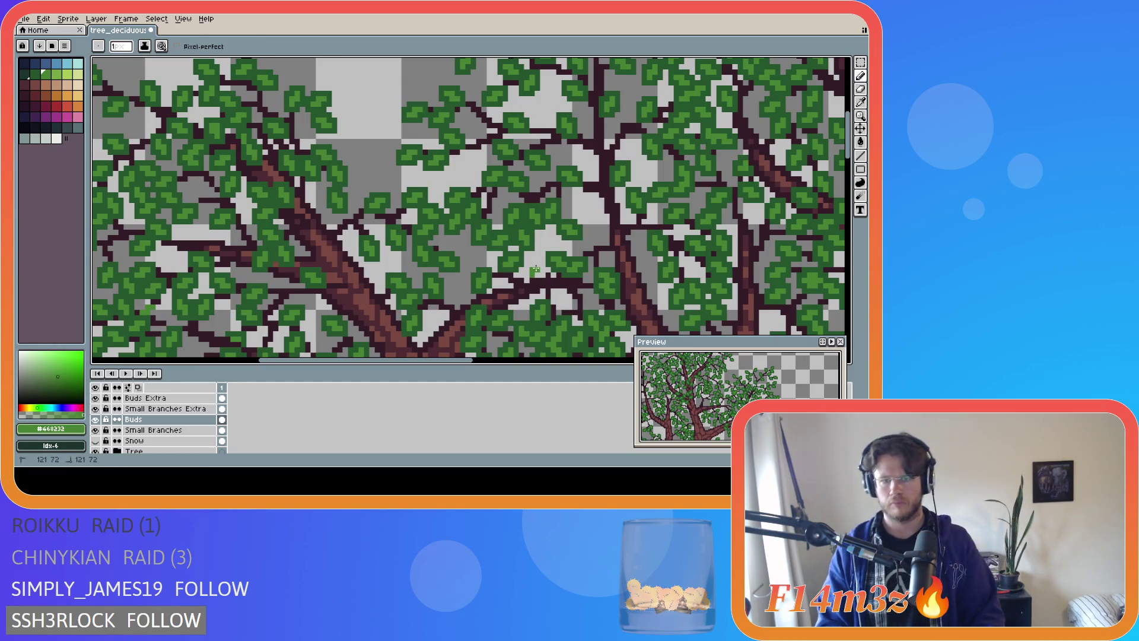
left_click(535, 264, "alt")
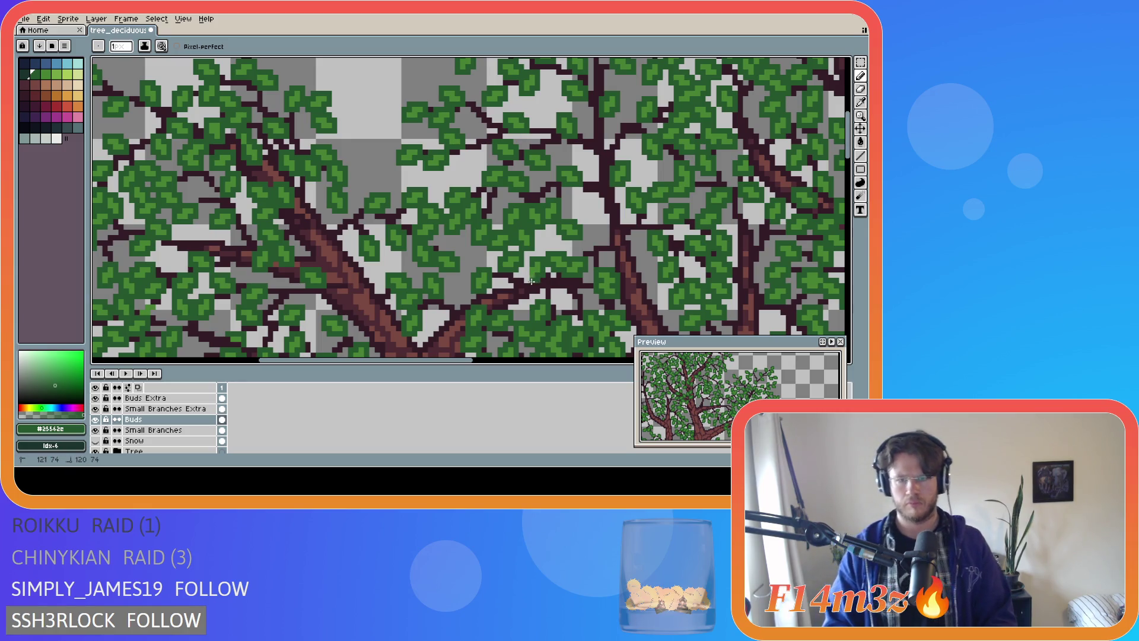
Save the sprite as tree_deciduous_large_winter.ase
scroll(532, 281, "down", 3)
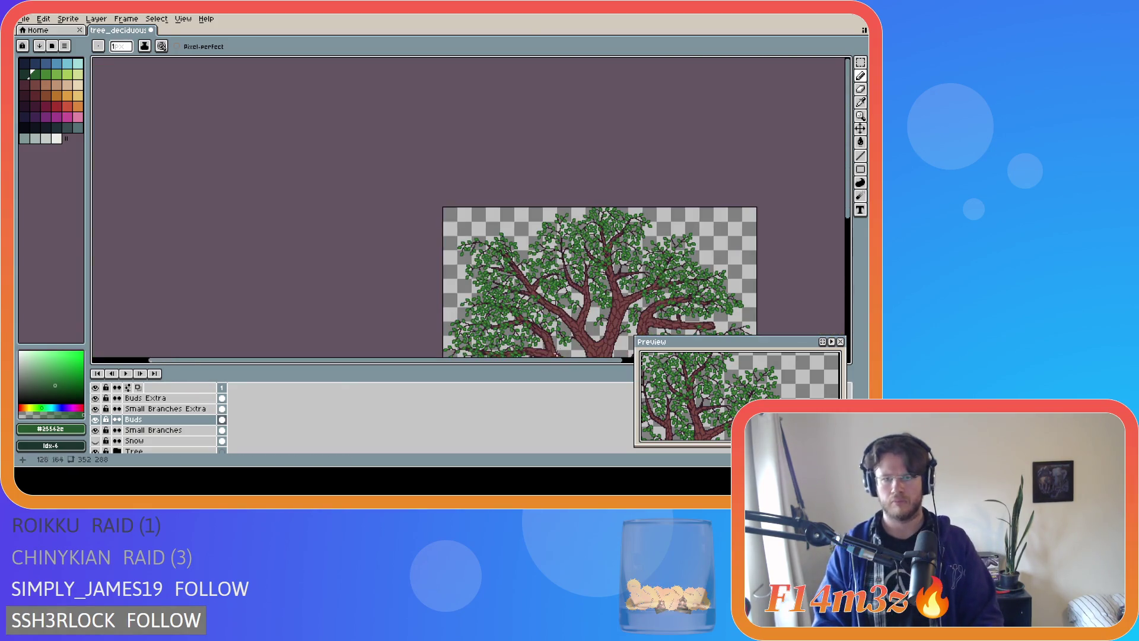
left_click_drag(564, 360, 636, 360)
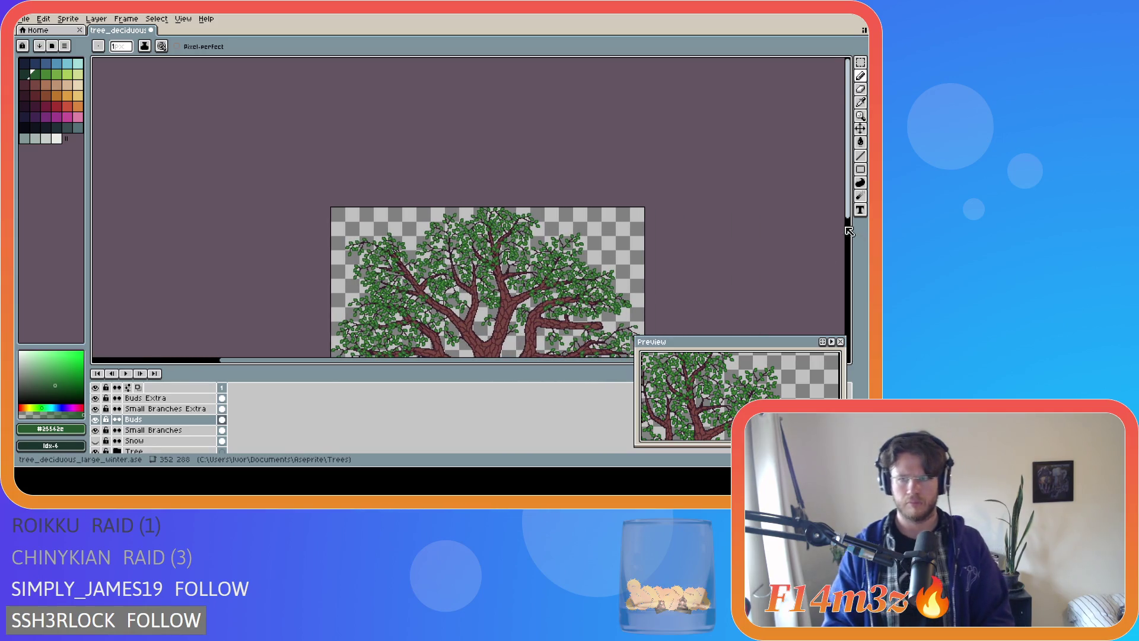
left_click_drag(849, 231, 849, 297)
key("ctrl+s")
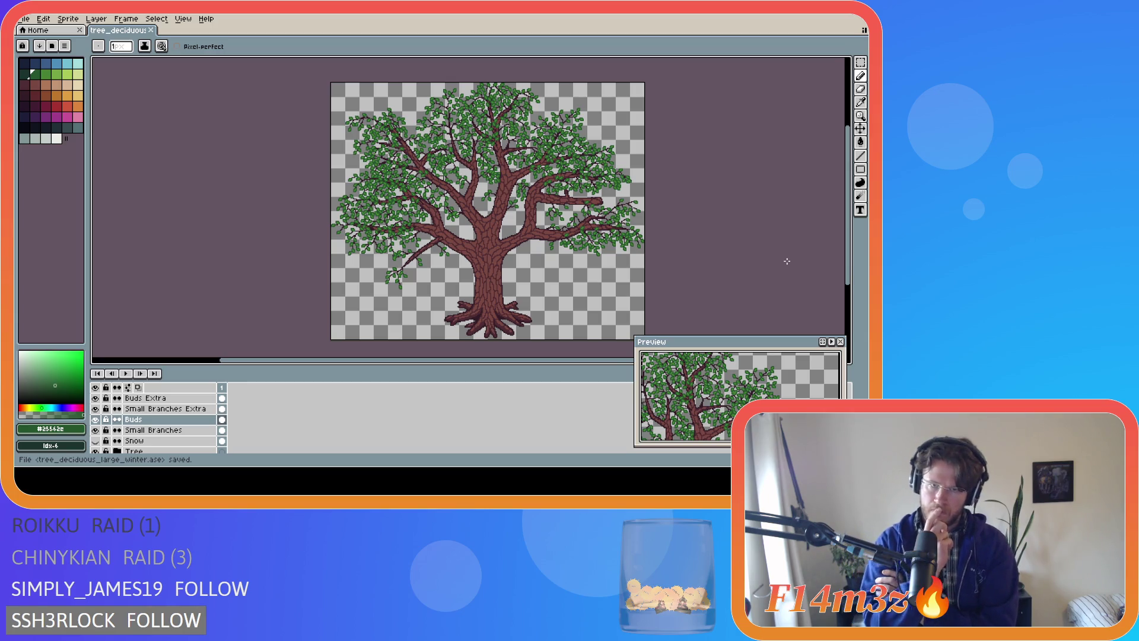
scroll(420, 206, "up", 3)
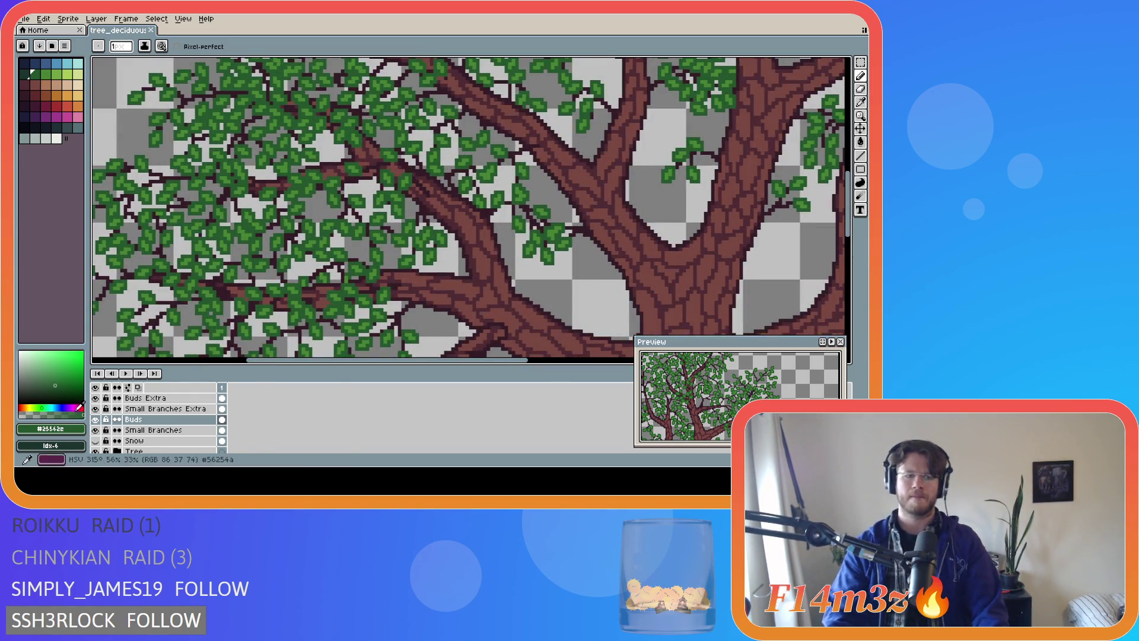
left_click(96, 398)
left_click(96, 398)
left_click(96, 398)
left_click(95, 398)
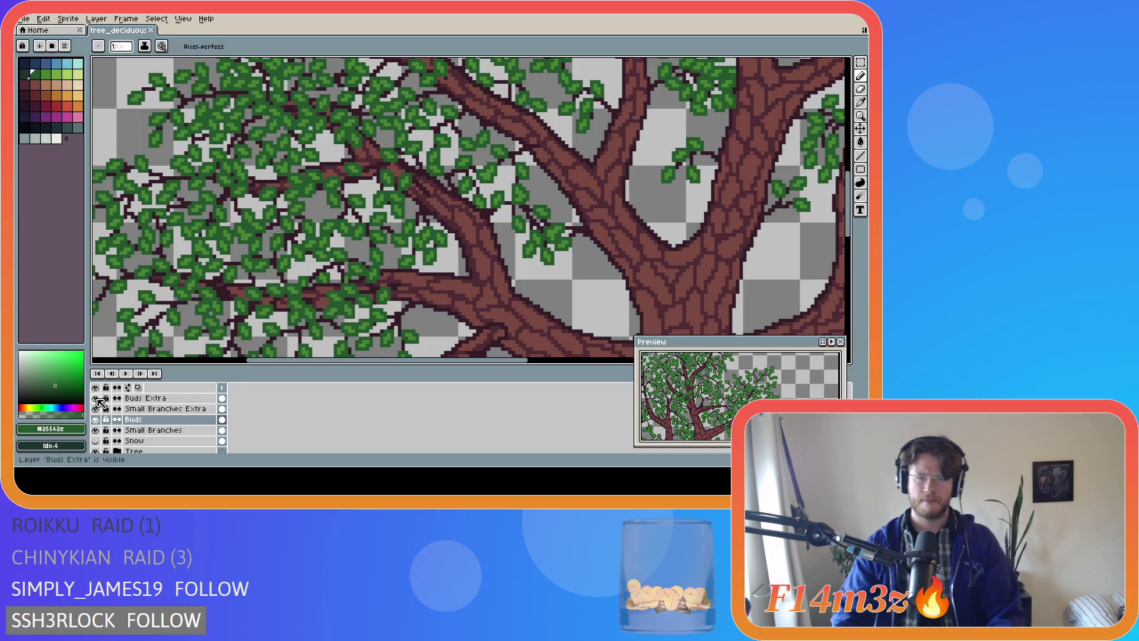
left_click(96, 398)
left_click(95, 398)
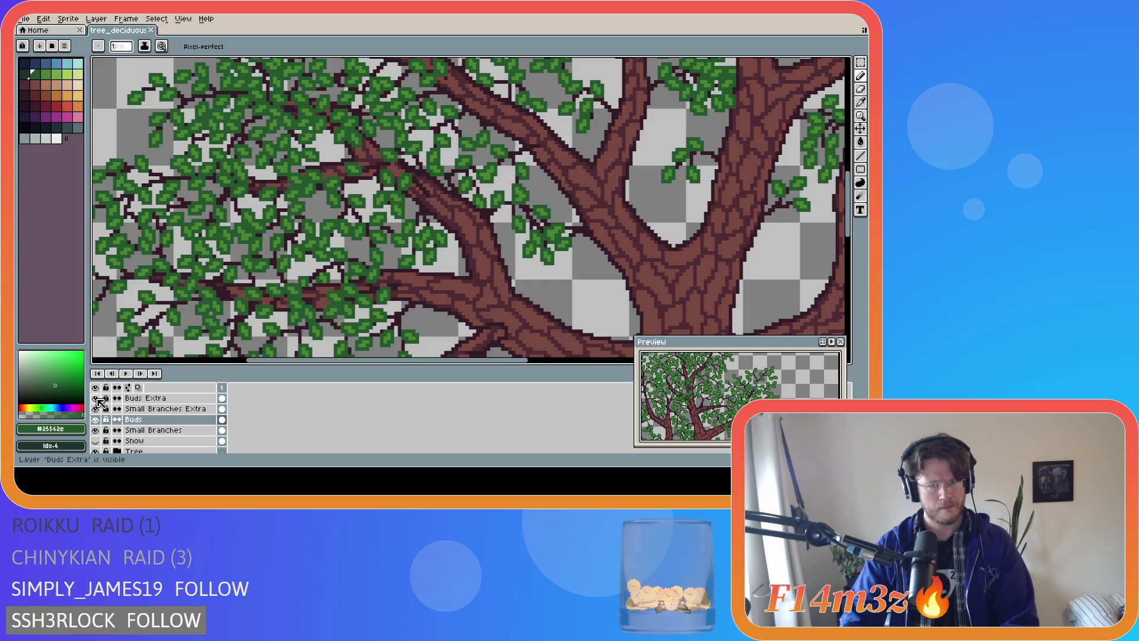
left_click(96, 420)
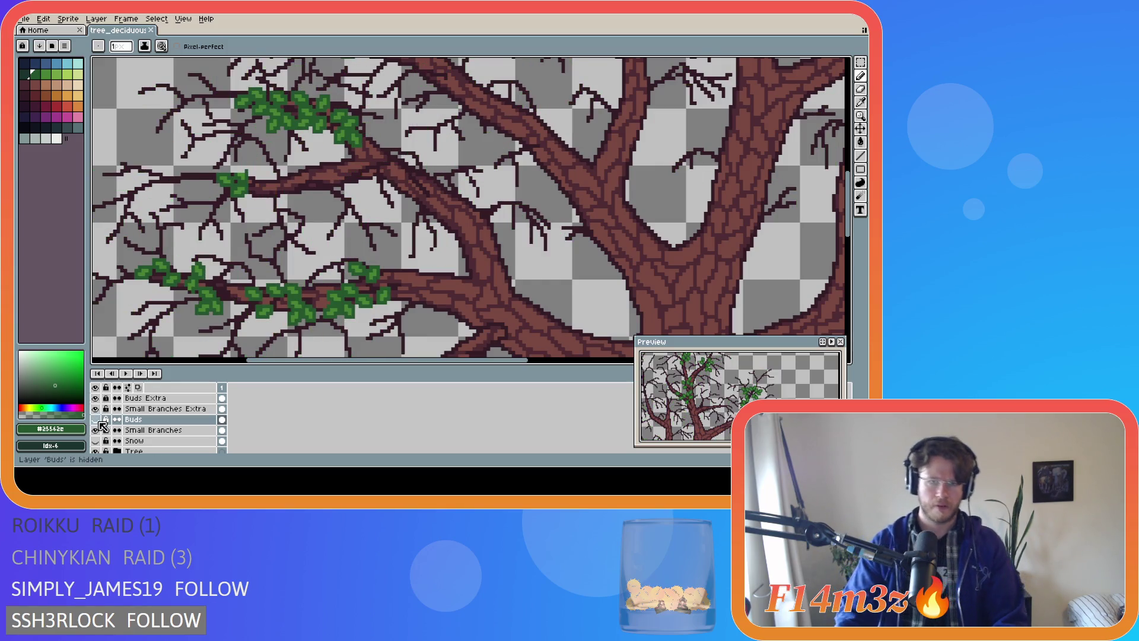
left_click(99, 422)
left_click(98, 422)
left_click(98, 422)
left_click(98, 421)
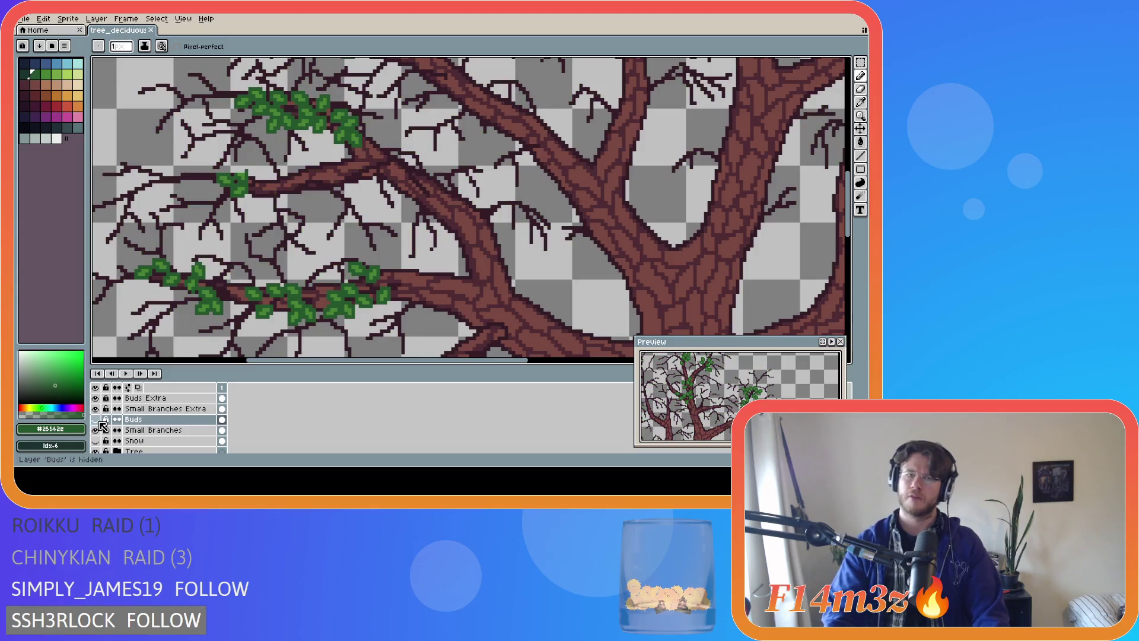
left_click(99, 421)
left_click(98, 421)
left_click(98, 422)
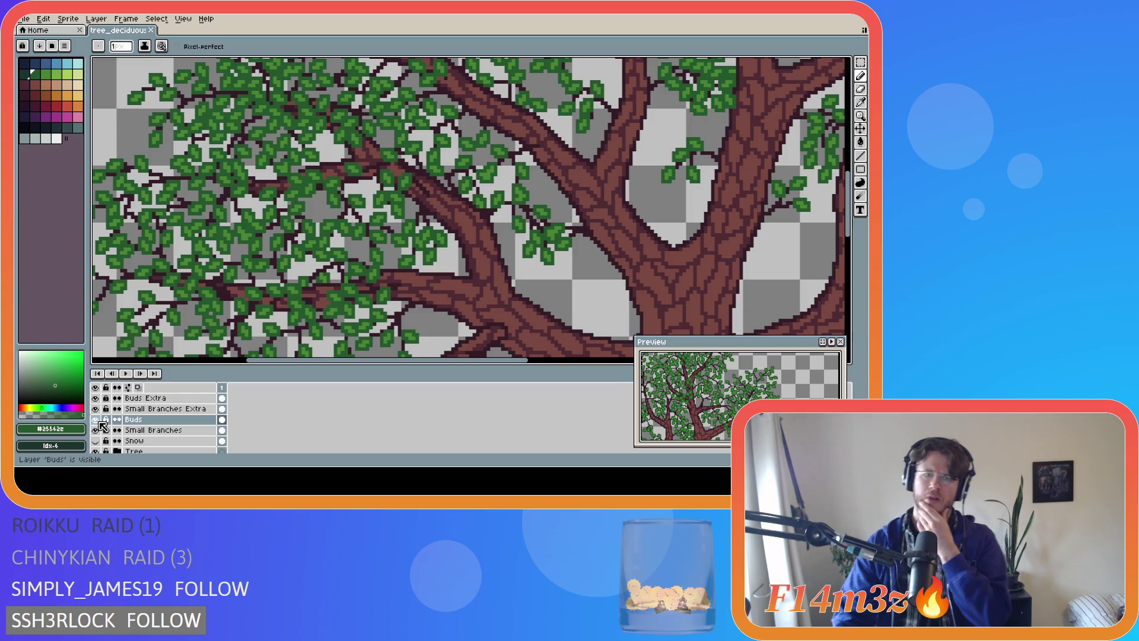
left_click(98, 421)
left_click(98, 421)
left_click(100, 422)
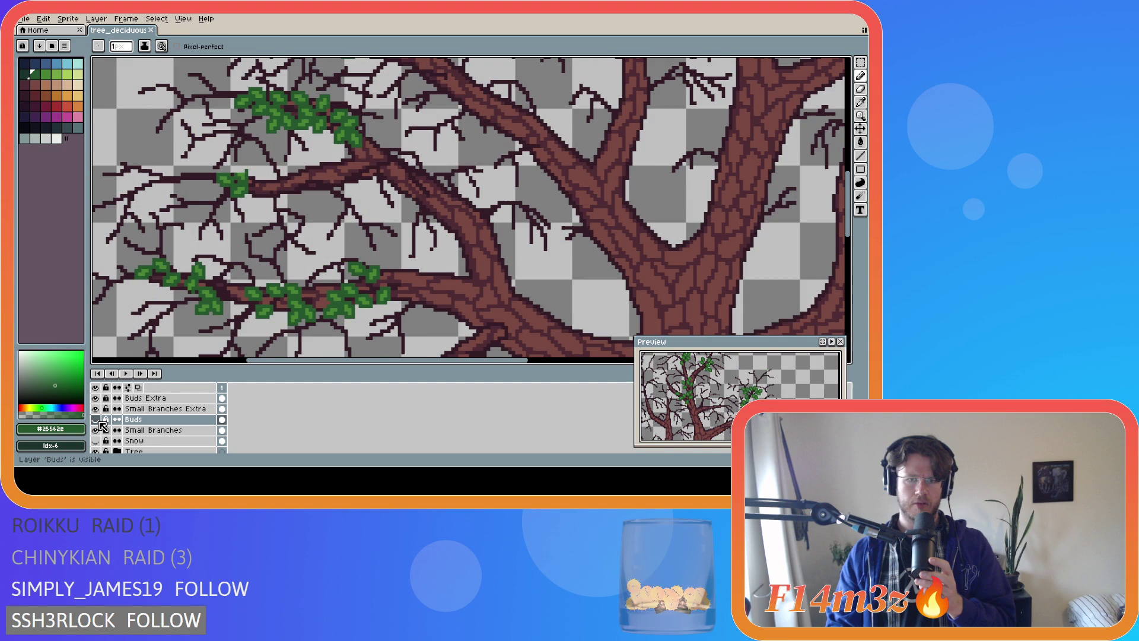
left_click(102, 409)
left_click(101, 409)
left_click(100, 420)
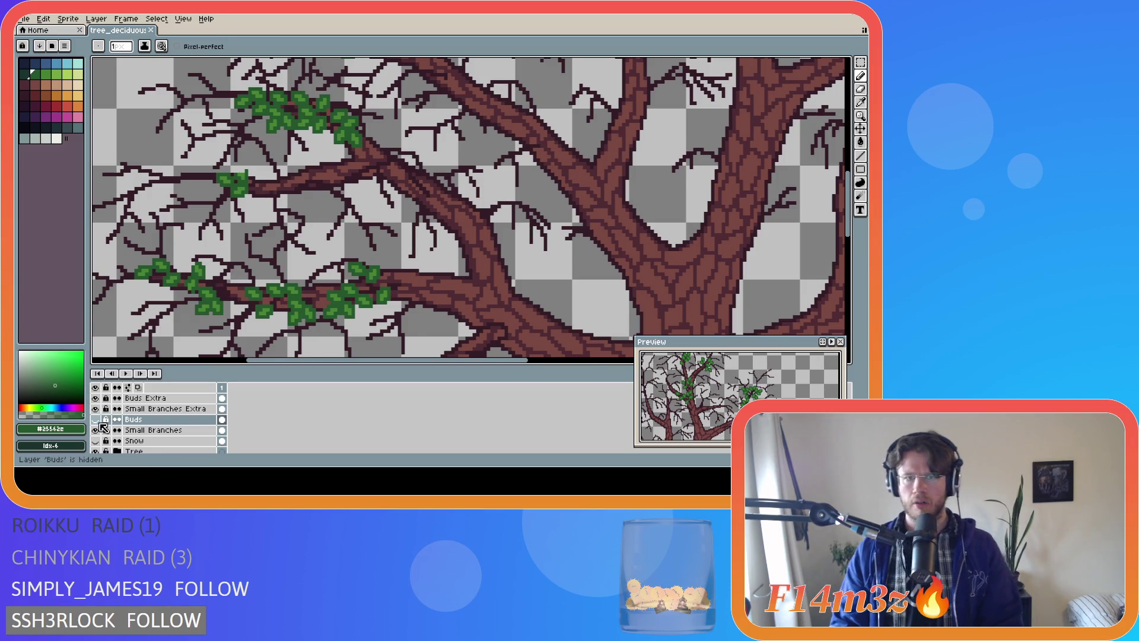
left_click(99, 430)
left_click(100, 430)
left_click(98, 433)
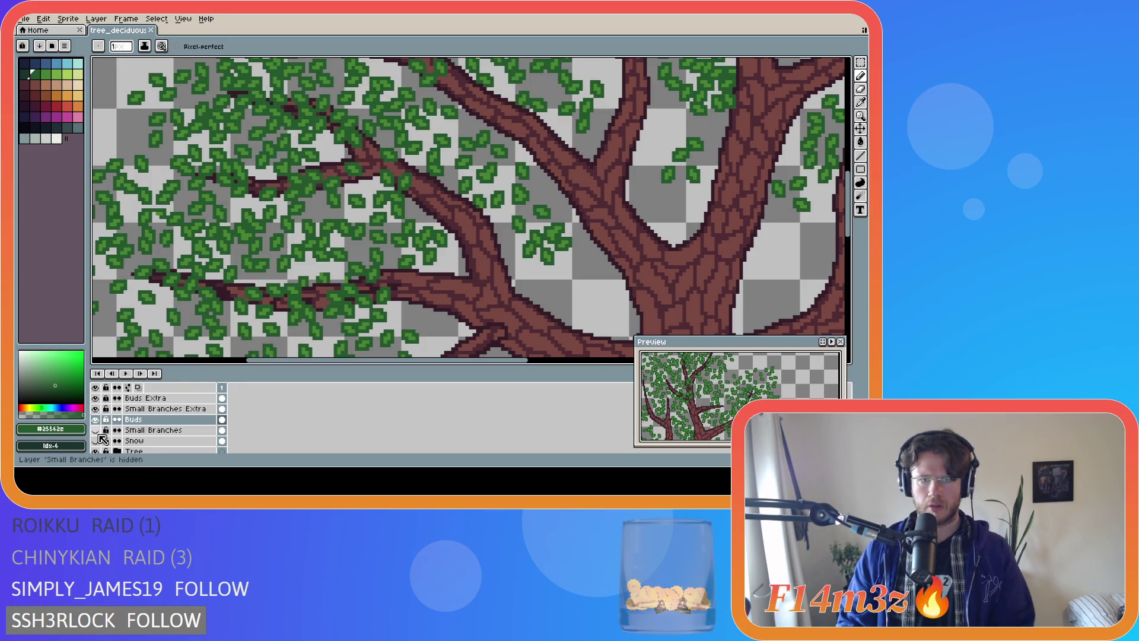
left_click(99, 433)
left_click(99, 434)
left_click(99, 434)
left_click(99, 433)
left_click(98, 433)
left_click(96, 432)
left_click(98, 433)
left_click(99, 433)
left_click(98, 433)
left_click(98, 433)
left_click(99, 433)
left_click(99, 433)
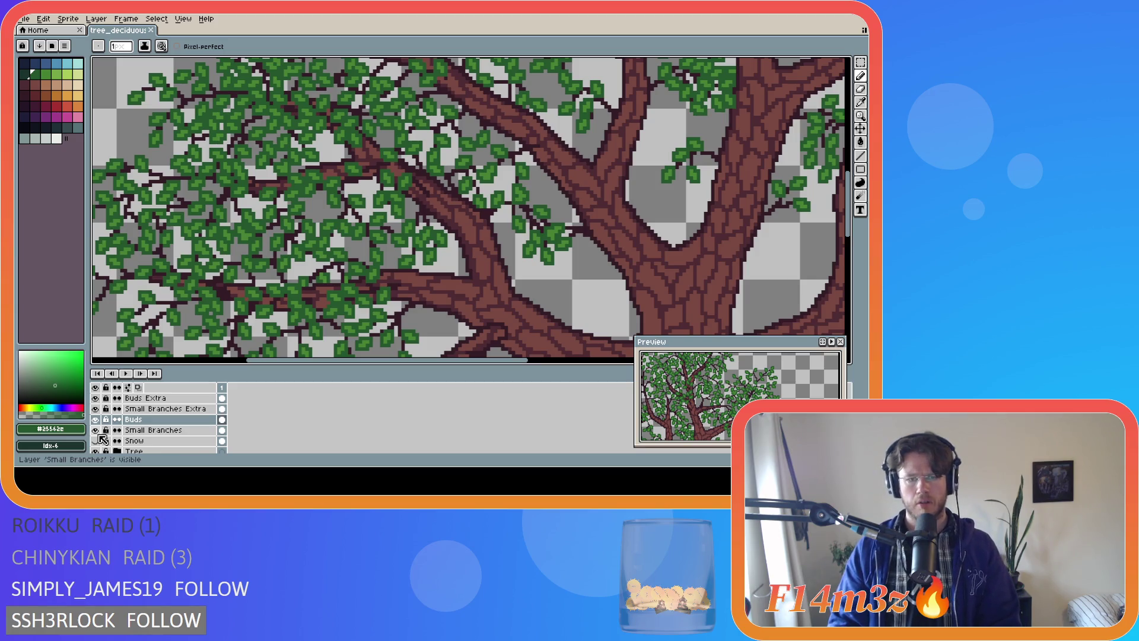
left_click(99, 435)
left_click(99, 435)
left_click(99, 435)
left_click(99, 435)
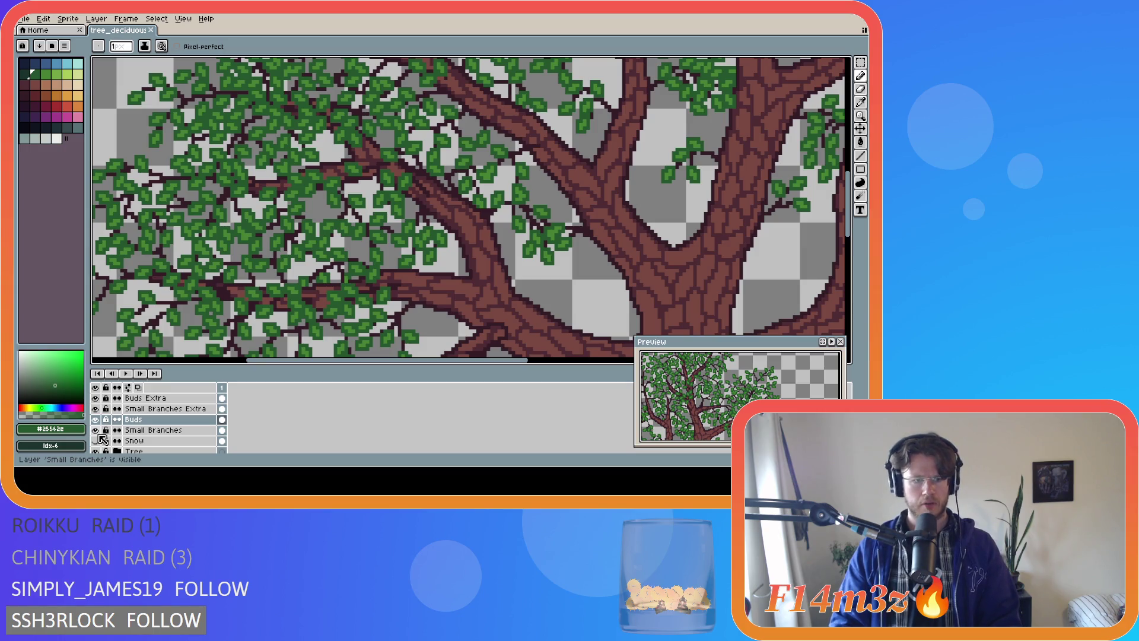
left_click(95, 419)
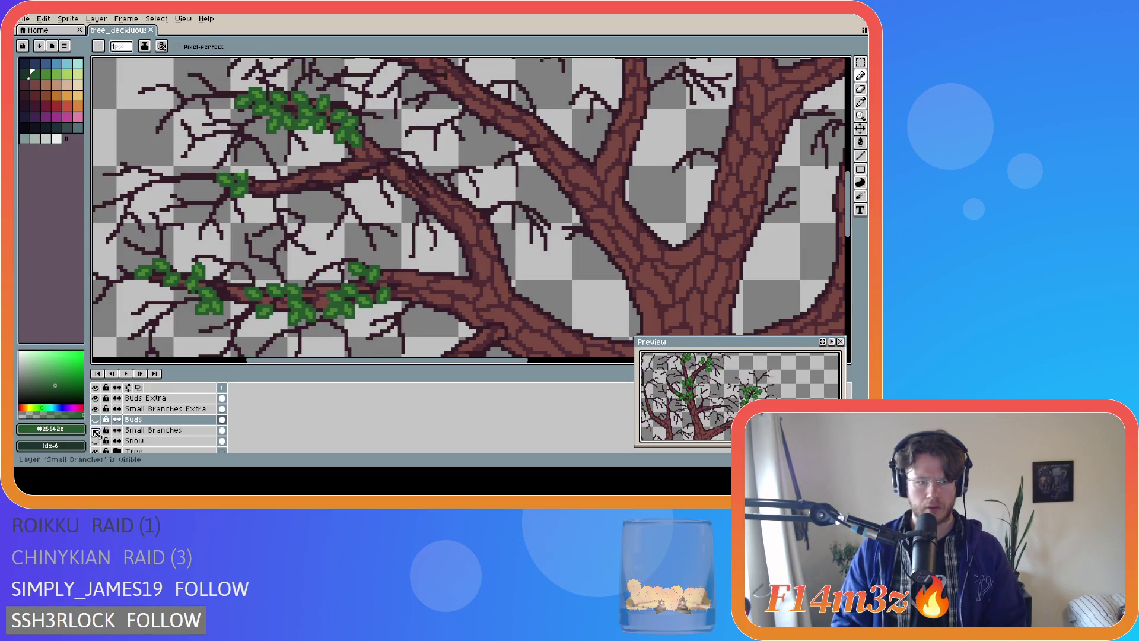
left_click(95, 431)
left_click(95, 431)
left_click(95, 431)
left_click(95, 432)
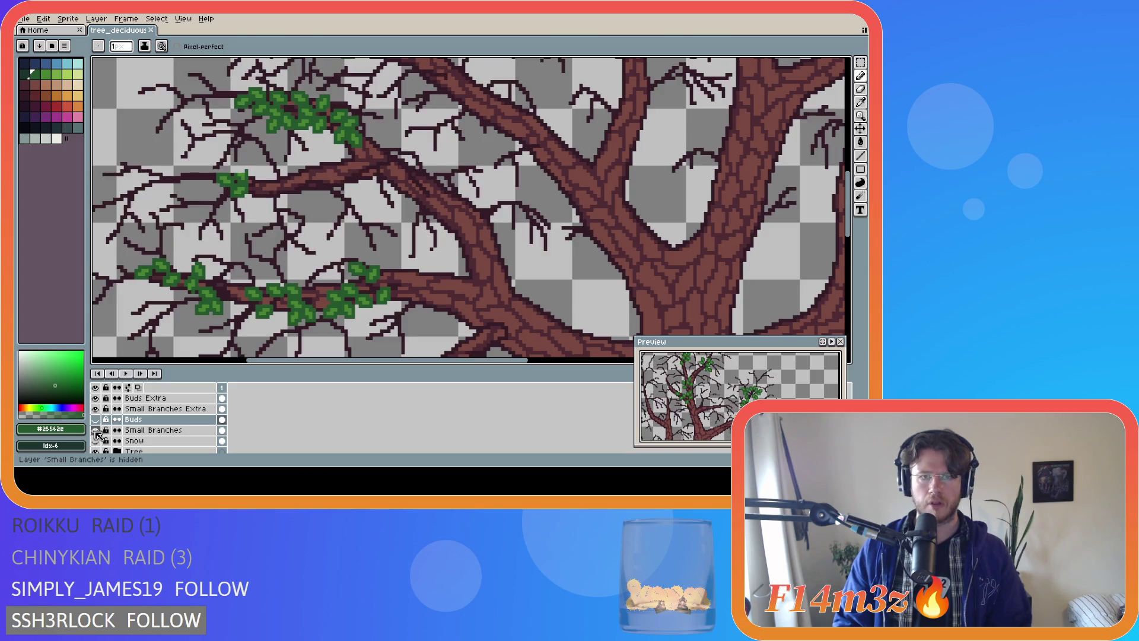
left_click(95, 432)
left_click(95, 432)
left_click(95, 432)
left_click(95, 432)
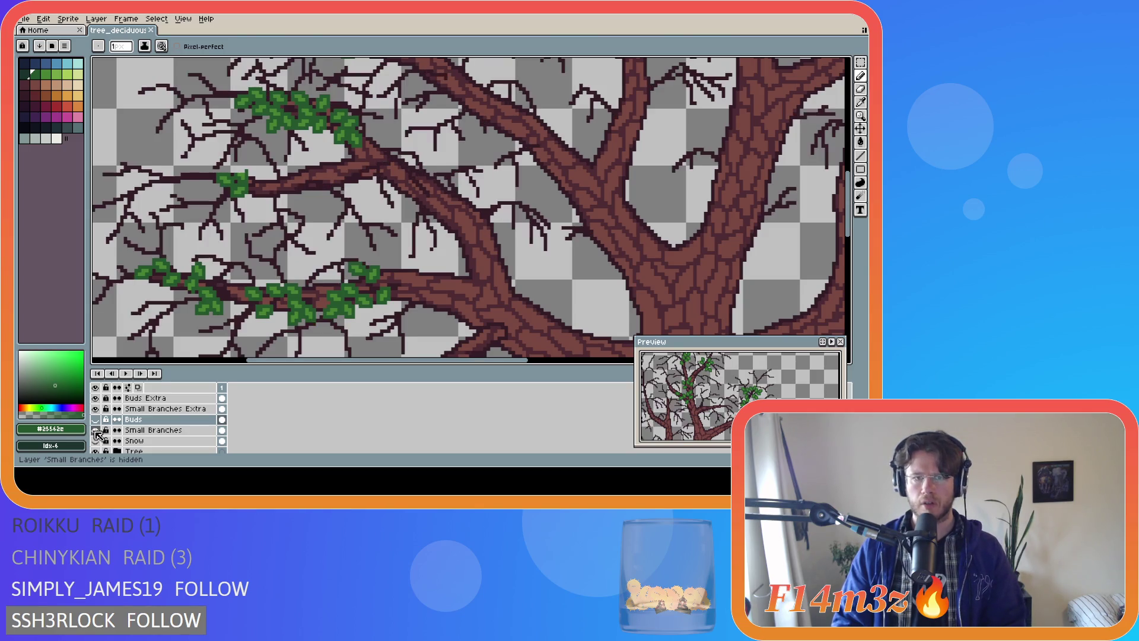
left_click(96, 431)
left_click(96, 431)
left_click(95, 431)
left_click(96, 431)
left_click(95, 431)
left_click(95, 431)
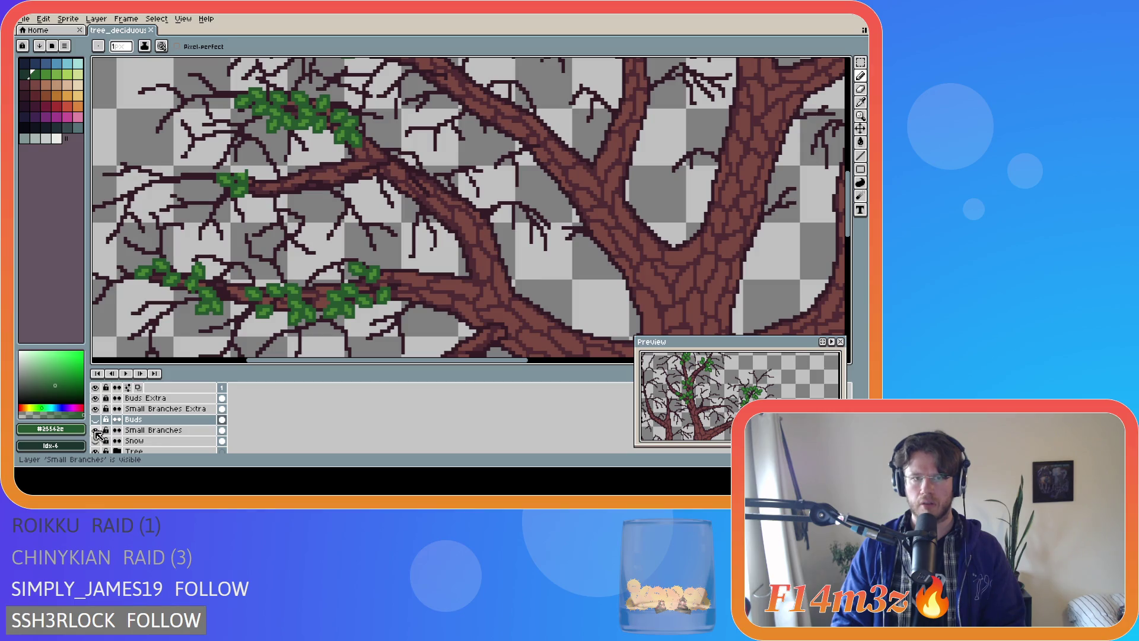
left_click(95, 420)
left_click(96, 432)
left_click(96, 432)
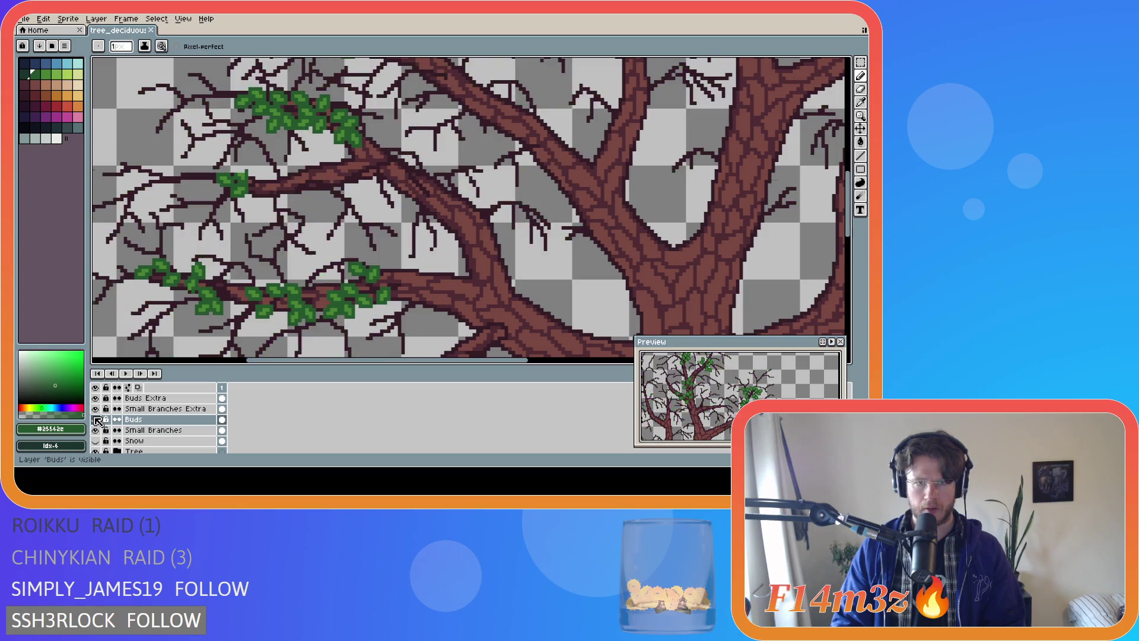
left_click(97, 420)
left_click(96, 420)
left_click(97, 419)
left_click(97, 420)
left_click(97, 419)
left_click(97, 420)
left_click(96, 419)
left_click(97, 419)
left_click(96, 420)
left_click(97, 419)
left_click(97, 419)
left_click(97, 420)
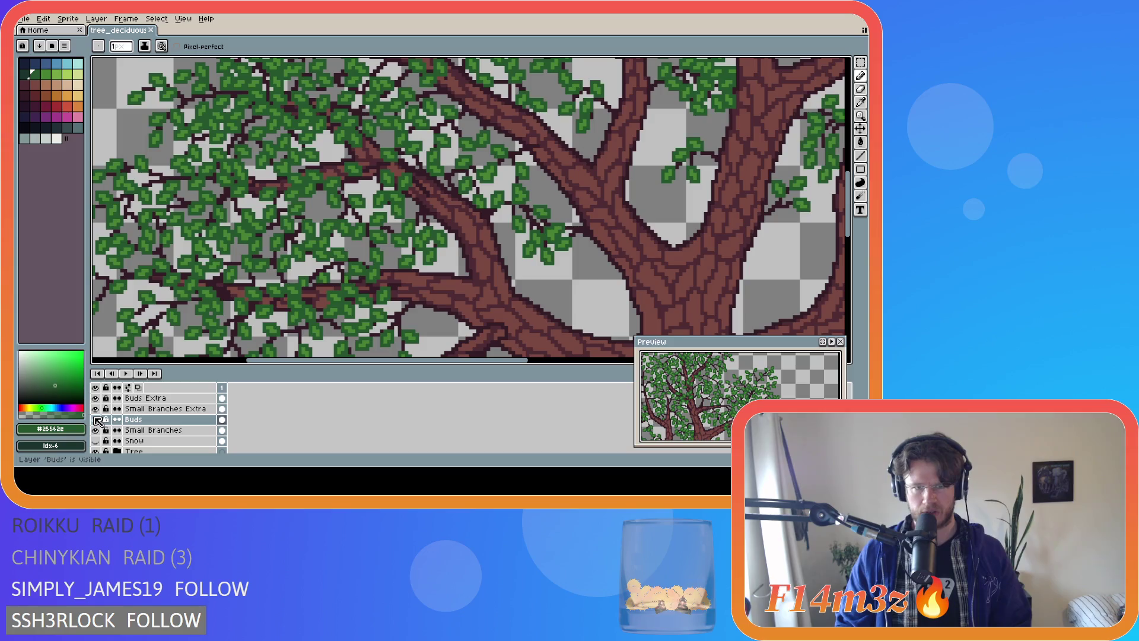
left_click(96, 420)
left_click(97, 419)
left_click(97, 419)
left_click(96, 419)
left_click(97, 419)
left_click(97, 420)
left_click(96, 419)
left_click(97, 419)
left_click(96, 420)
left_click(97, 419)
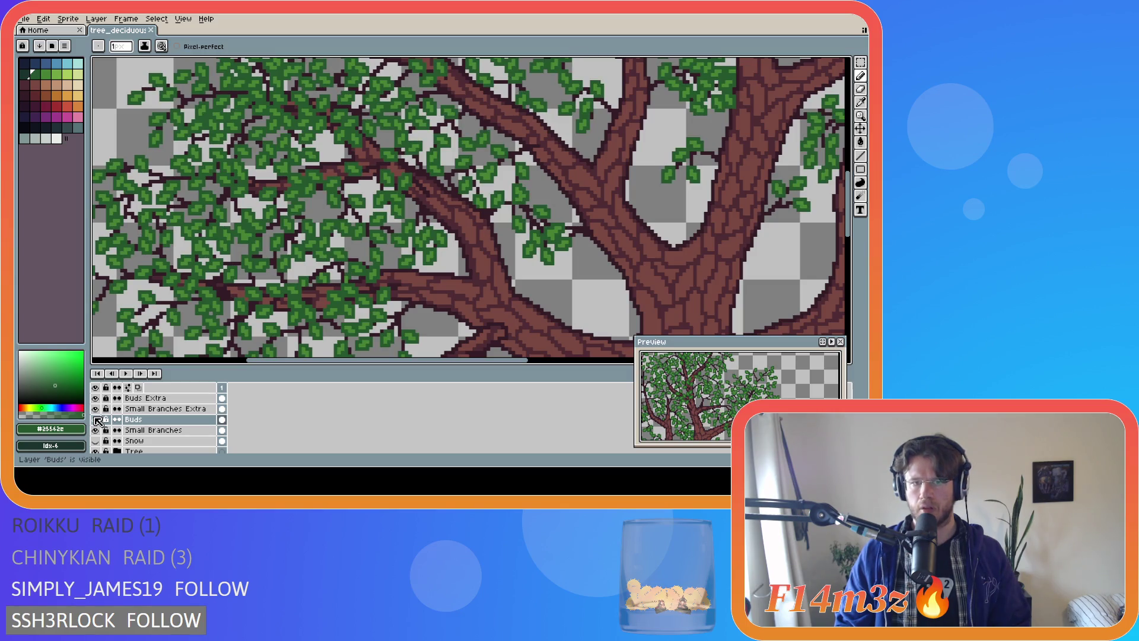
left_click(97, 419)
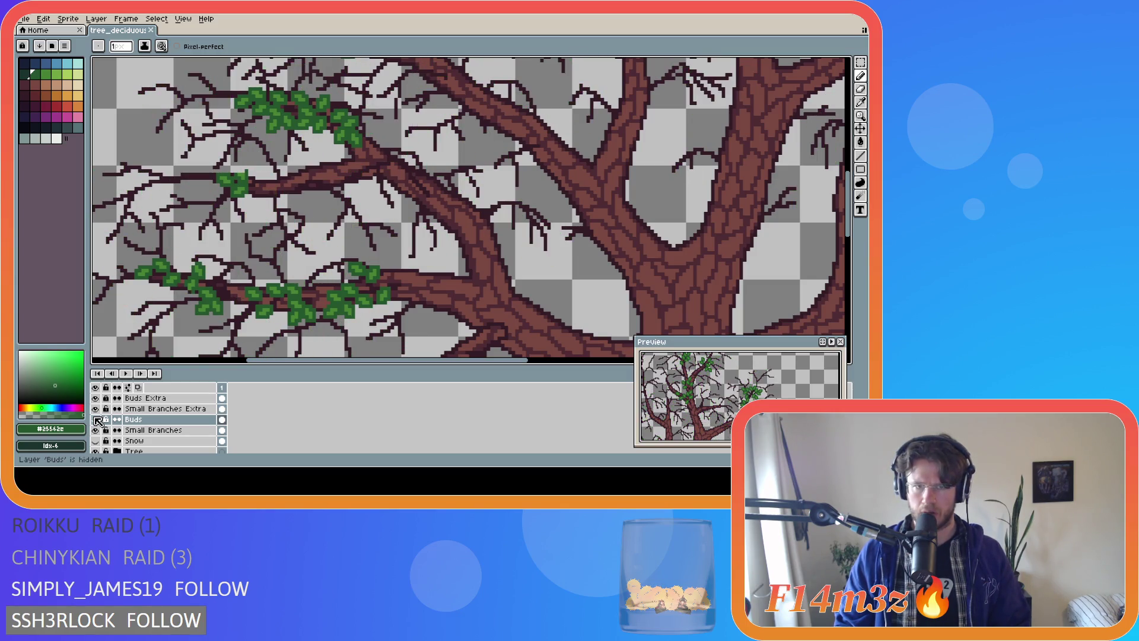
left_click(97, 419)
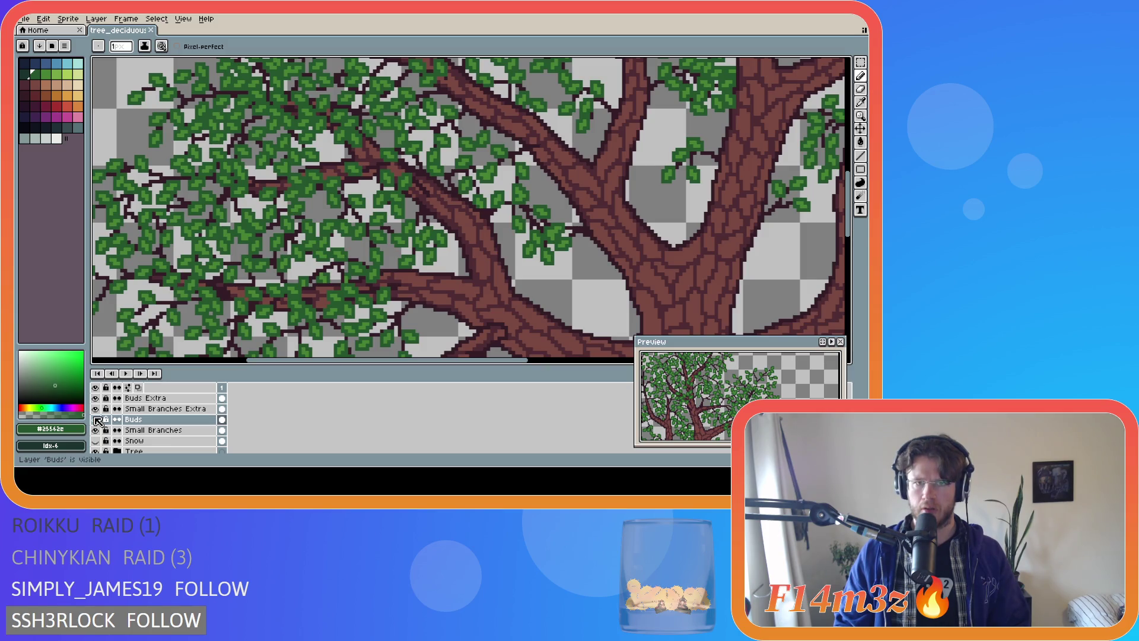
left_click(97, 420)
left_click(97, 420)
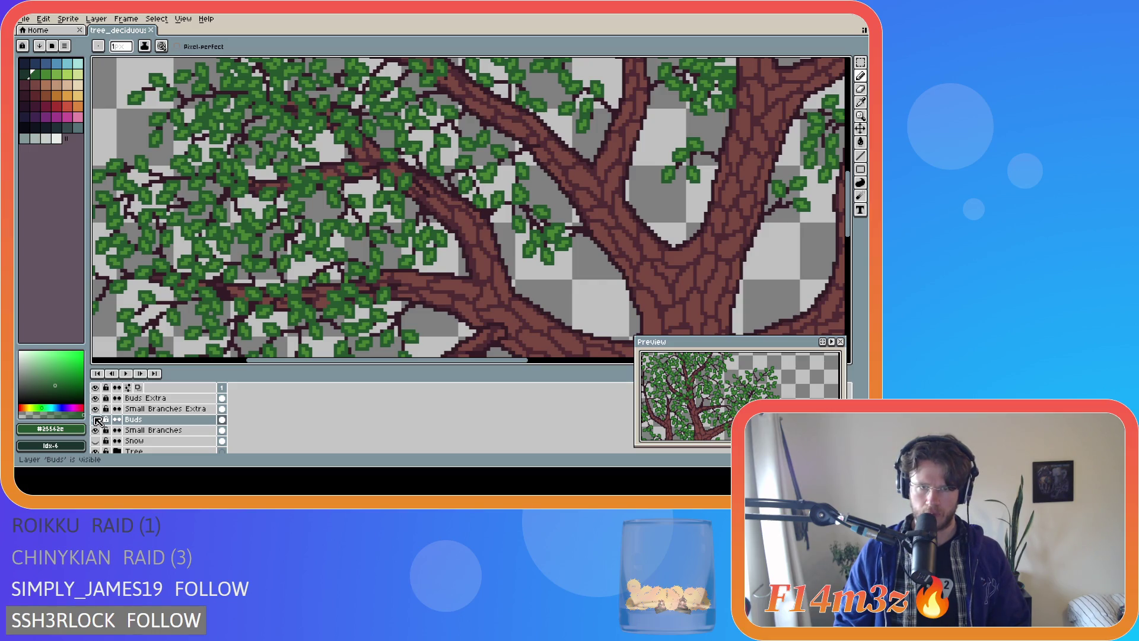
left_click(97, 419)
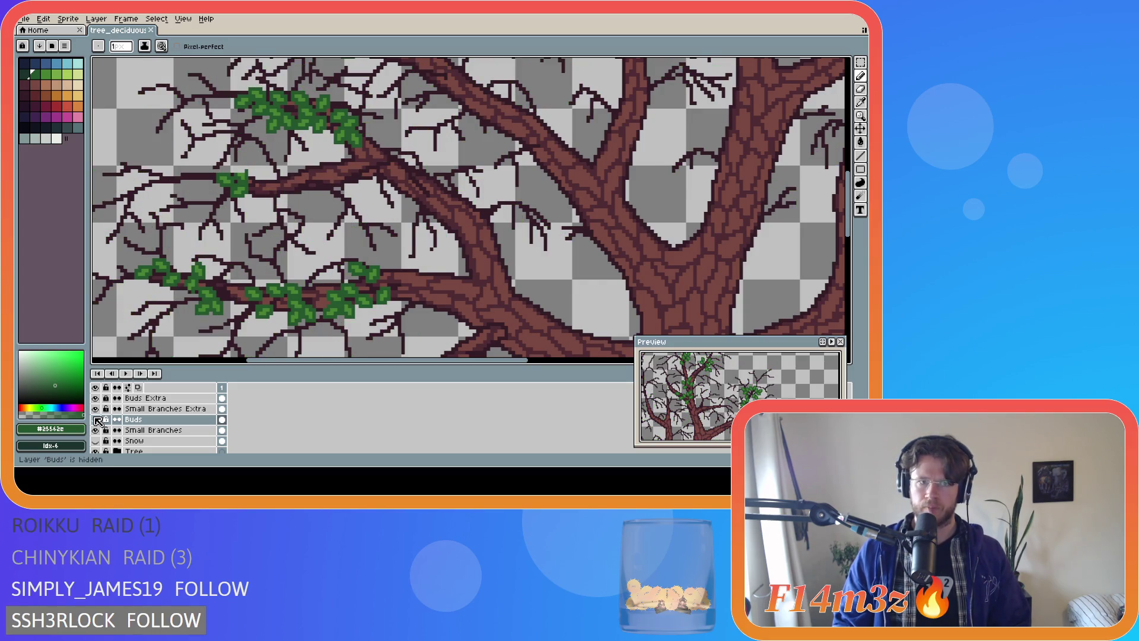
left_click(97, 420)
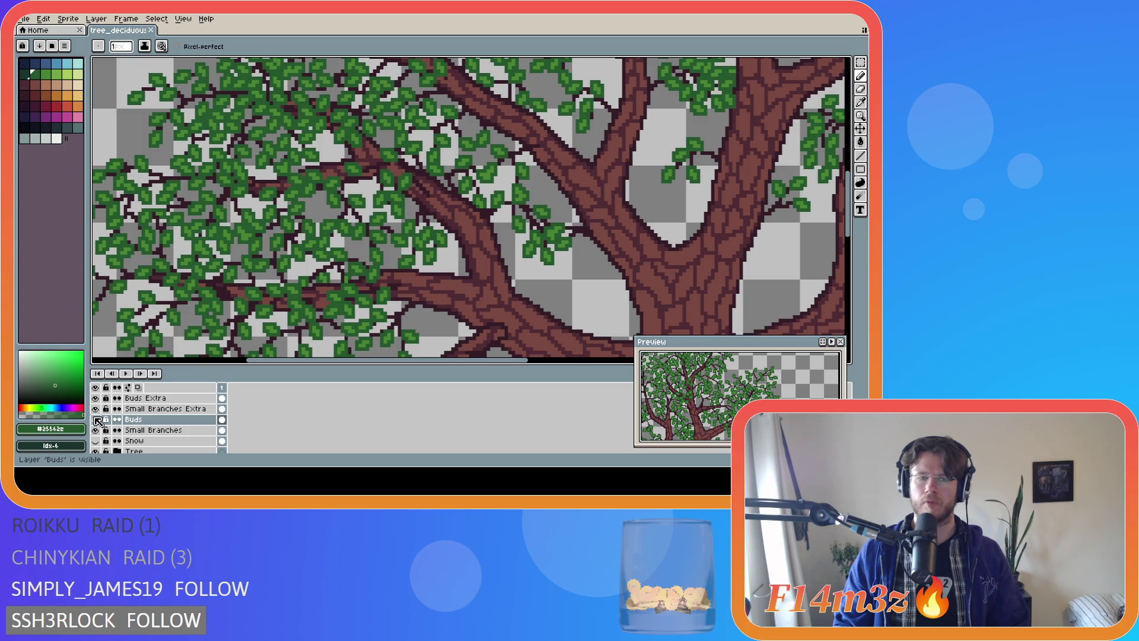
left_click(96, 420)
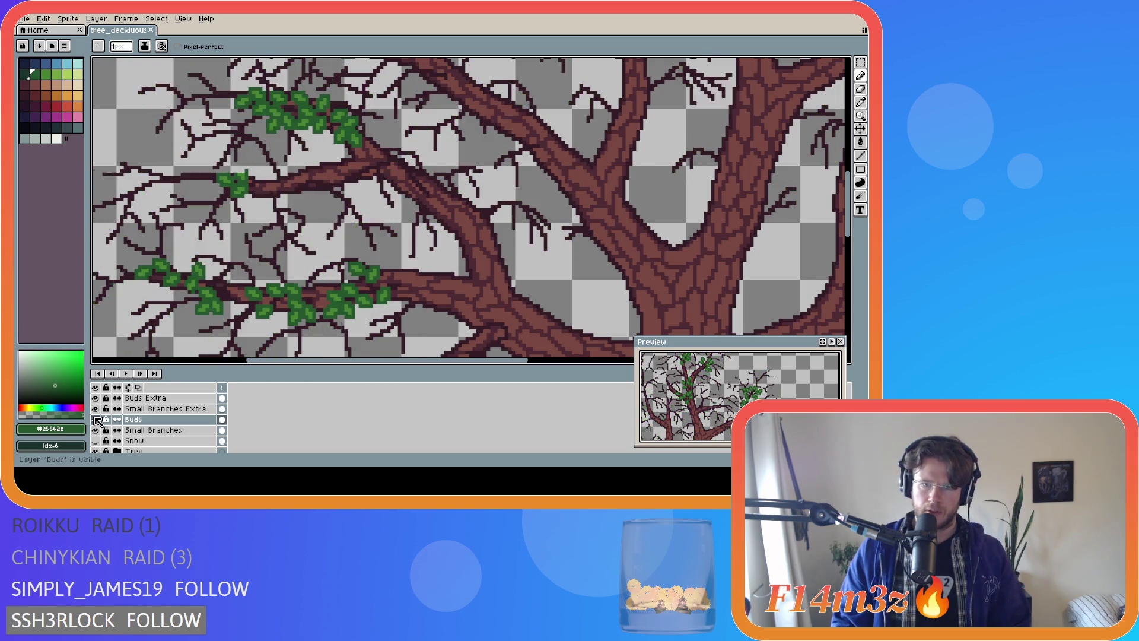
left_click(97, 420)
left_click(97, 420)
left_click(97, 420)
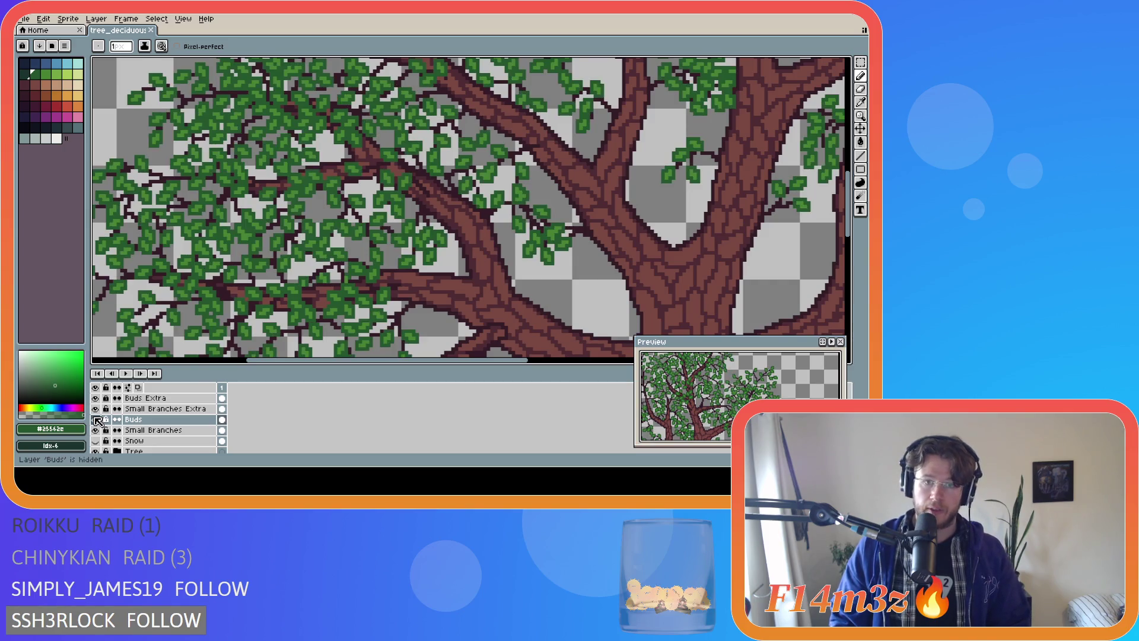
left_click(97, 420)
left_click(97, 419)
left_click(97, 420)
left_click(97, 419)
left_click(96, 420)
left_click(97, 419)
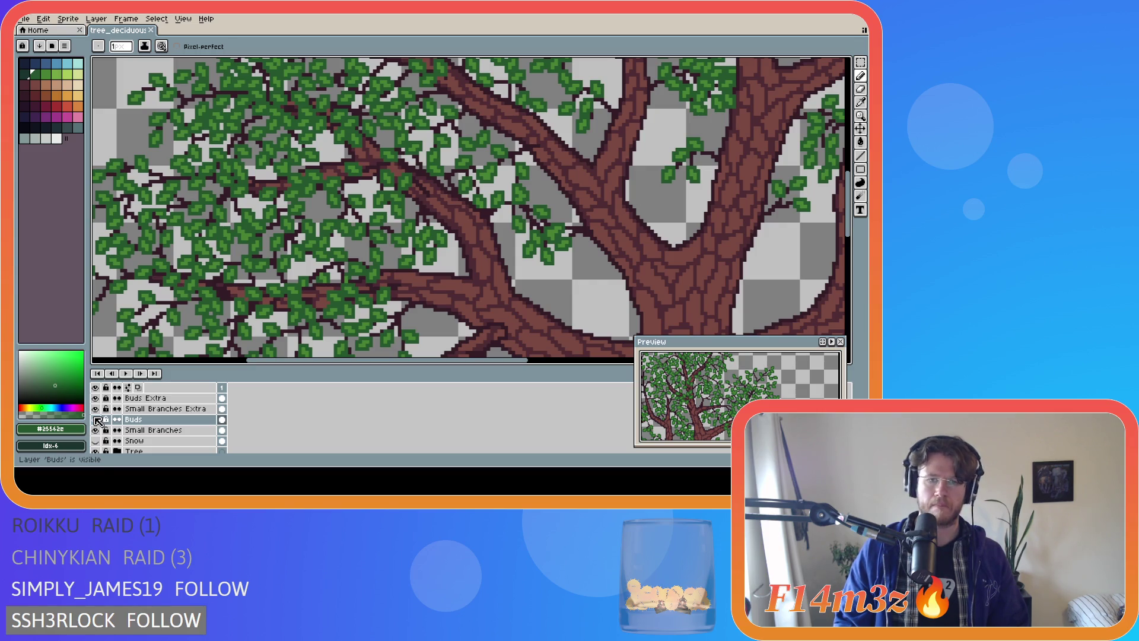
left_click(96, 419)
left_click(97, 420)
left_click(97, 419)
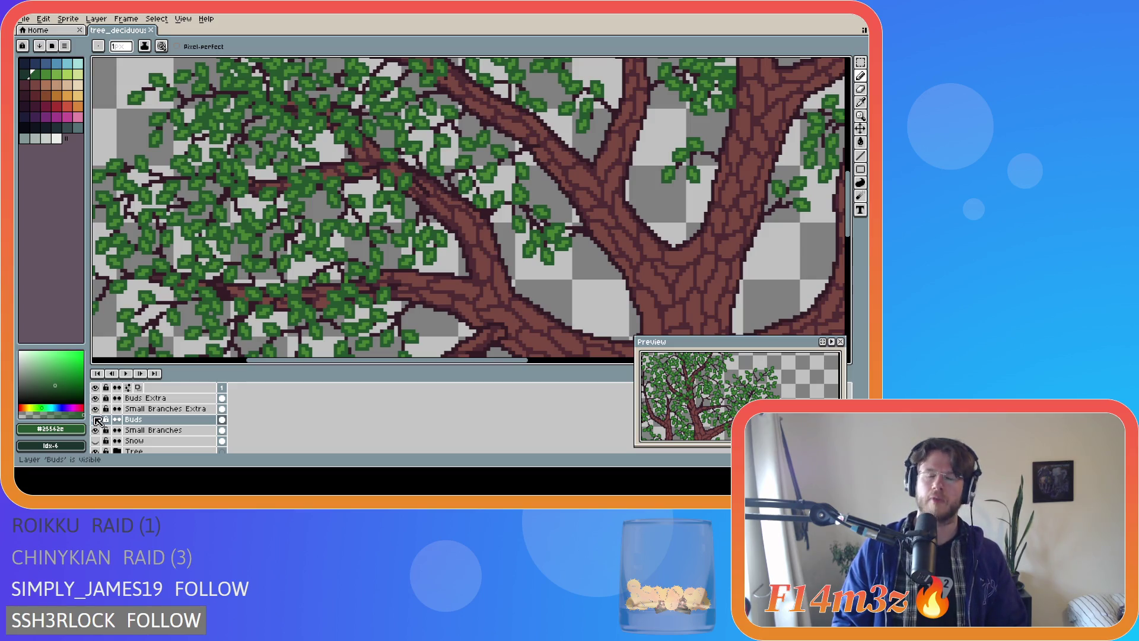
scroll(452, 249, "down", 2)
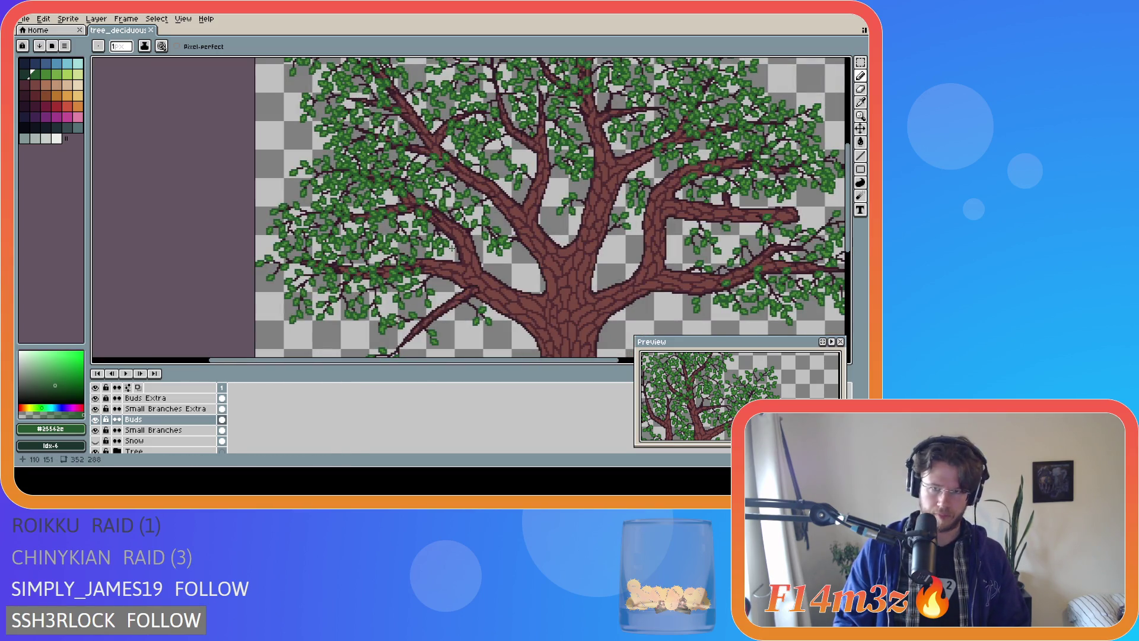
scroll(452, 248, "down", 1)
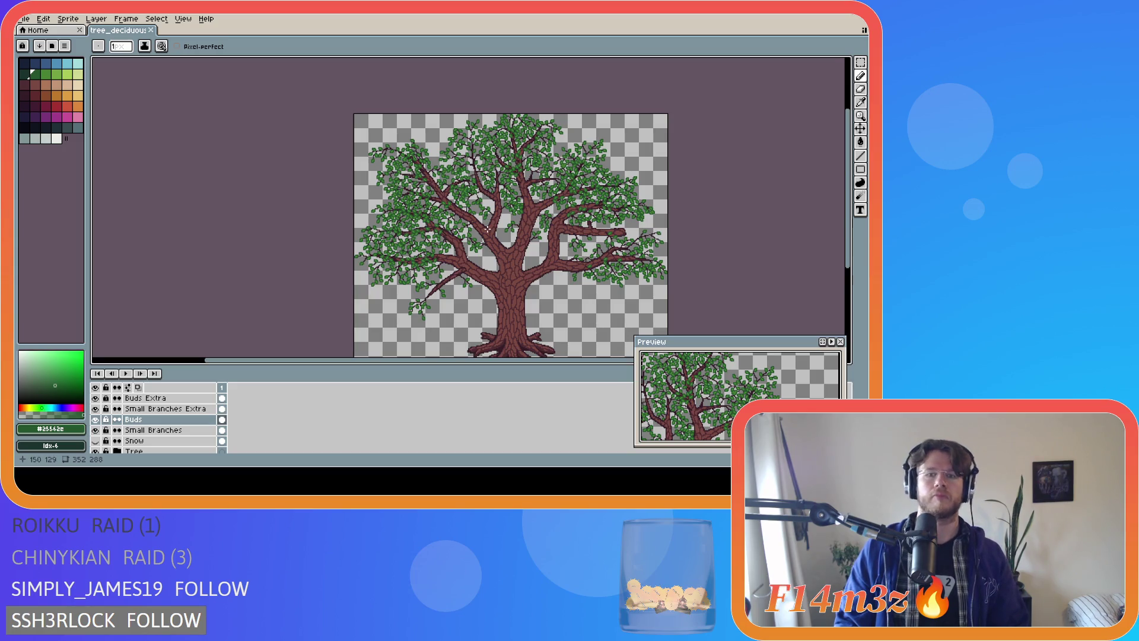
left_click_drag(500, 356, 562, 348)
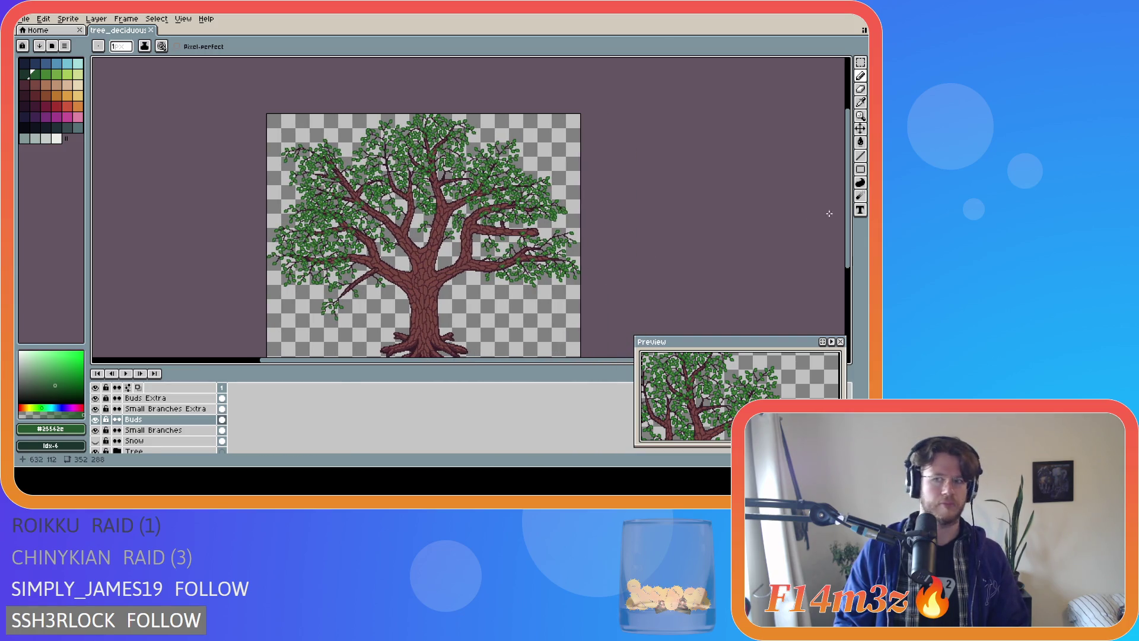
left_click_drag(849, 226, 852, 242)
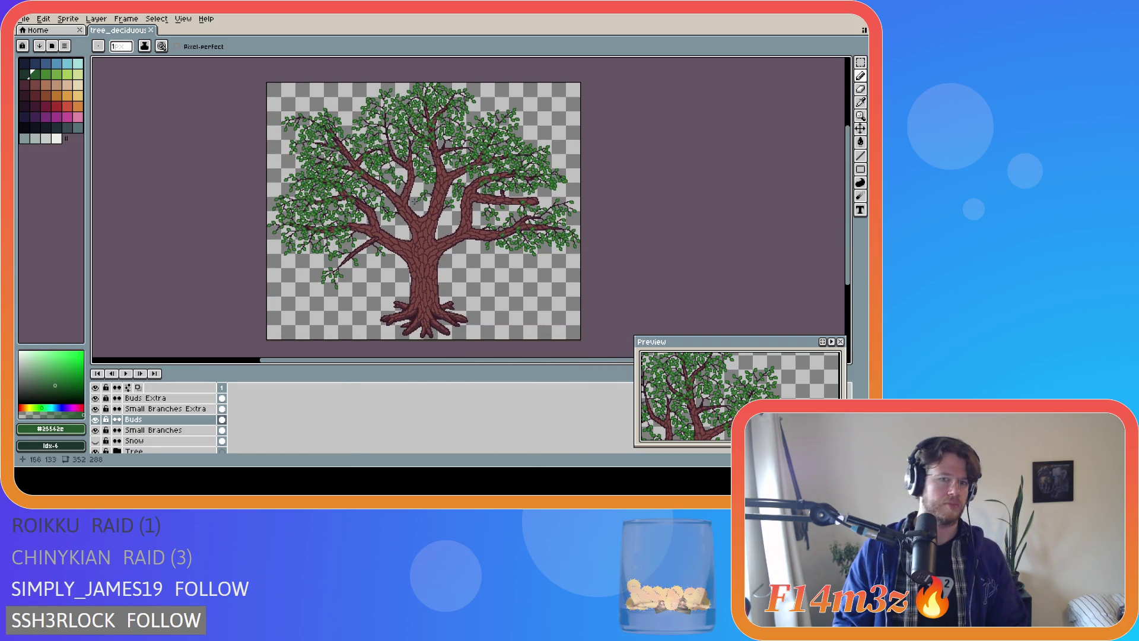
scroll(360, 178, "up", 3)
scroll(306, 145, "down", 2)
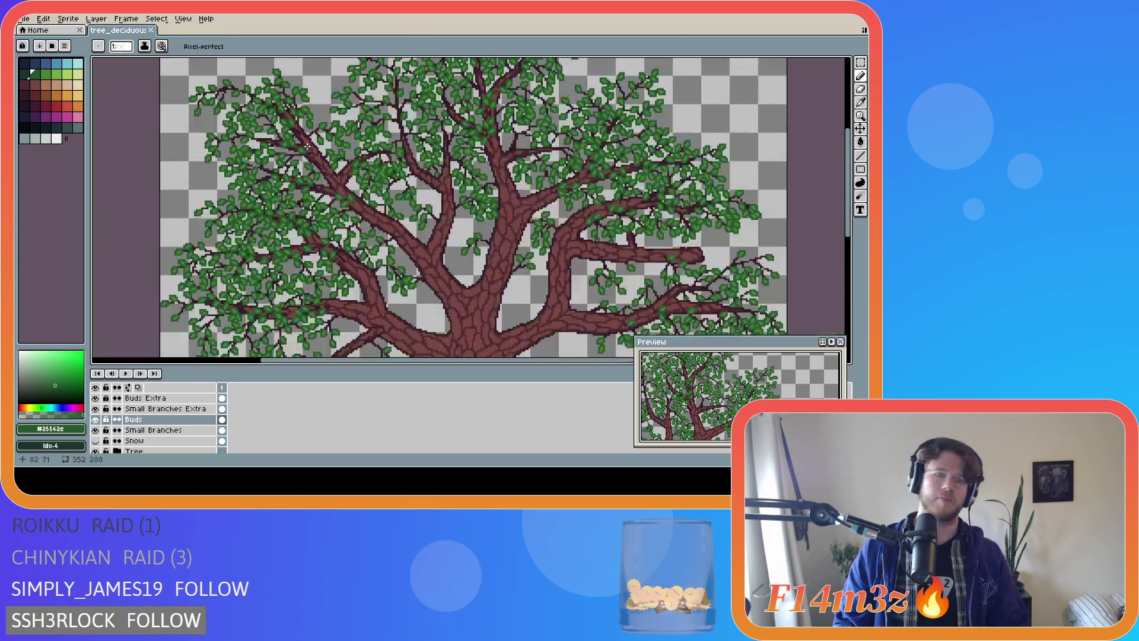
left_click_drag(394, 360, 348, 360)
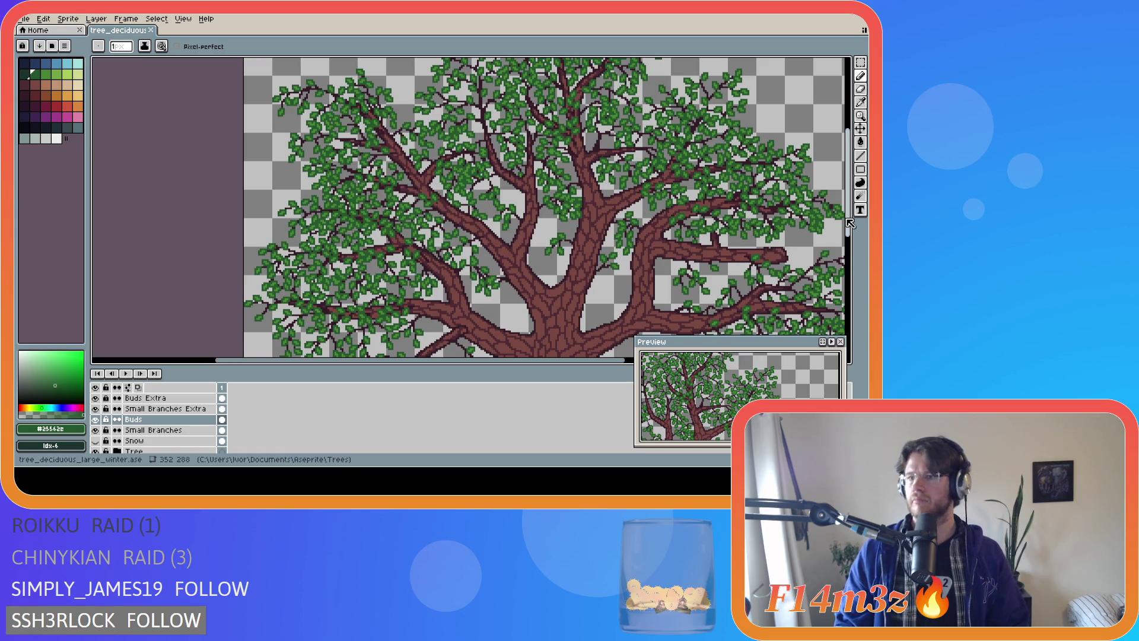
left_click_drag(847, 181, 848, 171)
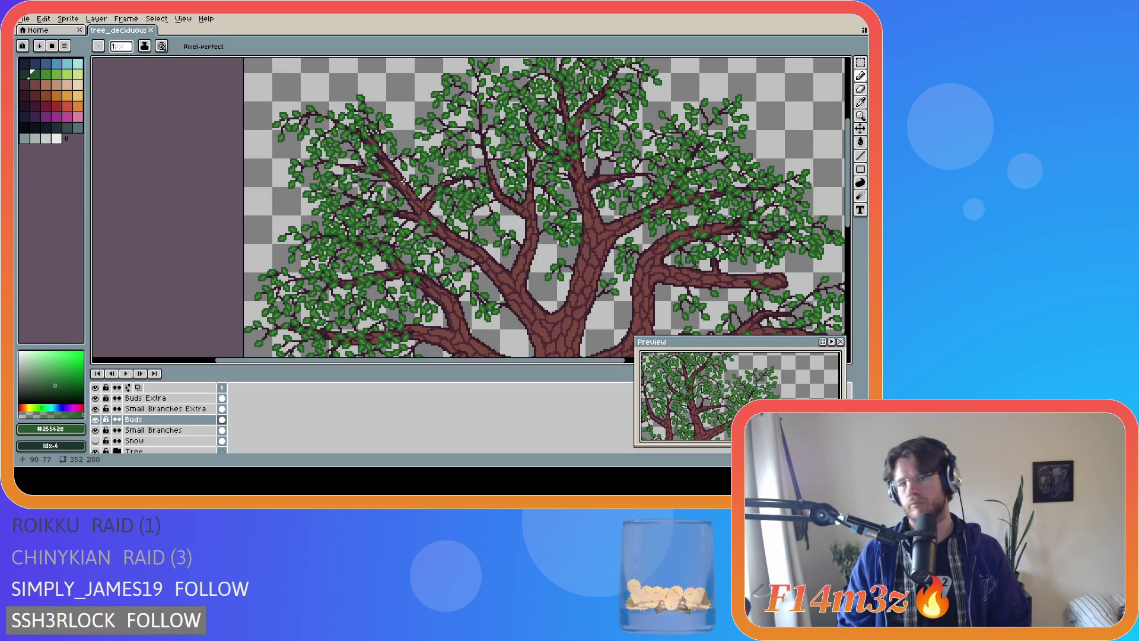
scroll(404, 181, "up", 4)
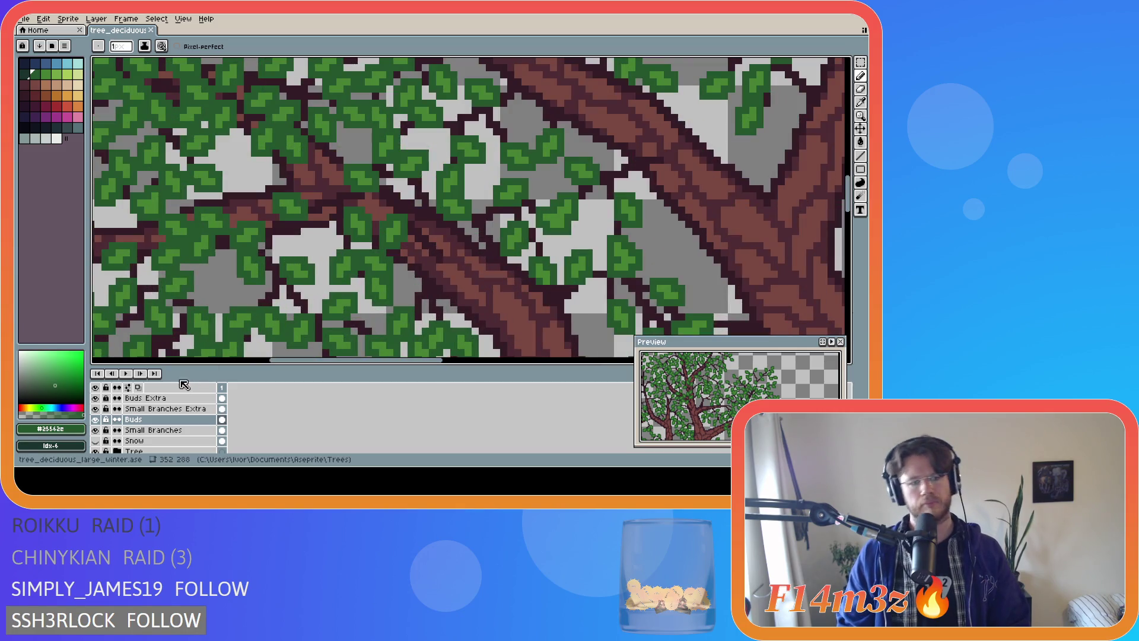
On the Buds layer, erase leaf pixels over the branch and redraw leaves in #468232 green
left_click(145, 420)
mouse_move(390, 238)
left_mouse_down()
mouse_move(382, 224)
mouse_move(400, 219)
mouse_move(394, 237)
left_mouse_up()
left_click(397, 239)
key("b")
left_click(391, 235, "alt")
left_click_drag(401, 232, 390, 238)
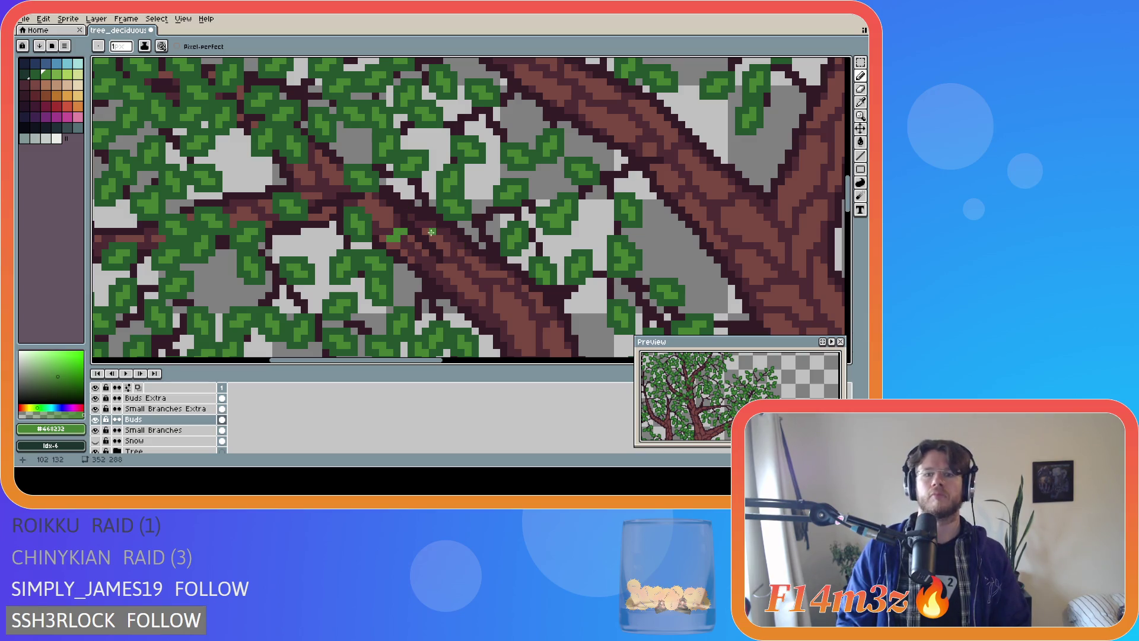
left_click_drag(433, 238, 425, 224)
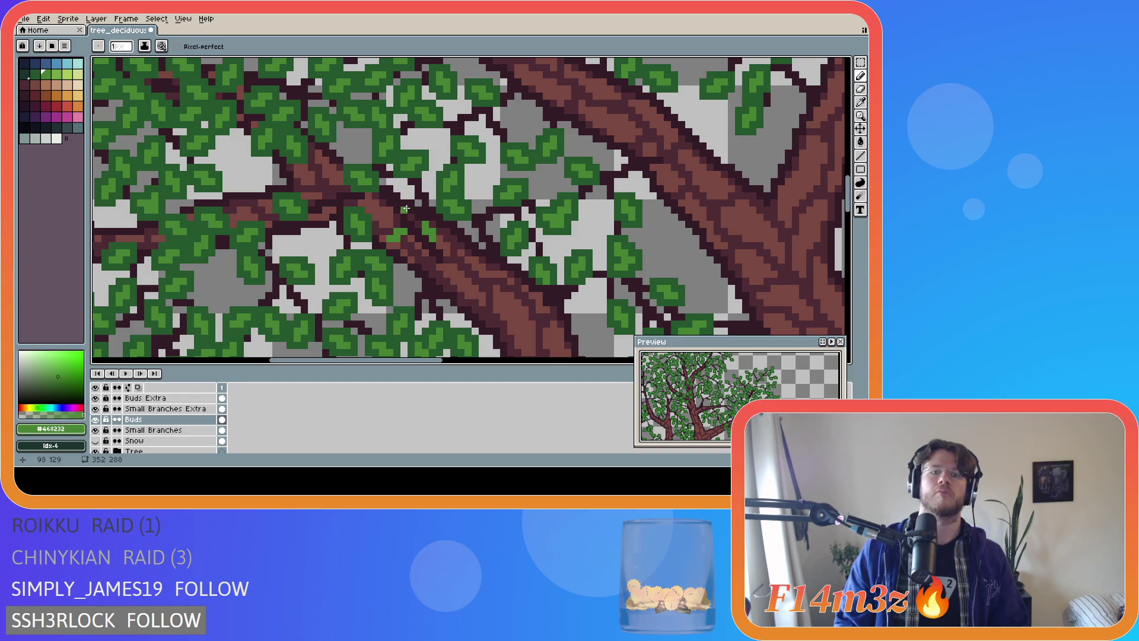
With the Tree layer hidden, add green leaf pixels and cover the twig stretch in green
left_click(96, 451)
left_click(411, 209)
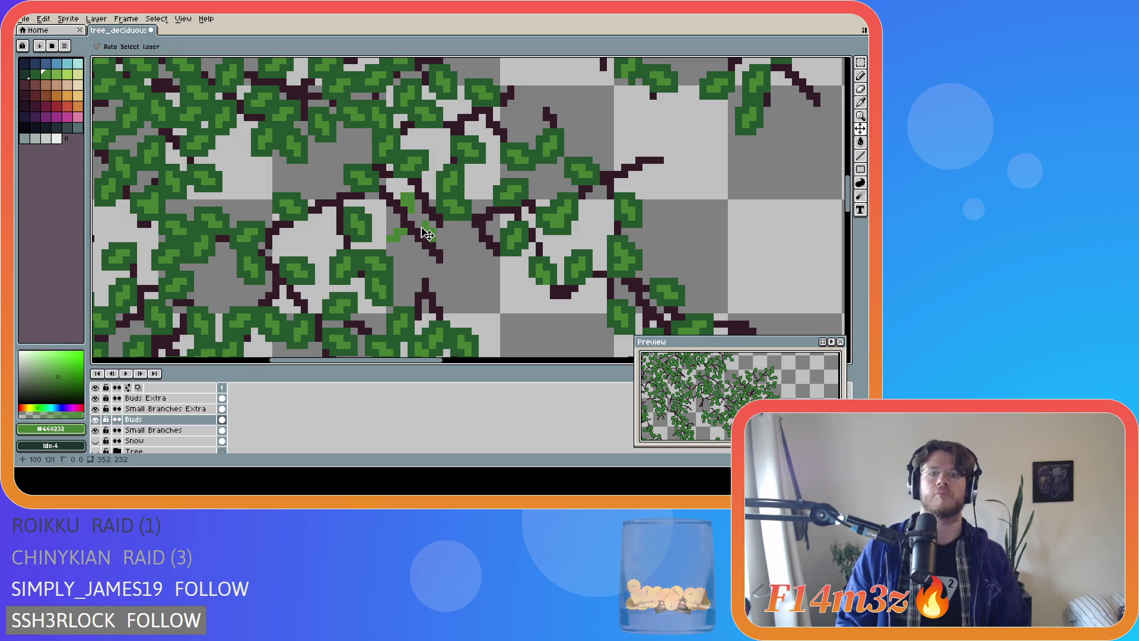
left_click(412, 198)
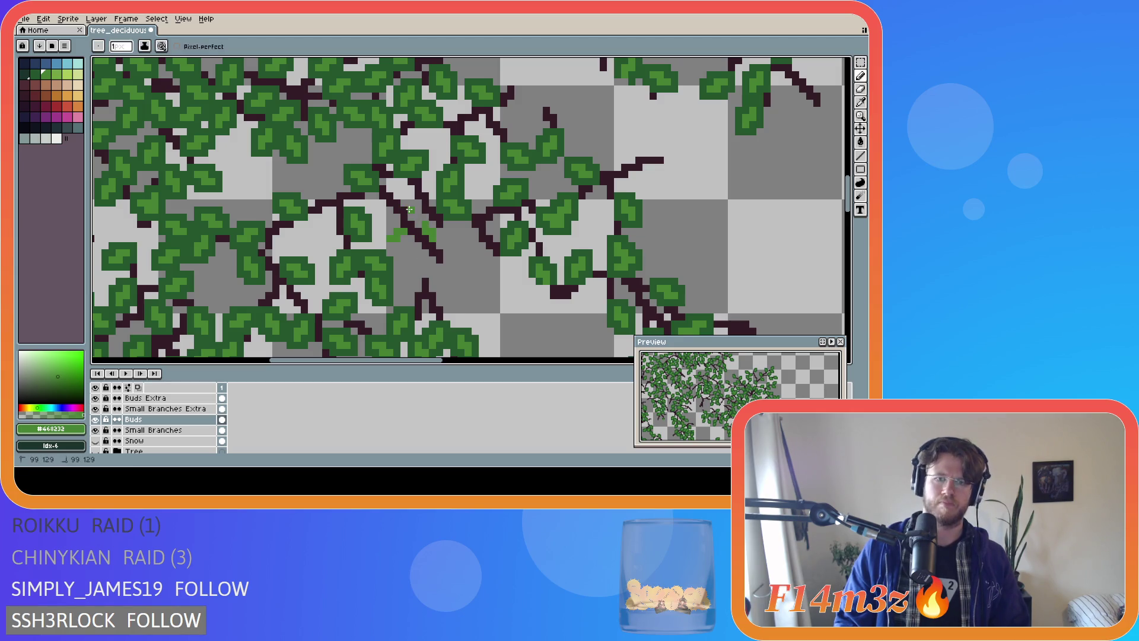
left_click(408, 200)
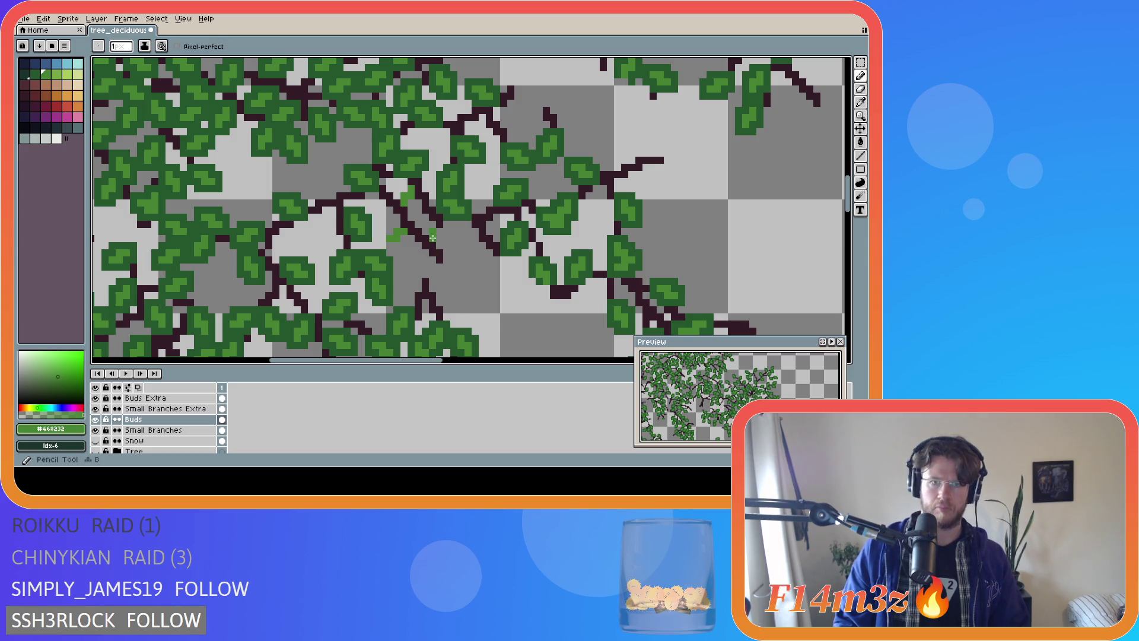
key("e")
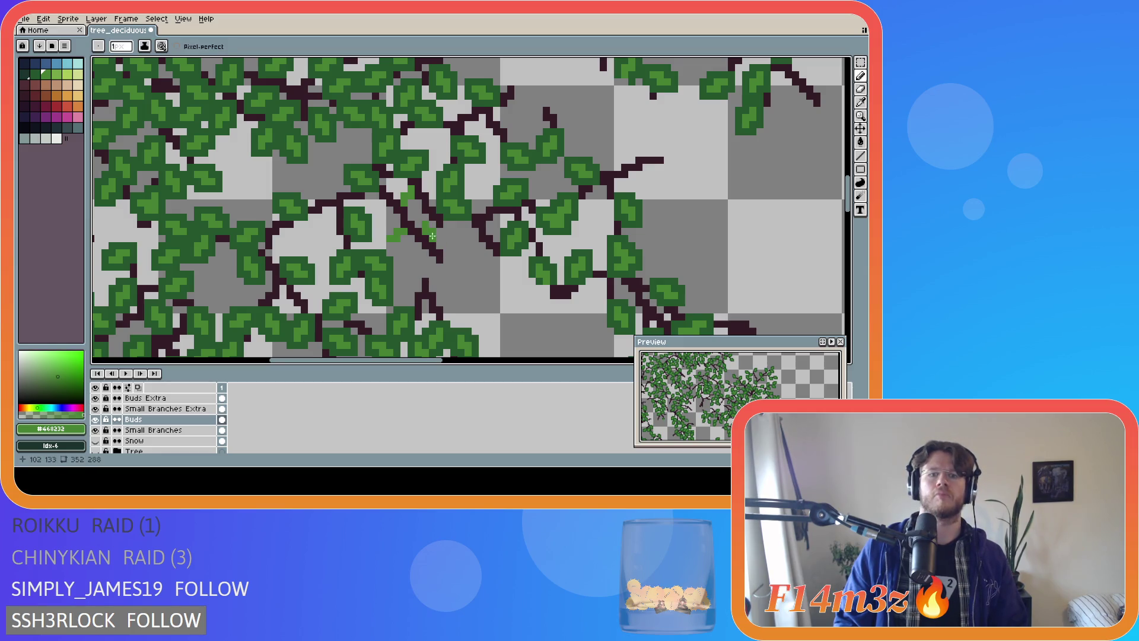
key("b")
left_click(428, 223)
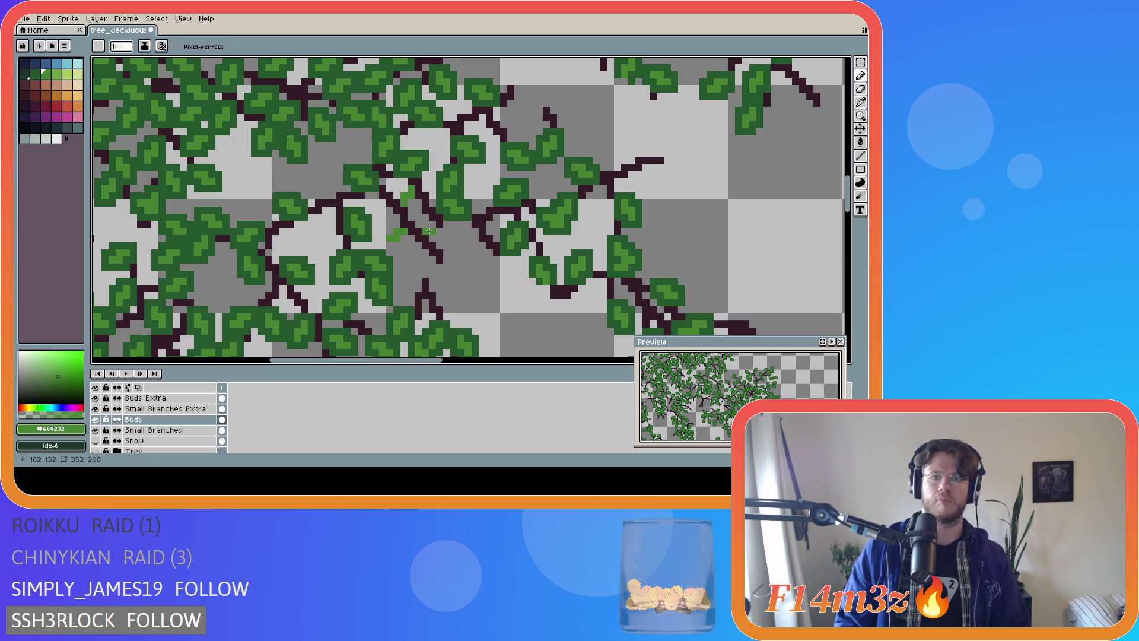
left_click_drag(430, 228, 438, 224)
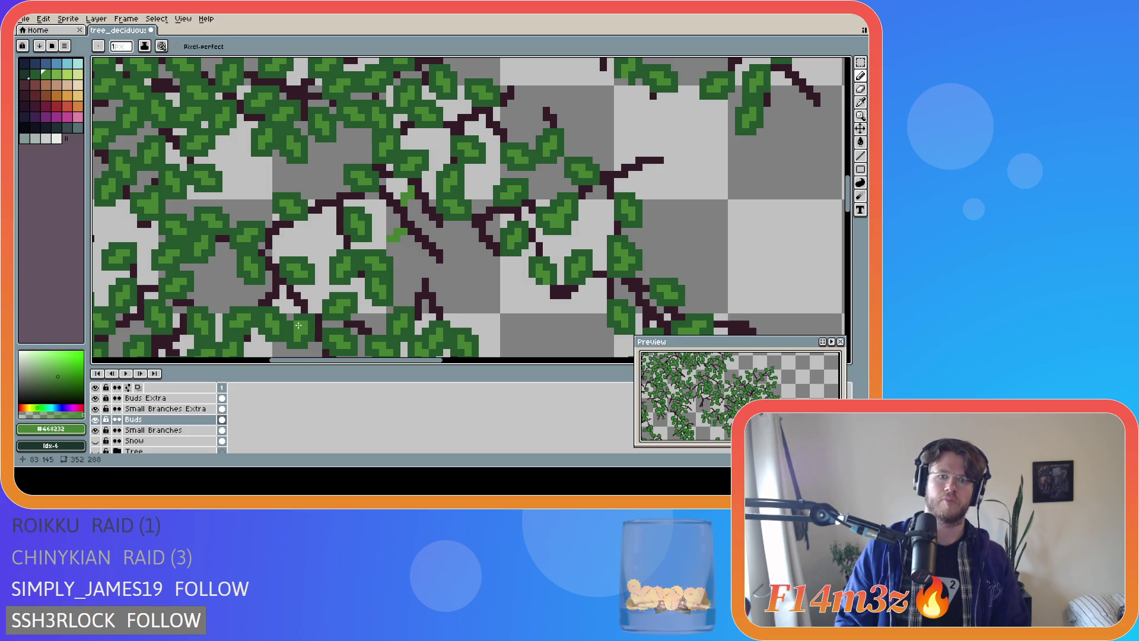
Repaint the light-green patch in dark #25562e, save, and show the Tree layer again
left_click(371, 231, "alt")
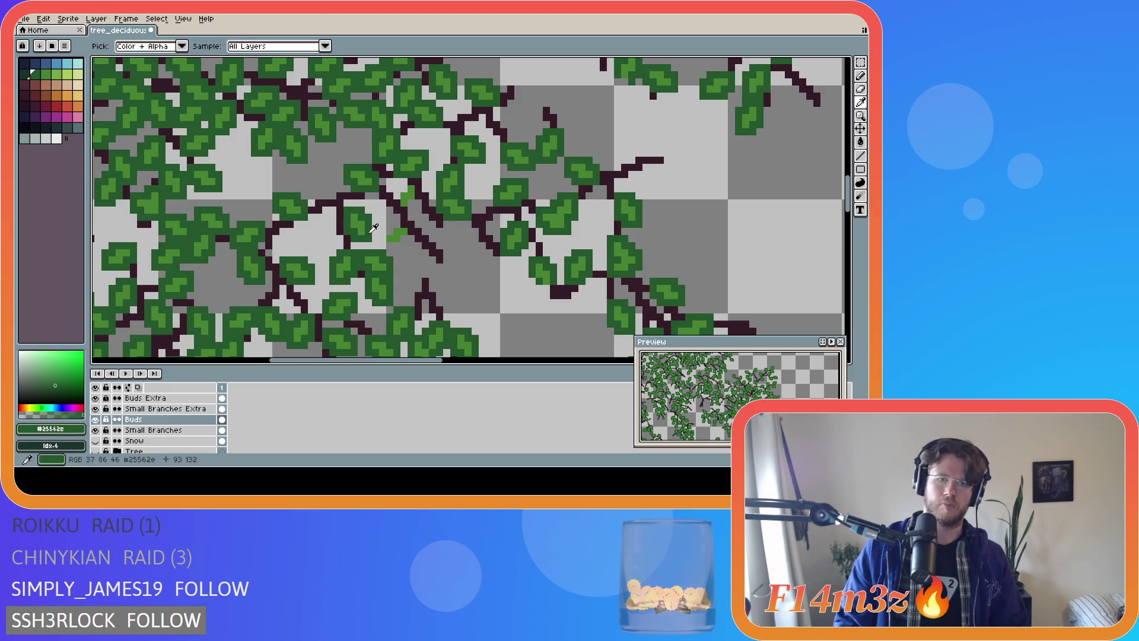
mouse_move(394, 230)
left_mouse_down()
mouse_move(382, 238)
mouse_move(403, 239)
left_mouse_up()
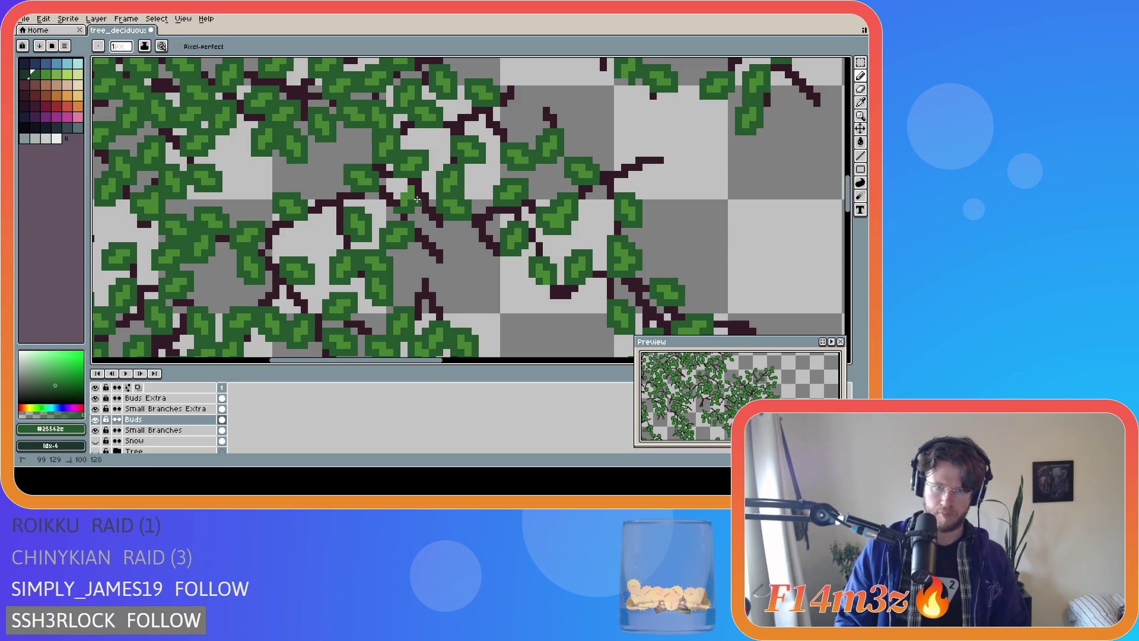
key("ctrl+s")
left_click(95, 451)
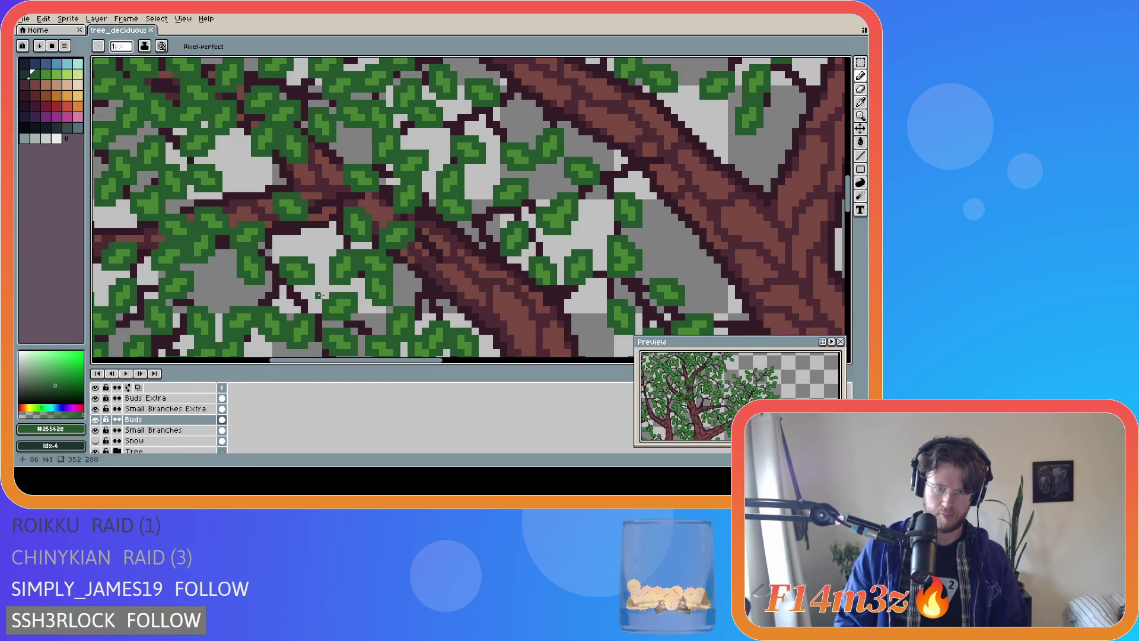
Inspect the leaves by briefly hiding and showing the Tree layer
scroll(385, 269, "down", 3)
scroll(385, 268, "down", 3)
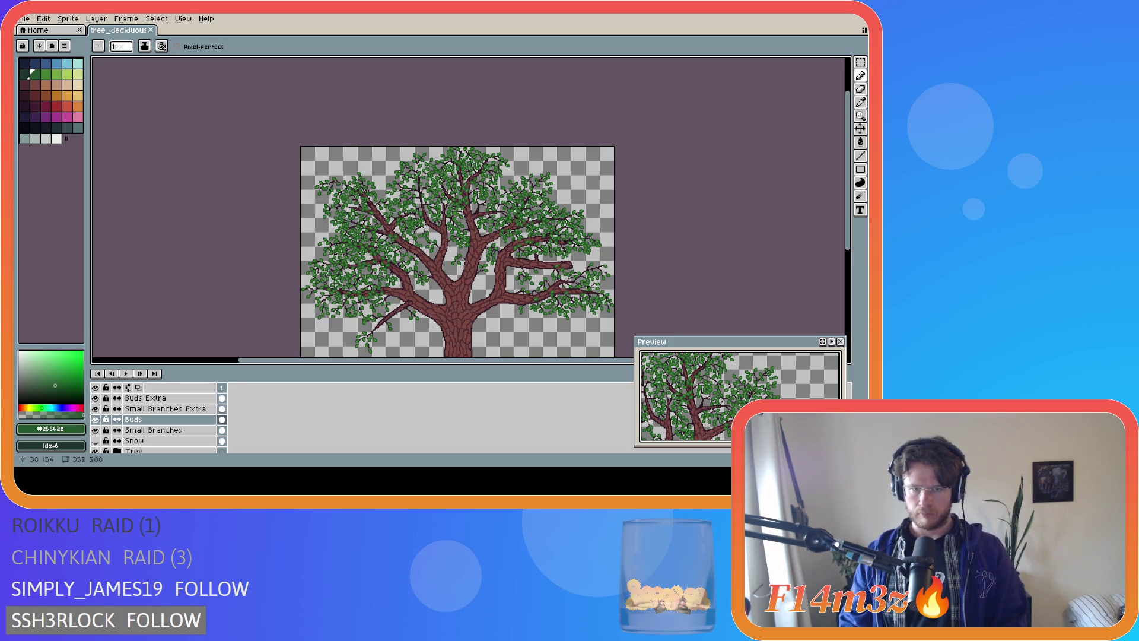
scroll(365, 206, "up", 5)
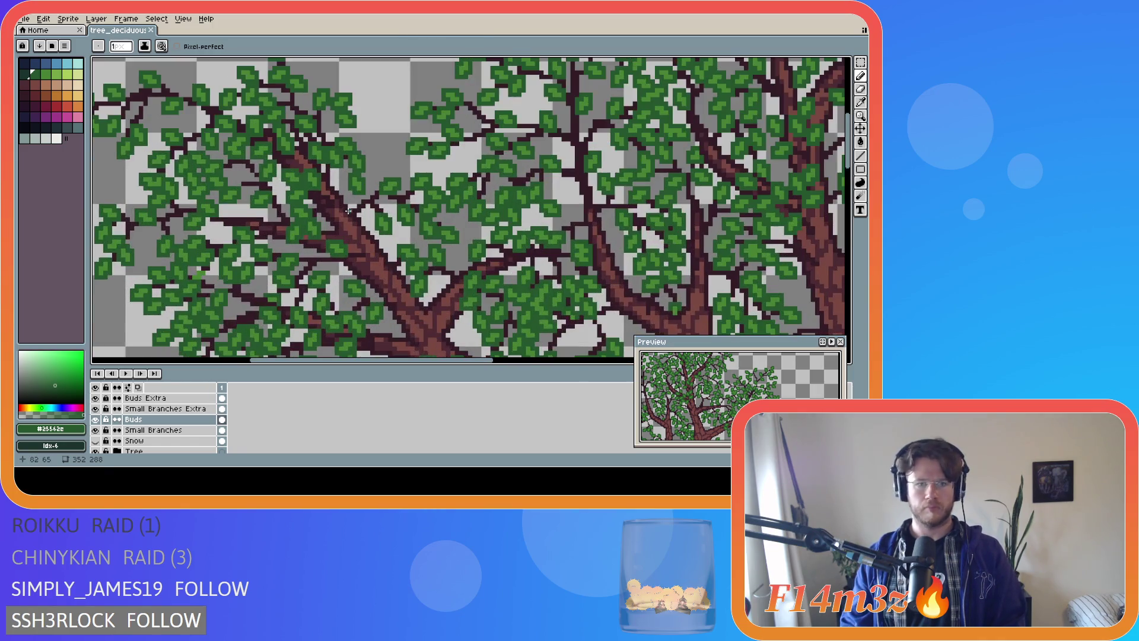
left_click(95, 452)
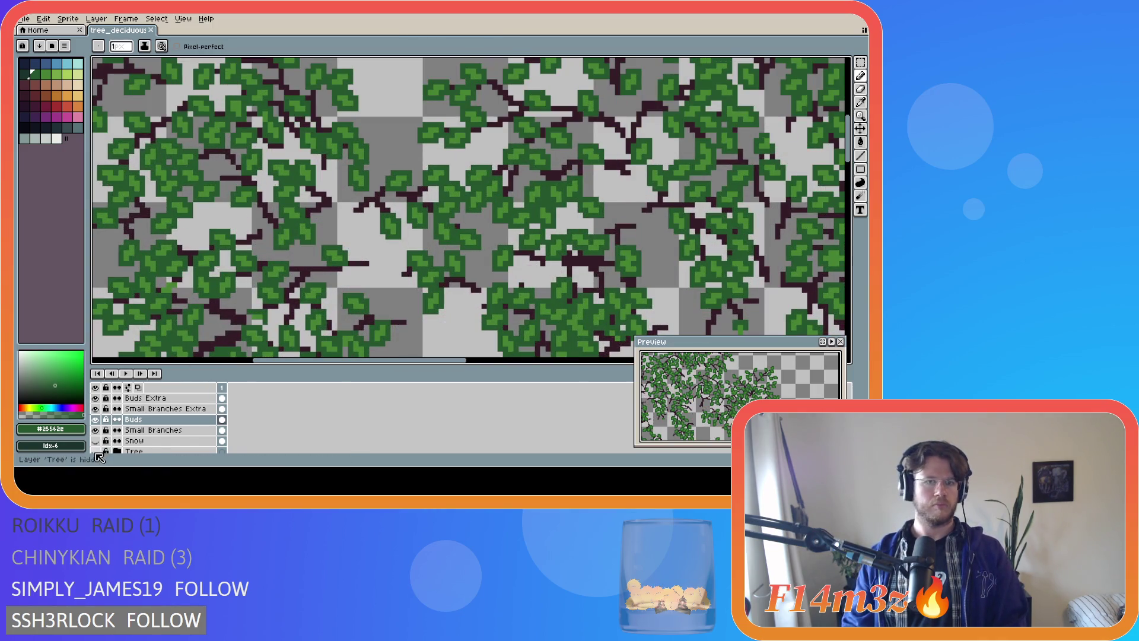
left_click(96, 452)
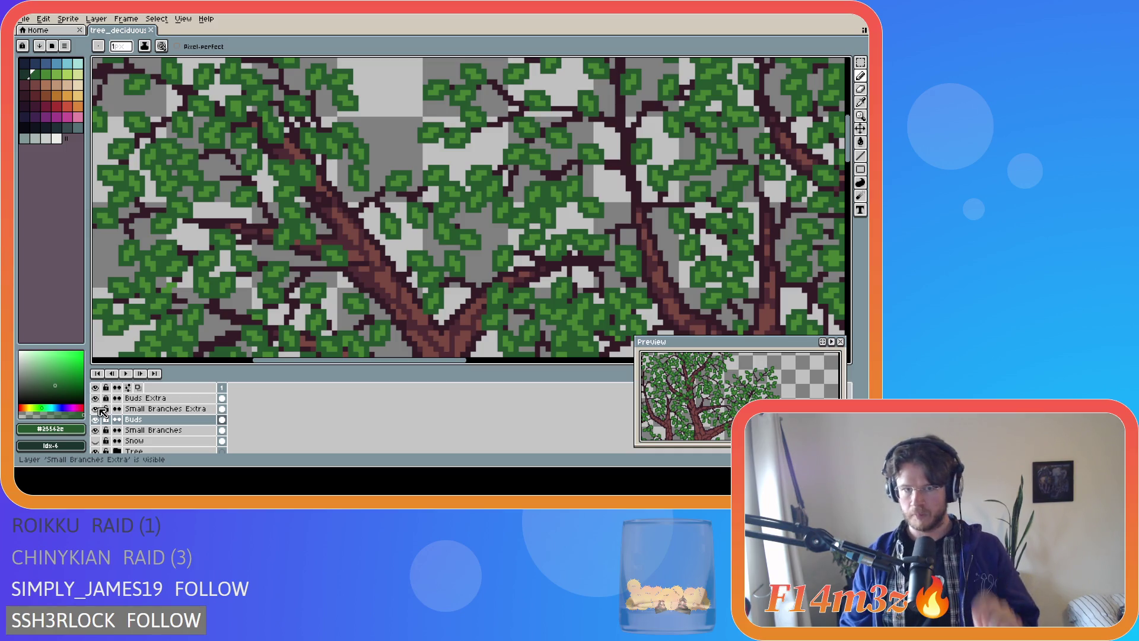
On Buds Extra, paint #468232 and dark #25562e bud pixels among the upper-left leaves
left_click(362, 172, "alt")
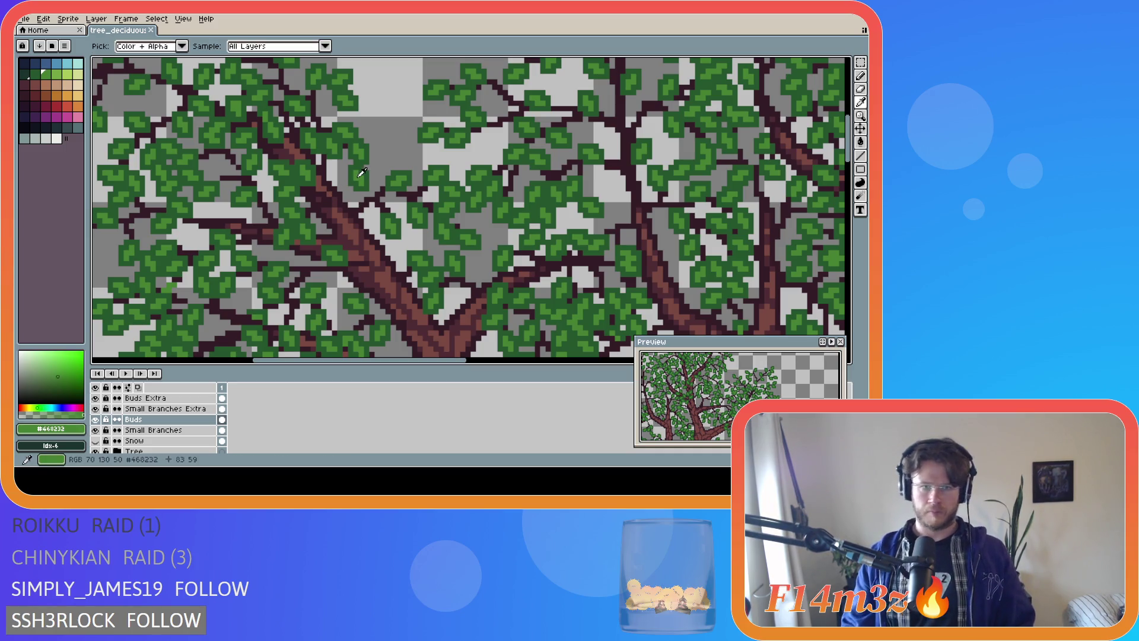
left_click(173, 398)
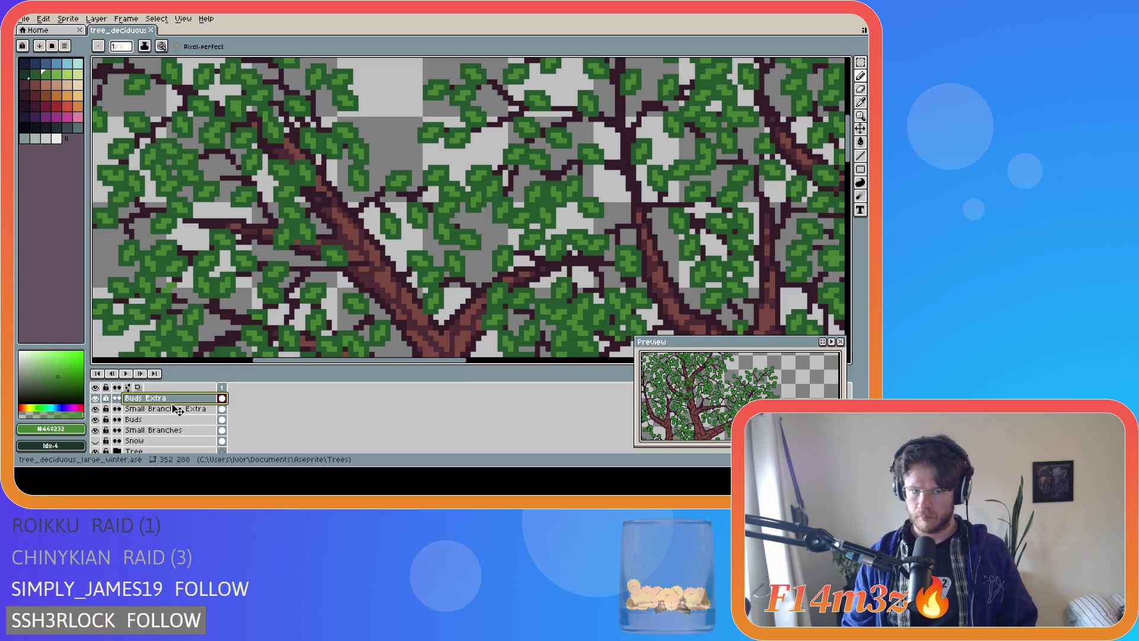
left_click(331, 194)
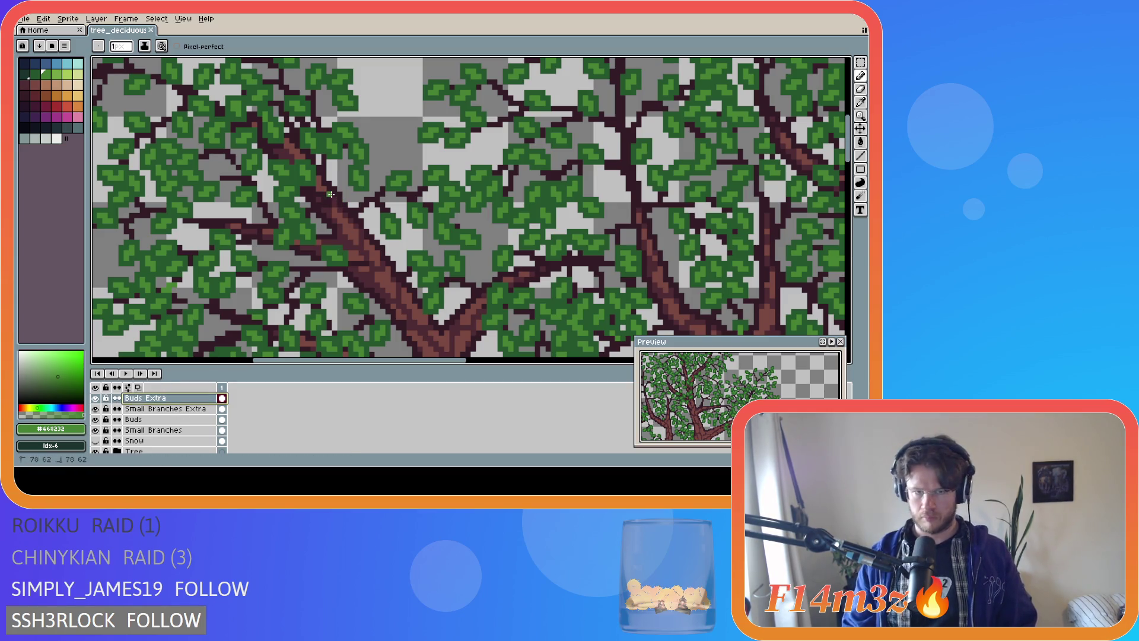
left_click(358, 182, "alt")
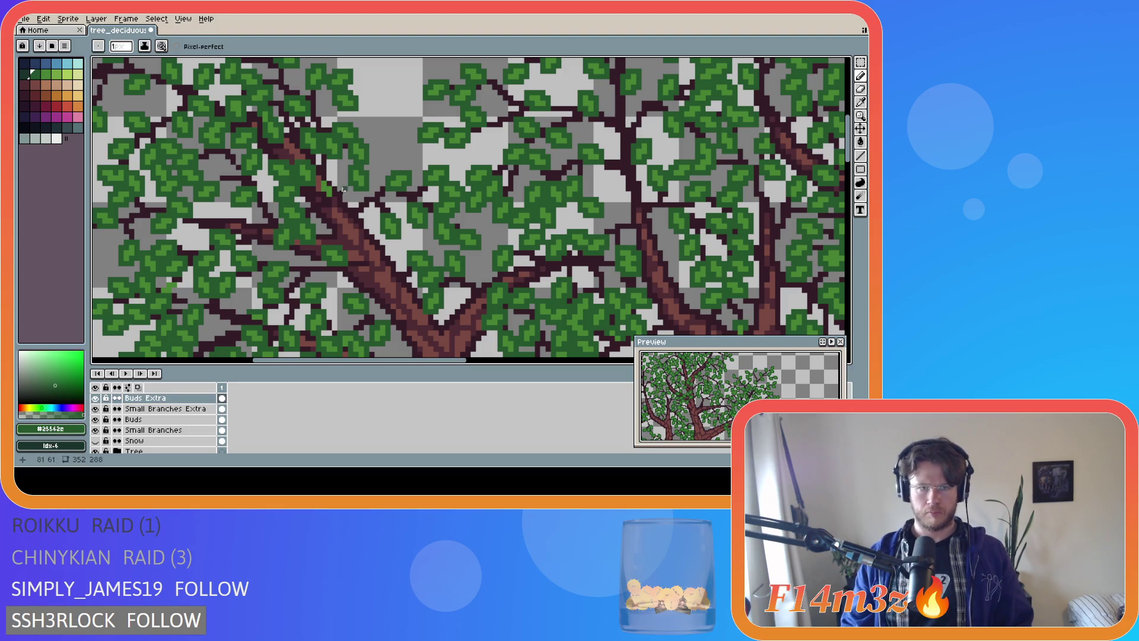
left_click(318, 187)
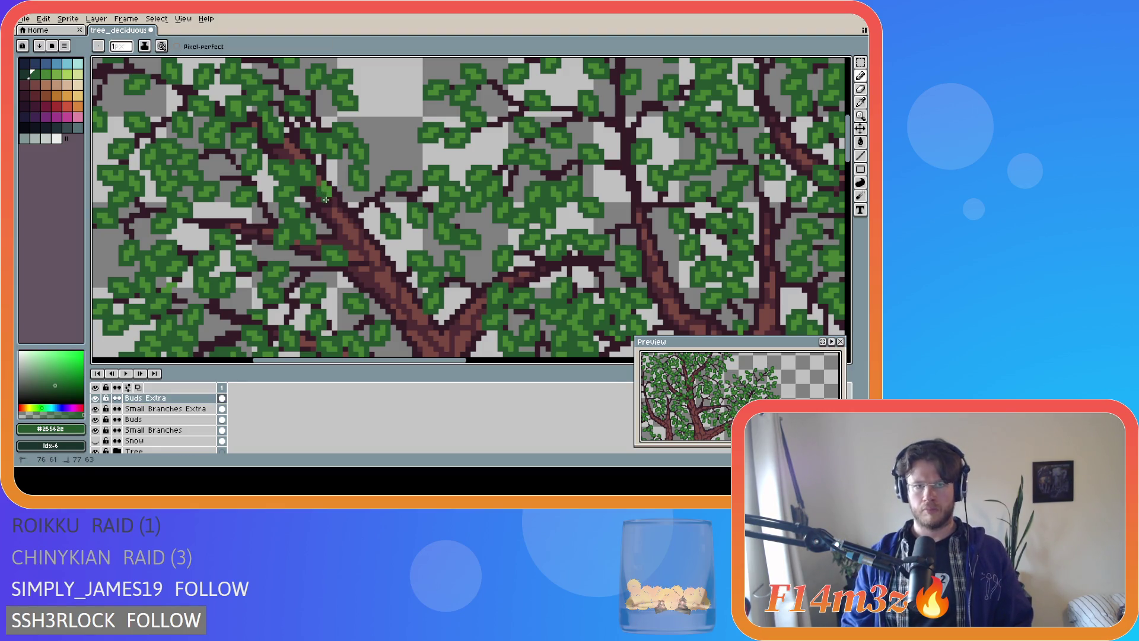
left_click_drag(336, 183, 325, 178)
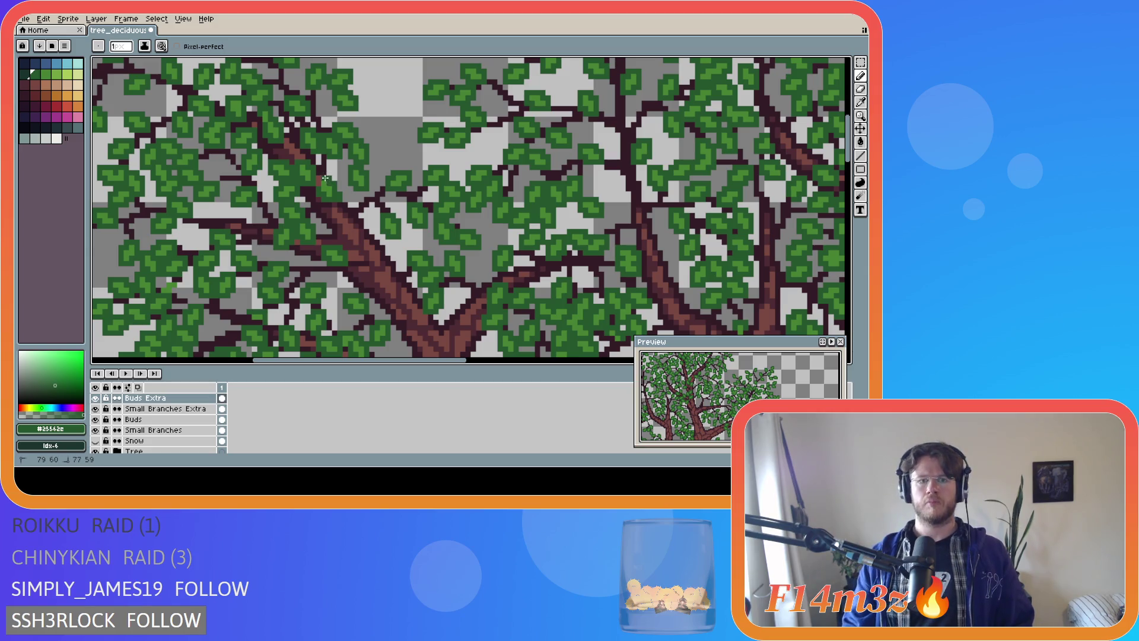
scroll(354, 270, "down", 5)
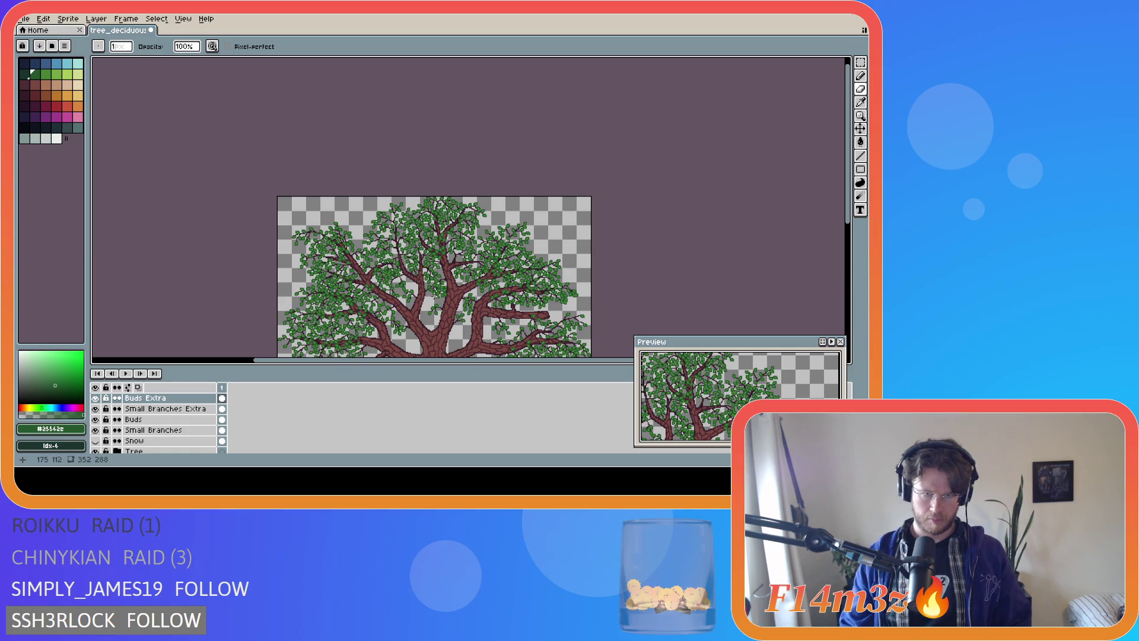
Save the tree, centre it in view, and select the Buds Extra cel
key("ctrl+s")
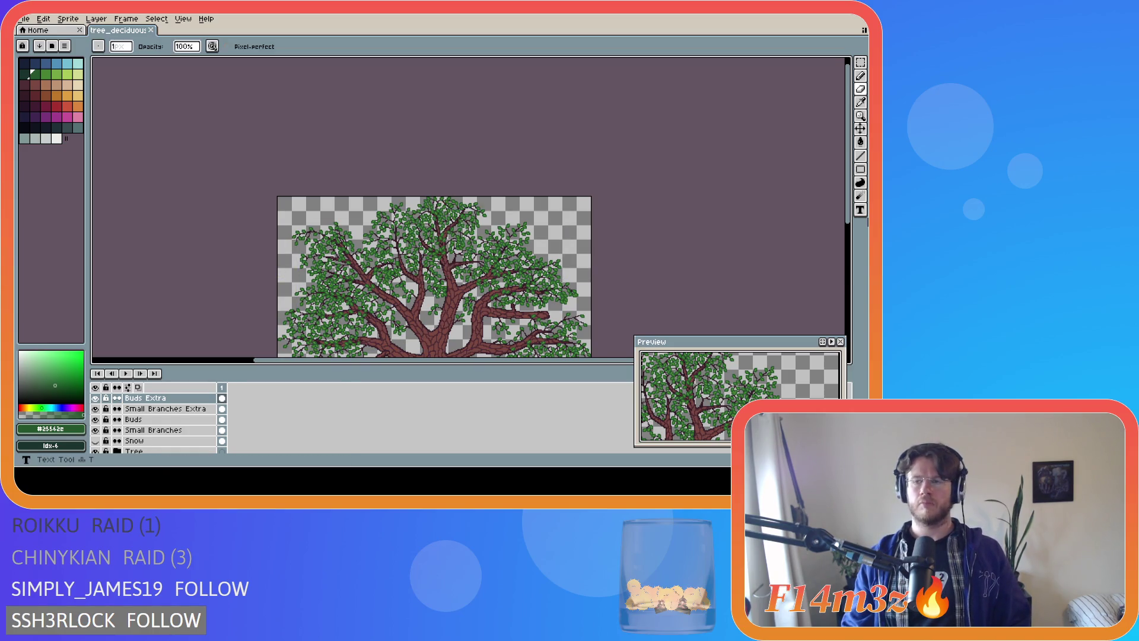
left_click_drag(851, 228, 851, 280)
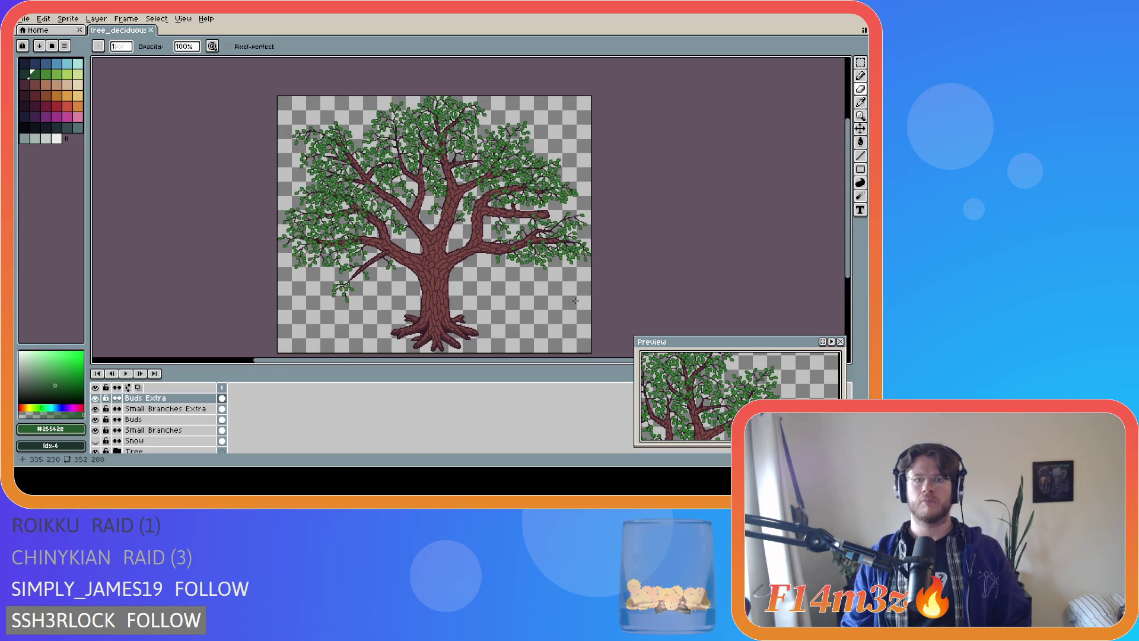
left_click(534, 178, "ctrl")
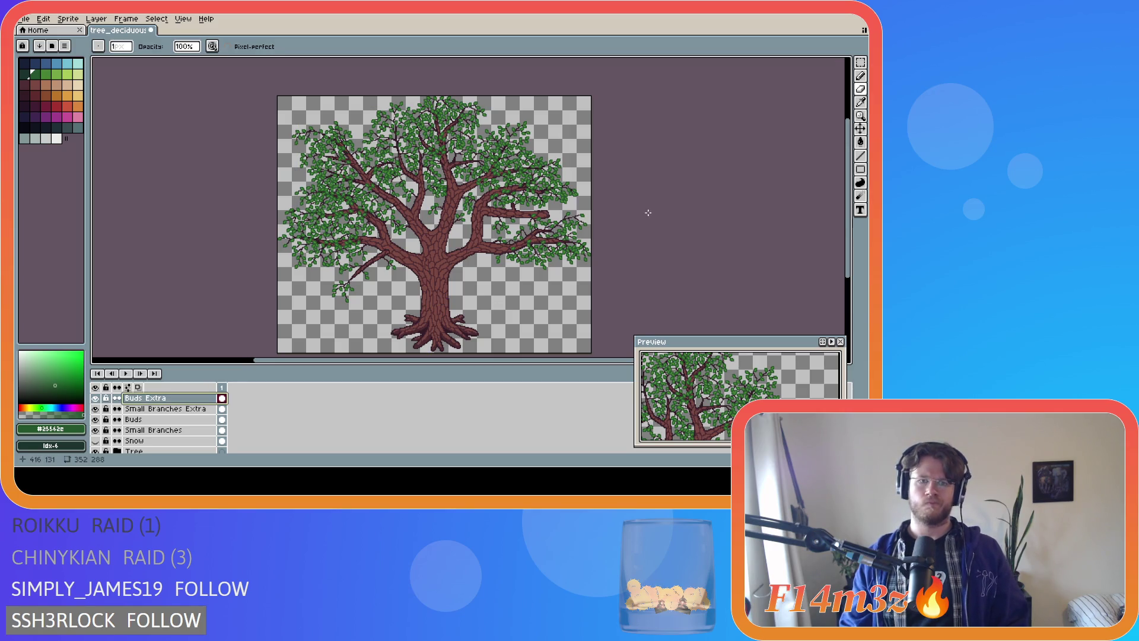
key("ctrl+s")
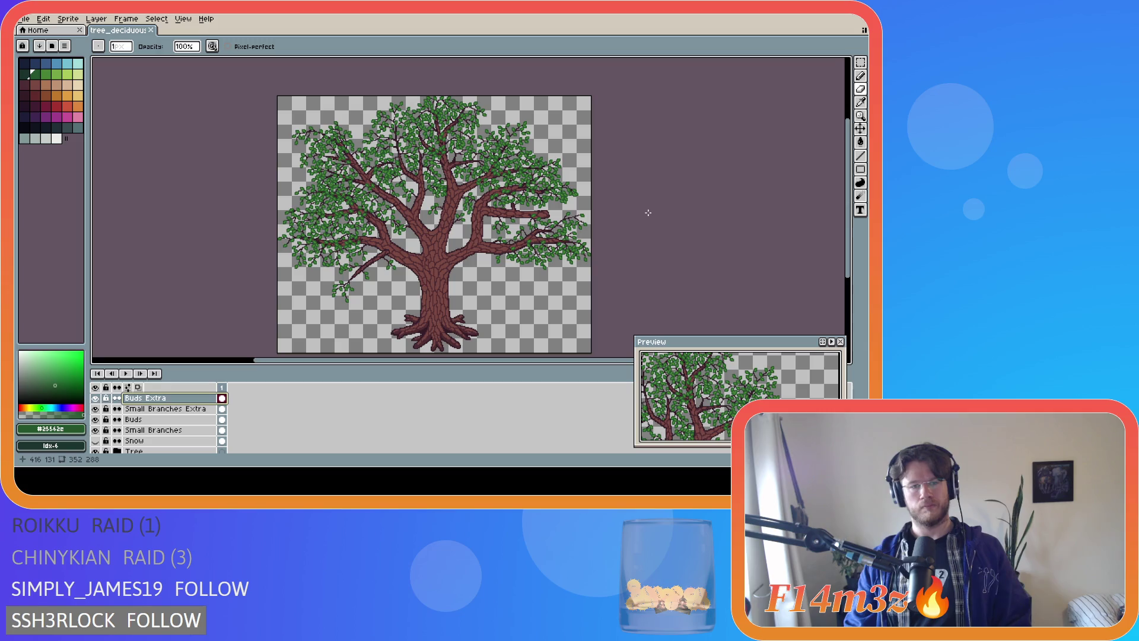
Undo the last two pencil strokes, saving tree_deciduous_large_winter.ase after each
key("ctrl+z")
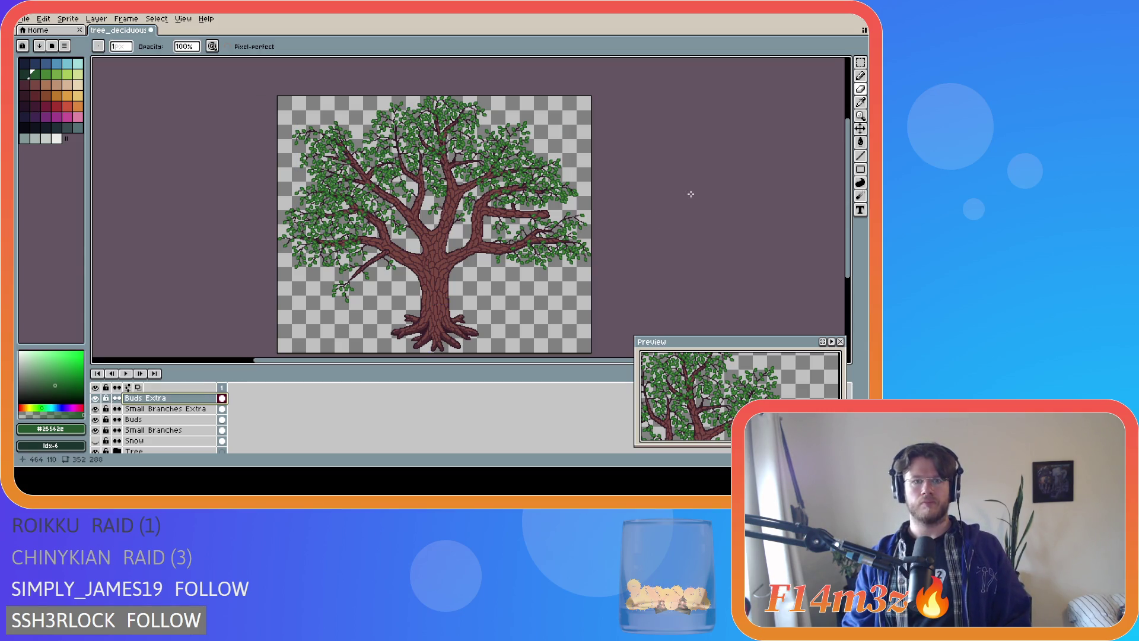
key("ctrl+s")
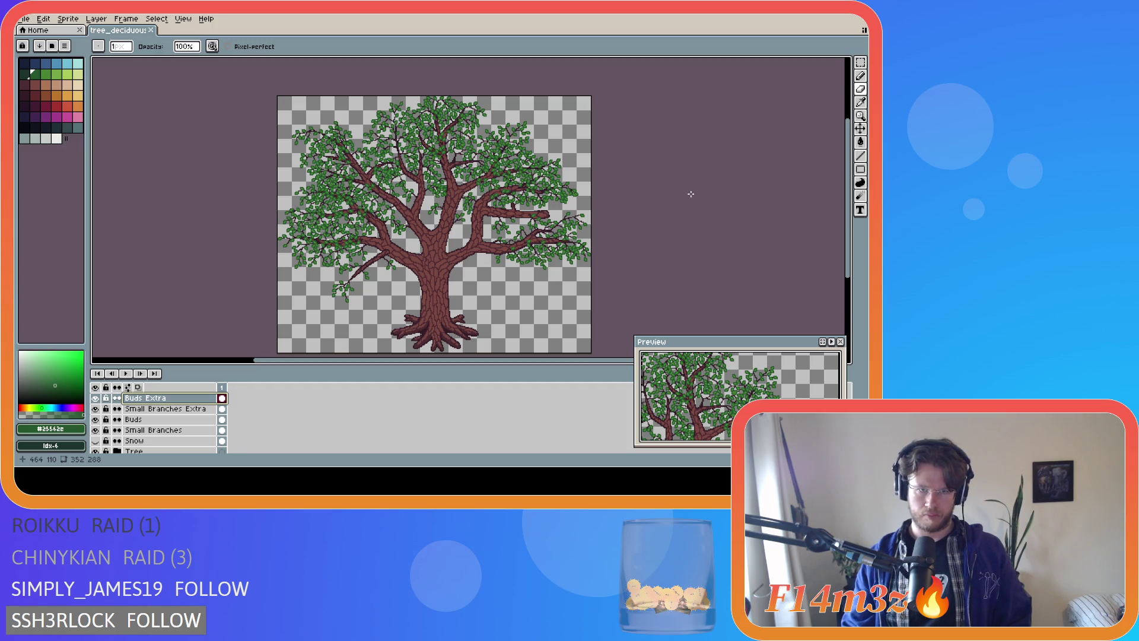
key("ctrl+z")
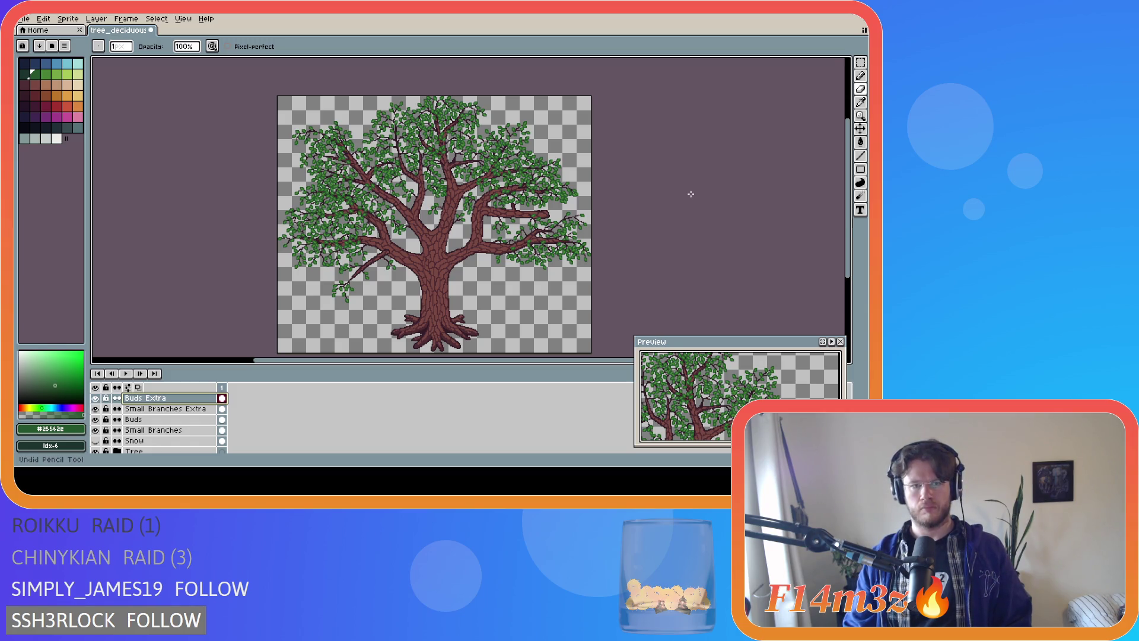
key("ctrl+s")
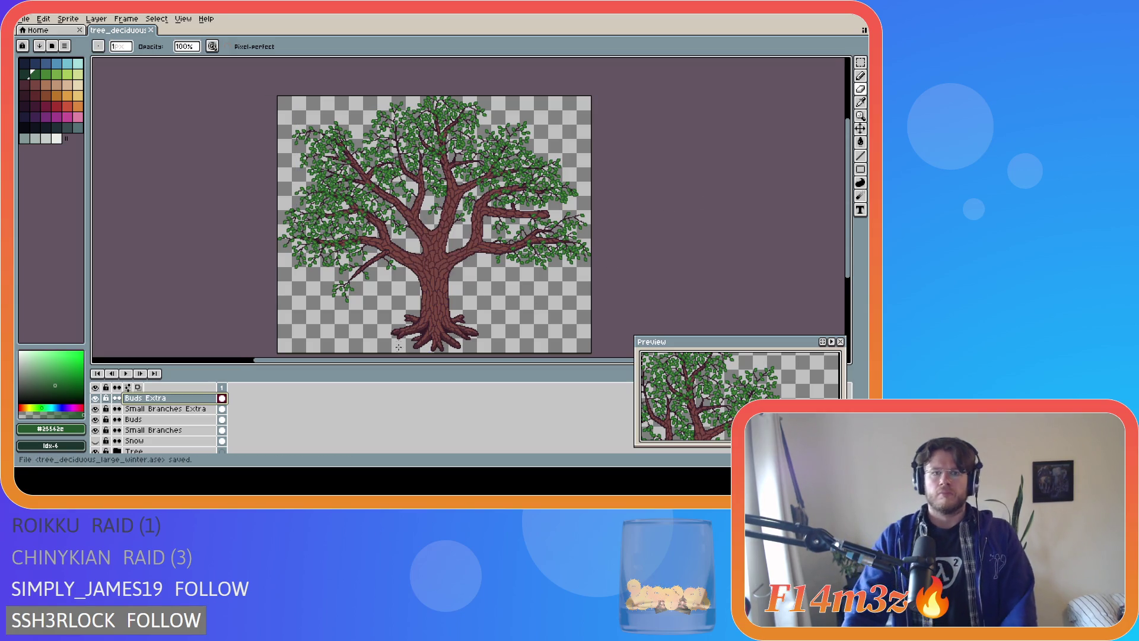
scroll(355, 177, "up", 3)
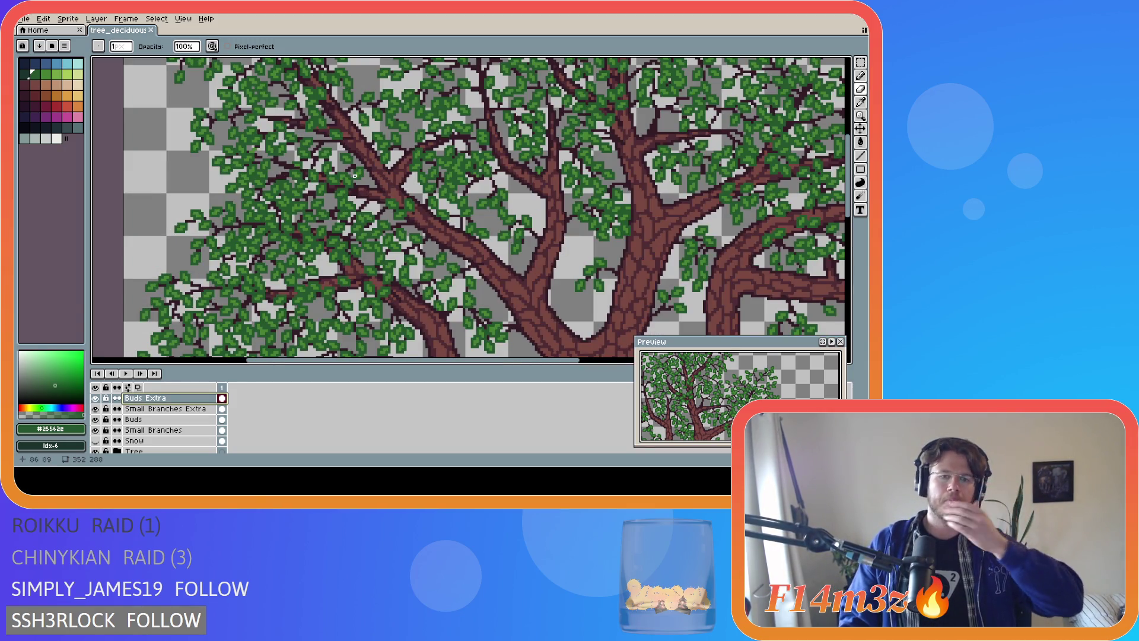
scroll(355, 176, "down", 3)
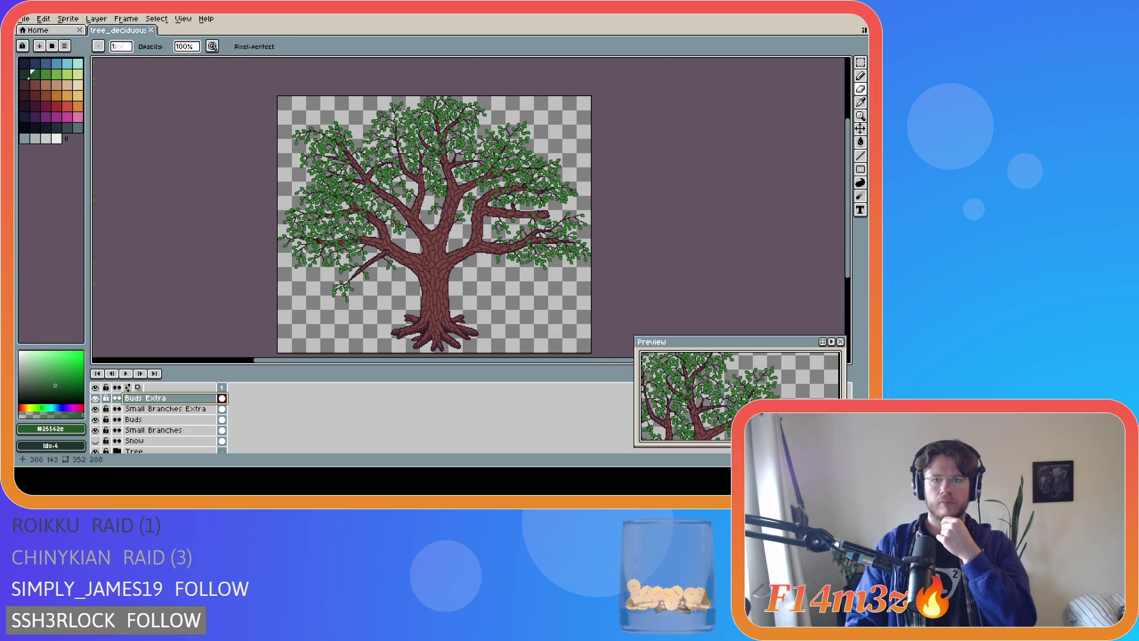
scroll(552, 225, "up", 3)
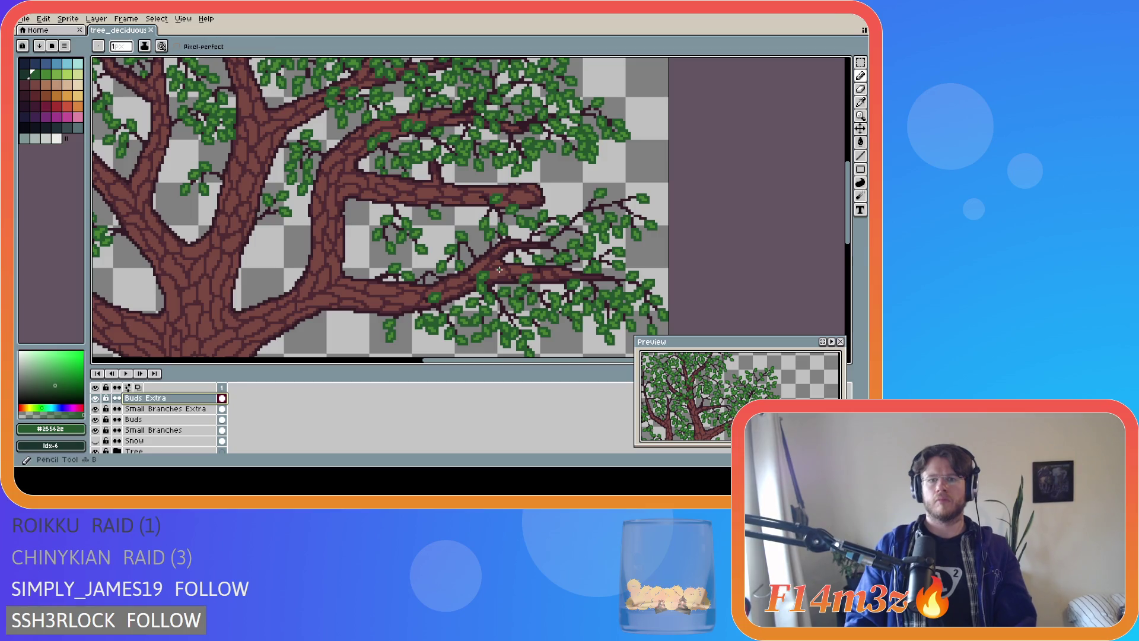
On Small Branches Extra, draw two thin #341c27 twig lines up-right off the branch and save
key("alt+Down")
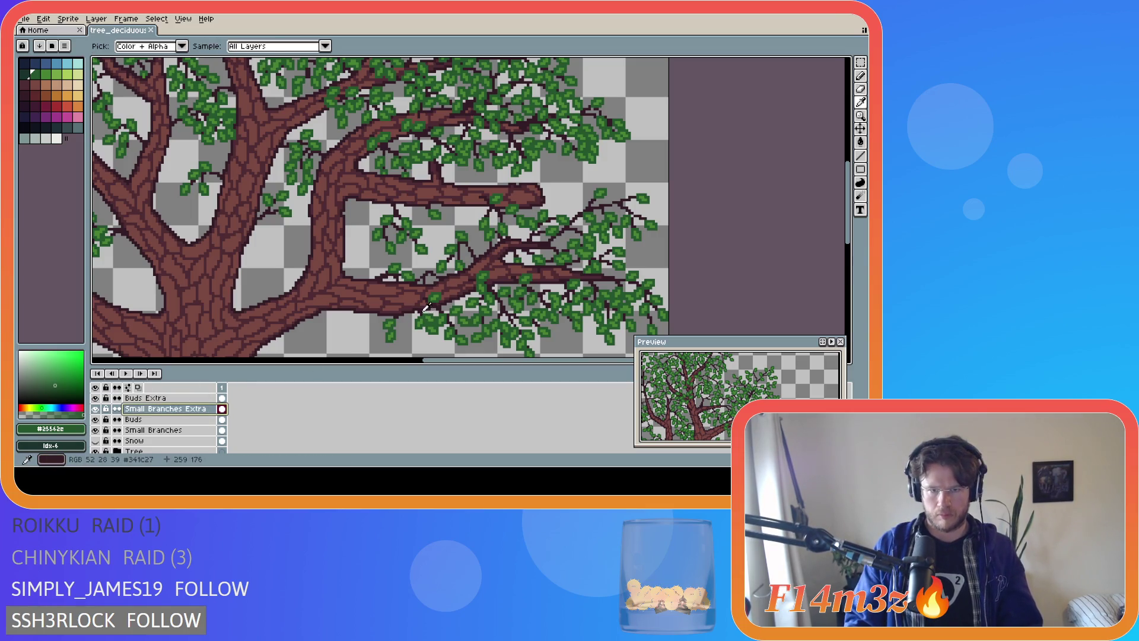
left_click(427, 306, "alt")
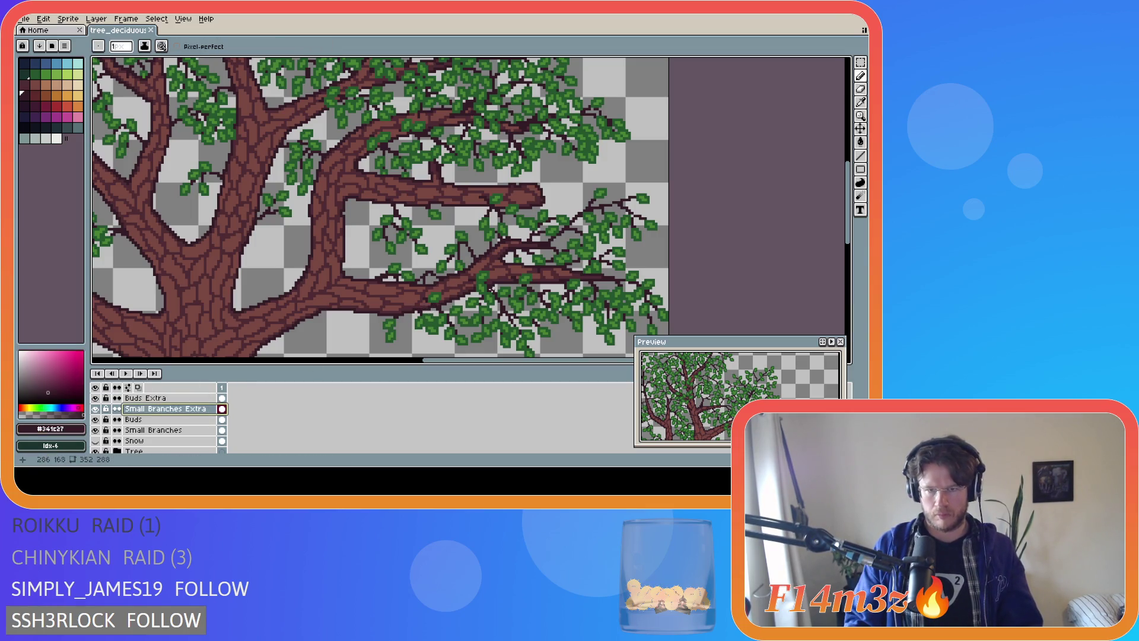
left_click(498, 266)
left_click(520, 250)
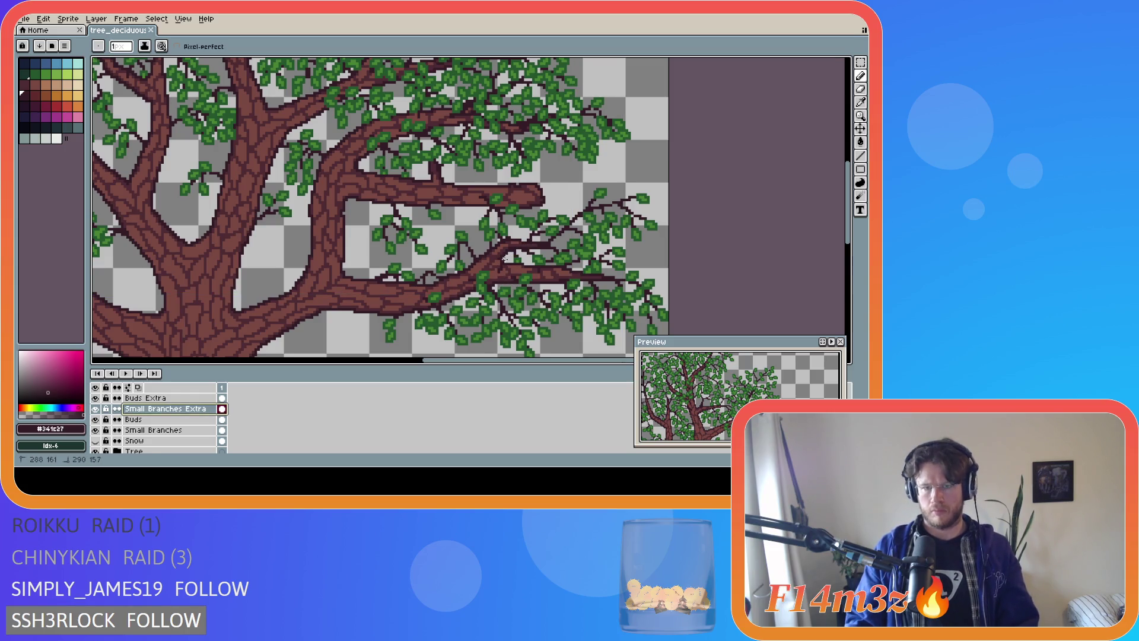
left_click(502, 270)
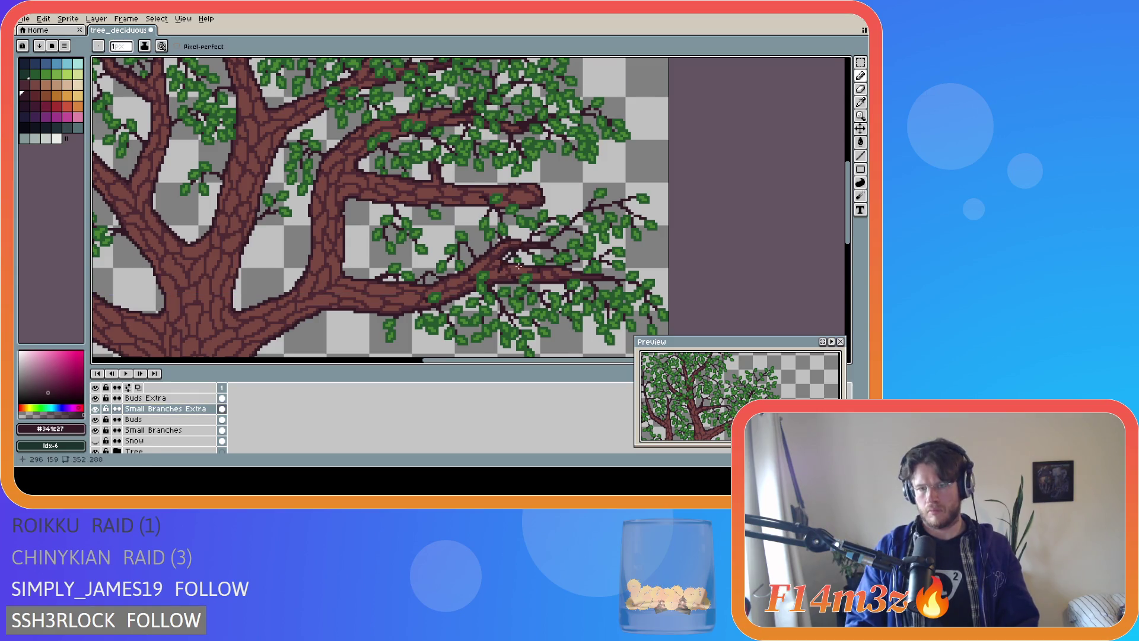
left_click(516, 245)
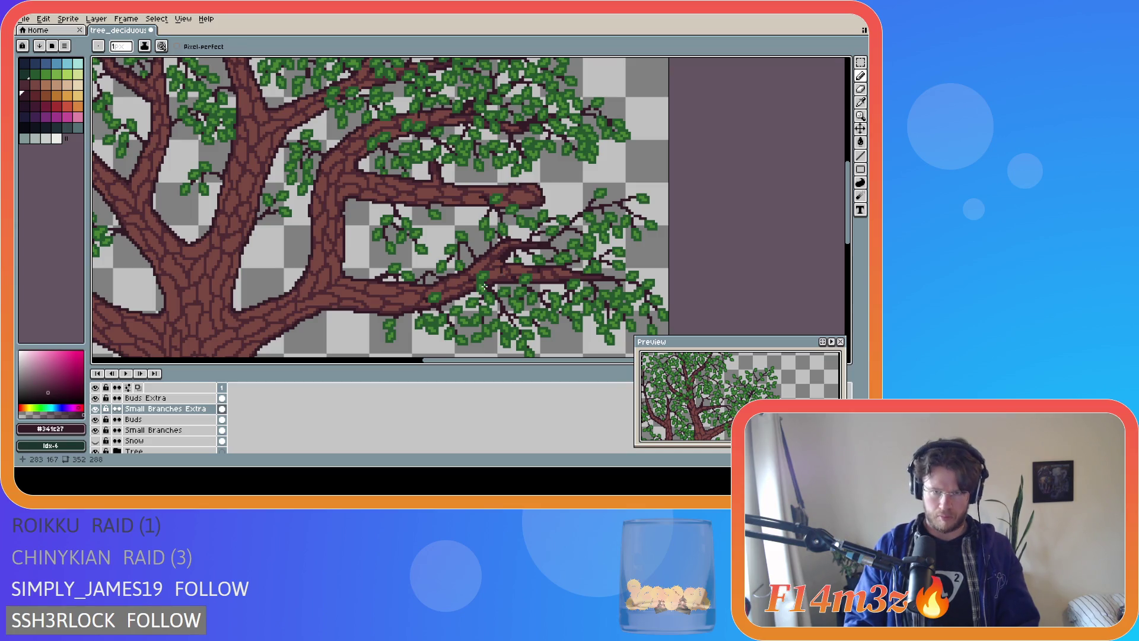
key("ctrl+s")
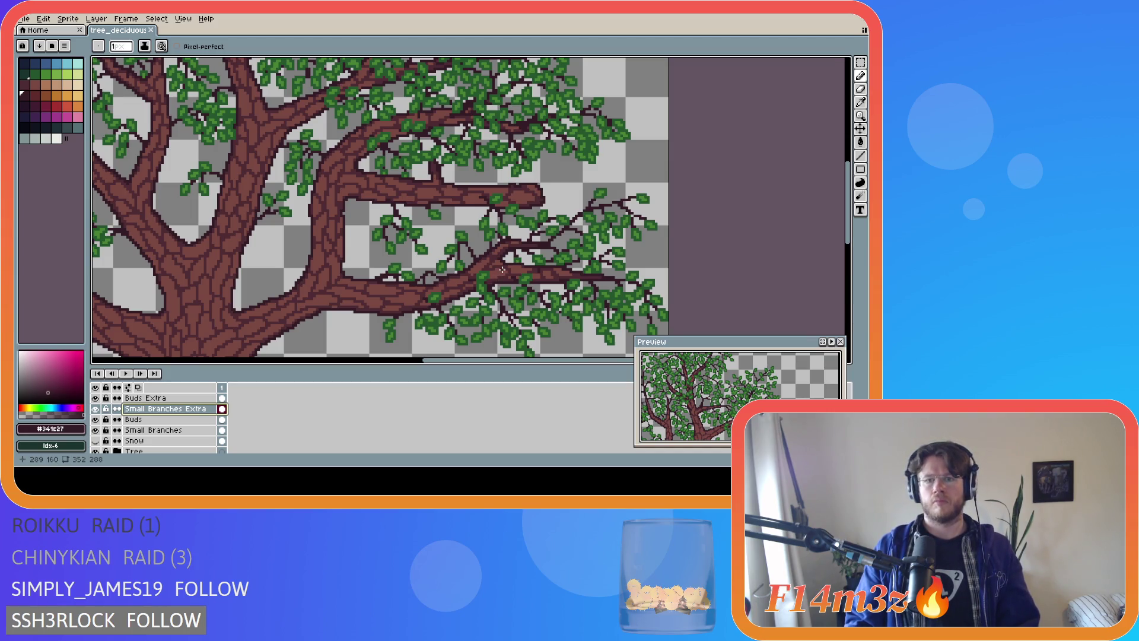
Extend the twigs toward the upper right, check them without the Tree layer, add another twig, and save
left_click_drag(502, 270, 519, 256)
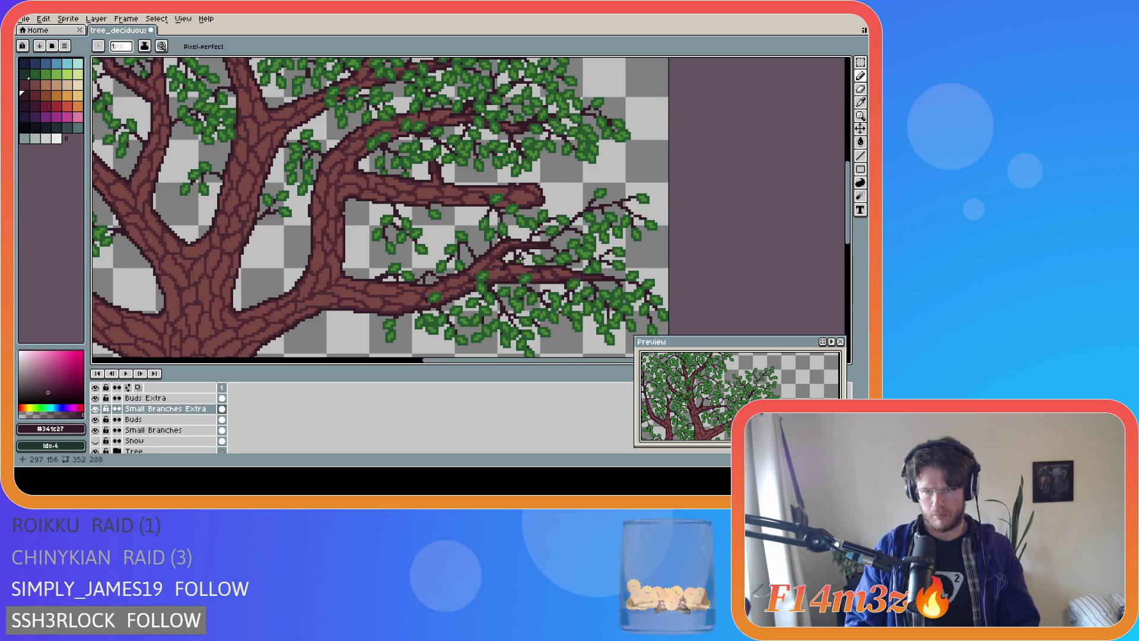
left_click_drag(518, 252, 533, 245)
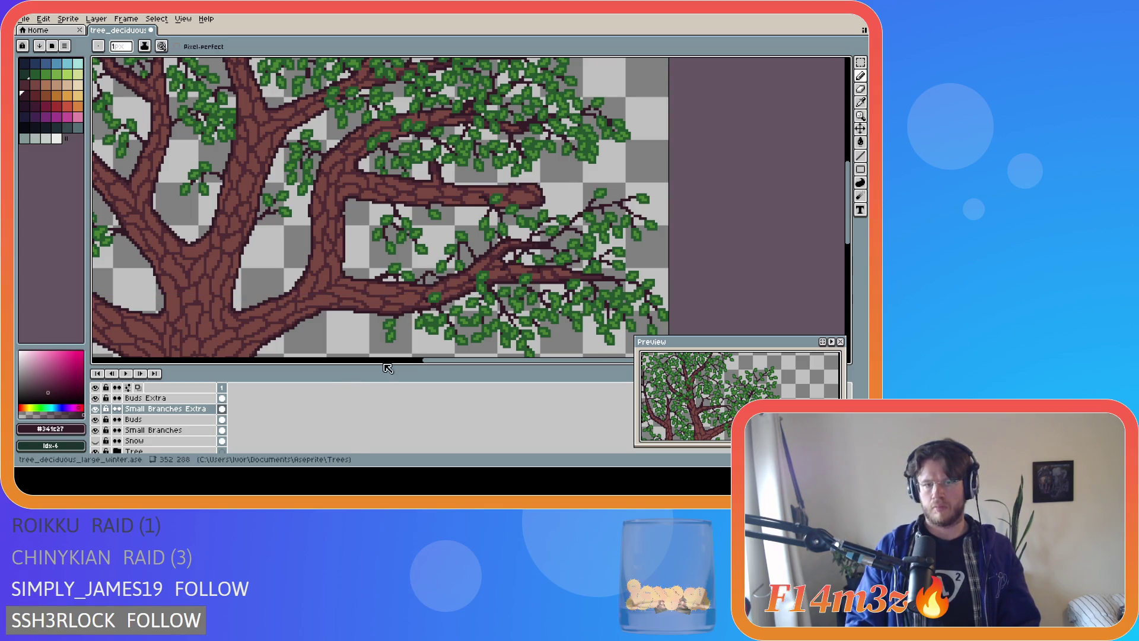
left_click(95, 451)
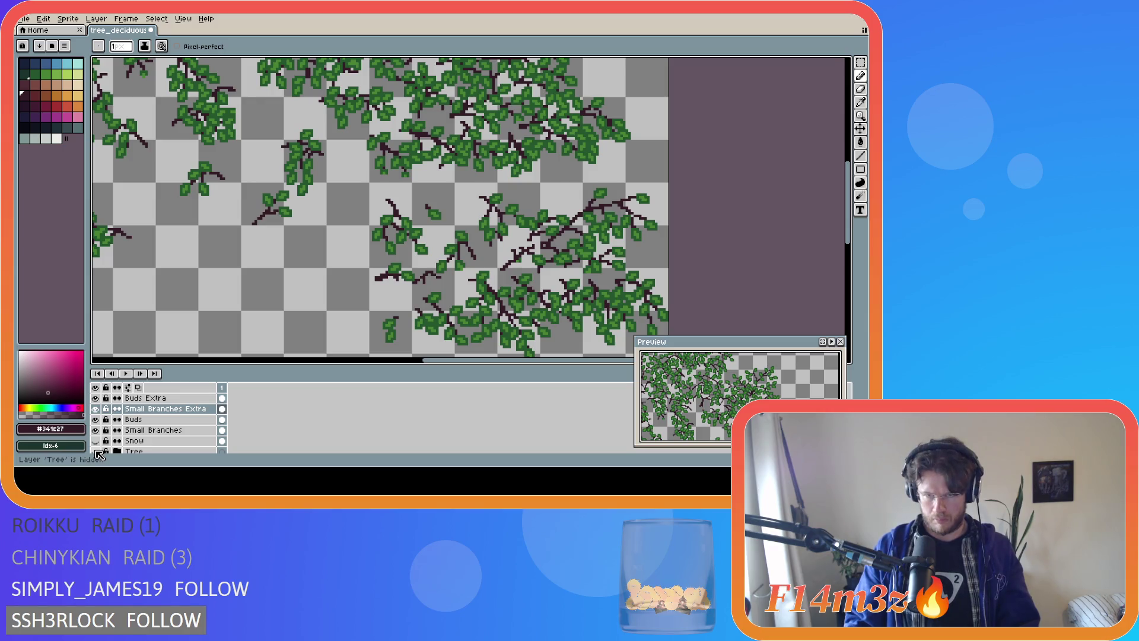
double_click(95, 452)
left_click(96, 452)
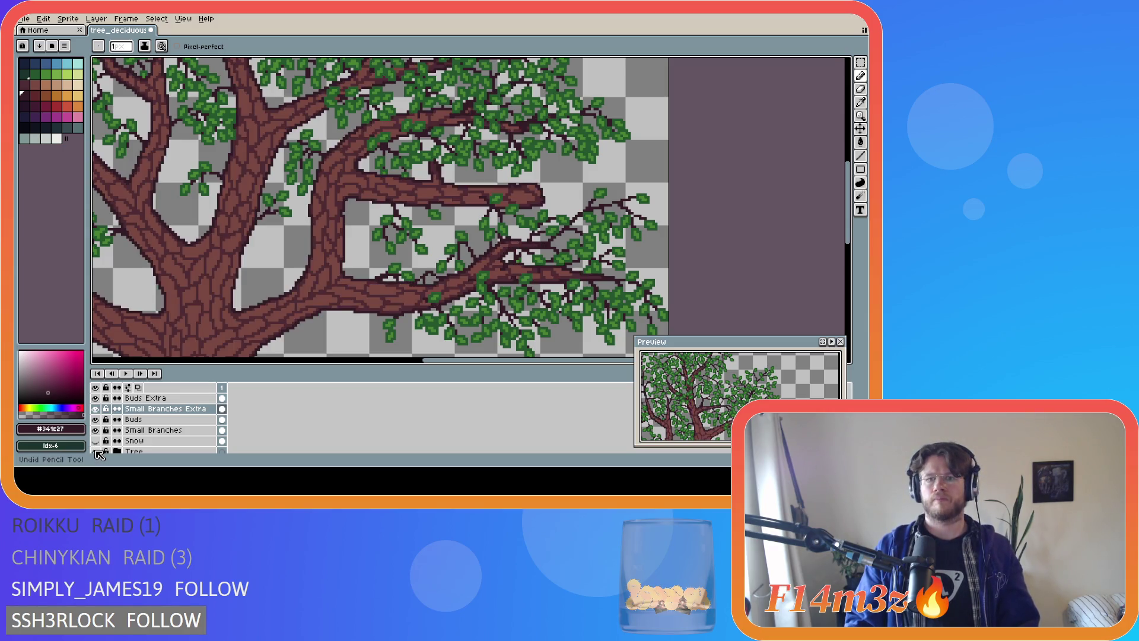
left_click_drag(501, 270, 542, 245)
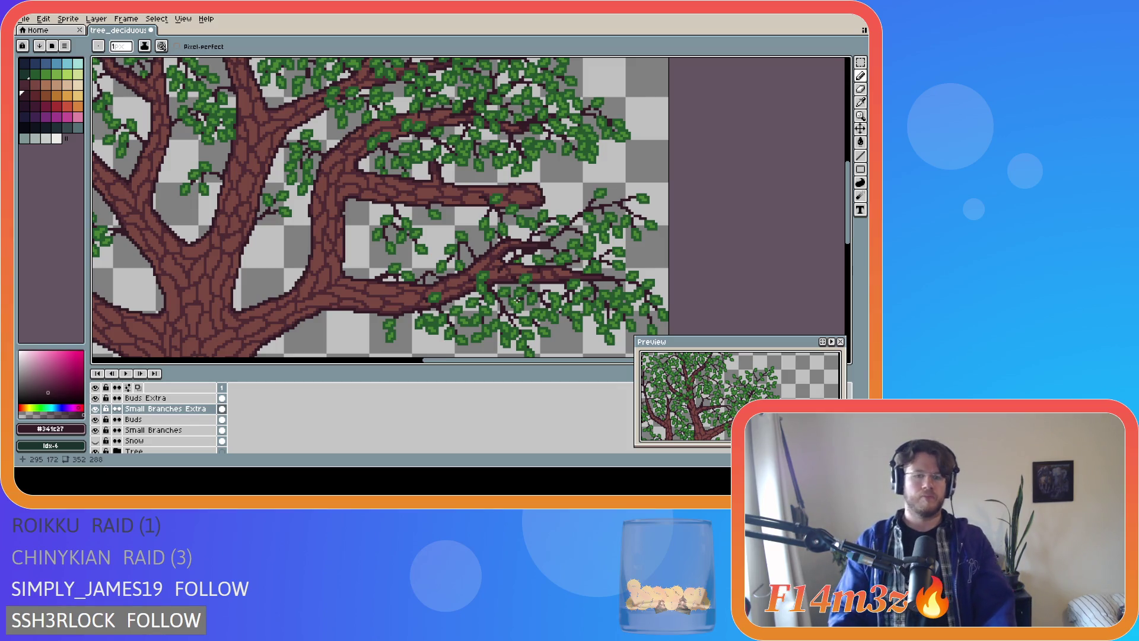
key("ctrl+s")
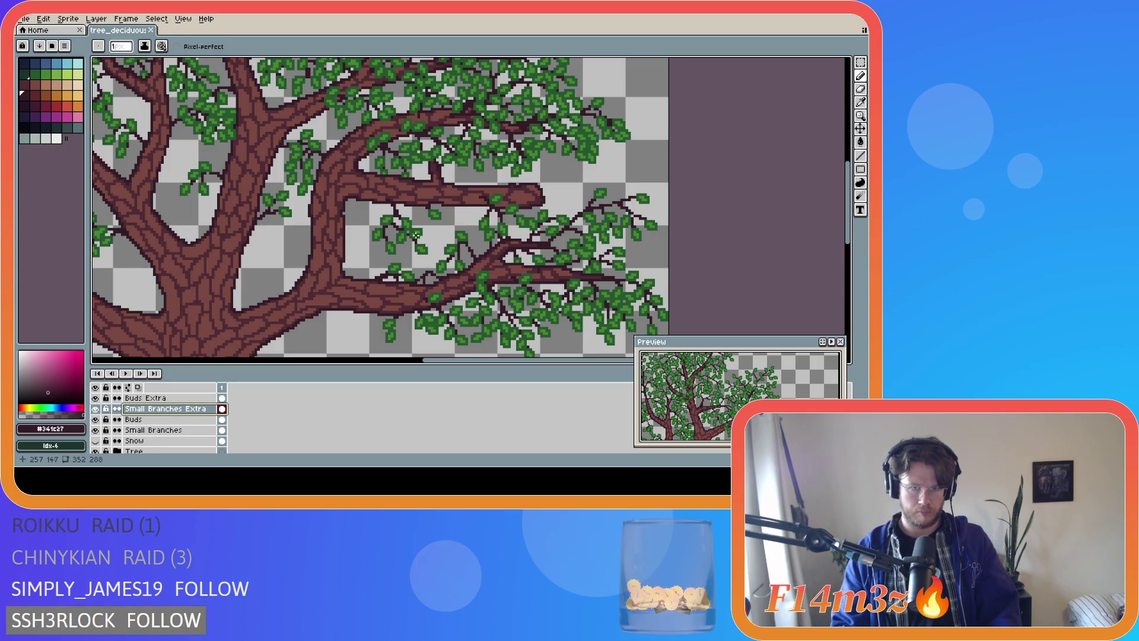
mouse_move(852, 205)
left_mouse_down()
mouse_move(852, 189)
mouse_move(853, 231)
mouse_move(852, 215)
left_mouse_up()
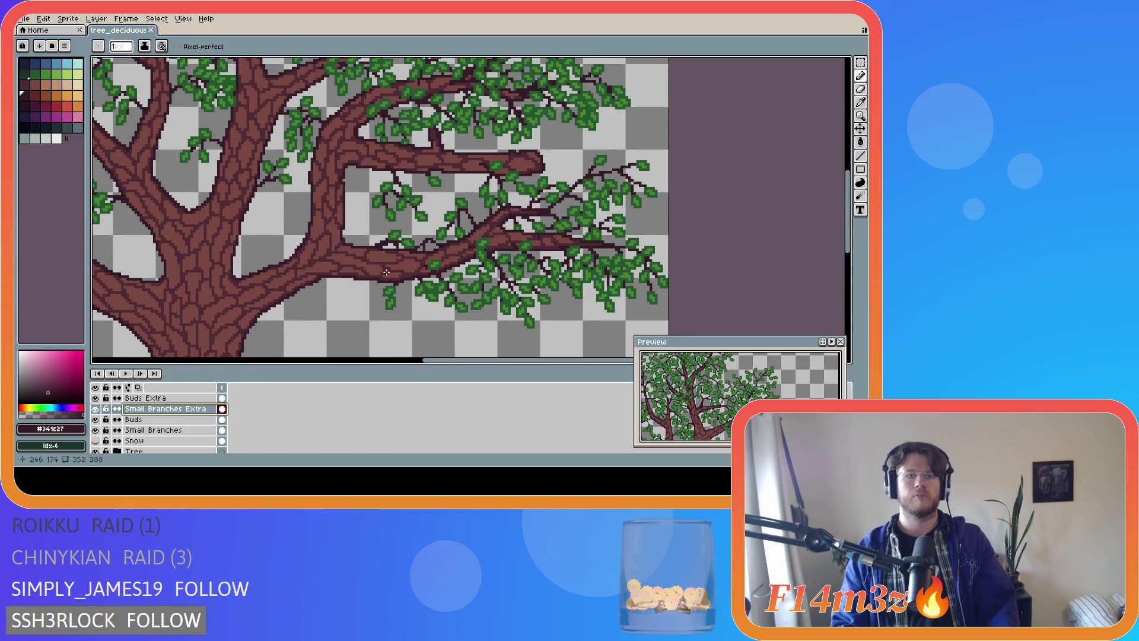
left_click_drag(463, 363, 329, 364)
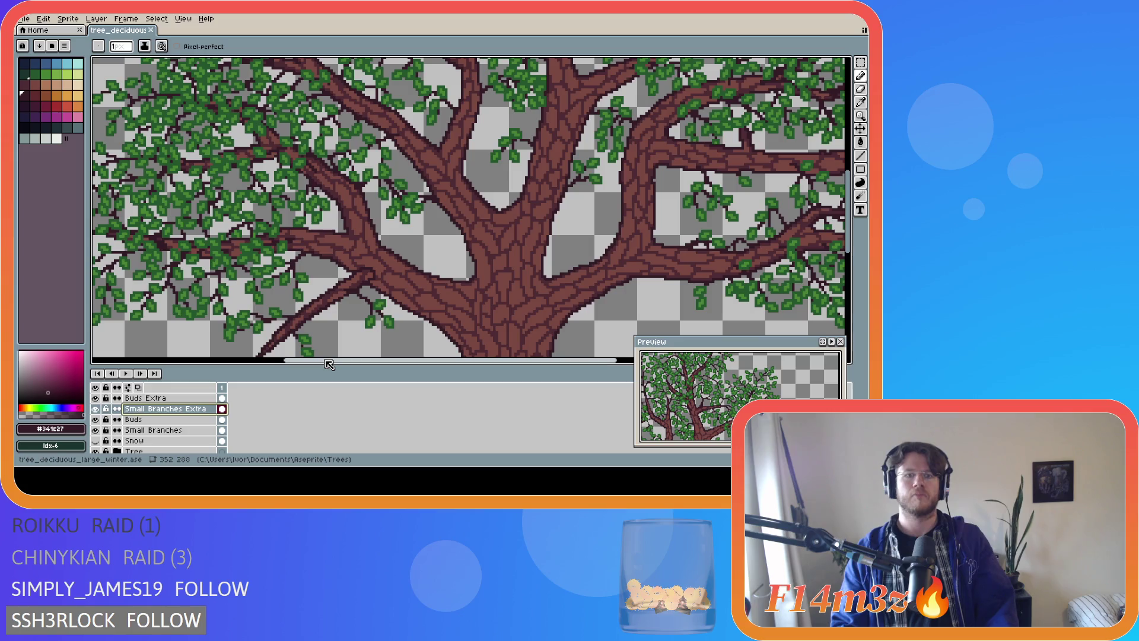
Save, add one more dark twig off the right branch, and hide the Tree layer
scroll(400, 225, "down", 5)
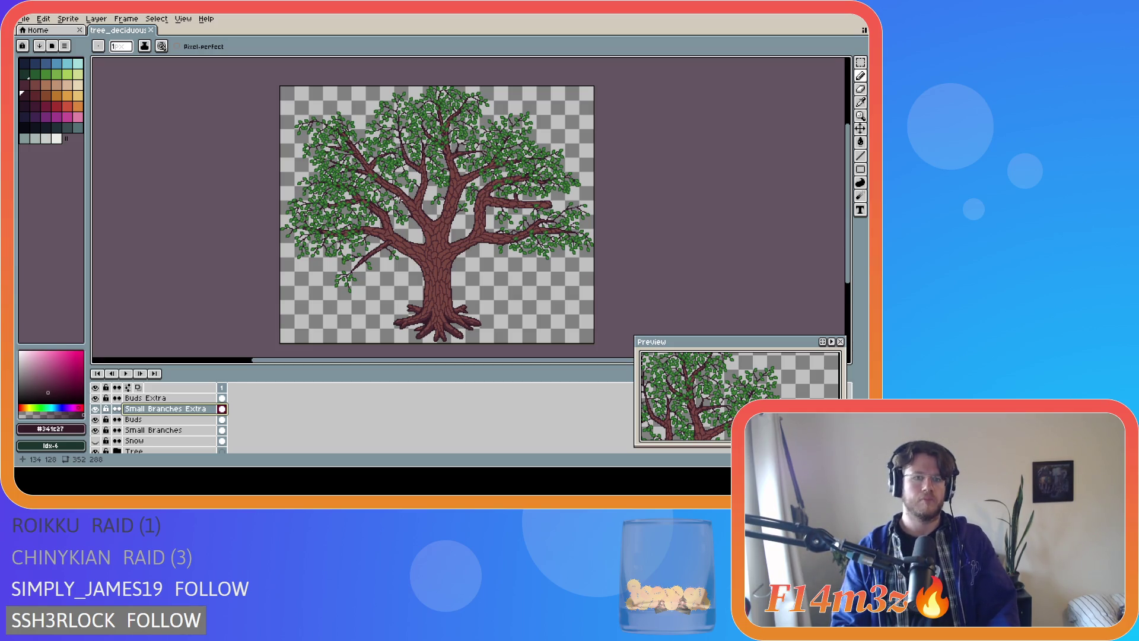
key("ctrl+s")
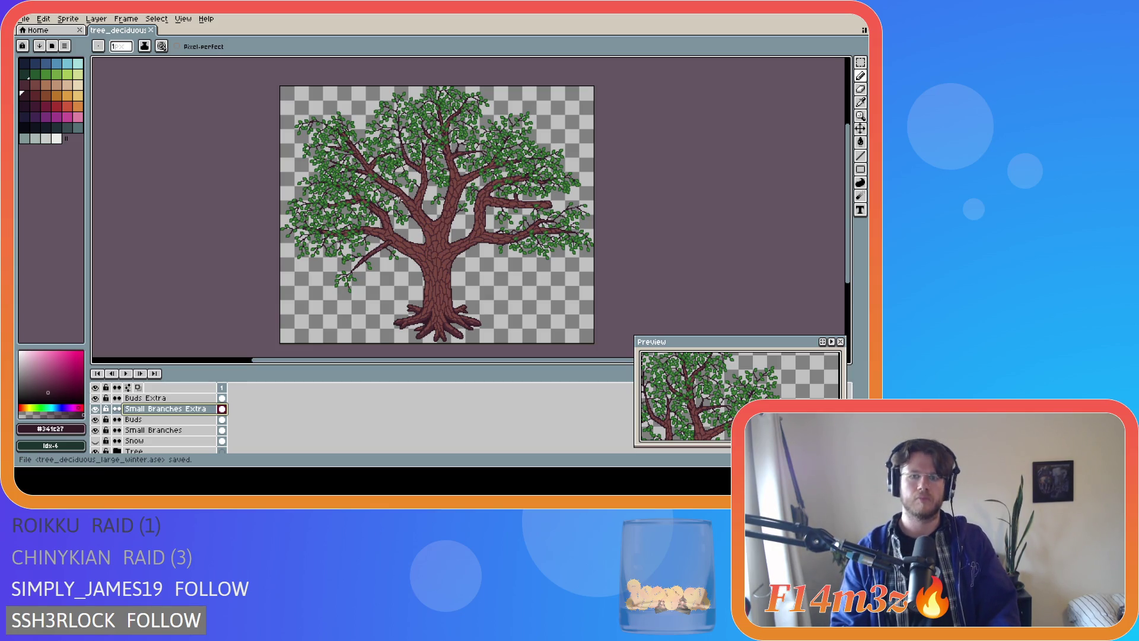
scroll(518, 249, "up", 5)
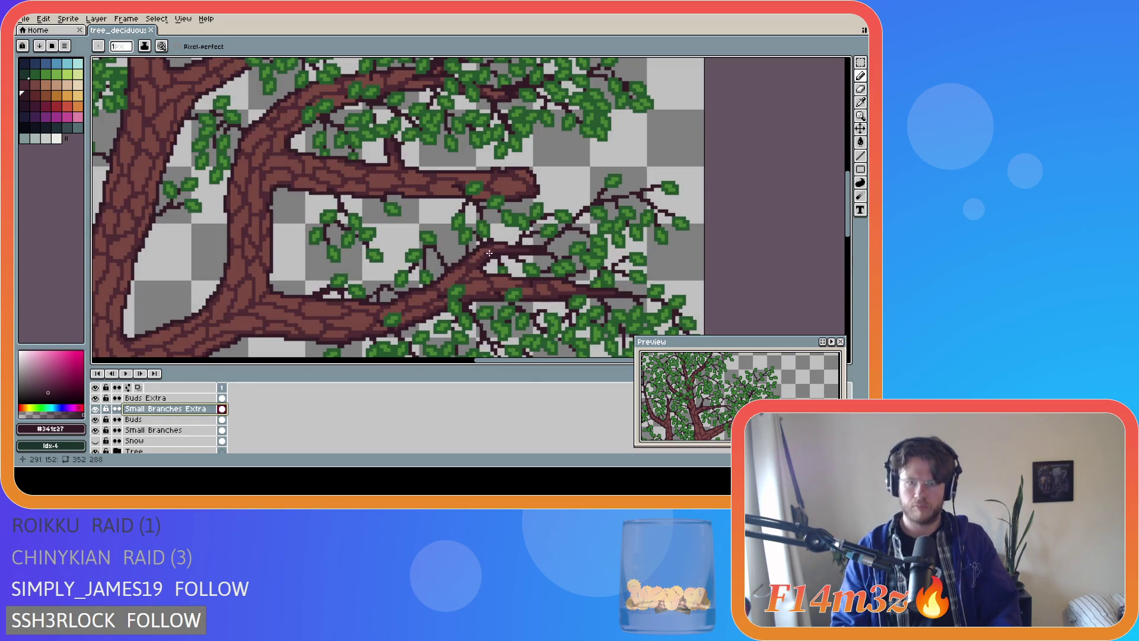
left_click_drag(479, 256, 510, 245)
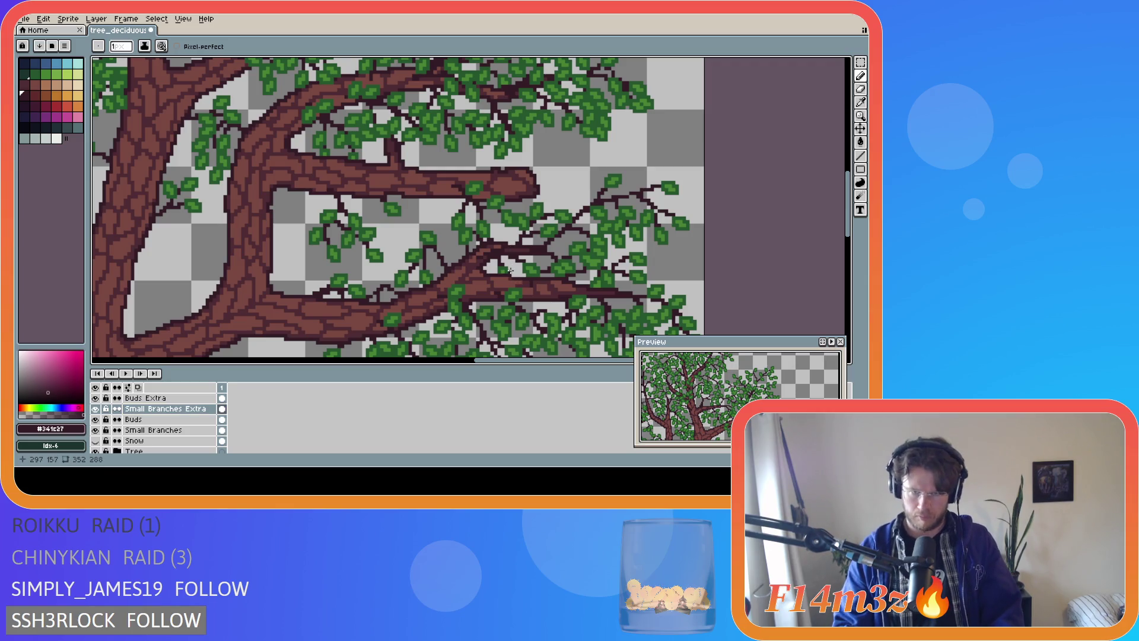
left_click(95, 451)
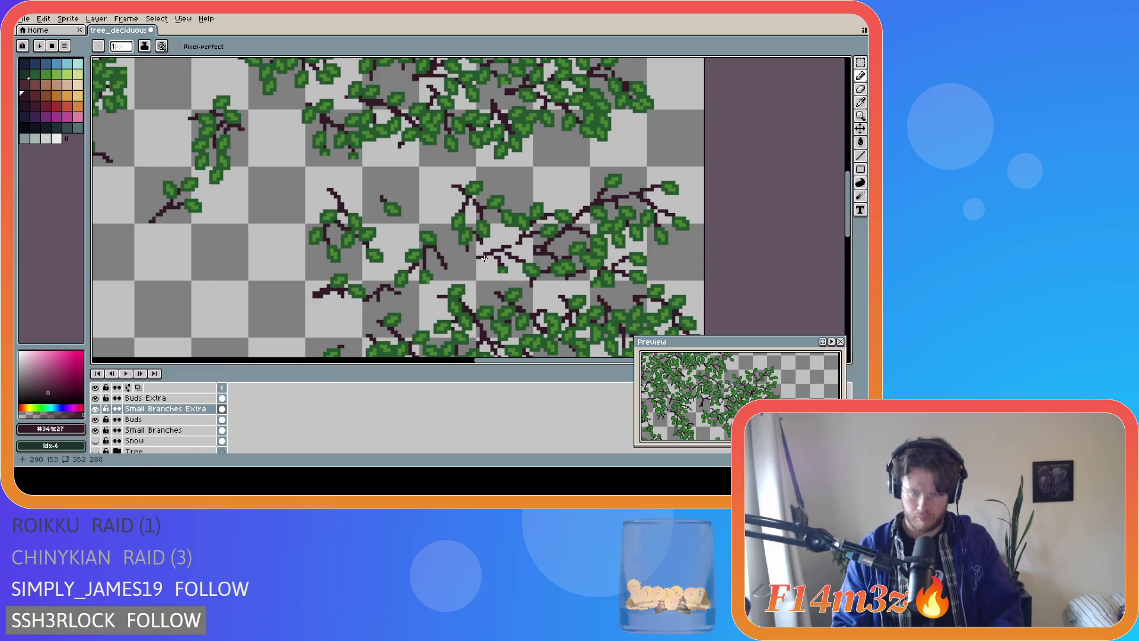
key("v")
key("b")
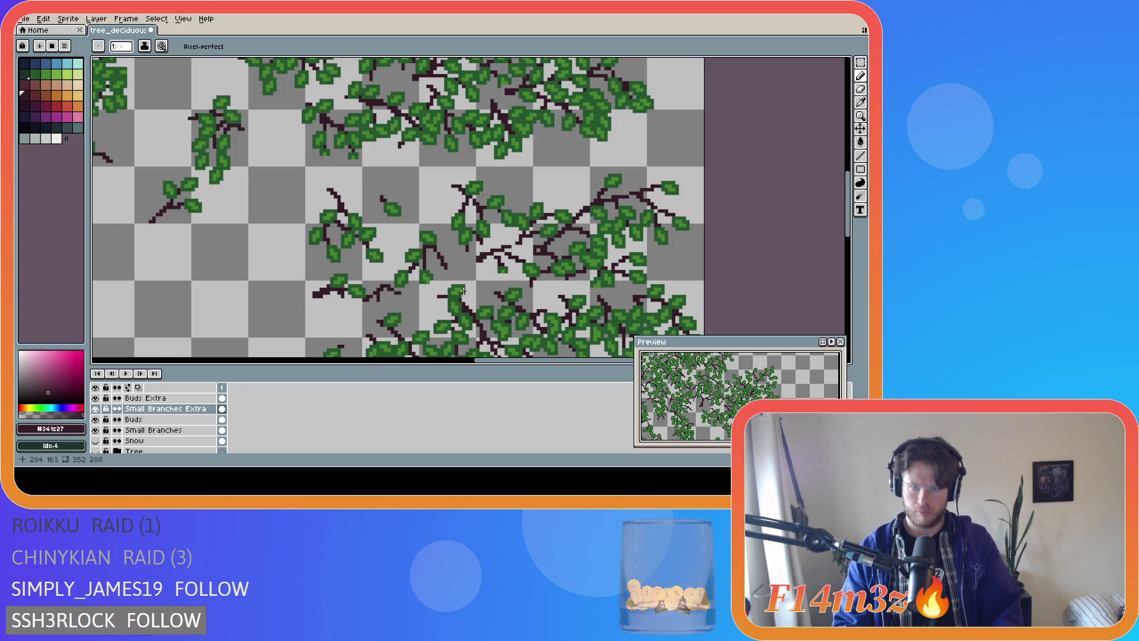
left_click(95, 452)
double_click(96, 452)
left_click(96, 451)
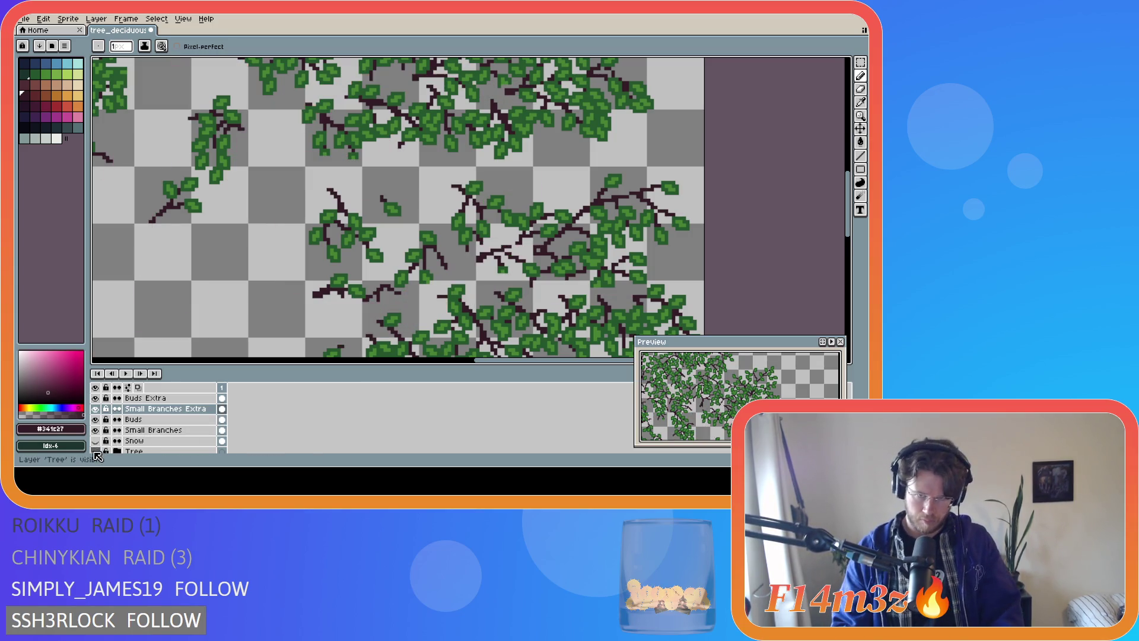
double_click(96, 452)
left_click(95, 452)
left_click(95, 452)
left_click(96, 452)
left_click(95, 452)
double_click(96, 452)
left_click(95, 451)
left_click(96, 452)
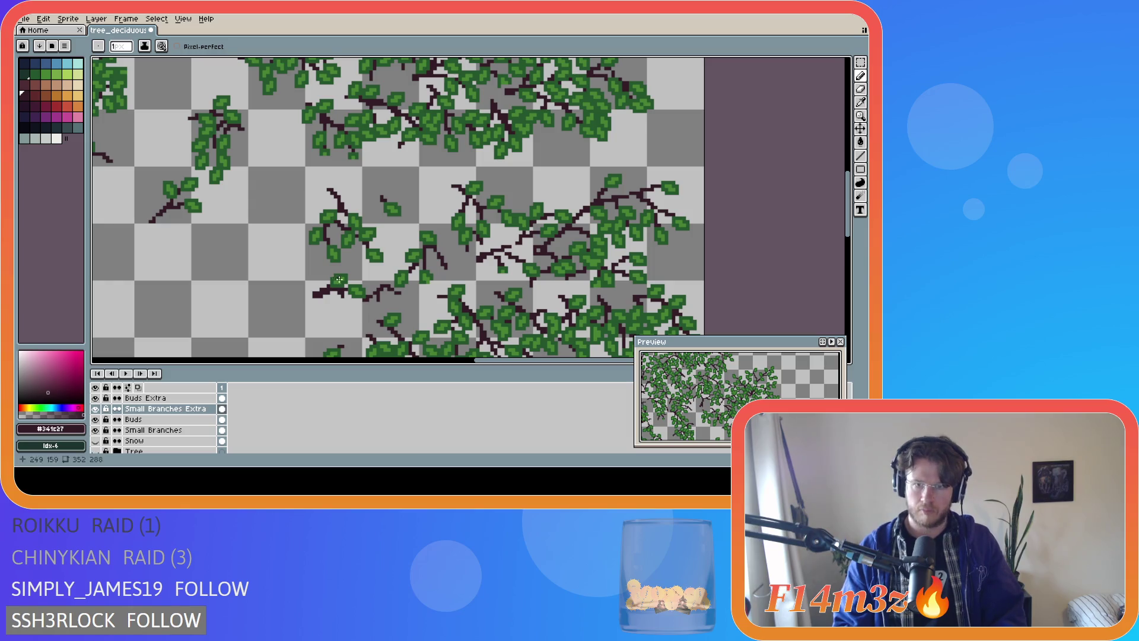
key("i")
Pick leaf green #468232 and paint bud pixels along the branches on Buds Extra
left_click(492, 225)
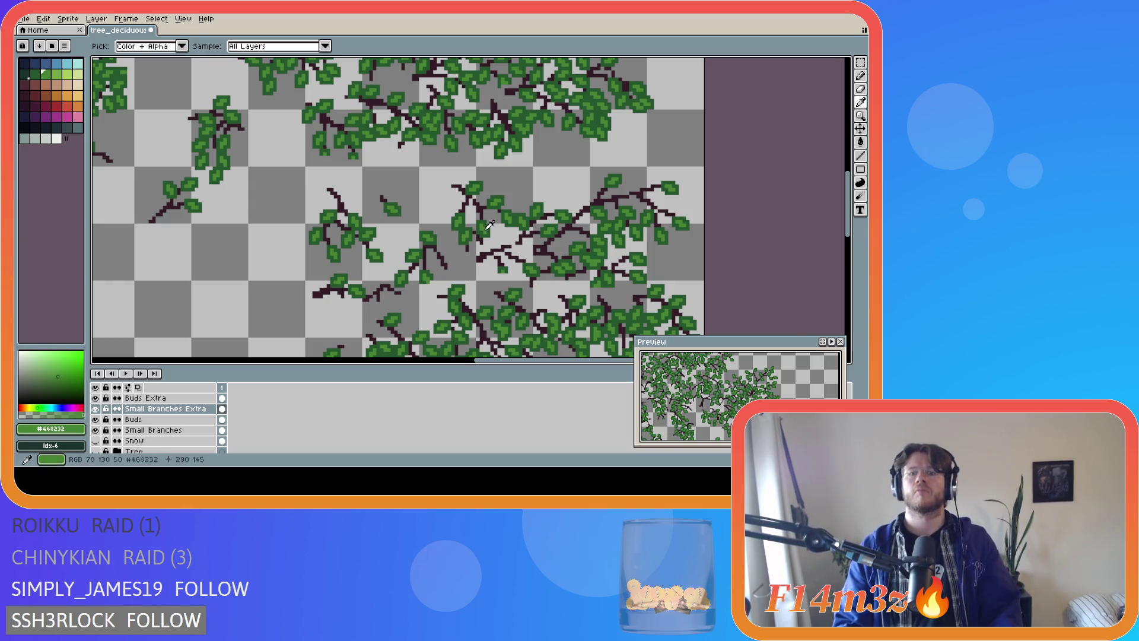
key("b")
scroll(492, 225, "up", 2)
left_click(178, 398)
left_click(485, 239)
left_click(497, 238)
left_click(502, 229)
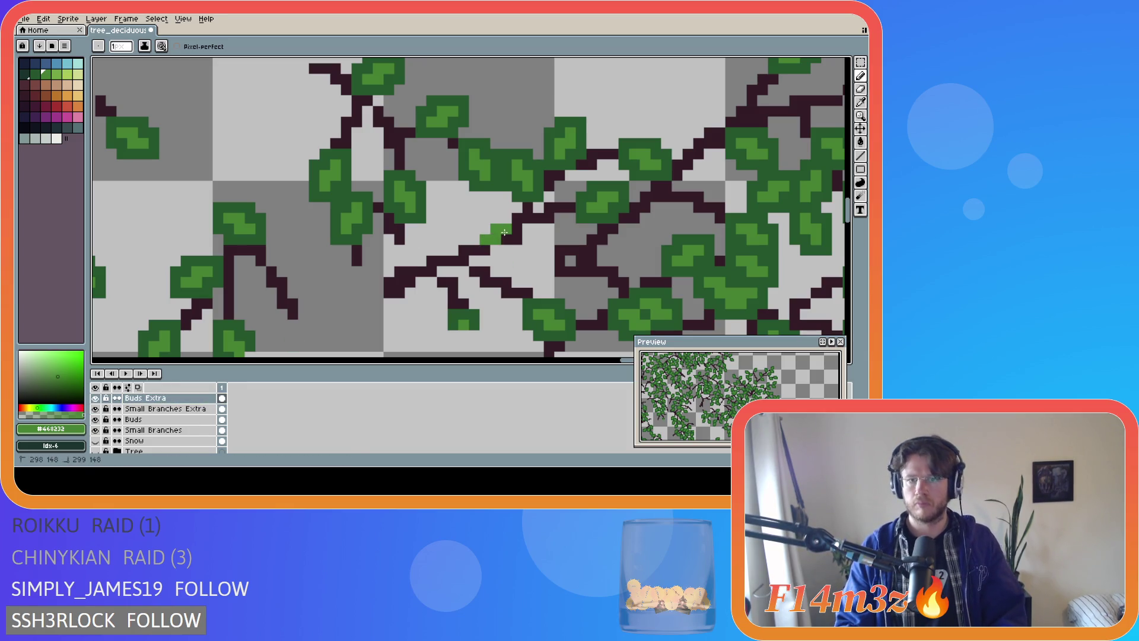
left_click(465, 271)
left_click_drag(474, 279, 482, 279)
Add small green leaves left of the buds and a short column of green pixels
left_click(432, 252)
left_click(433, 241)
left_click(442, 238)
left_click(442, 229)
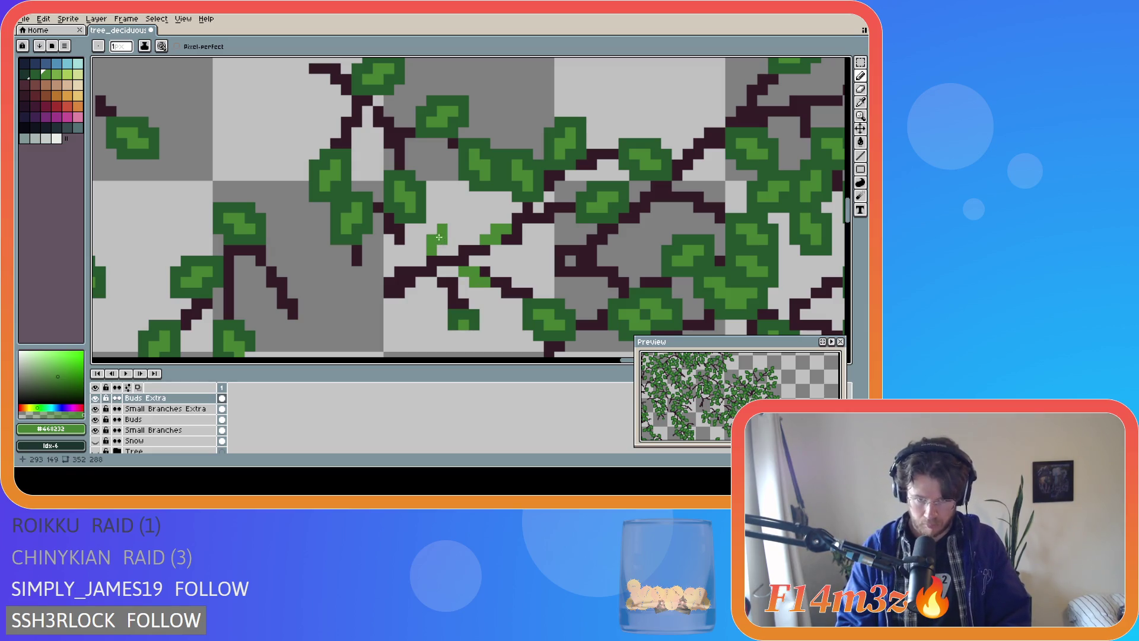
left_click(411, 239)
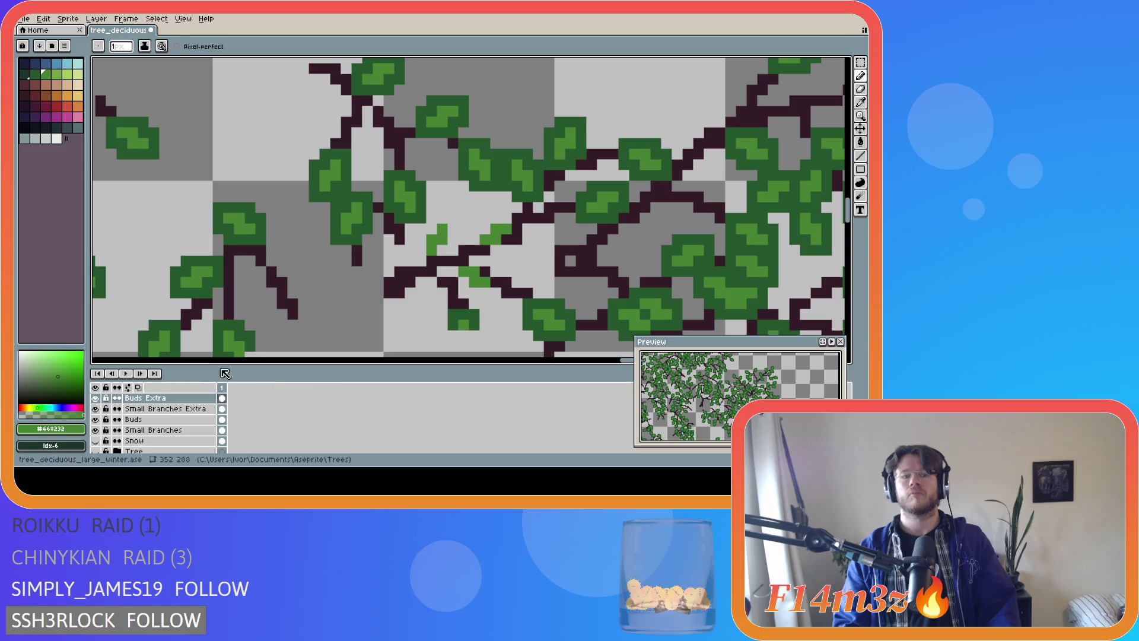
left_click(96, 451)
left_click(98, 454)
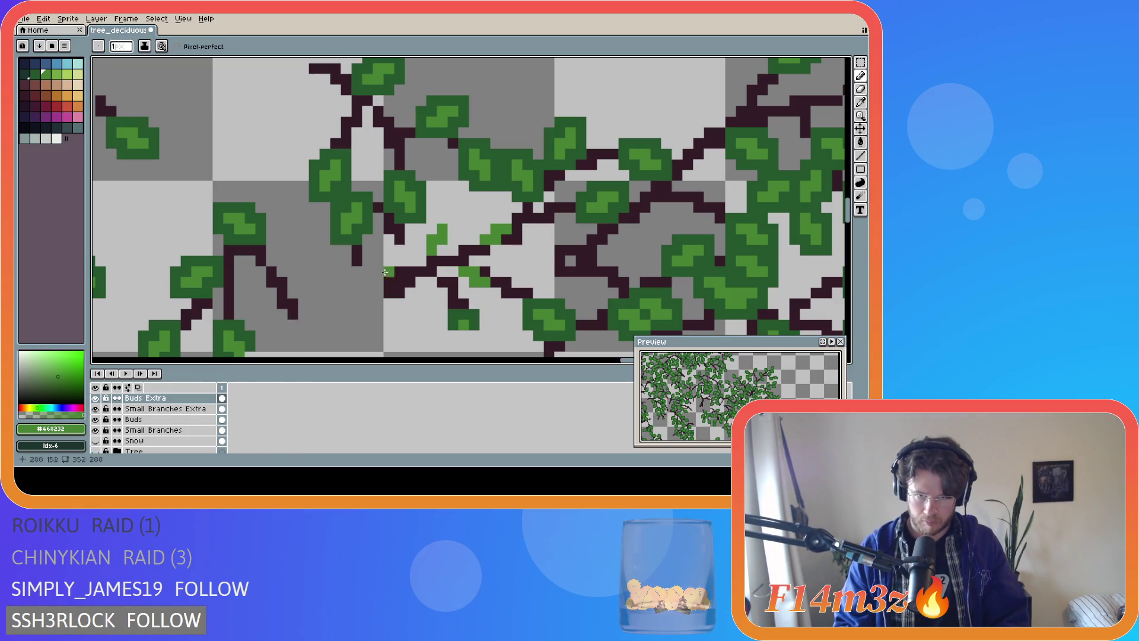
mouse_move(421, 250)
left_mouse_down()
mouse_move(440, 215)
mouse_move(454, 221)
mouse_move(451, 252)
mouse_move(432, 261)
mouse_move(464, 290)
mouse_move(499, 294)
mouse_move(495, 274)
mouse_move(469, 262)
mouse_move(506, 246)
mouse_move(514, 218)
mouse_move(490, 220)
left_mouse_up()
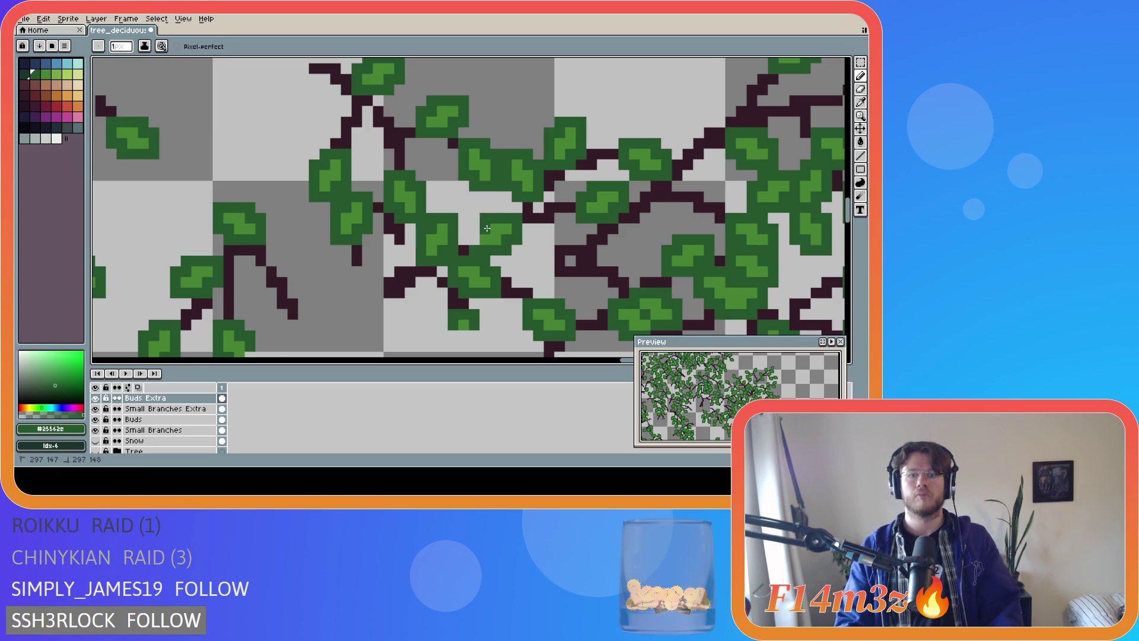
Zoom out and show the Tree layer's trunk and branches again
scroll(455, 297, "down", 5)
scroll(455, 297, "down", 1)
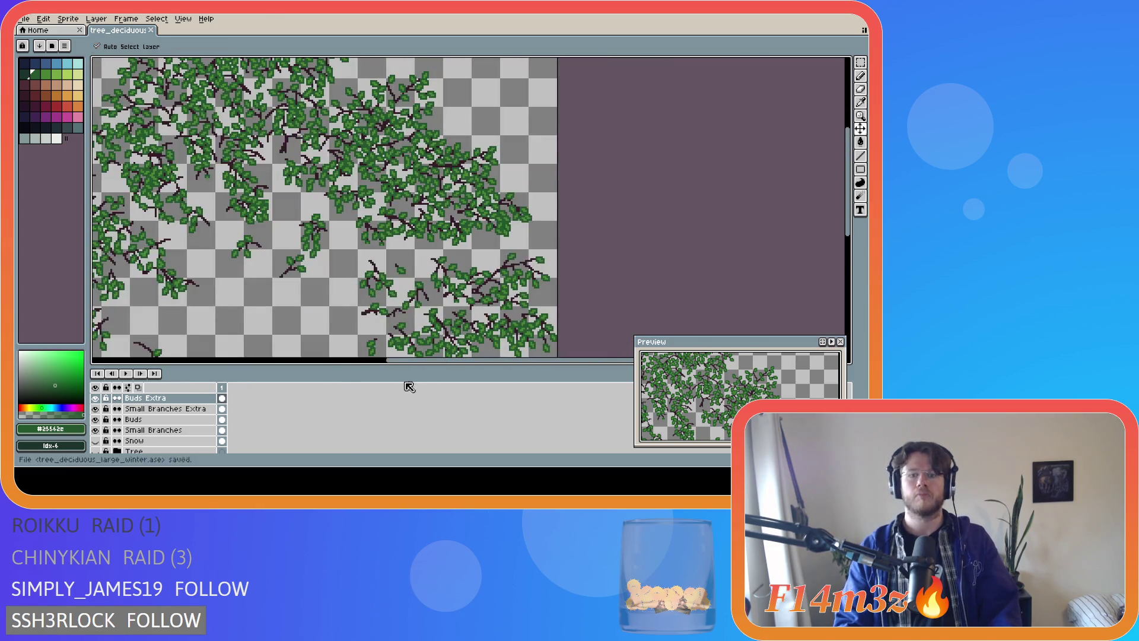
left_click(96, 451)
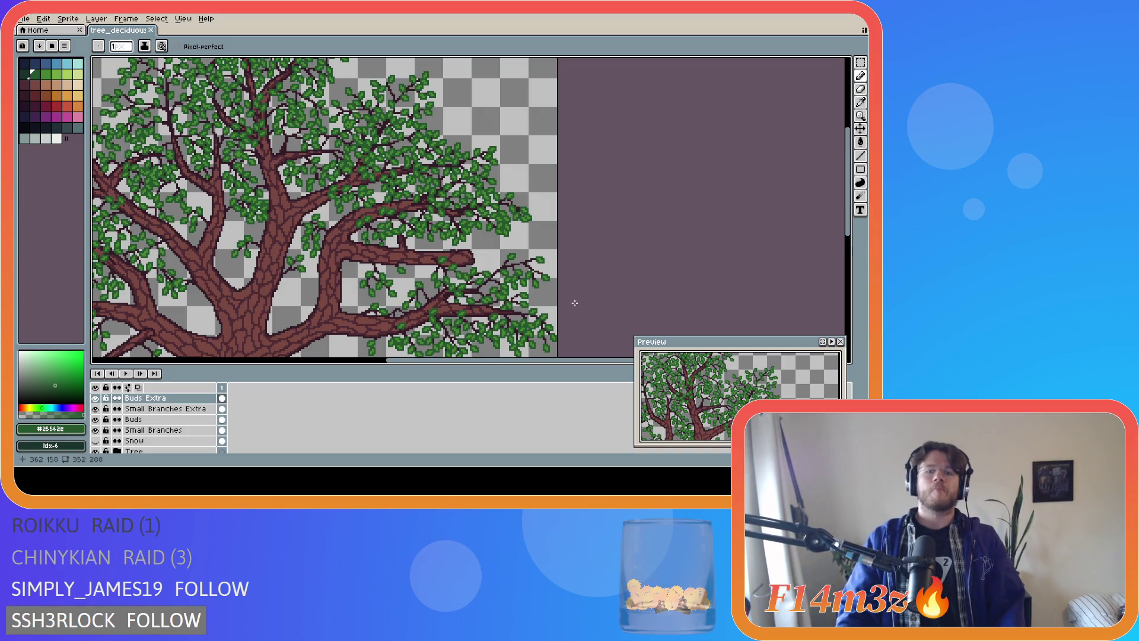
scroll(509, 301, "up", 2)
Undo the last four pencil strokes and save tree_deciduous_large_winter.ase
key("ctrl+z")
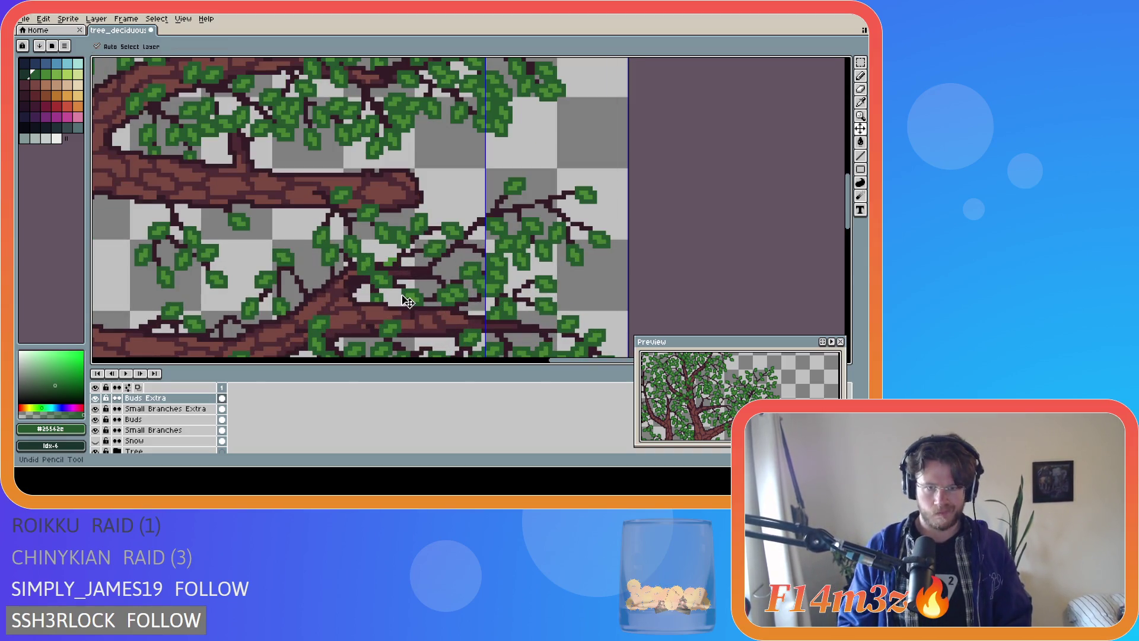
key("ctrl+z")
key("ctrl+z")
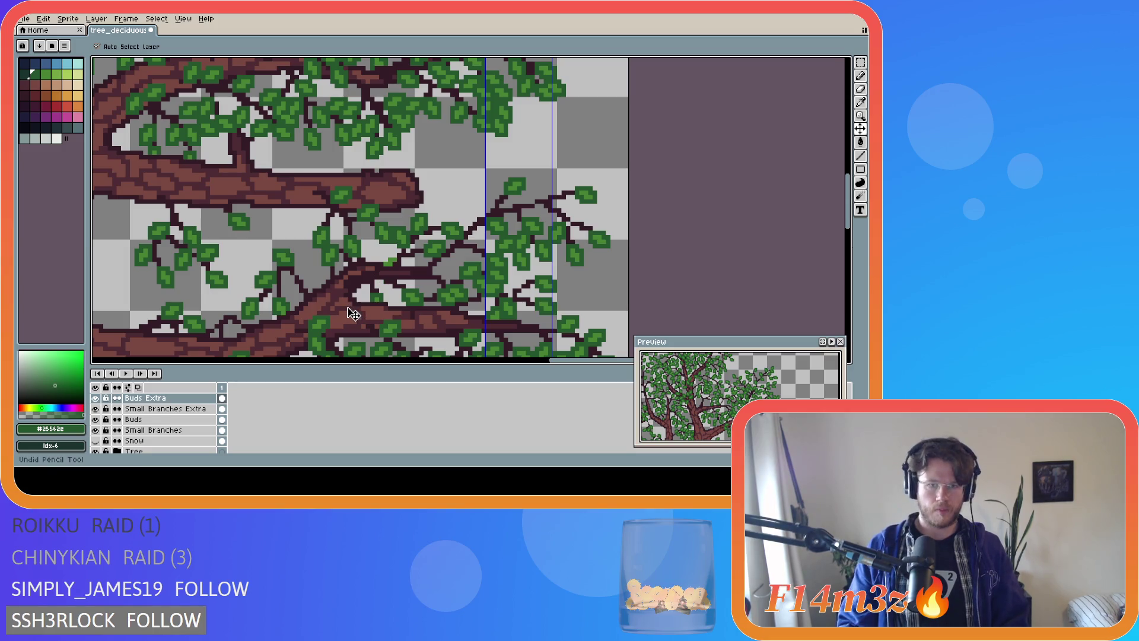
key("ctrl+z")
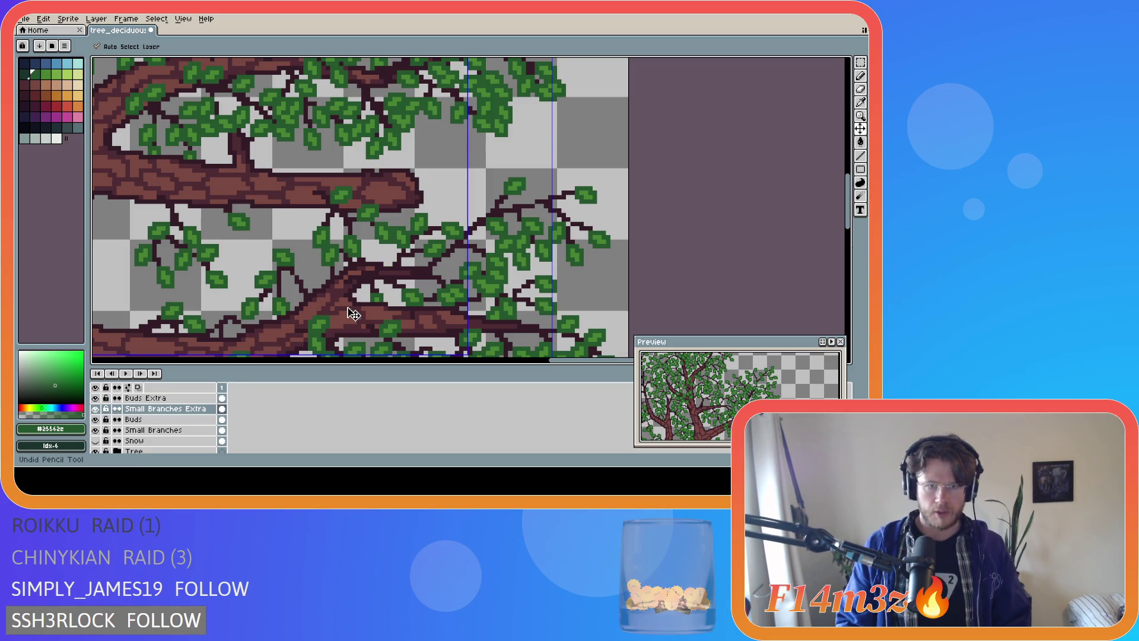
key("ctrl+z")
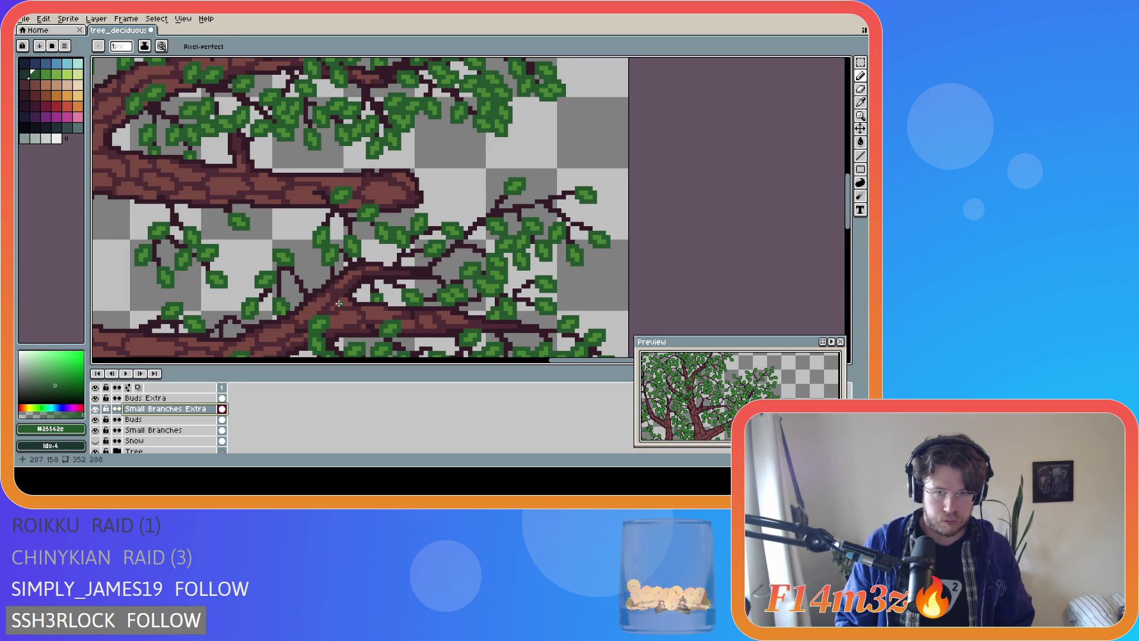
scroll(381, 272, "down", 3)
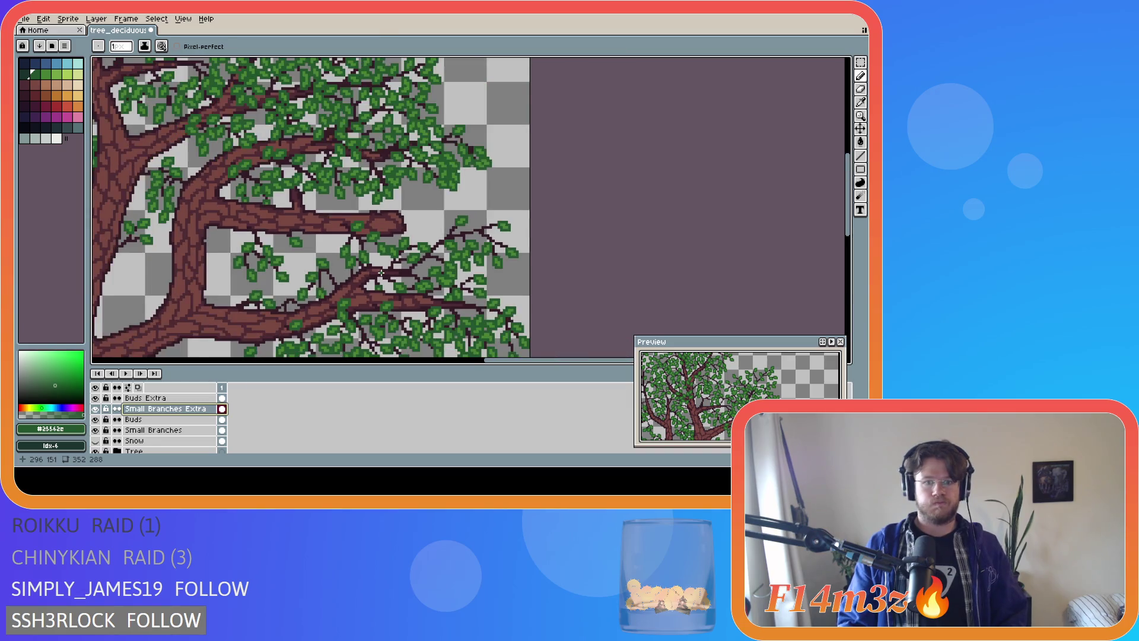
scroll(382, 272, "up", 2)
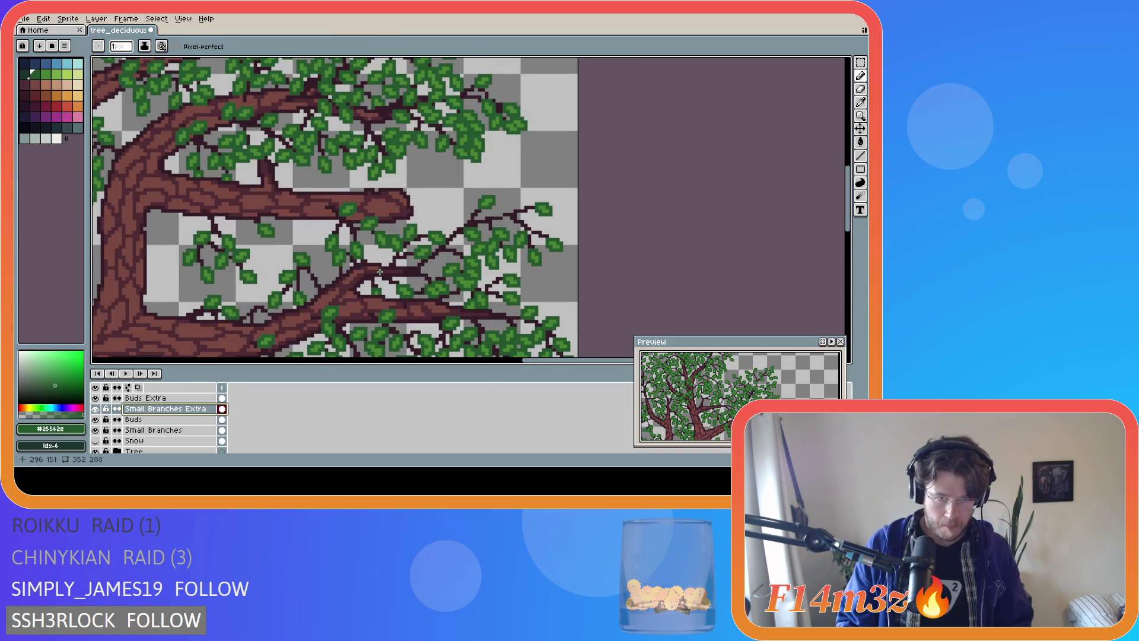
scroll(379, 271, "down", 3)
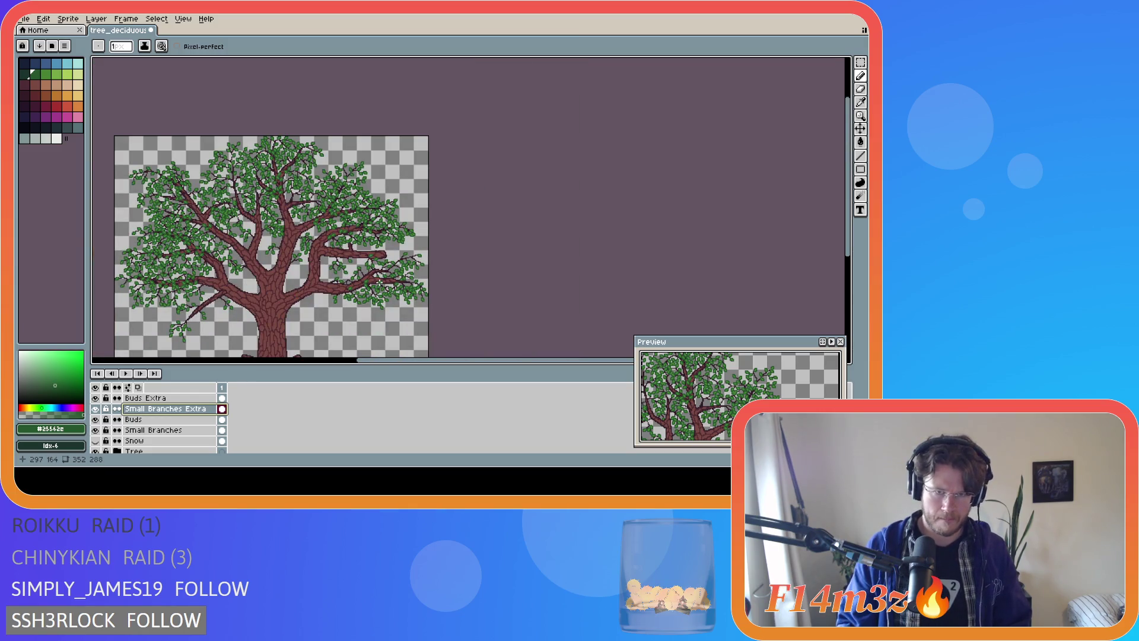
key("ctrl+s")
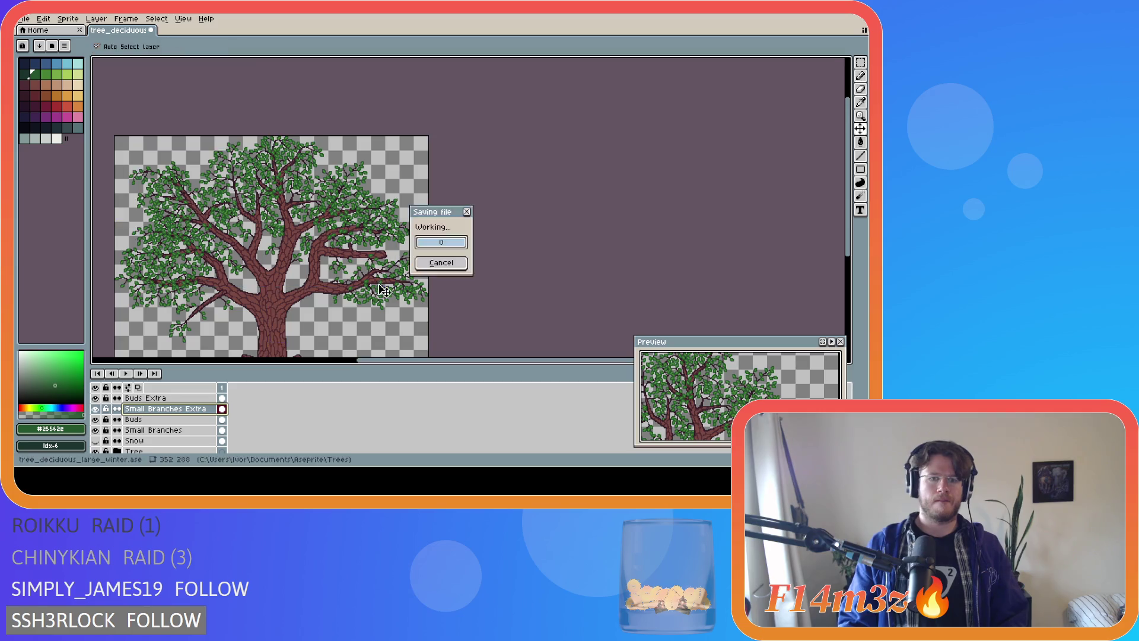
Hide the Bark Front and Branches Front layers
left_click_drag(359, 360, 288, 360)
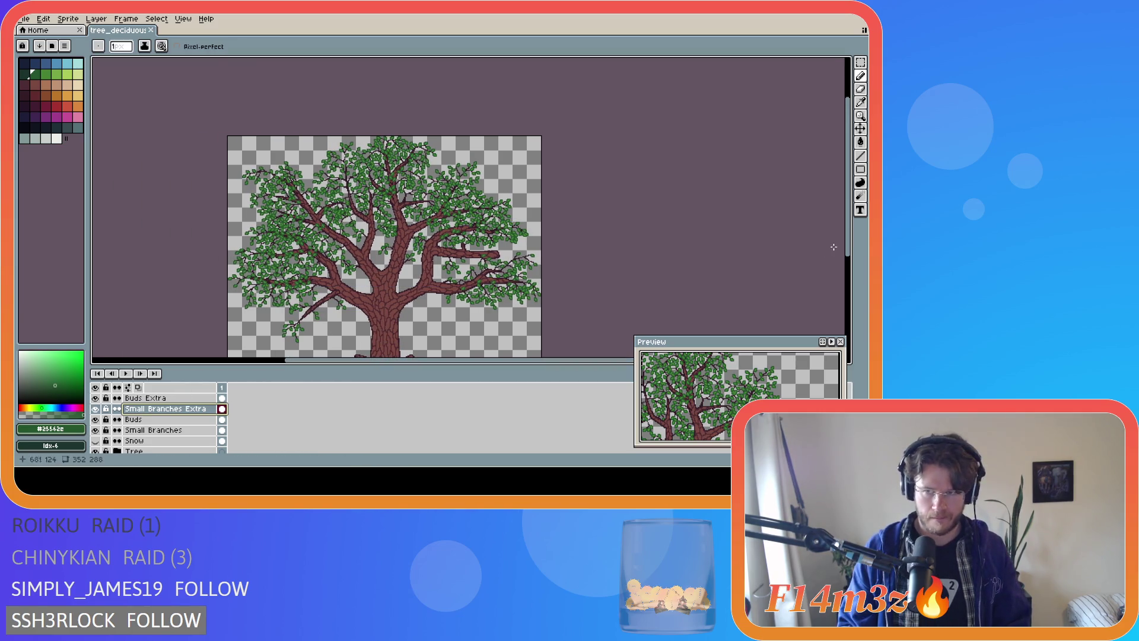
left_click_drag(847, 248, 847, 272)
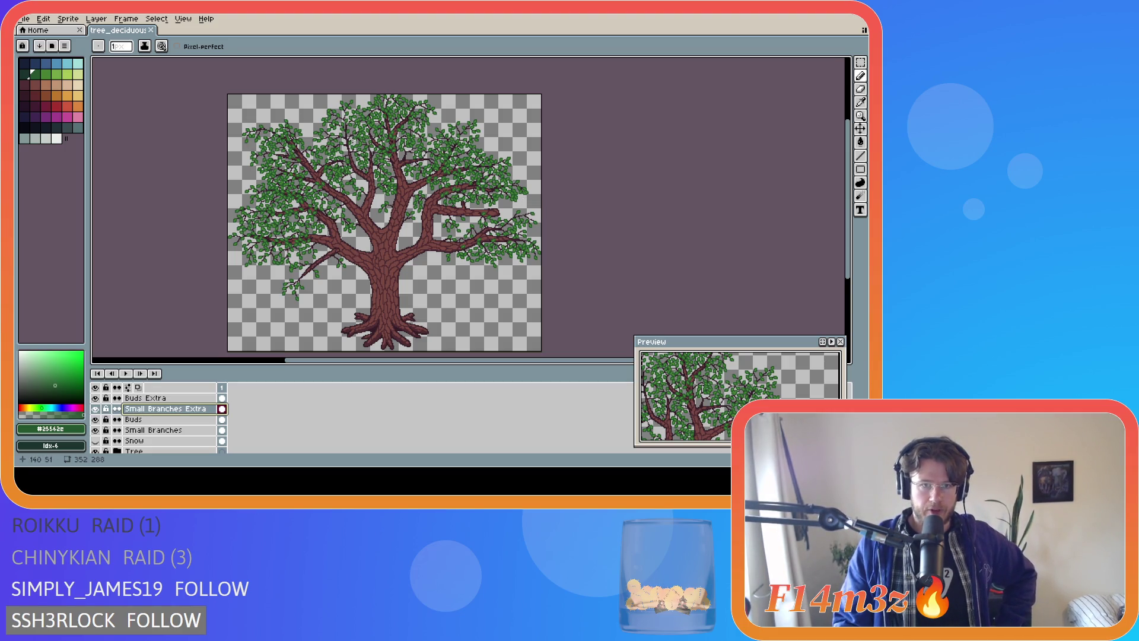
scroll(108, 421, "up", 1)
left_click(96, 409)
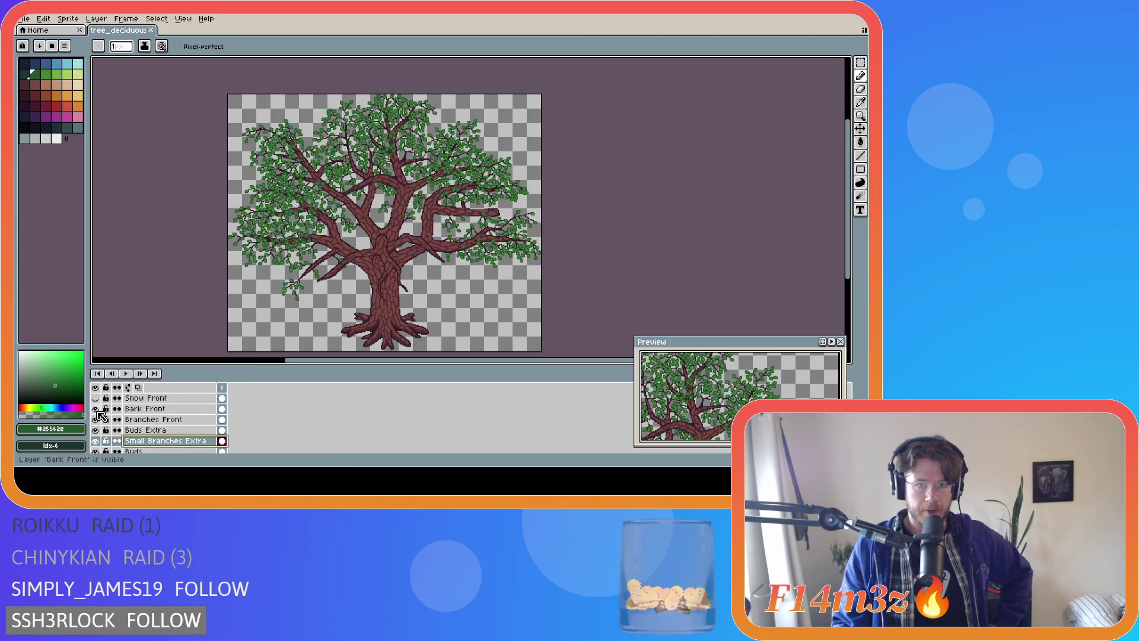
left_click(95, 409)
left_click(95, 419)
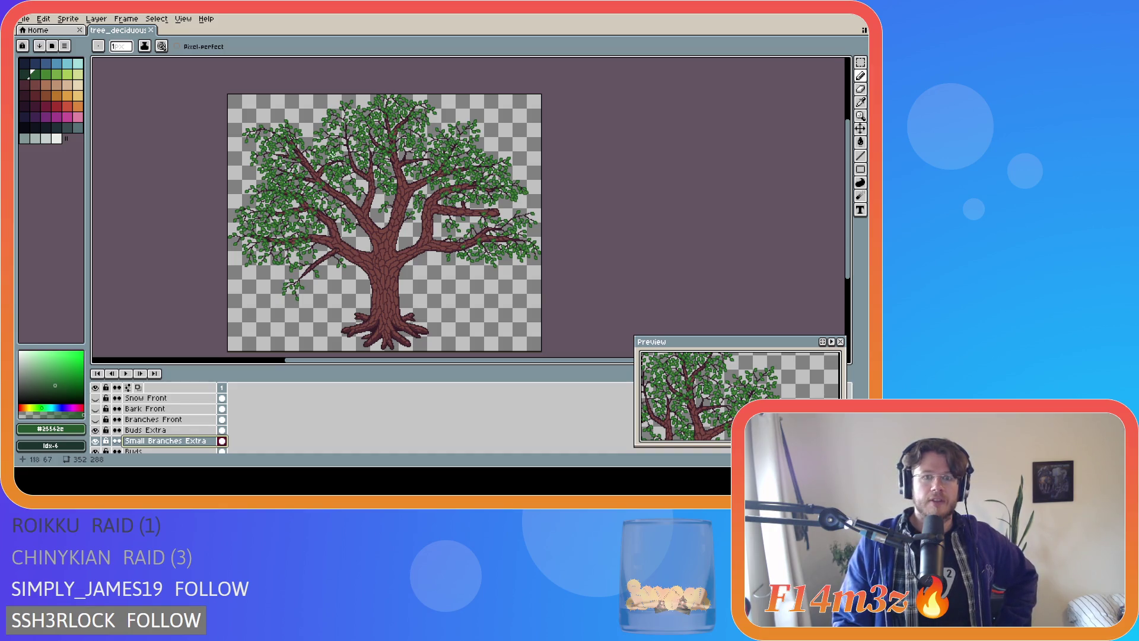
Zoom in on the thin branches and pick the dark branch colour #341c27 from the canvas
scroll(343, 129, "up", 3)
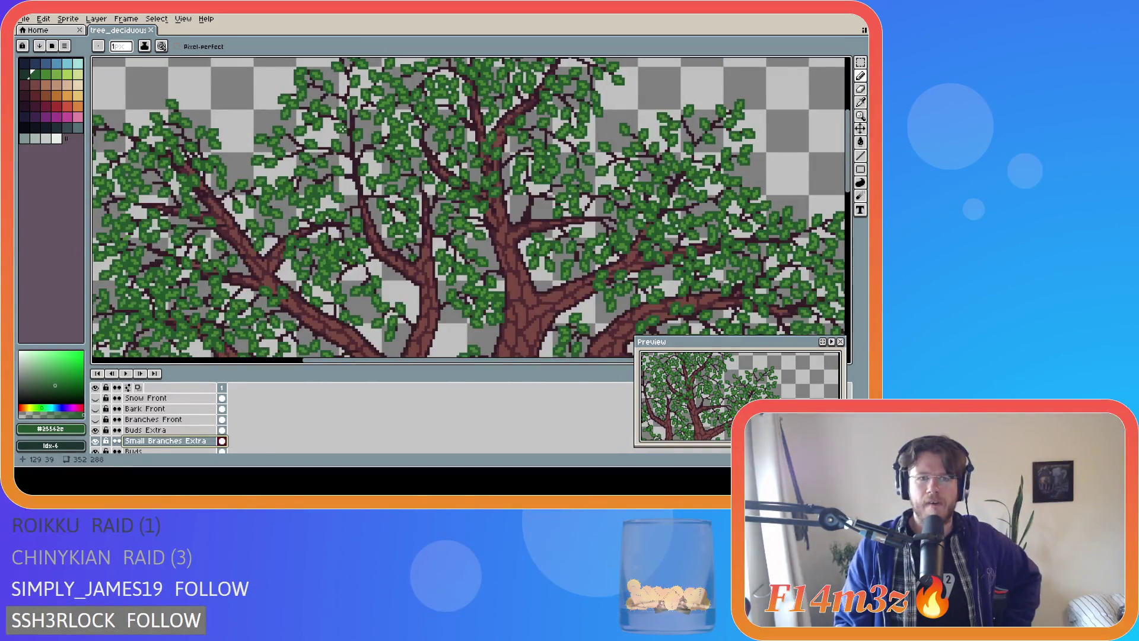
scroll(343, 129, "up", 2)
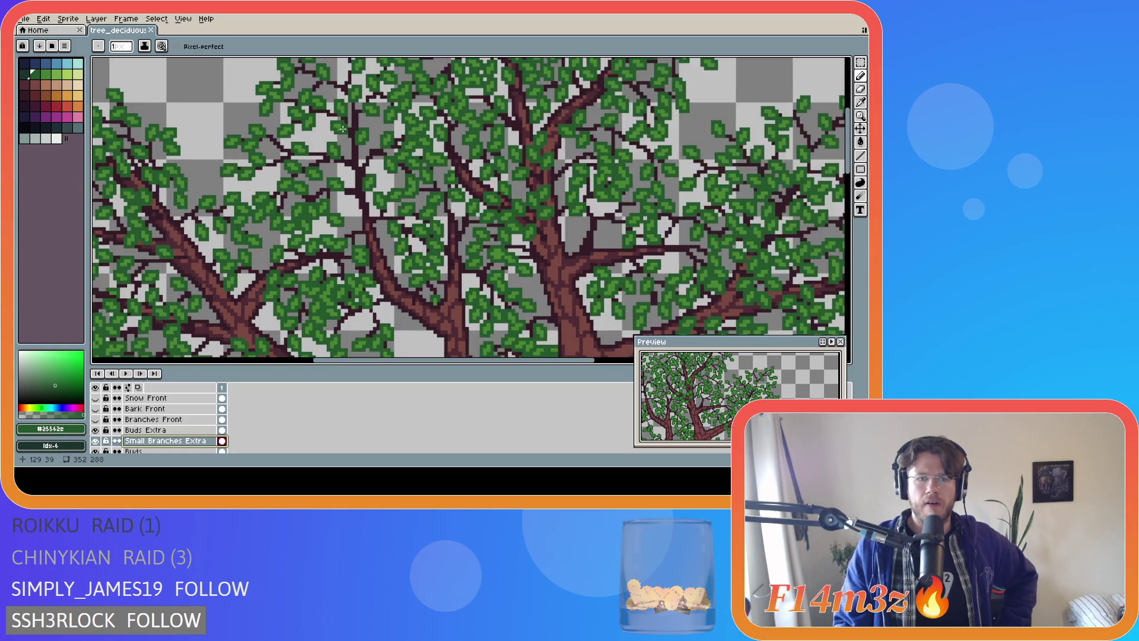
scroll(343, 129, "down", 3)
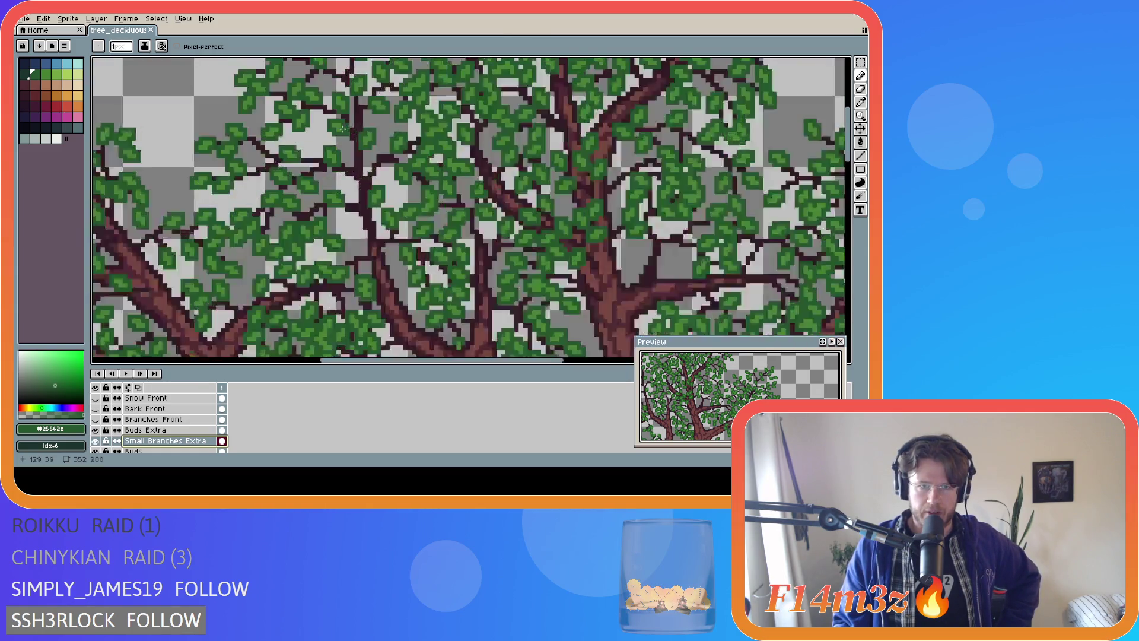
scroll(343, 129, "up", 2)
scroll(343, 128, "down", 3)
scroll(343, 129, "up", 3)
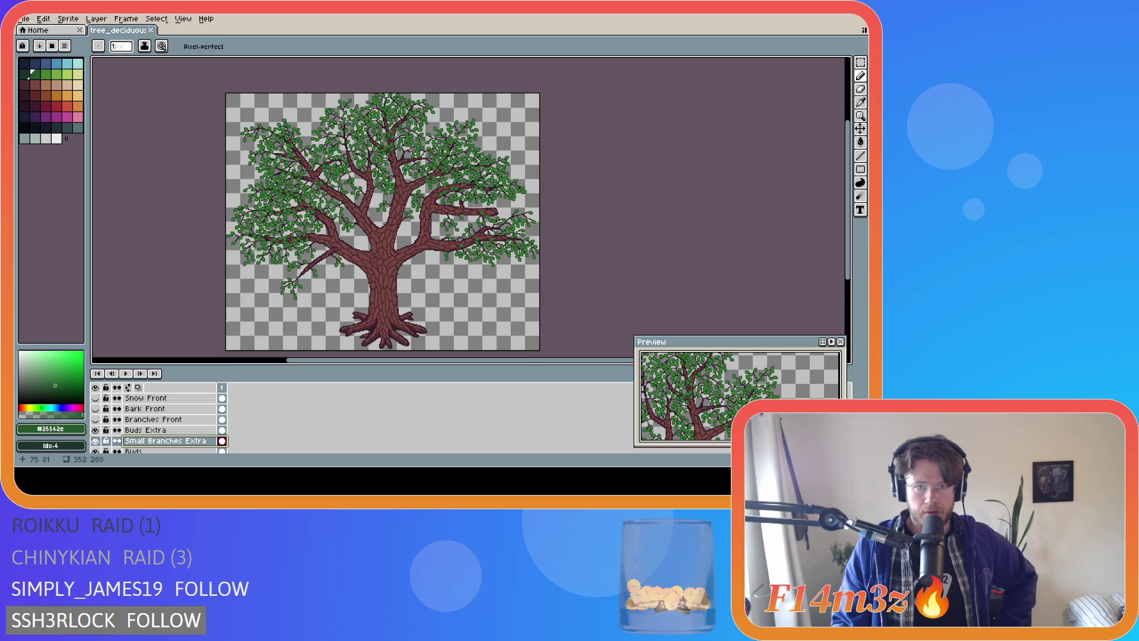
scroll(318, 171, "up", 6)
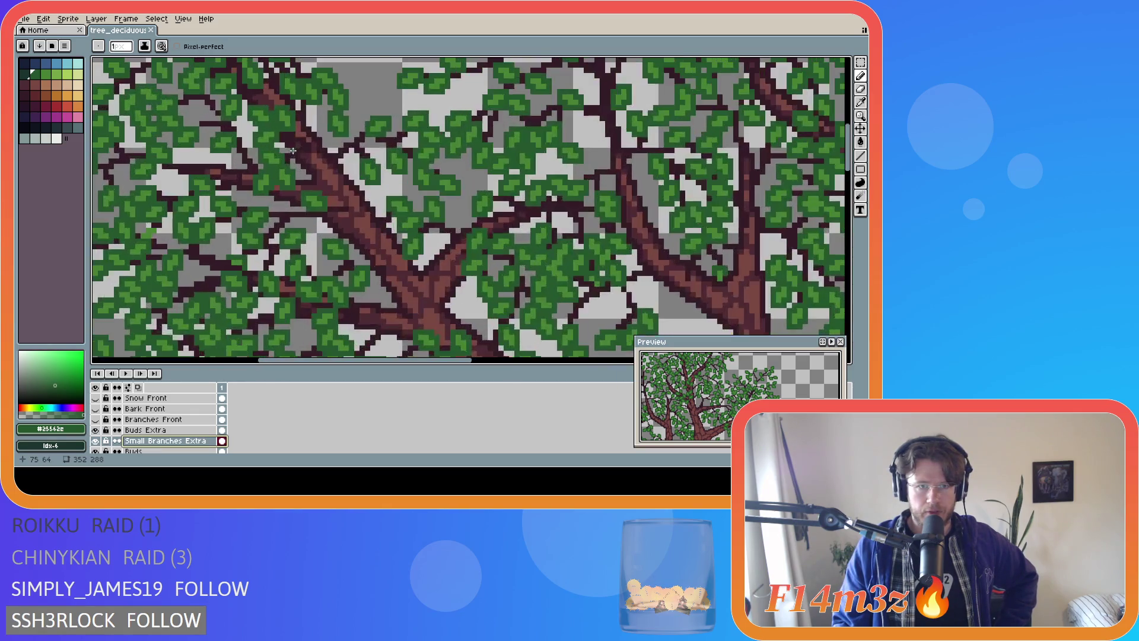
scroll(318, 170, "up", 2)
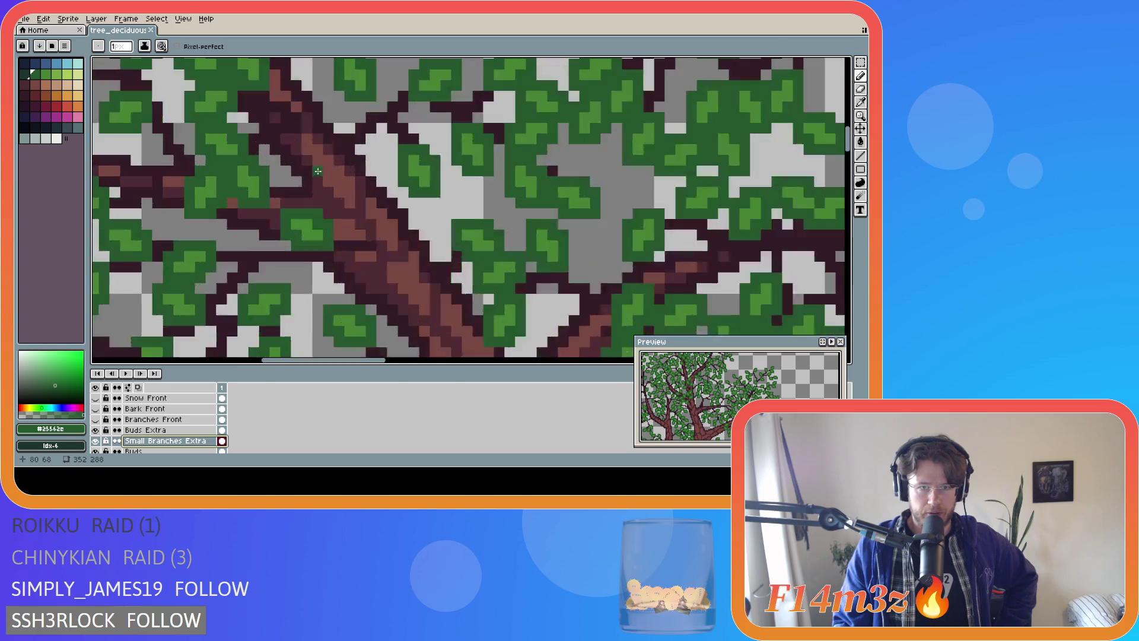
scroll(318, 170, "up", 1)
scroll(318, 171, "down", 3)
scroll(318, 171, "down", 1)
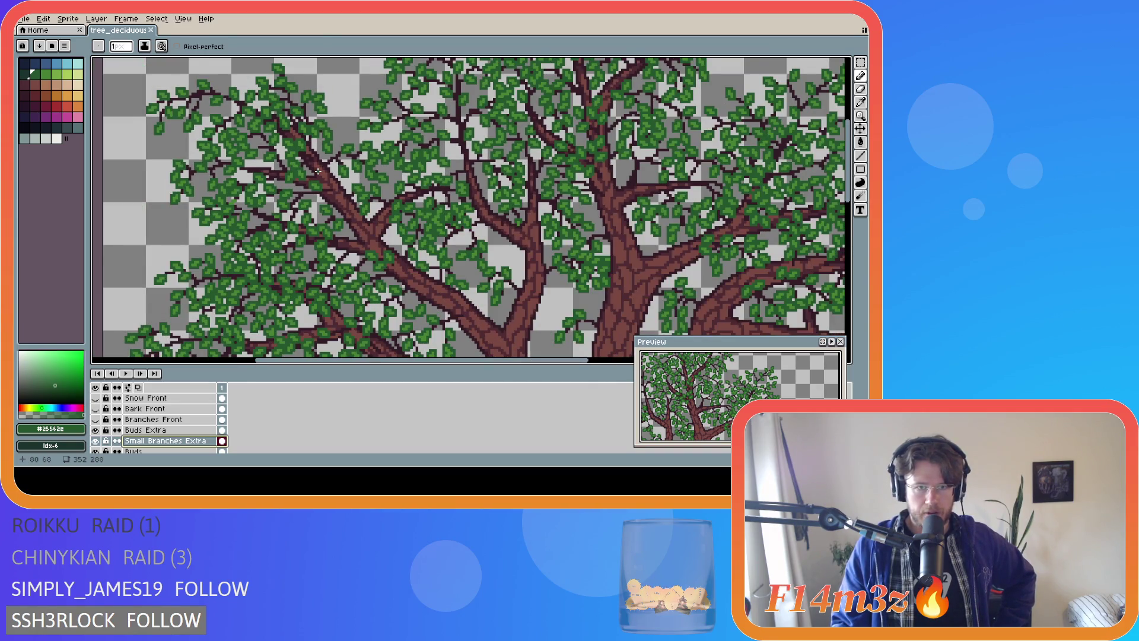
scroll(318, 171, "down", 1)
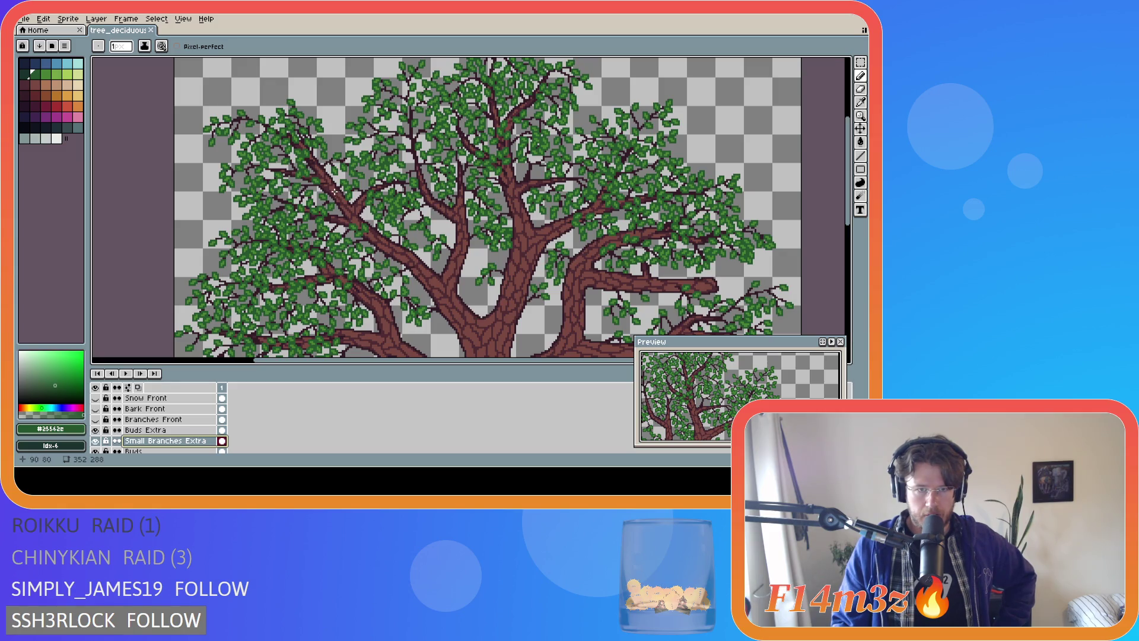
scroll(333, 192, "up", 3)
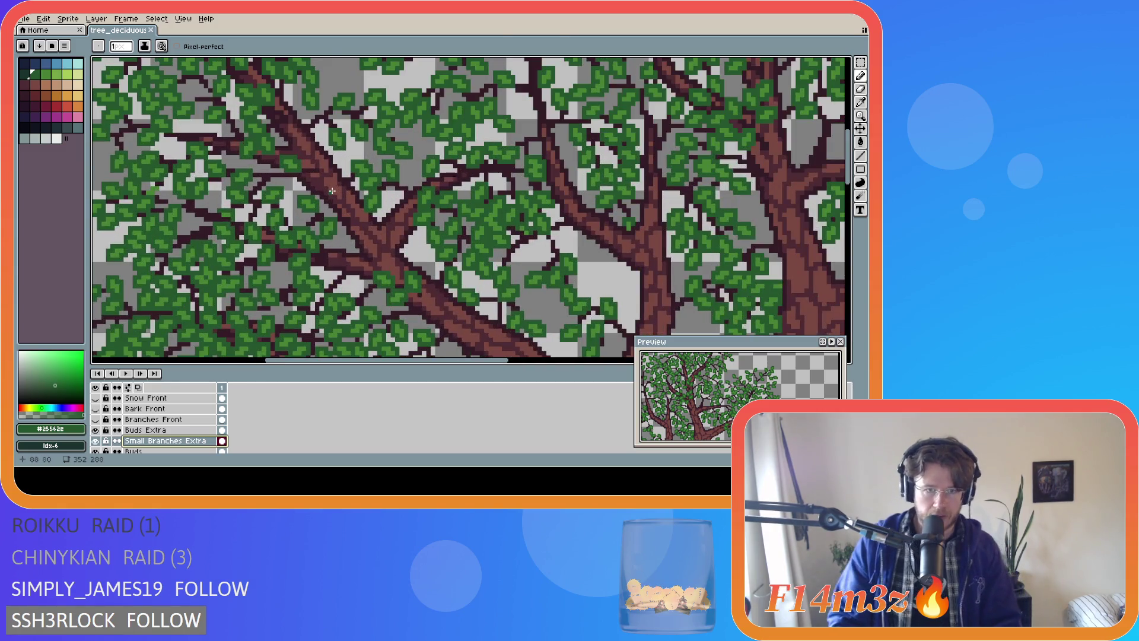
left_click(332, 191, "alt")
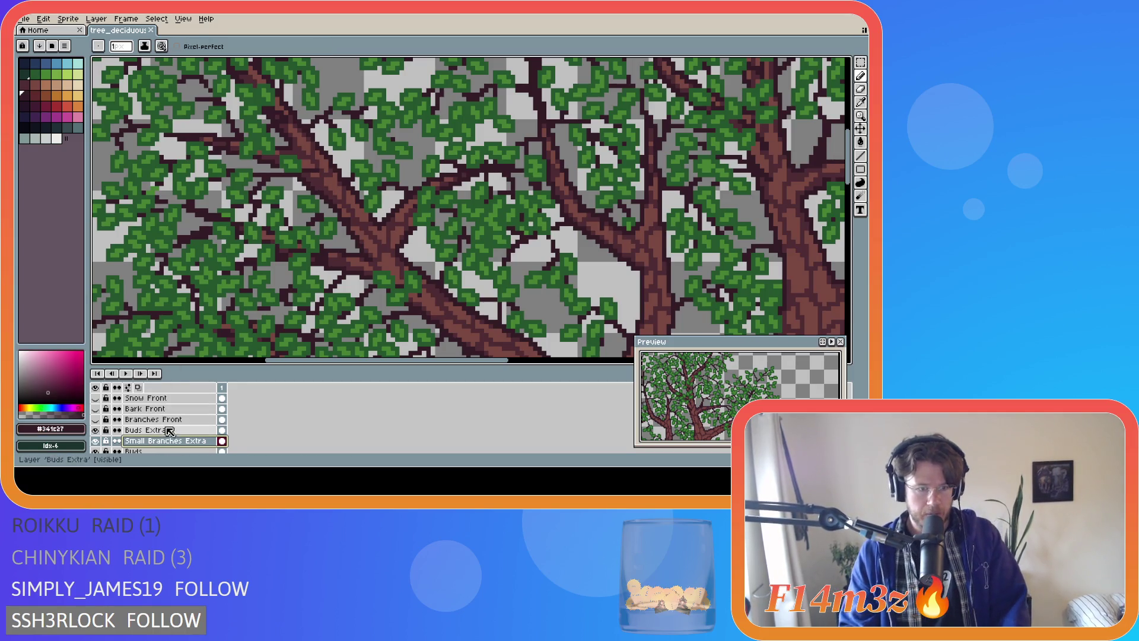
Draw a short dark branch stroke up-left along the limb, then toggle the Tree layer to inspect it
scroll(169, 432, "down", 2)
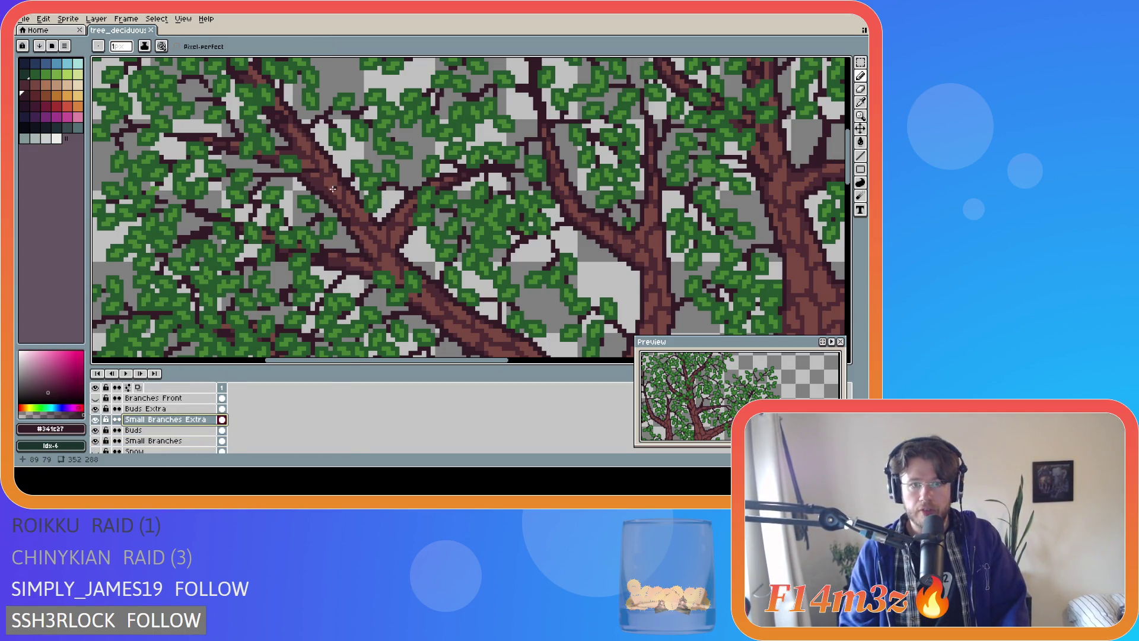
left_click_drag(333, 189, 295, 124)
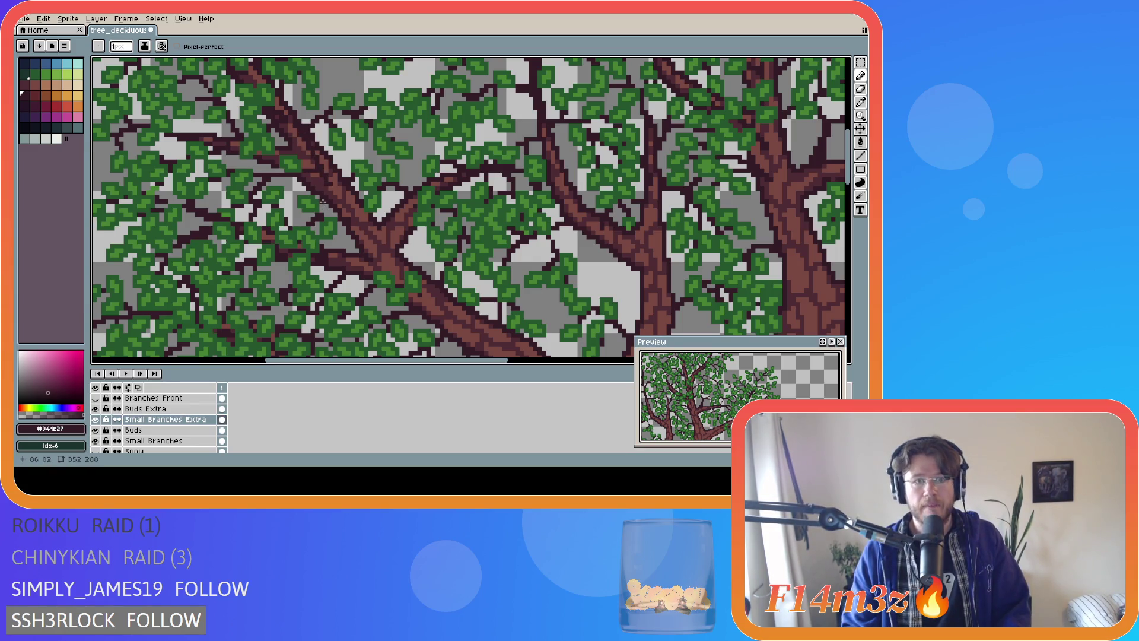
scroll(101, 451, "down", 1)
left_click(99, 452)
left_click(99, 452)
left_click(100, 452)
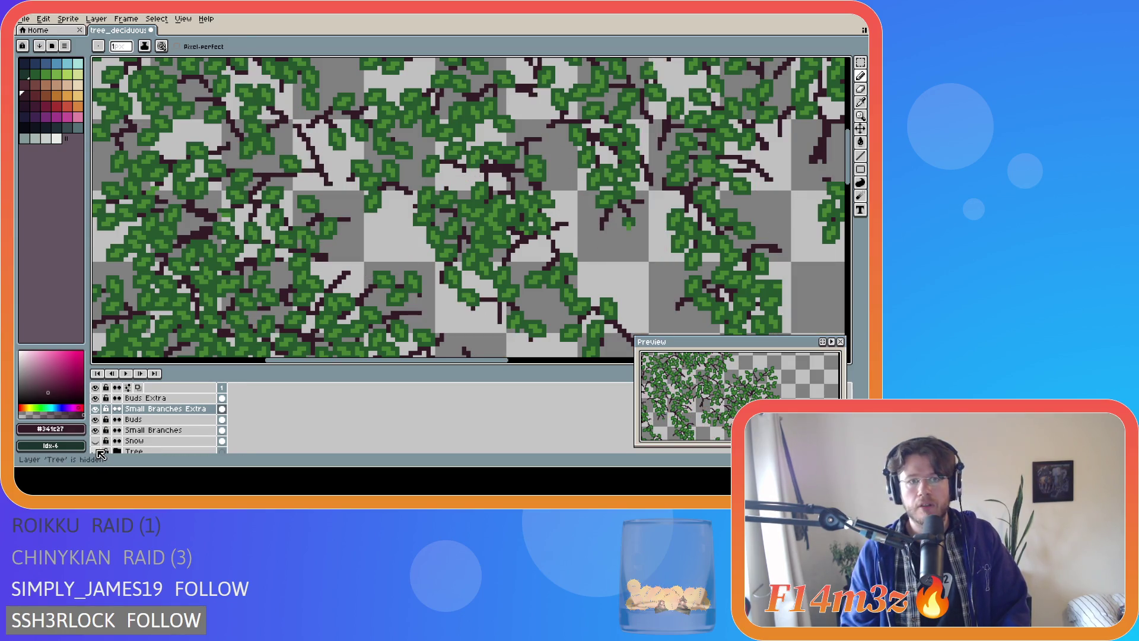
left_click(100, 452)
left_click(99, 452)
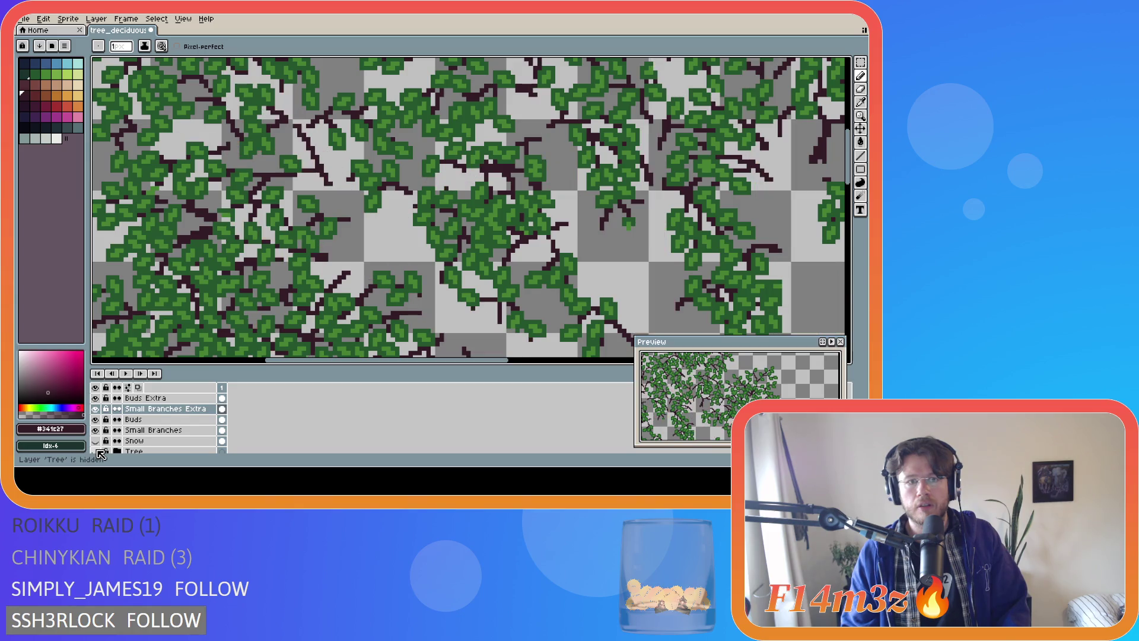
left_click(100, 452)
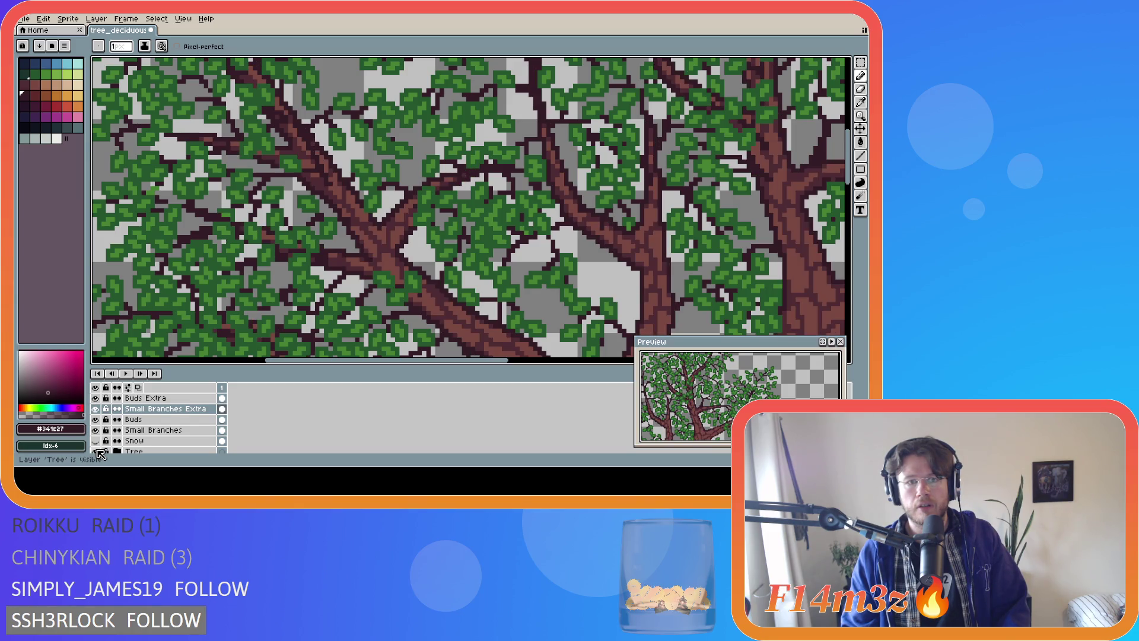
left_click(99, 453)
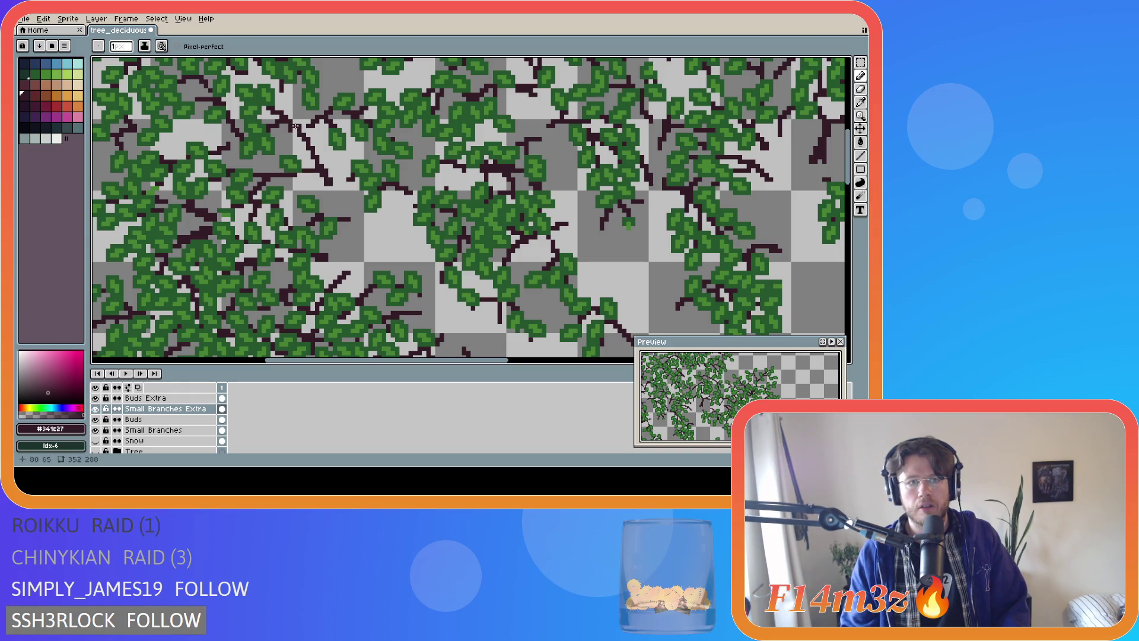
Cycle through the eraser, move and pencil tools while flicking the Tree layer to compare
key("e")
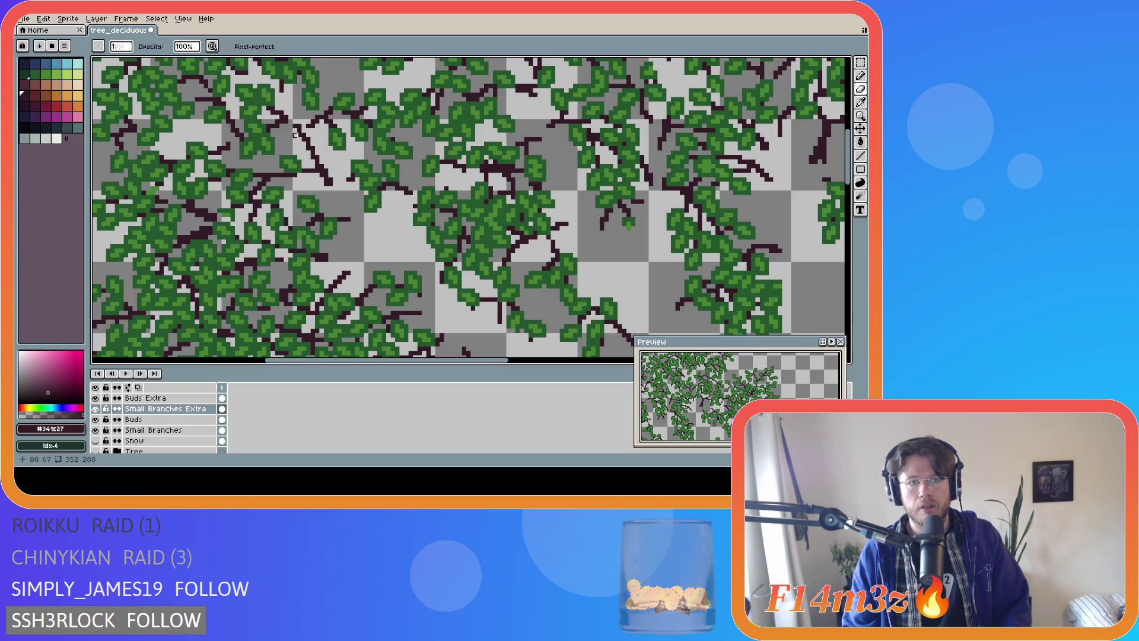
key("v")
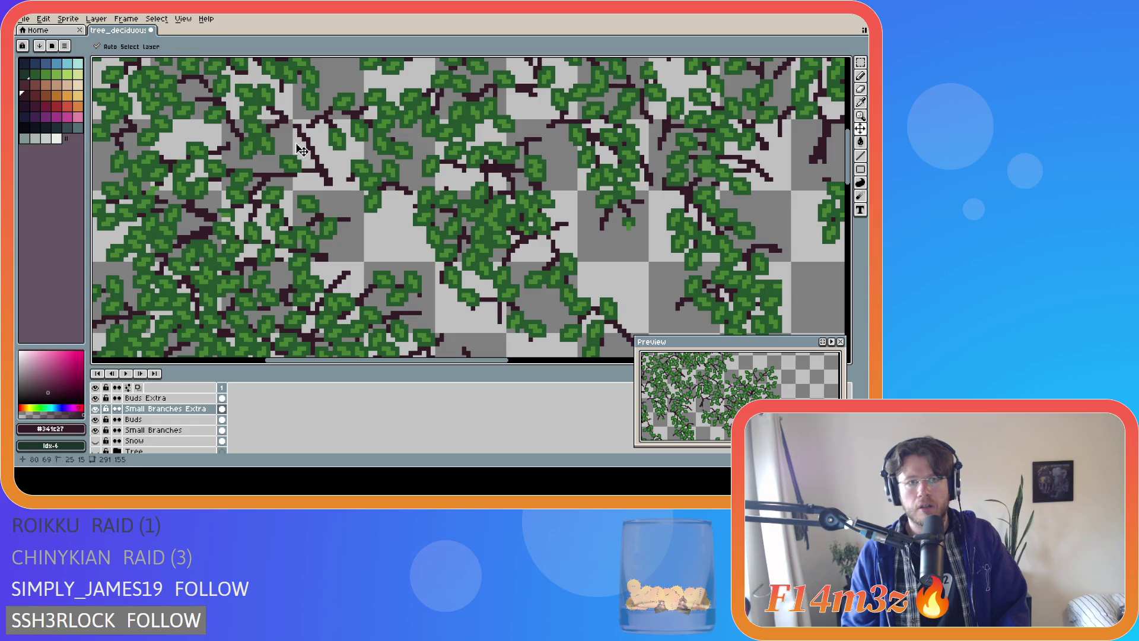
key("b")
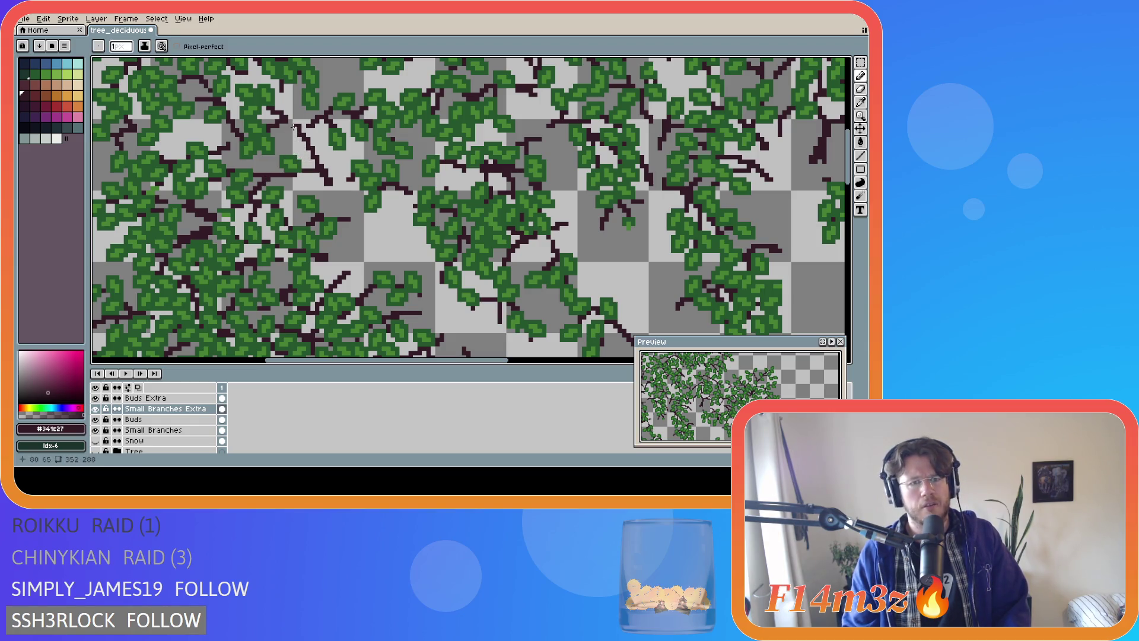
left_click(95, 451)
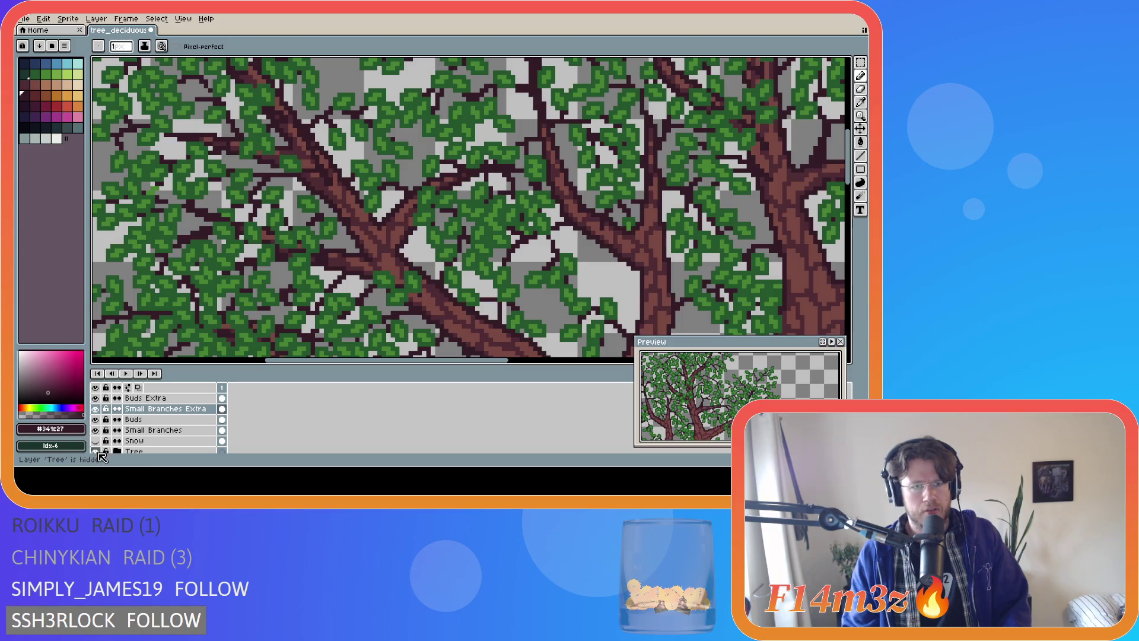
left_click(97, 451)
left_click(97, 451)
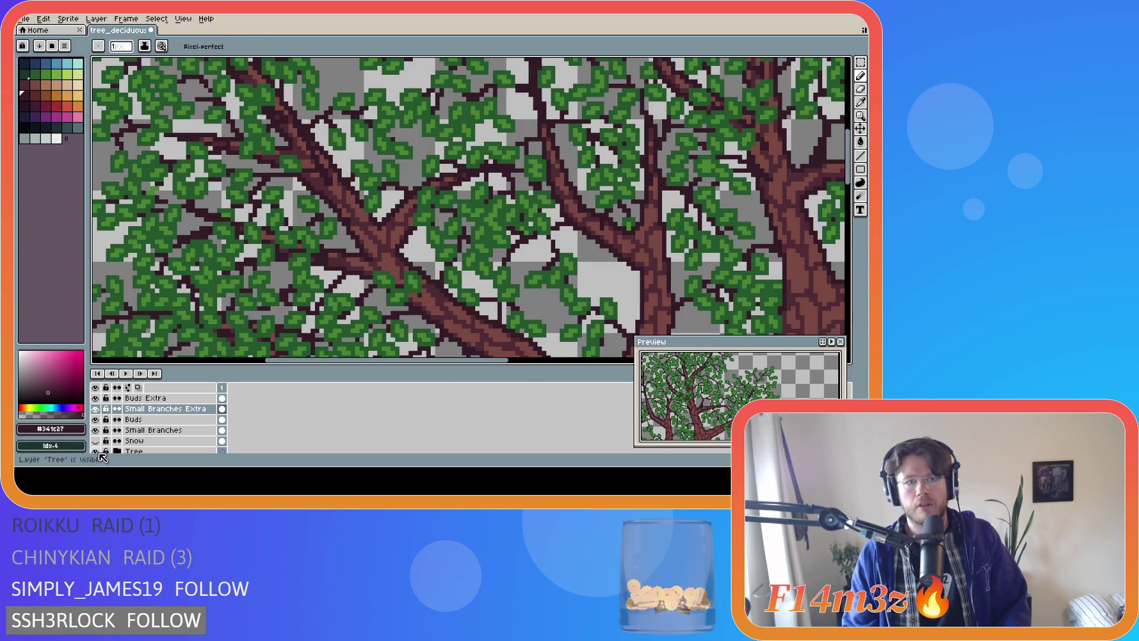
left_click(95, 451)
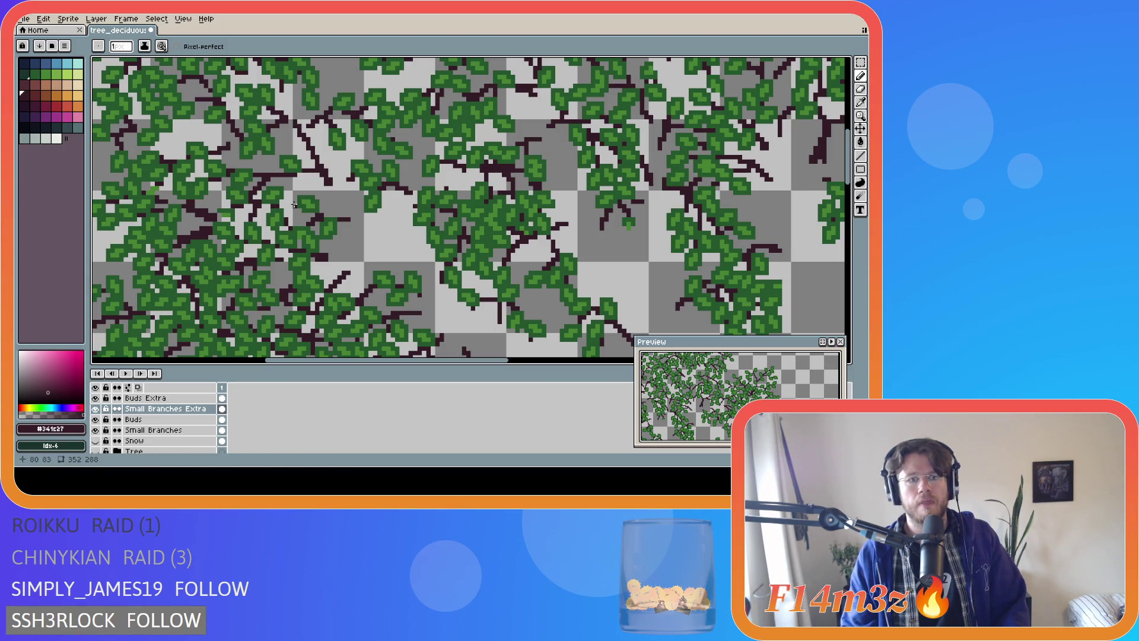
Pick a green and place four bud pixels on branch tips in the Buds Extra layer
left_click(309, 134, "alt")
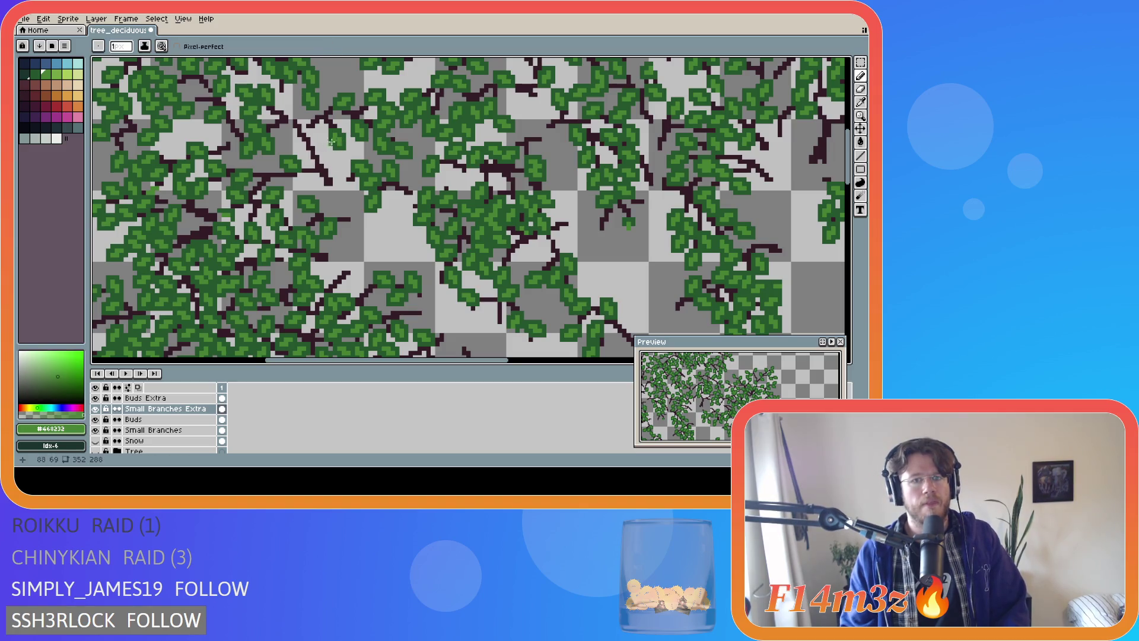
left_click(137, 398)
left_click(286, 113)
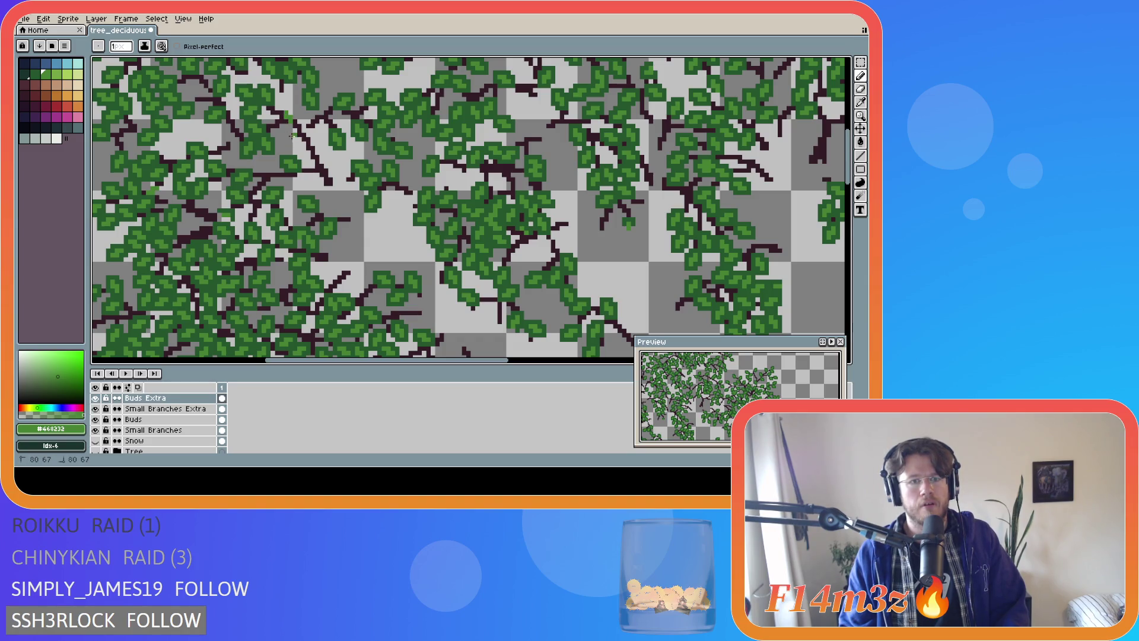
left_click(289, 138)
left_click(306, 121)
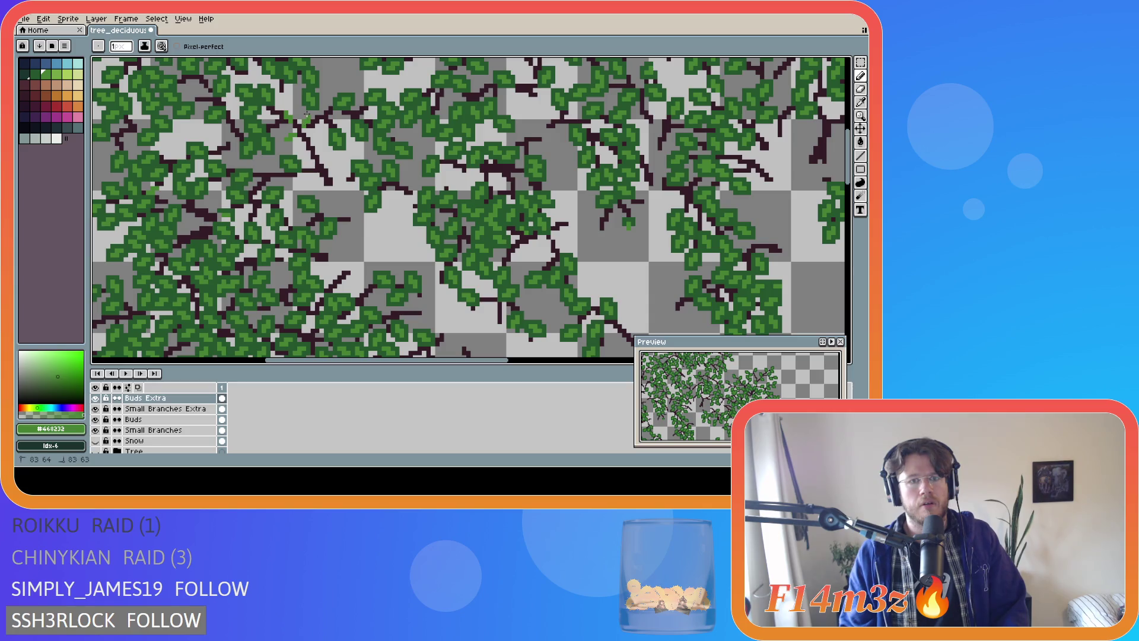
left_click(320, 142)
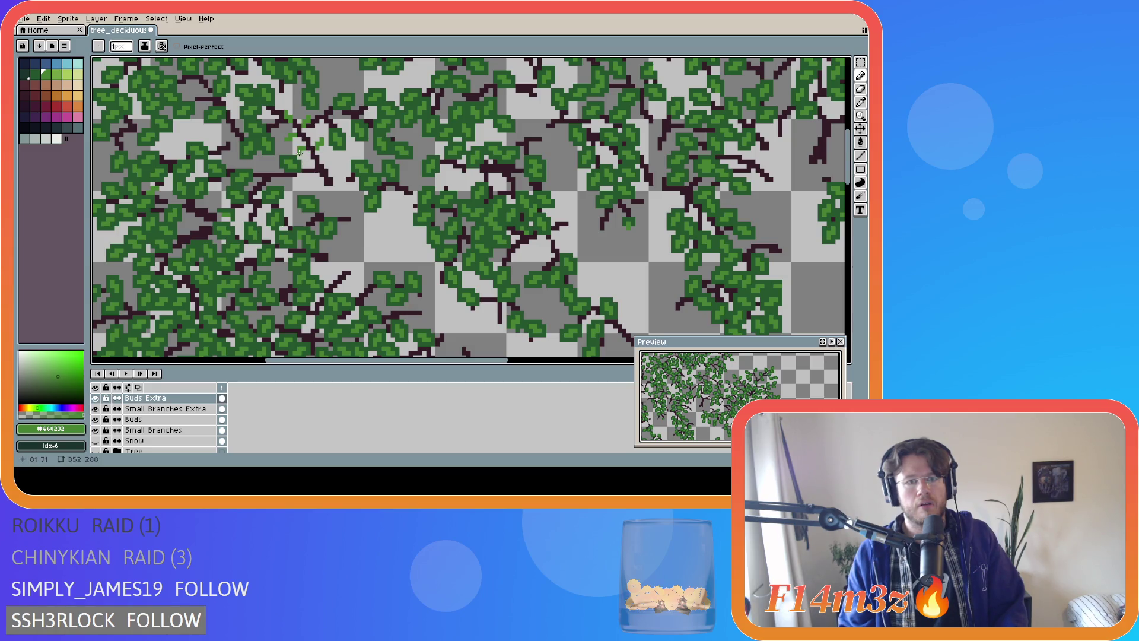
key("v")
key("ctrl")
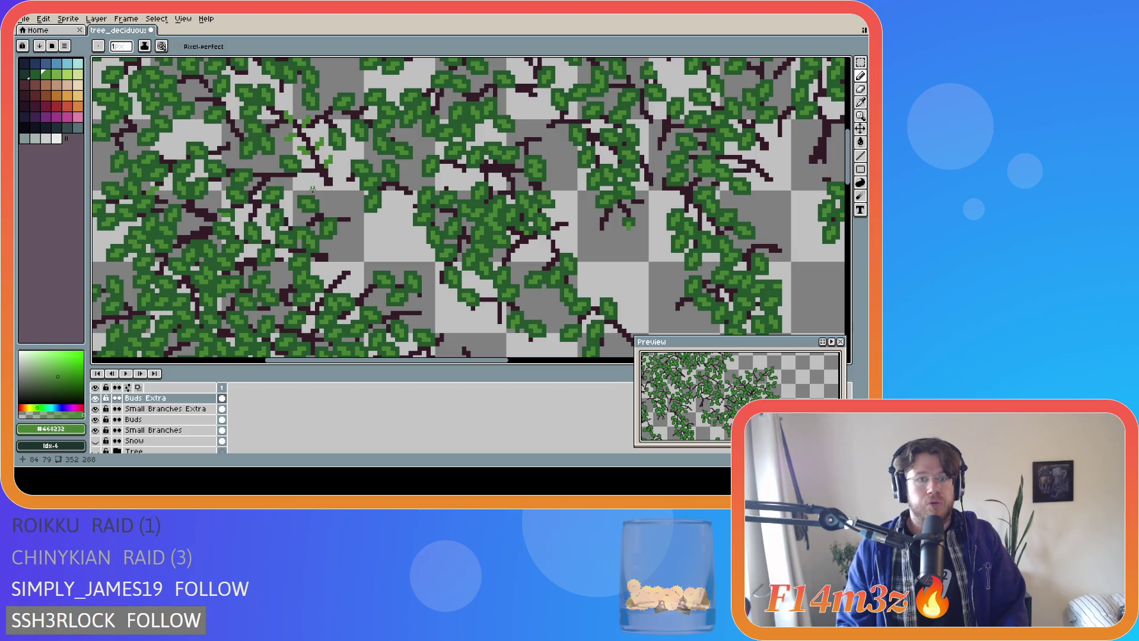
Check the new buds against the Tree layer and eyedrop the dark green #25562e
left_click(96, 451)
left_click(97, 451)
left_click(96, 451)
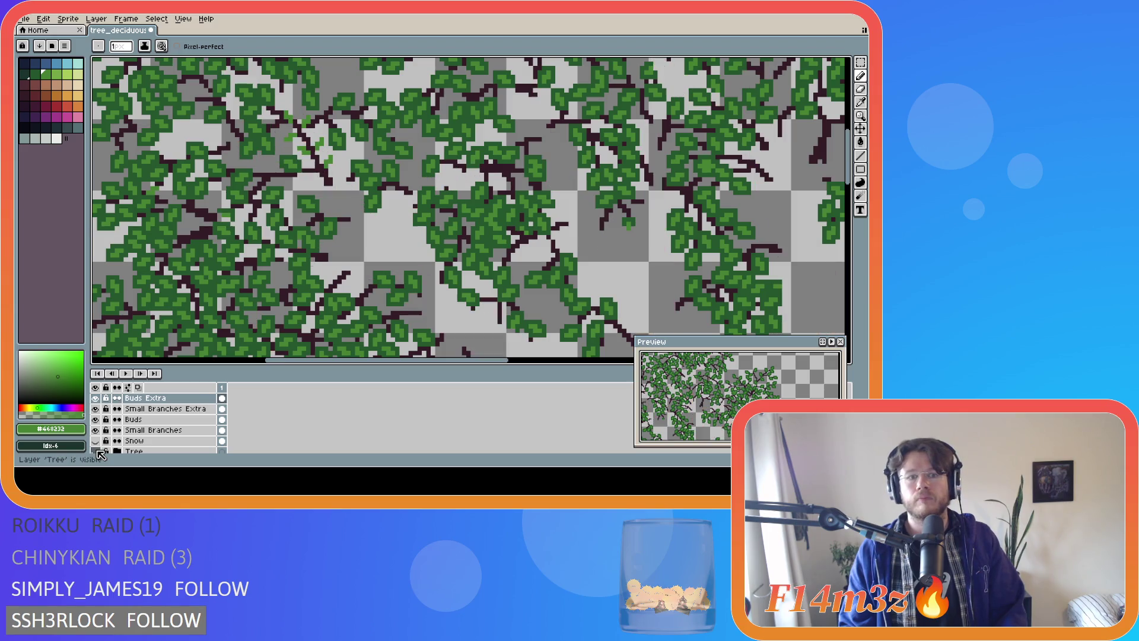
key("i")
left_click(287, 152)
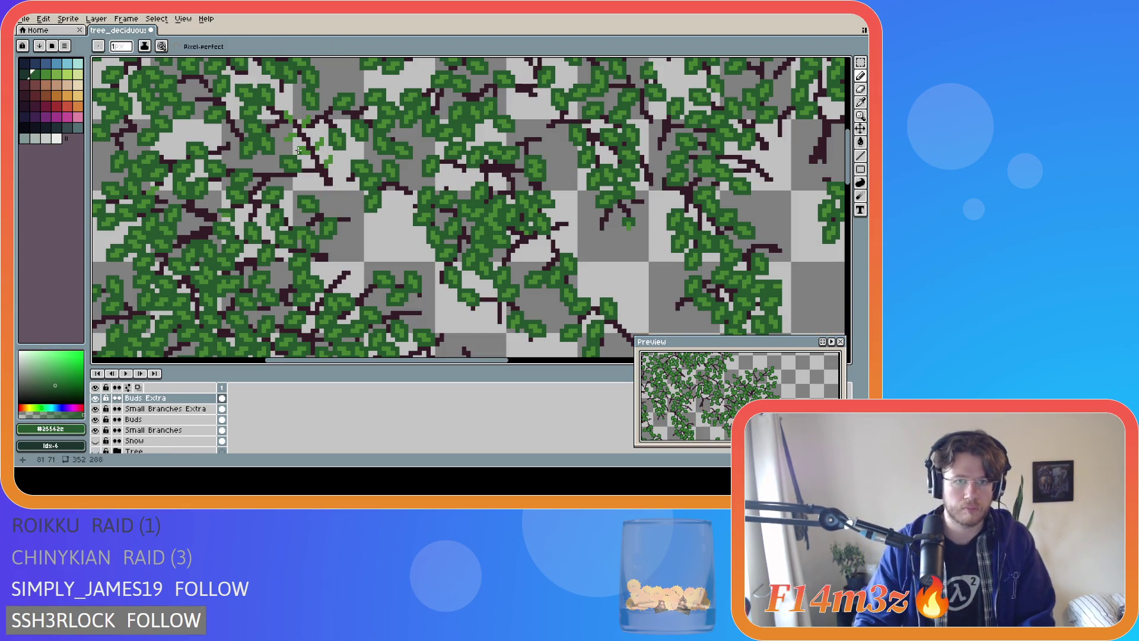
scroll(287, 152, "down", 2)
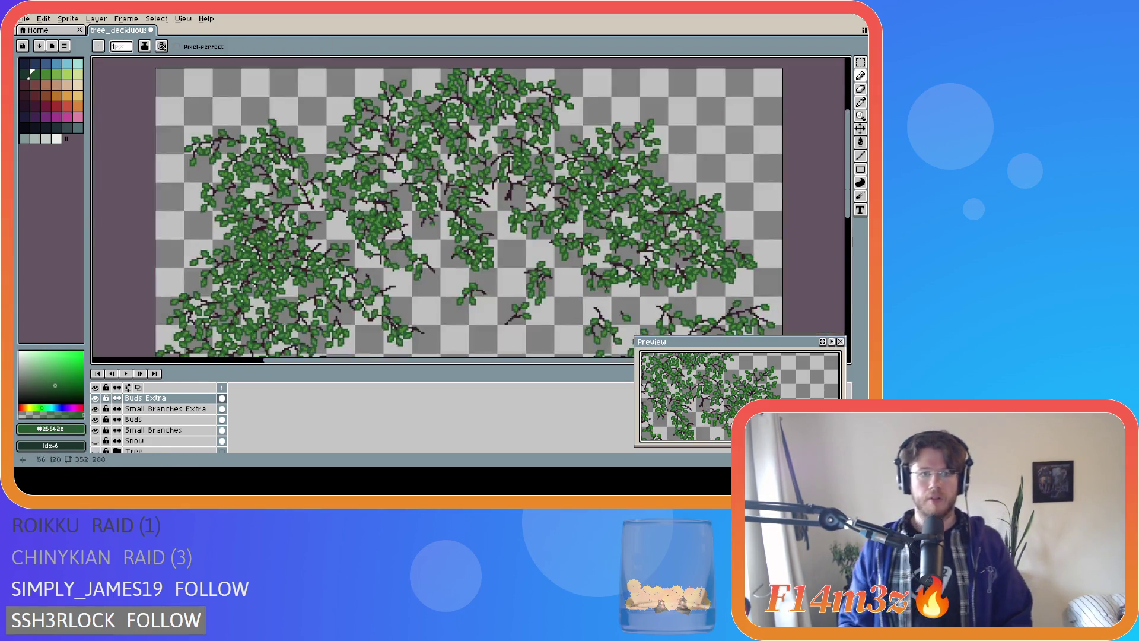
Flick the Tree layer's visibility repeatedly to compare the branches with the leafy tree
left_click(95, 452)
left_click(96, 452)
left_click(96, 453)
left_click(96, 452)
left_click(95, 452)
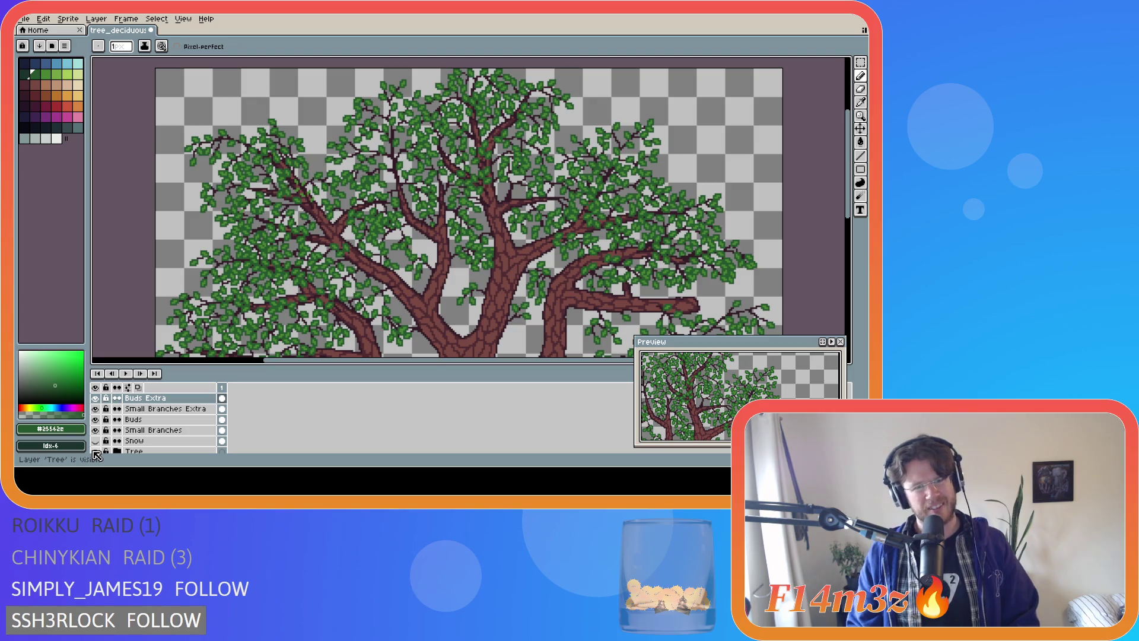
left_click(95, 452)
left_click(96, 452)
left_click(96, 453)
left_click(95, 452)
left_click(95, 452)
left_click(95, 452)
left_click(96, 452)
left_click(95, 452)
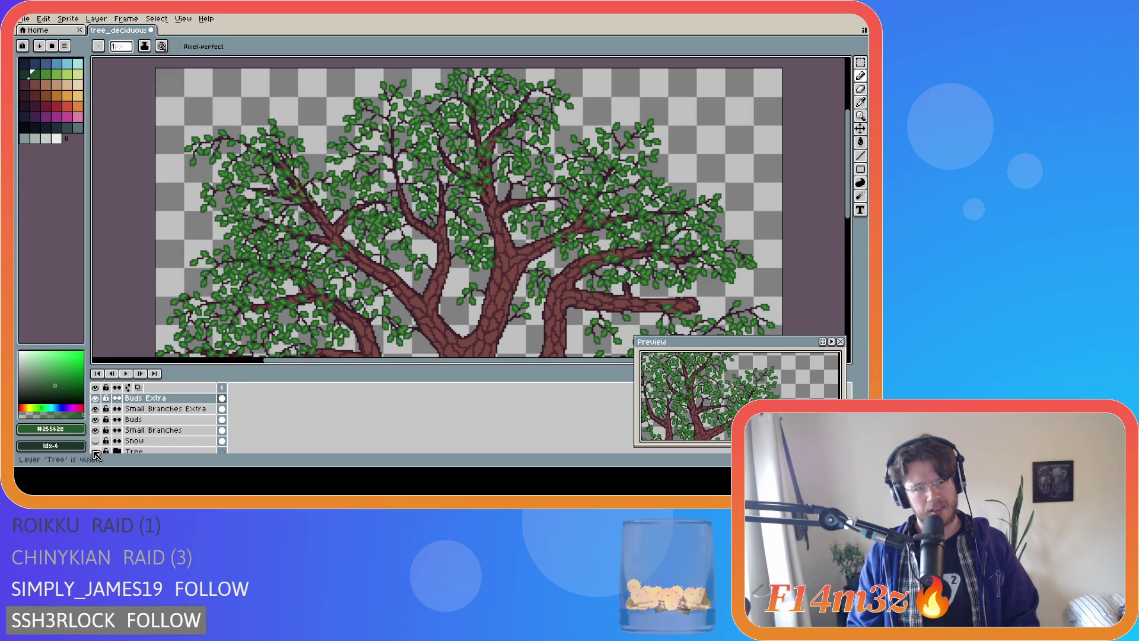
Flick the Small Branches Extra layer repeatedly, leaving its twigs shown over the tree
left_click(96, 409)
left_click(95, 409)
left_click(96, 409)
left_click(96, 408)
left_click(96, 409)
left_click(95, 409)
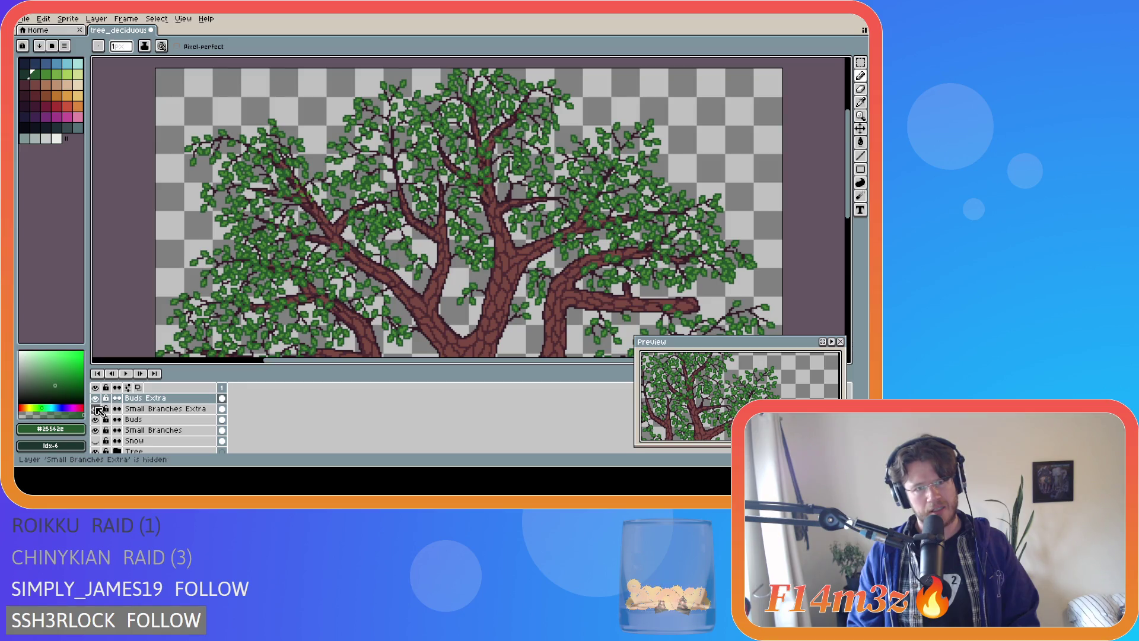
left_click(97, 409)
left_click(97, 409)
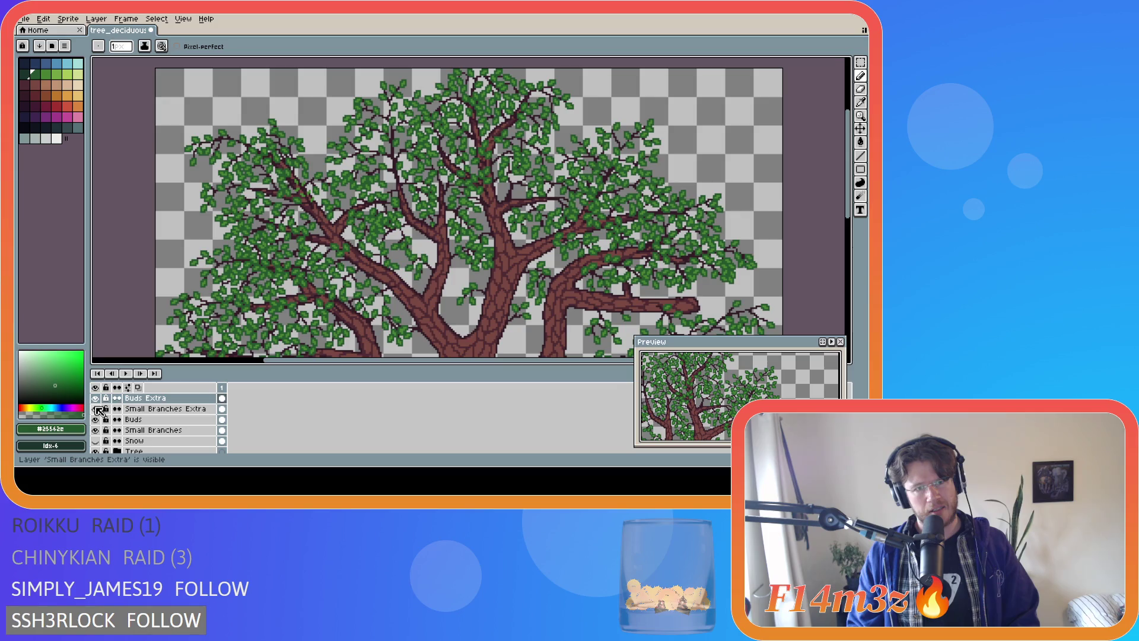
left_click(97, 409)
left_click(97, 409)
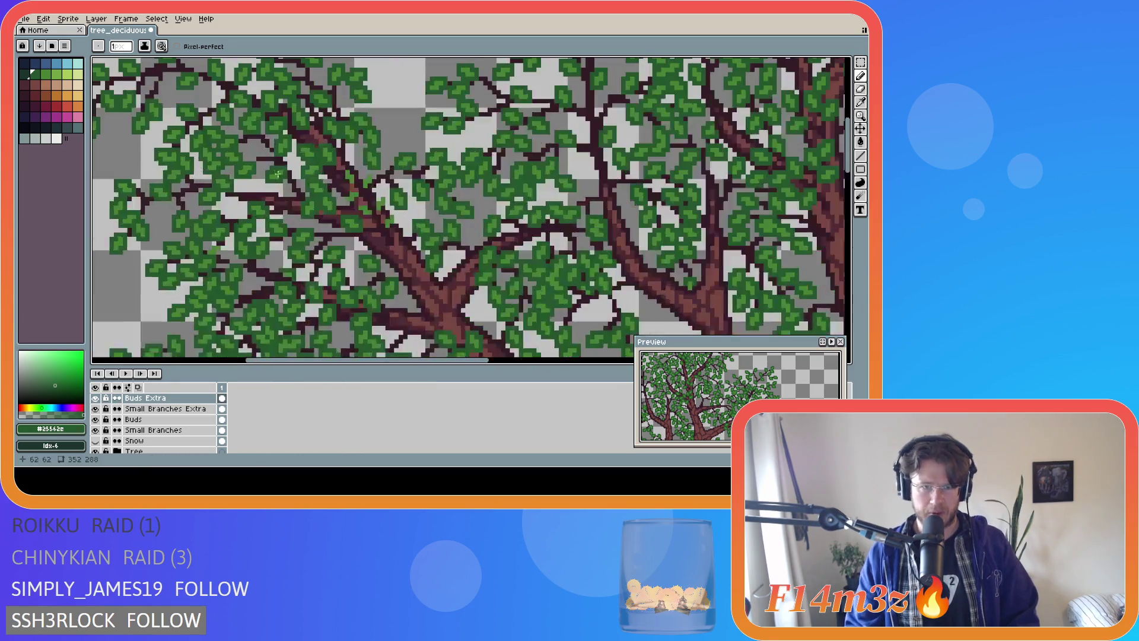
Pencil dark green pixels along the central branch fork and save tree_deciduous_large_winter.ase
scroll(327, 151, "up", 2)
key("i")
key("b")
scroll(356, 187, "up", 2)
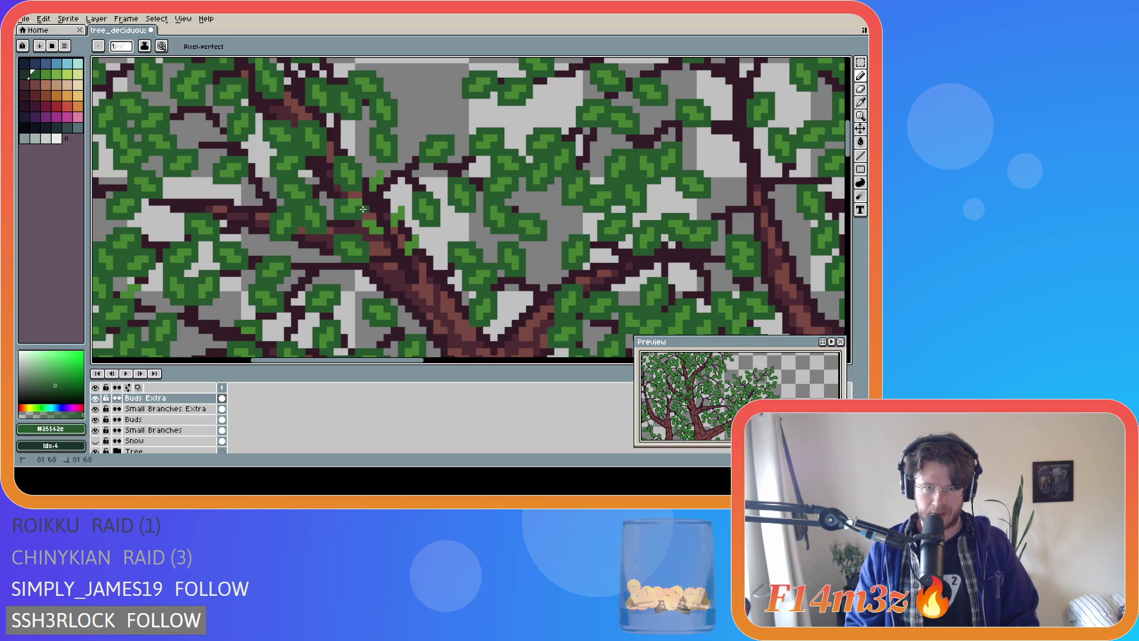
left_click_drag(363, 188, 378, 168)
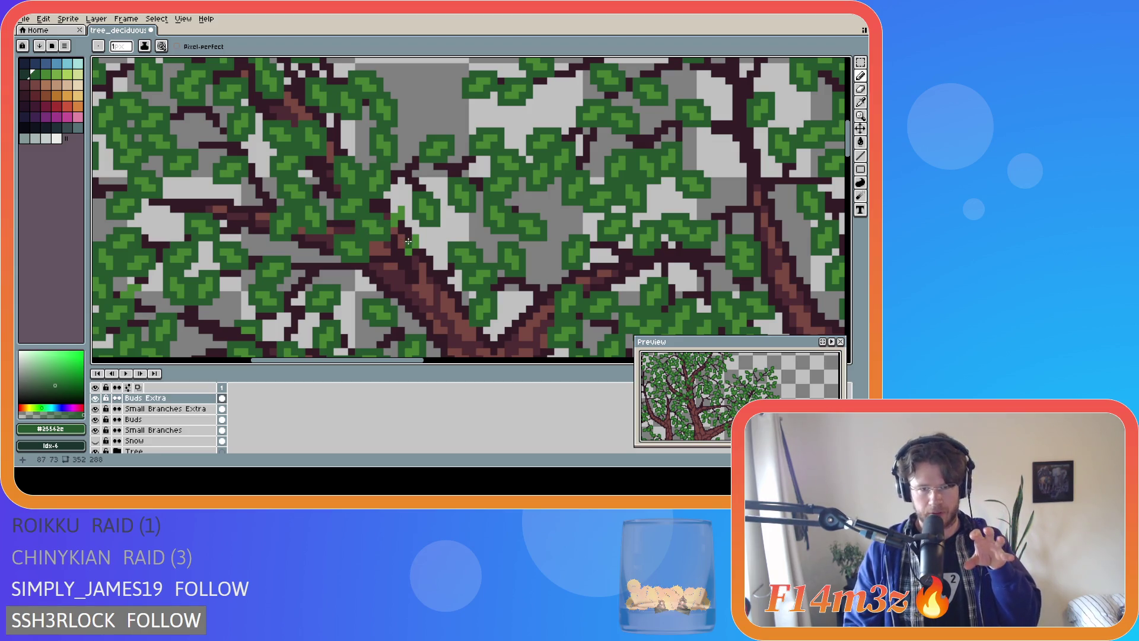
left_click(399, 252)
left_click_drag(405, 239, 417, 229)
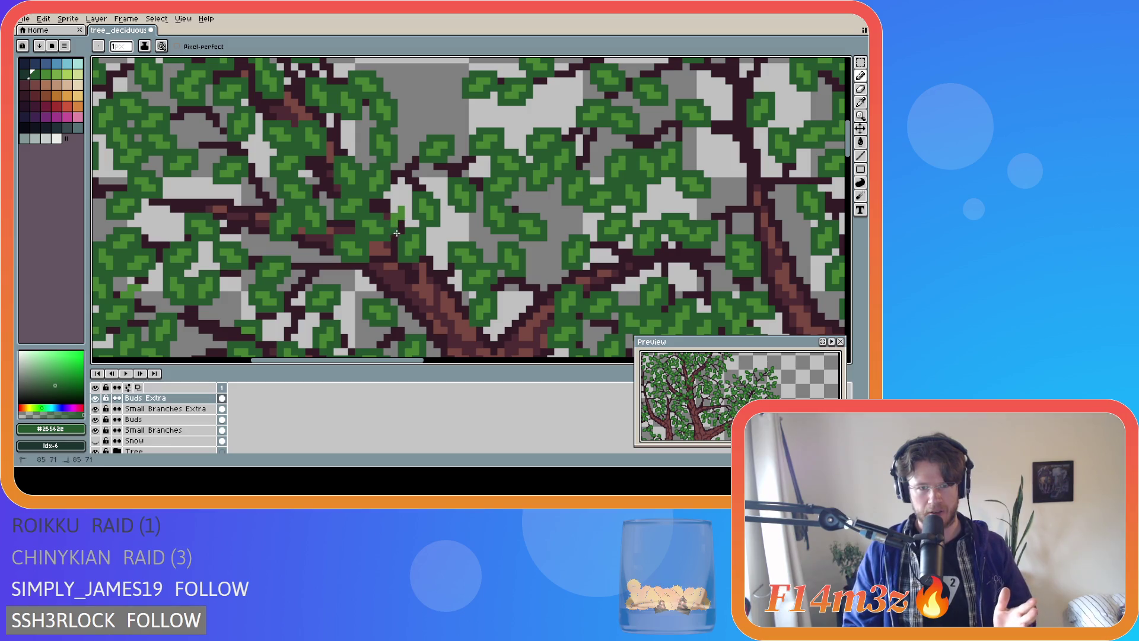
mouse_move(405, 222)
left_mouse_down()
mouse_move(399, 204)
mouse_move(387, 224)
mouse_move(391, 211)
left_mouse_up()
left_click(394, 206)
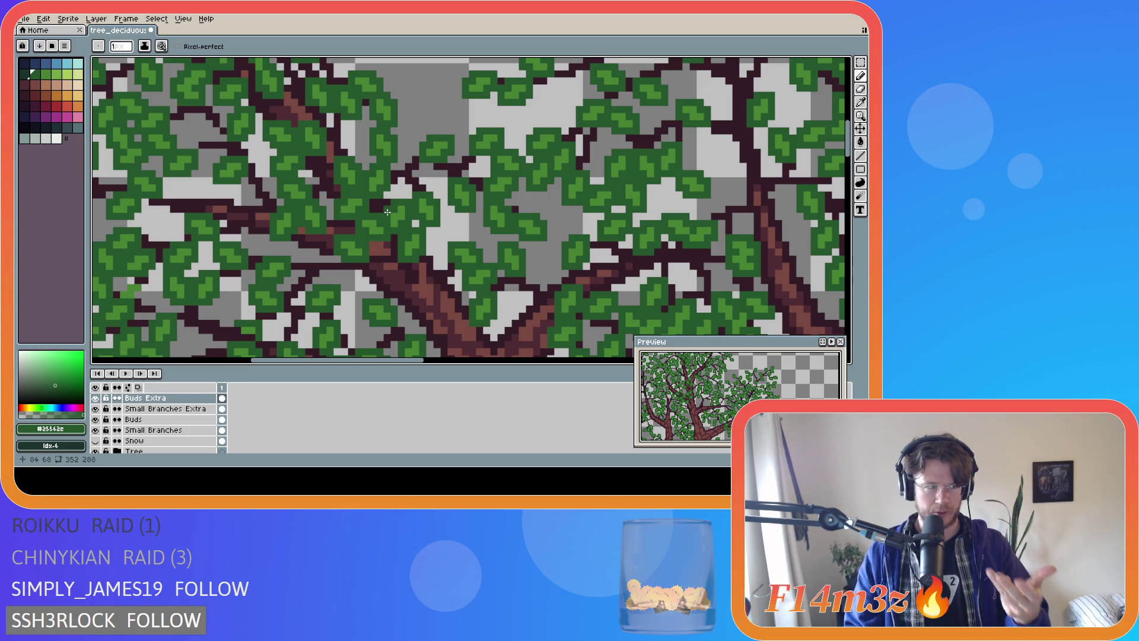
key("ctrl+s")
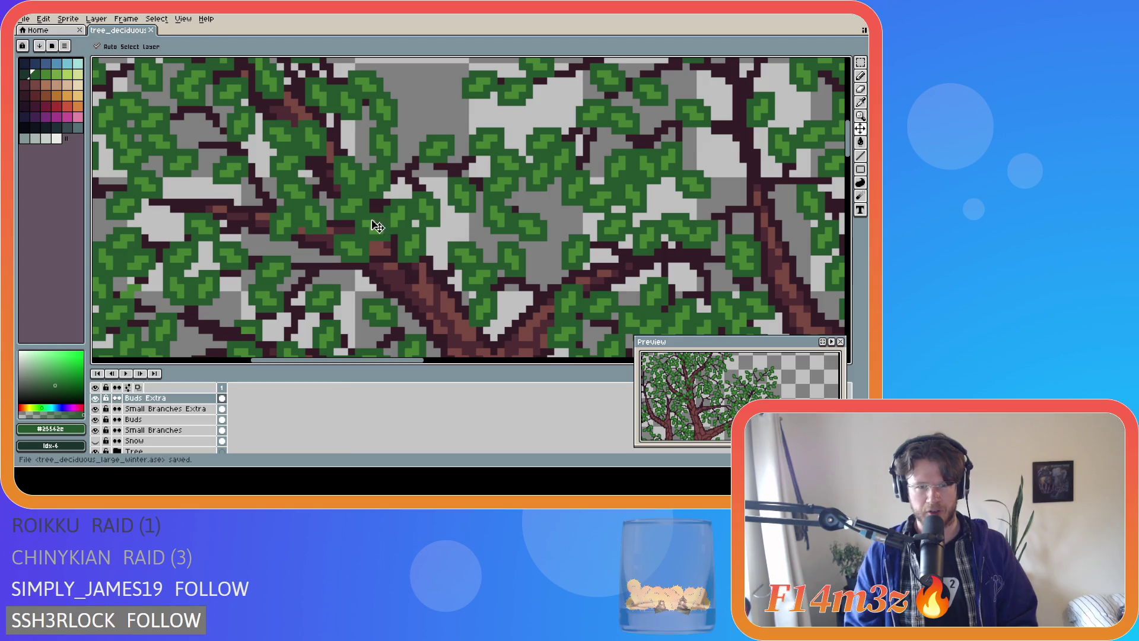
Save tree_deciduous_large_winter.ase several times and zoom out to show the full tree
key("ctrl+s")
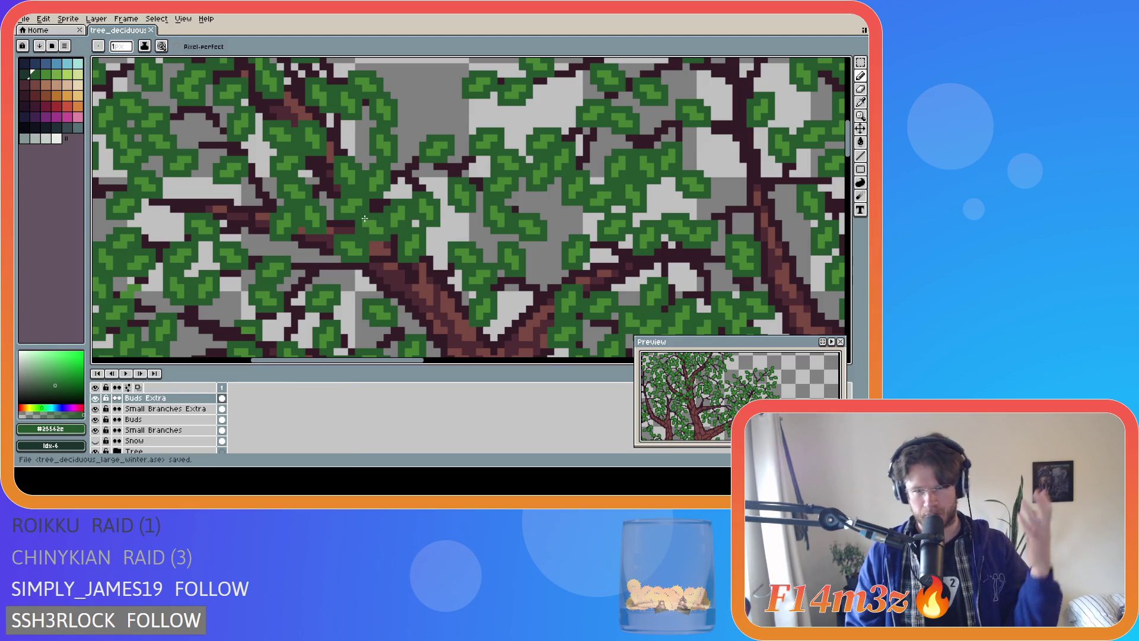
scroll(336, 237, "down", 2)
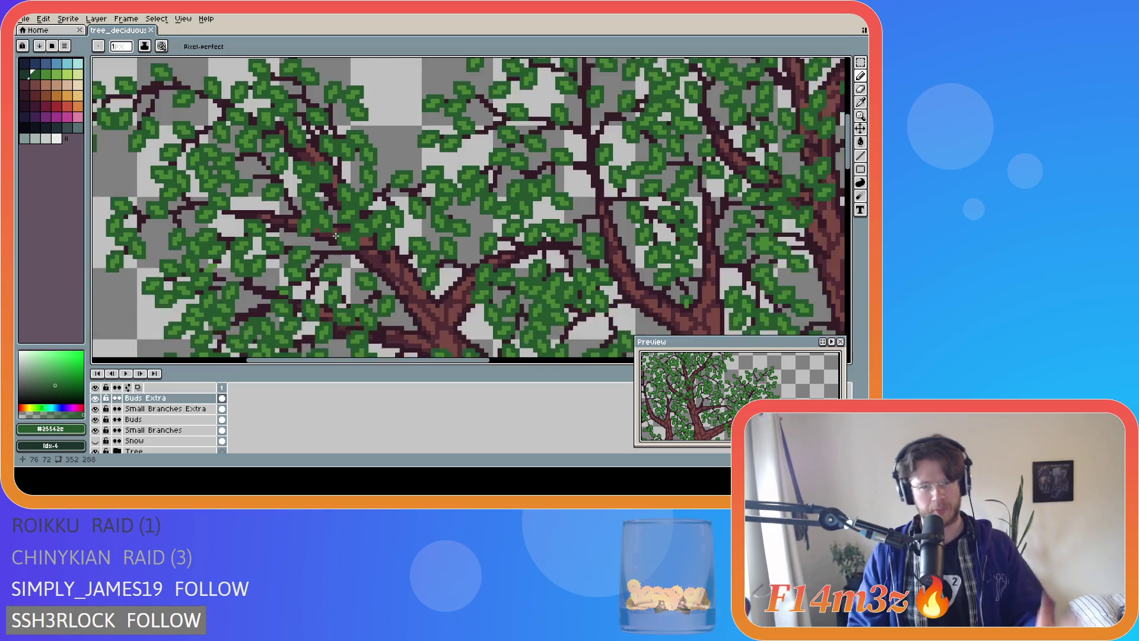
scroll(336, 237, "down", 1)
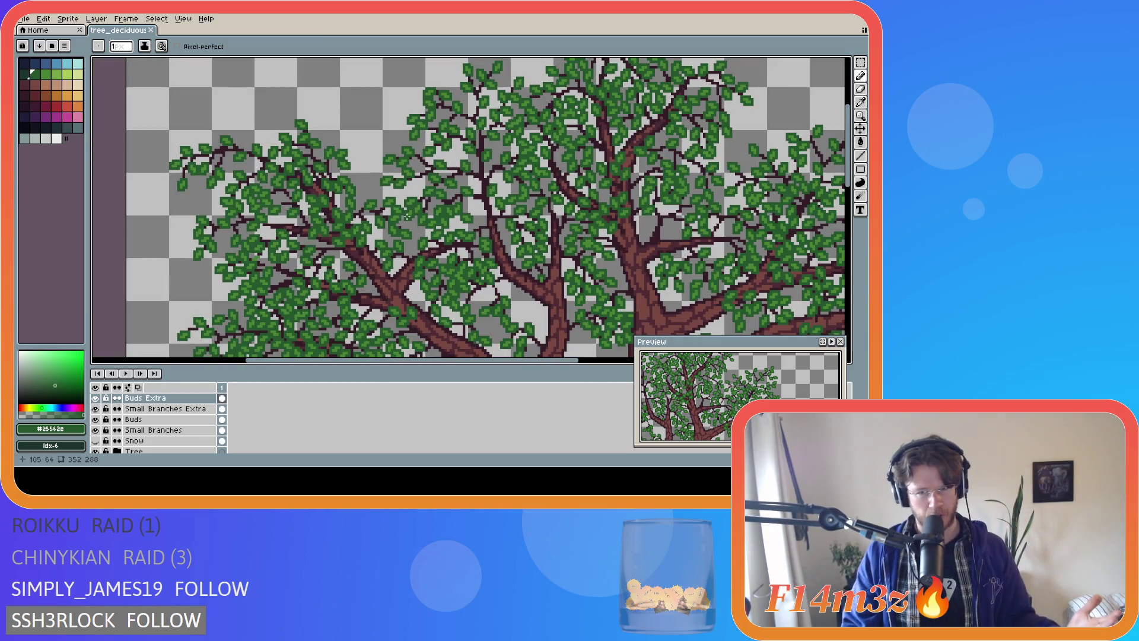
scroll(407, 216, "down", 2)
key("ctrl+s")
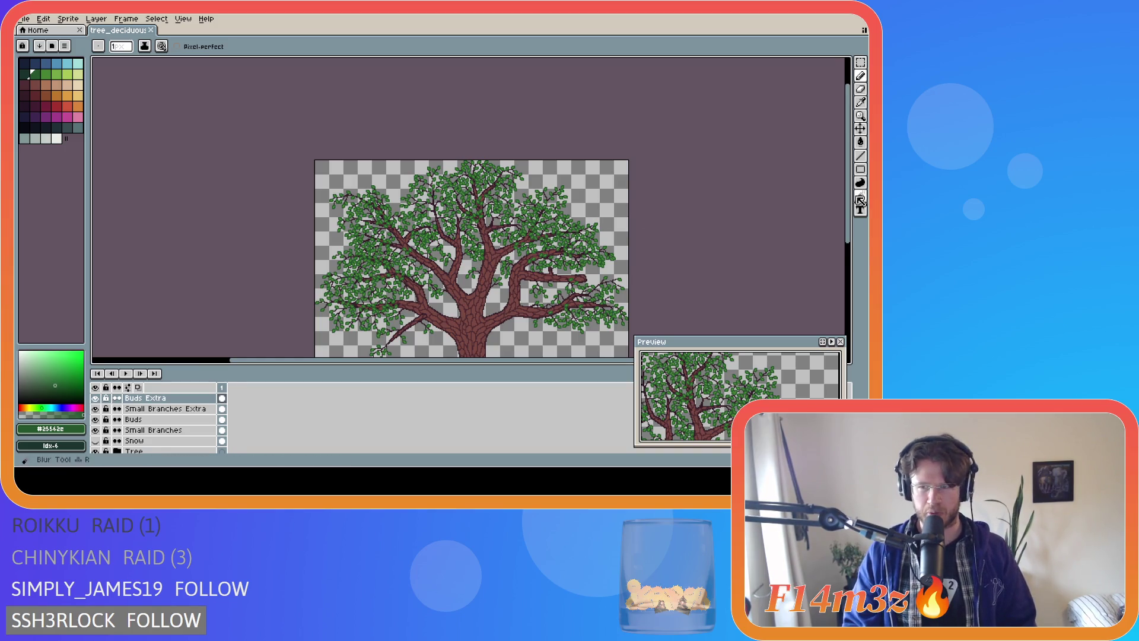
left_click_drag(850, 212, 850, 253)
key("ctrl+s")
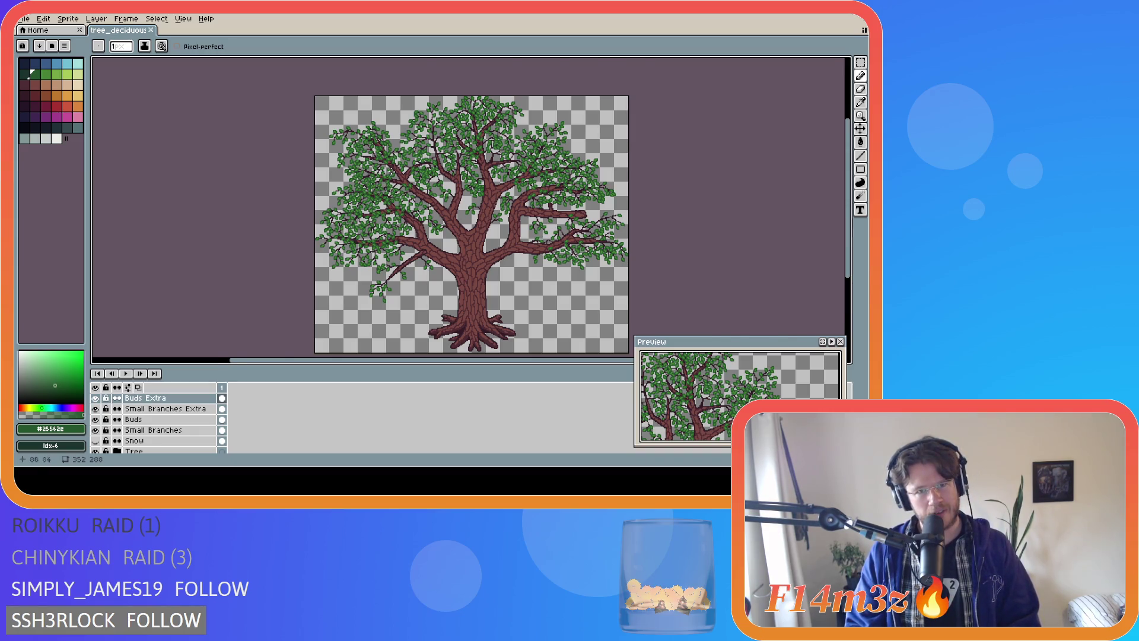
scroll(391, 171, "up", 2)
scroll(386, 153, "up", 1)
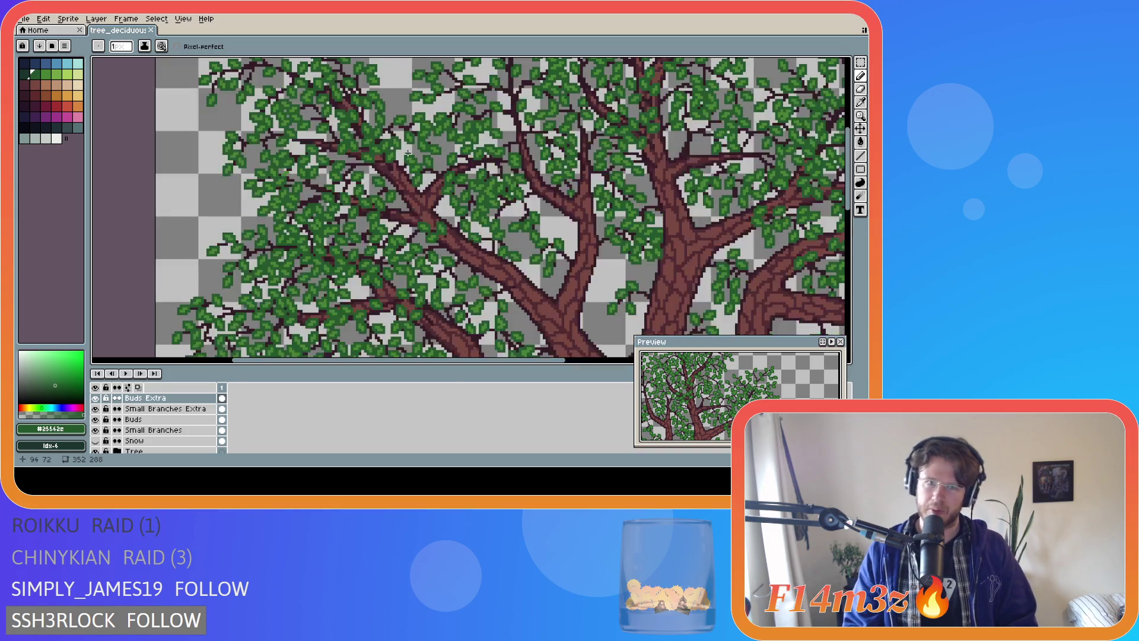
scroll(384, 155, "up", 1)
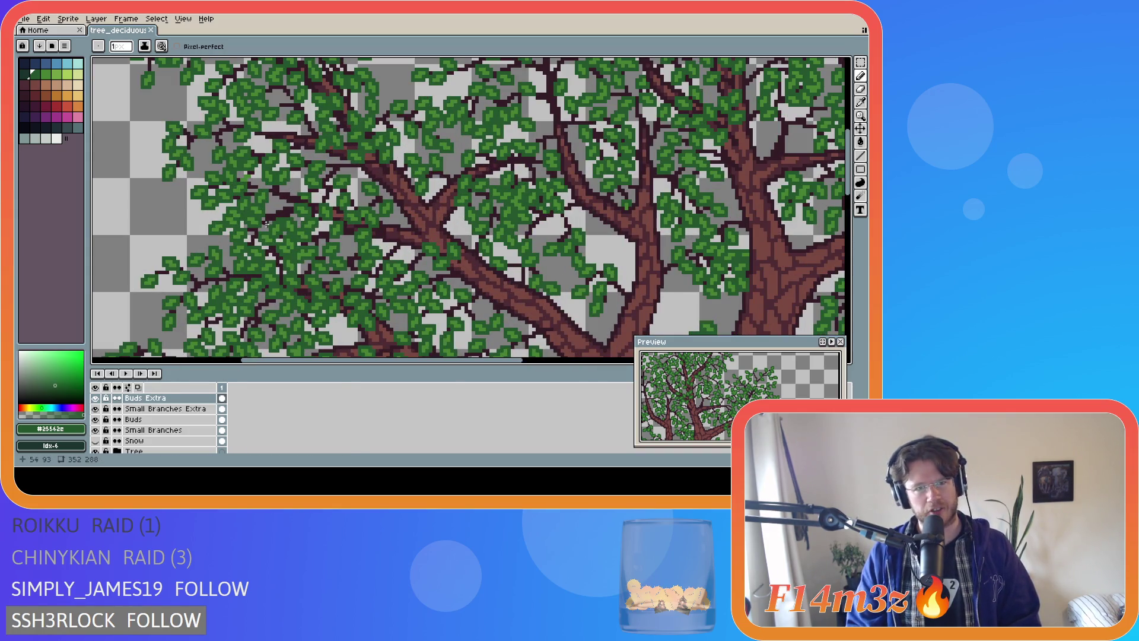
scroll(321, 186, "down", 2)
scroll(321, 204, "down", 2)
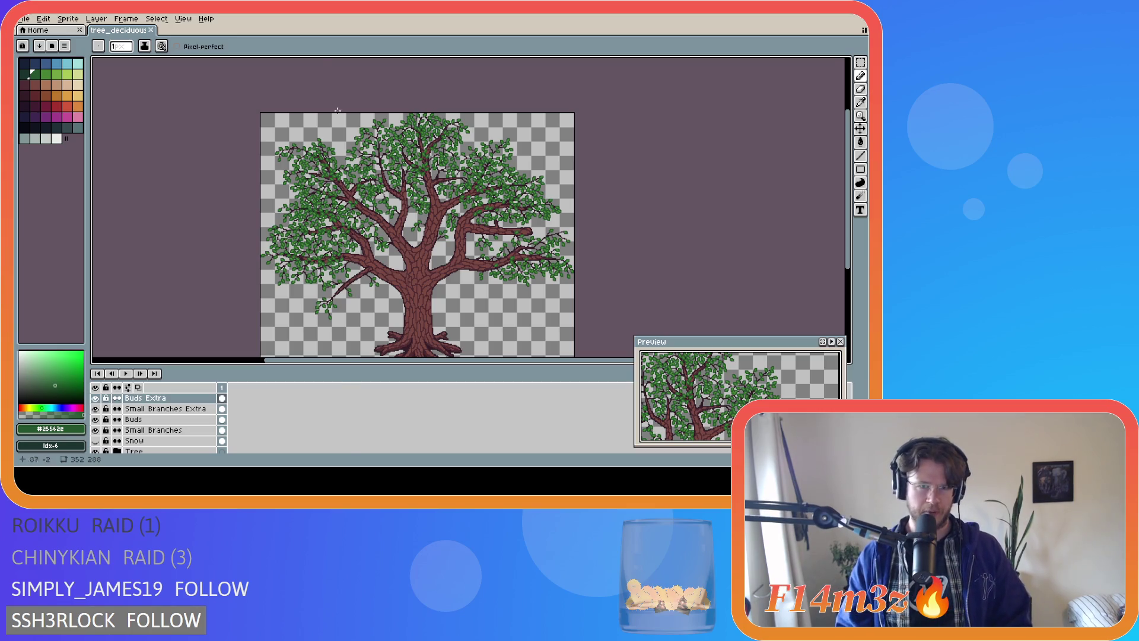
Compare with the Buds layer, then paint a lighter #468232 pixel on a left-crown leaf
scroll(344, 178, "up", 3)
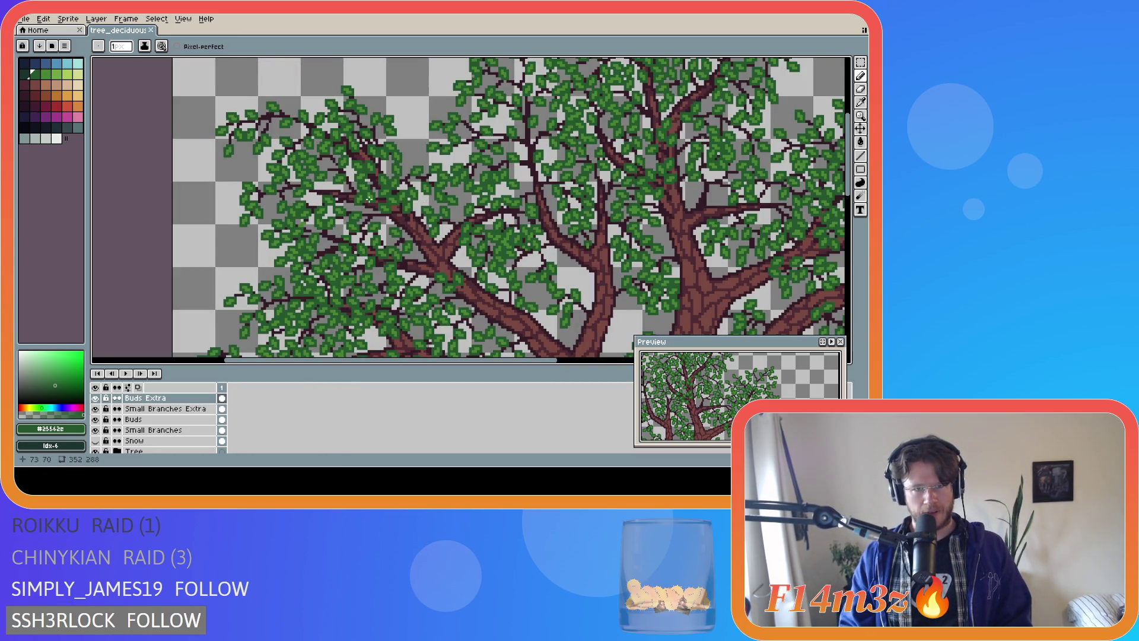
scroll(369, 199, "up", 1)
scroll(297, 168, "up", 1)
left_click(95, 419)
left_click(96, 419)
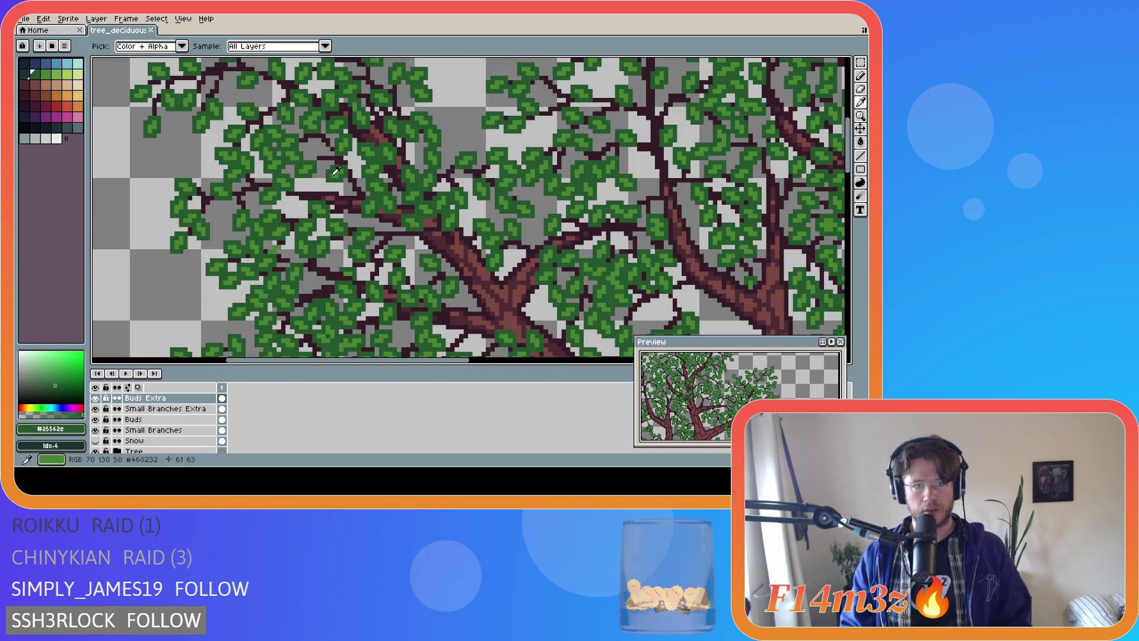
left_click(321, 155, "alt")
left_click(317, 152)
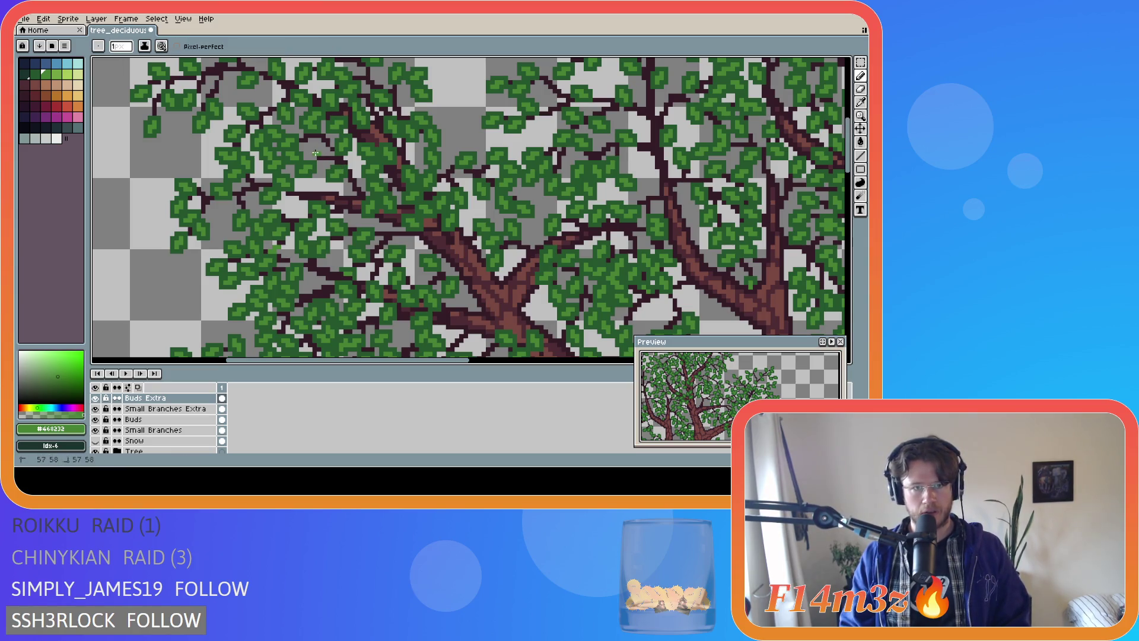
Paint a short dark #25562e stroke across the leaves and save the sprite
key("alt")
left_click(305, 153, "alt")
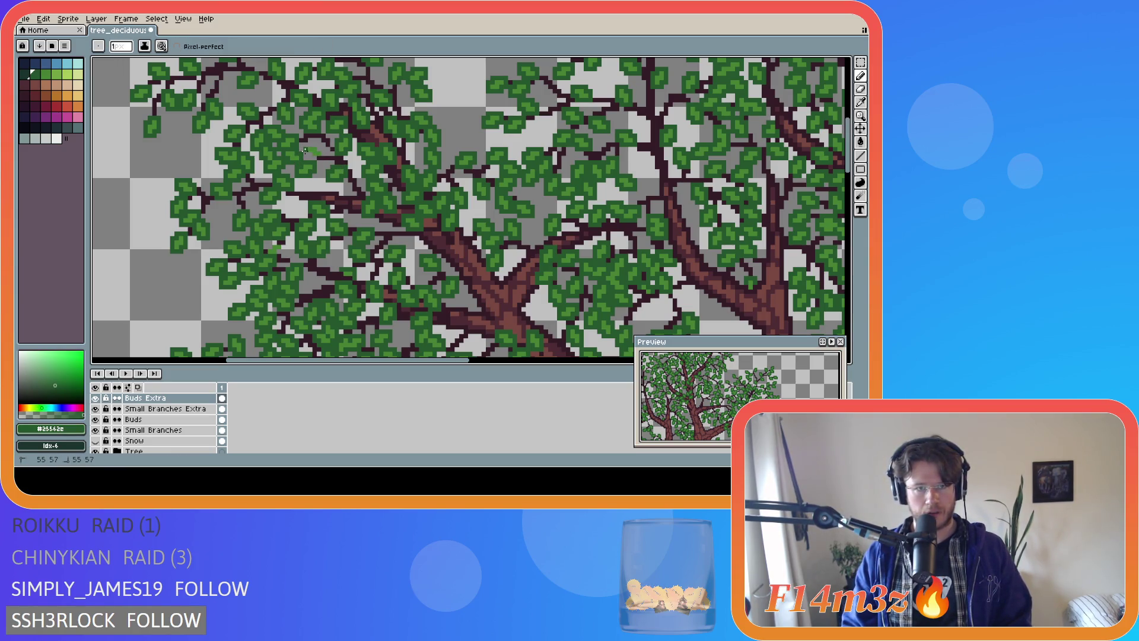
left_click_drag(312, 153, 326, 156)
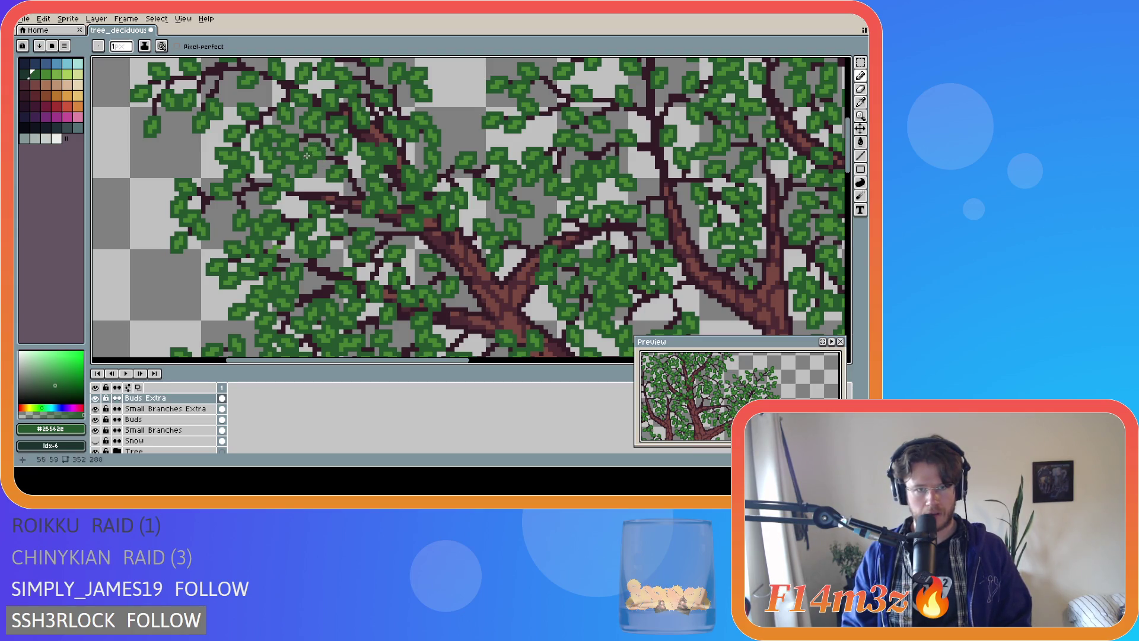
key("ctrl+s")
scroll(413, 249, "down", 4)
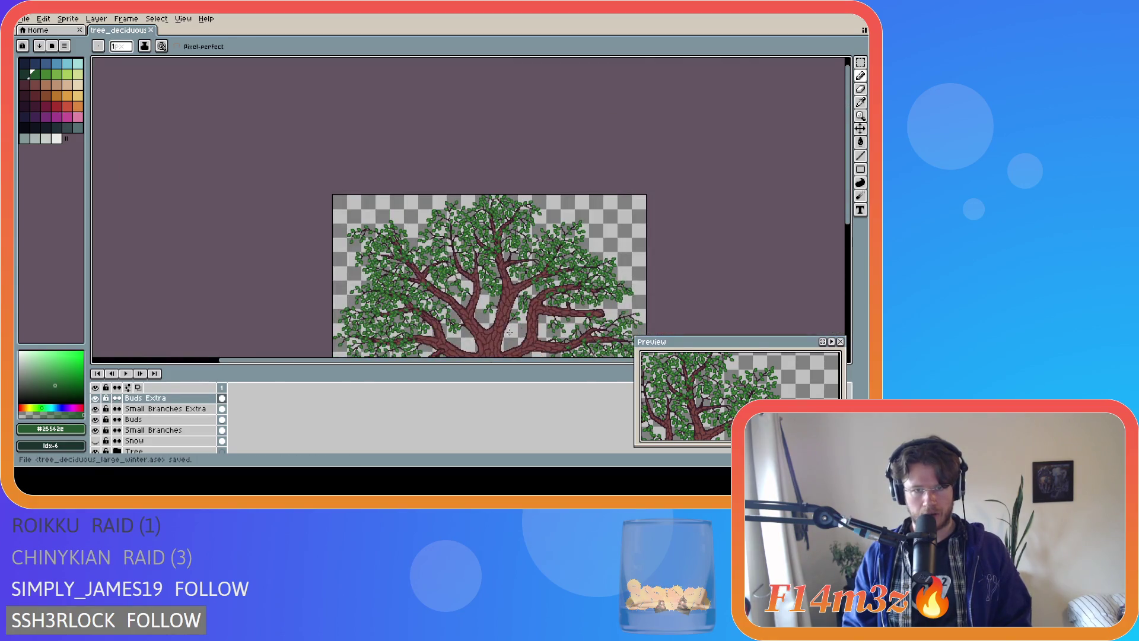
left_click_drag(848, 214, 855, 239)
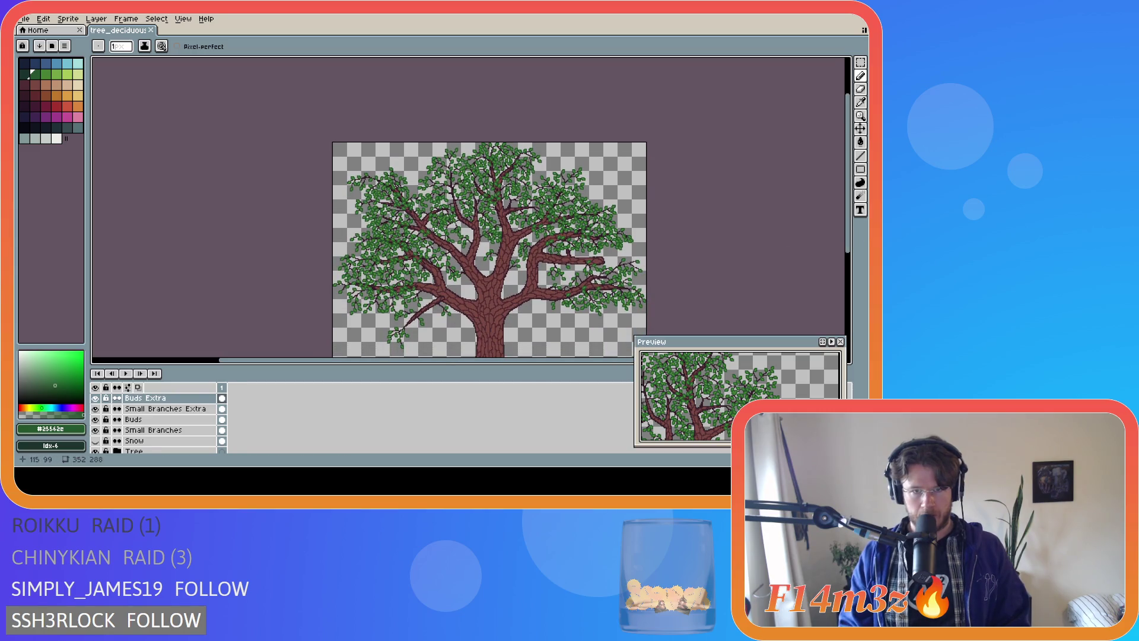
scroll(438, 236, "up", 2)
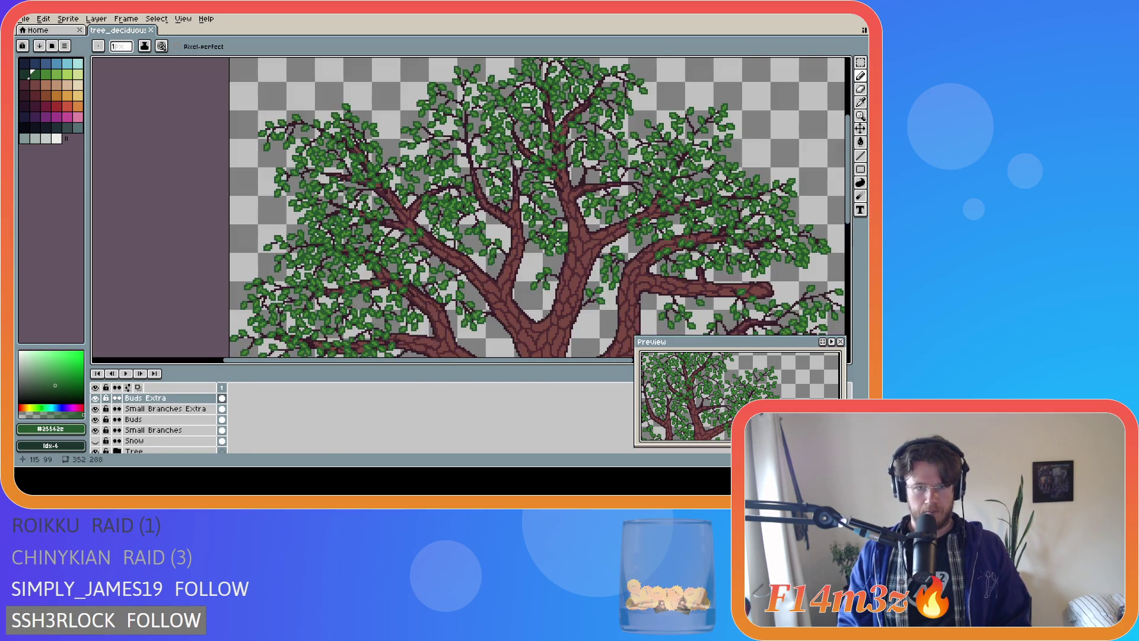
key("ctrl")
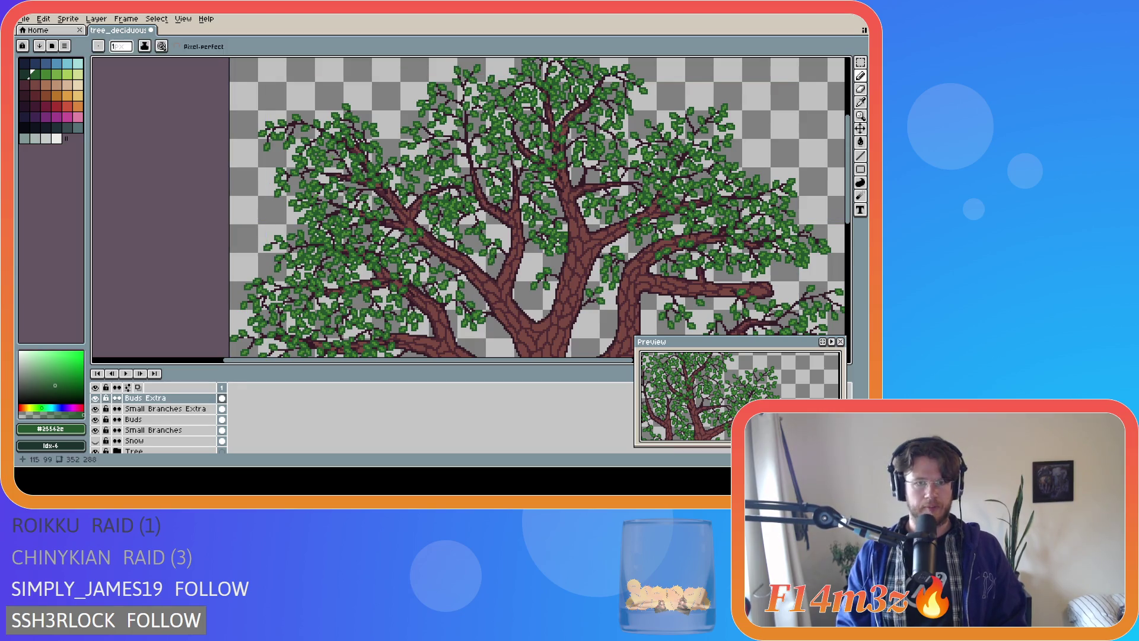
key("ctrl+s")
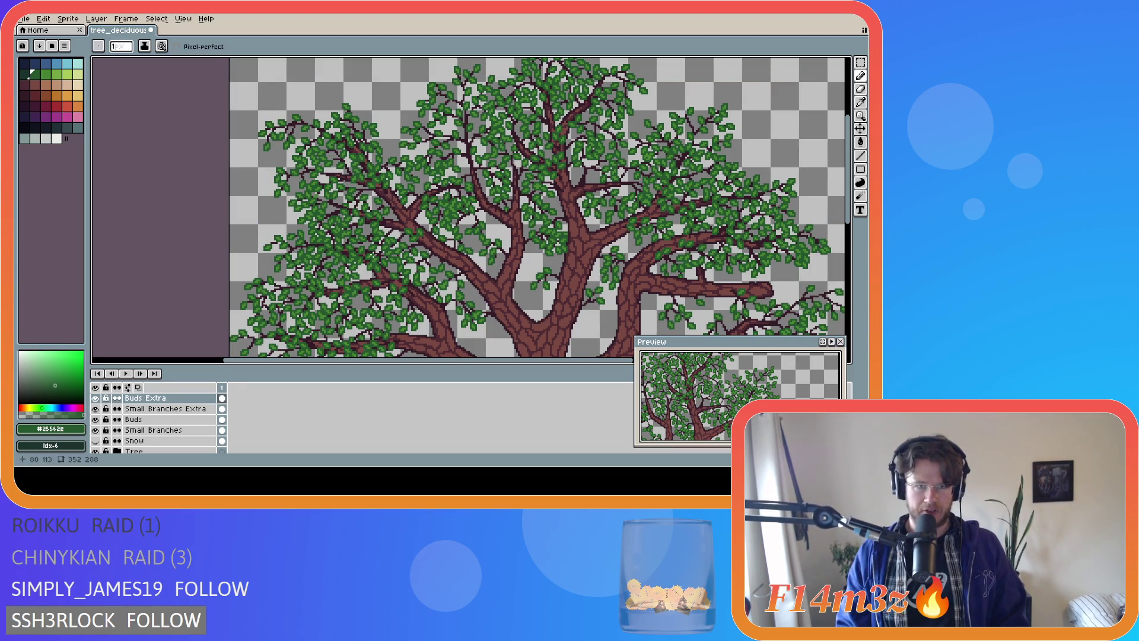
scroll(378, 239, "up", 1)
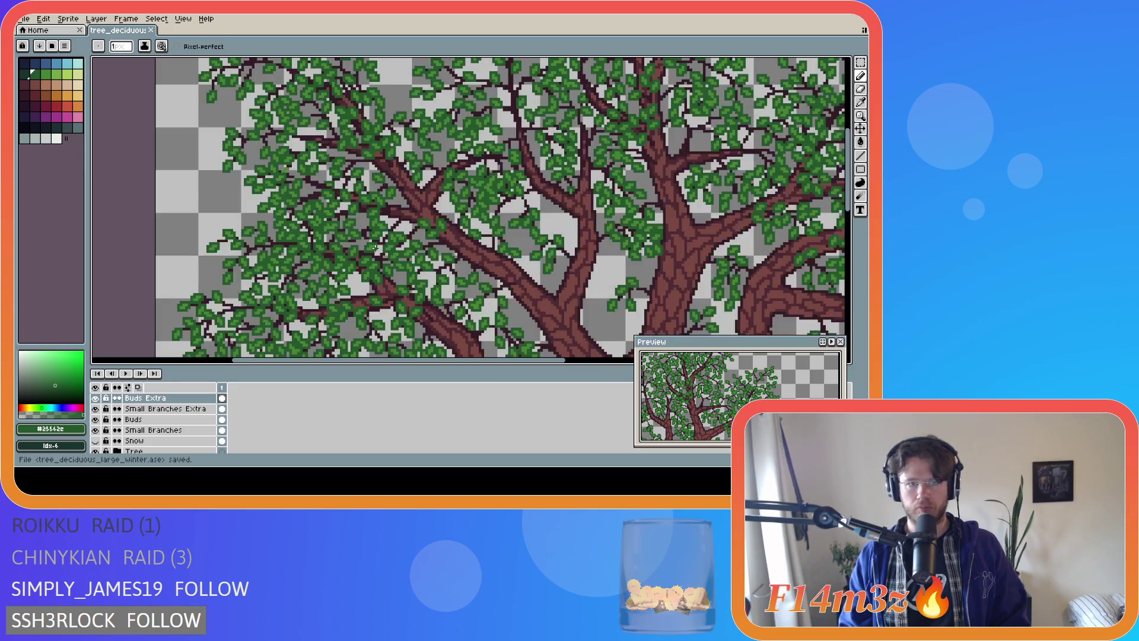
scroll(359, 230, "up", 1)
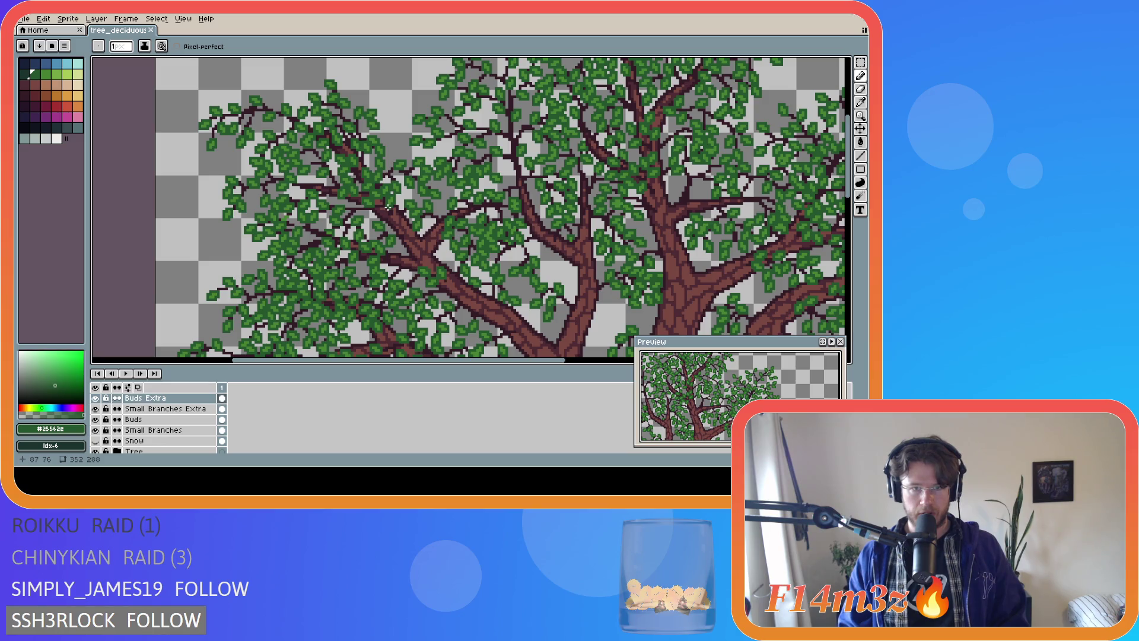
left_click(96, 398)
left_click(96, 398)
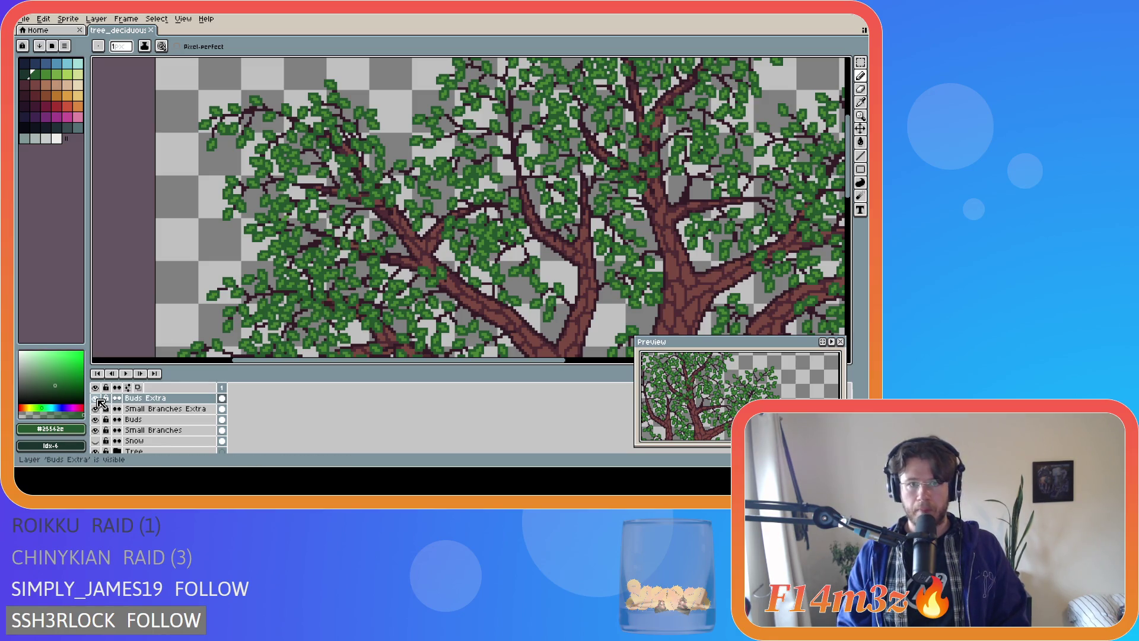
scroll(345, 302, "down", 3)
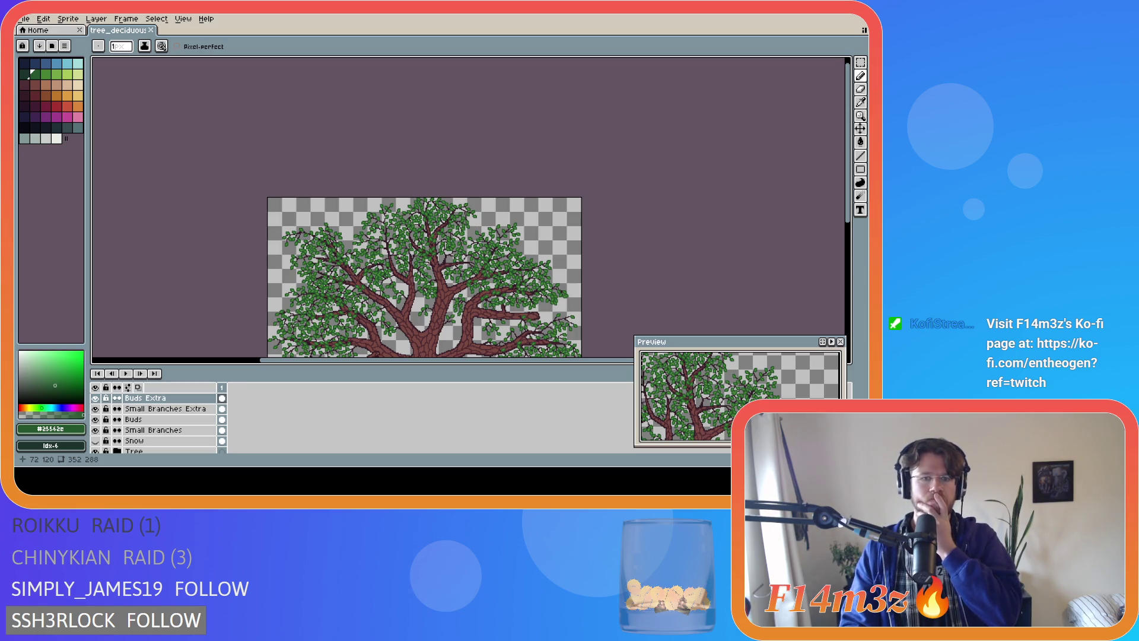
scroll(338, 269, "up", 4)
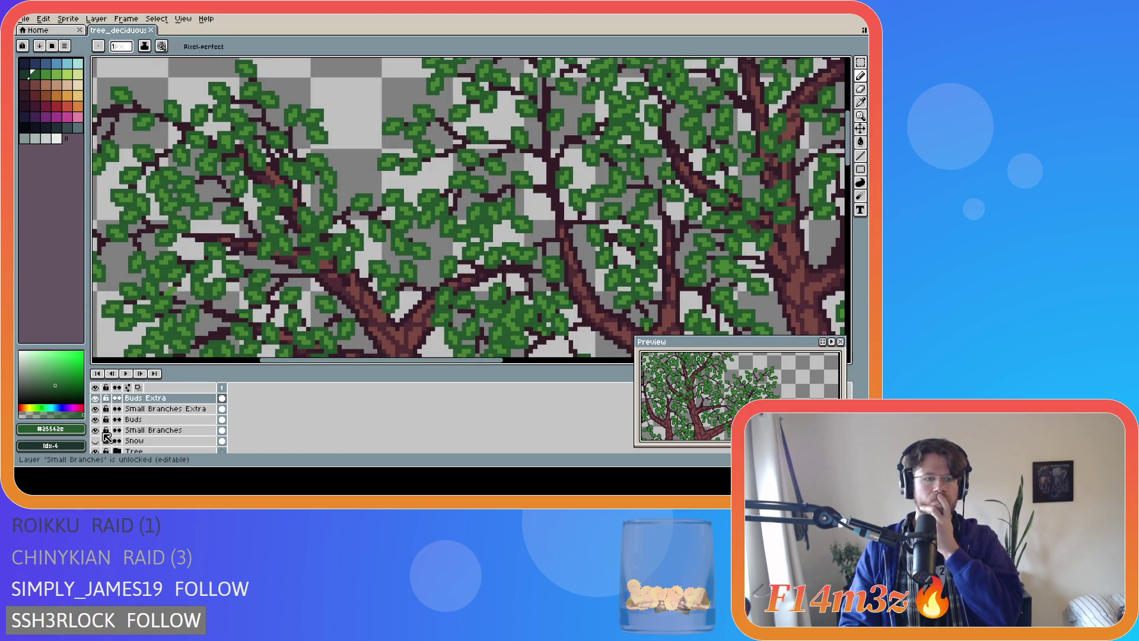
left_click(97, 400)
left_click(97, 400)
left_click(97, 400)
left_click(97, 400)
left_click(96, 400)
left_click(97, 399)
left_click(97, 399)
left_click(97, 399)
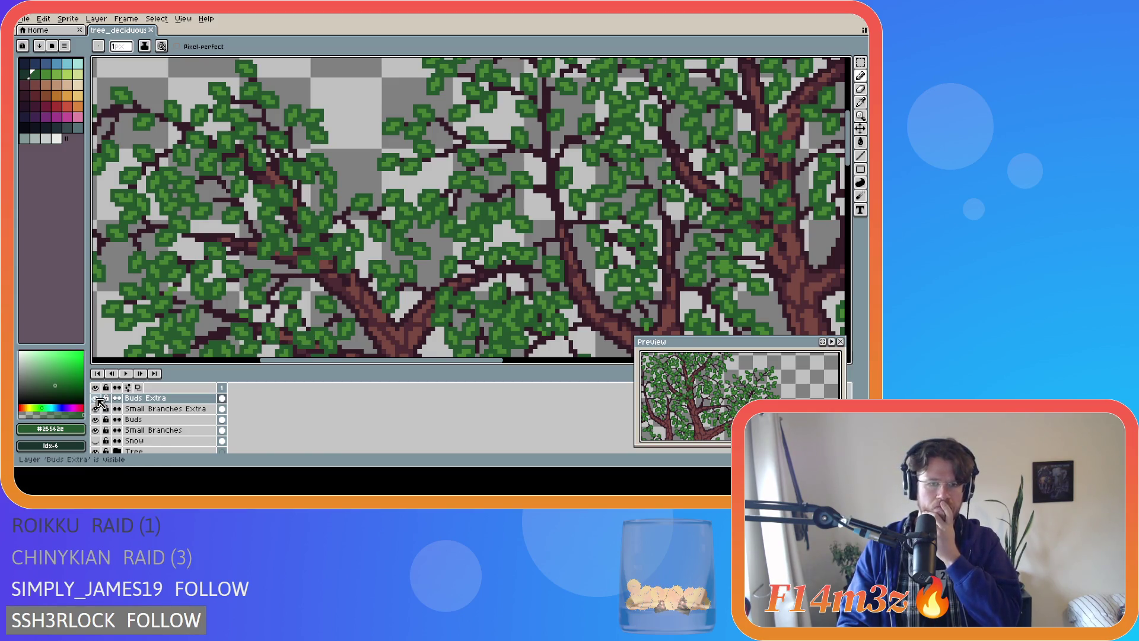
left_click(97, 400)
left_click(96, 399)
left_click(97, 399)
left_click(97, 399)
left_click(97, 400)
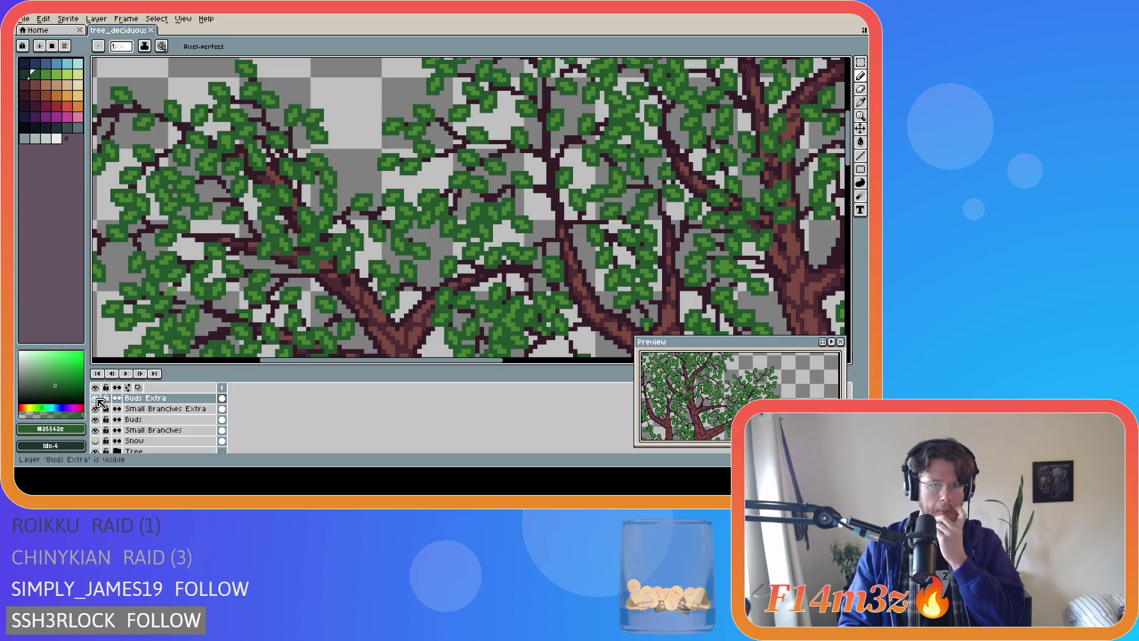
left_click(97, 399)
left_click(96, 399)
scroll(342, 308, "down", 2)
scroll(342, 309, "down", 5)
scroll(342, 308, "up", 4)
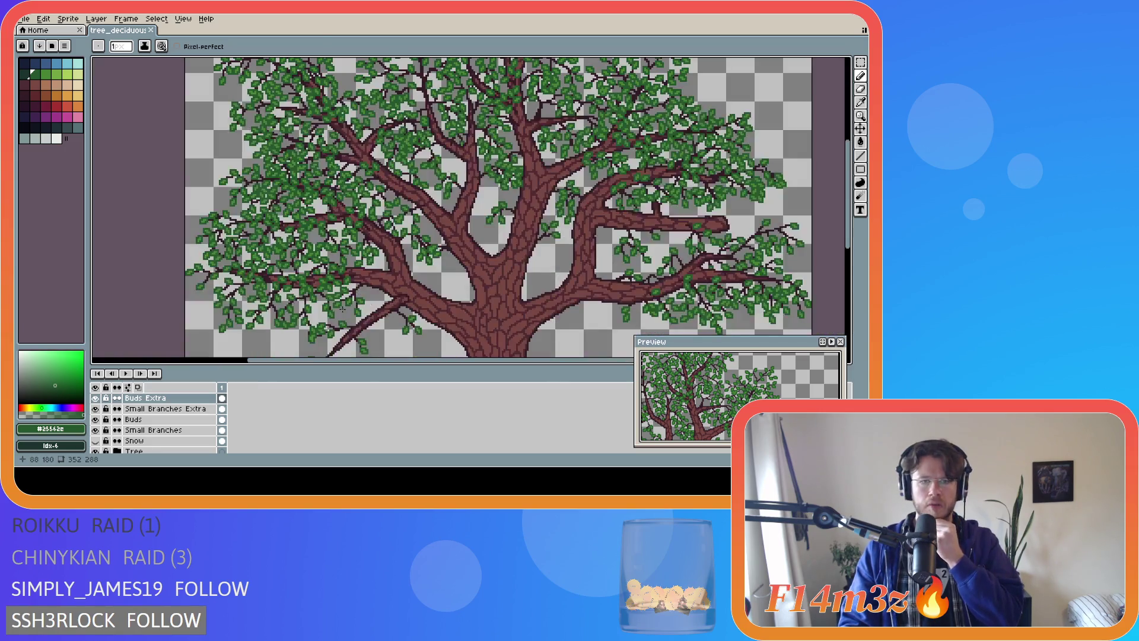
scroll(342, 308, "down", 2)
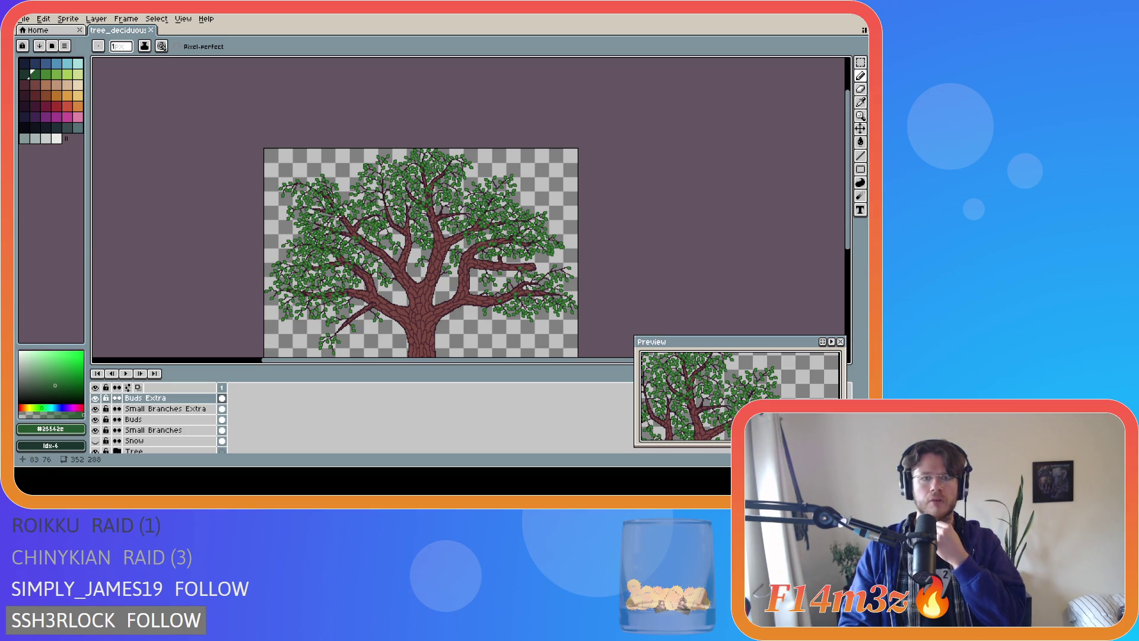
Marquee the small leaf cluster above the central fork and apply the adjustment
scroll(339, 215, "up", 5)
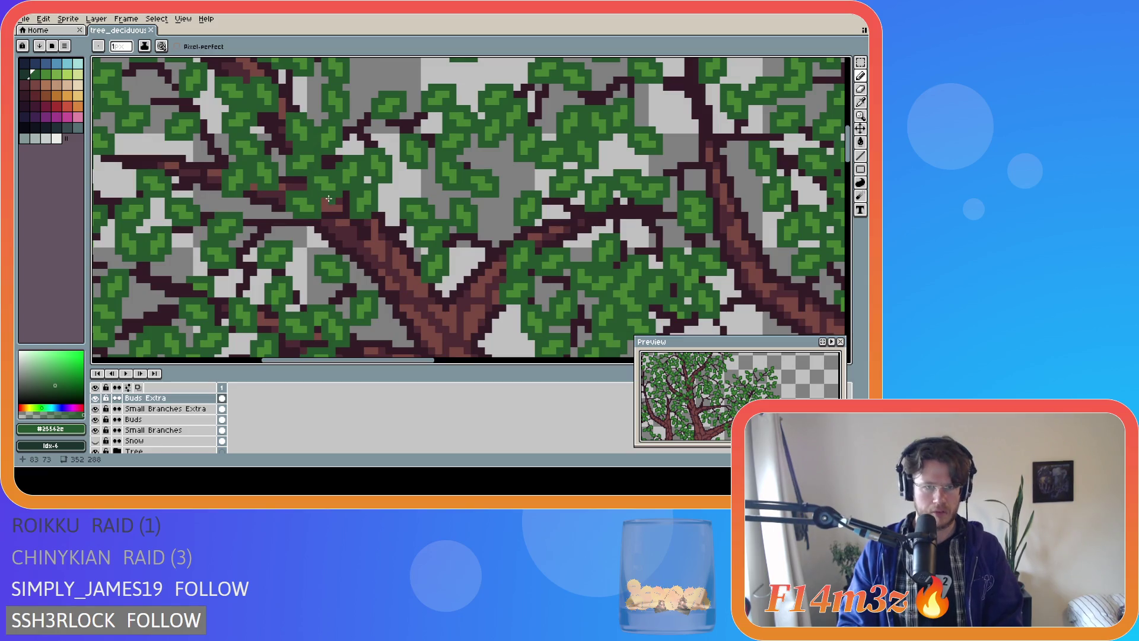
key("m")
left_click_drag(309, 172, 350, 206)
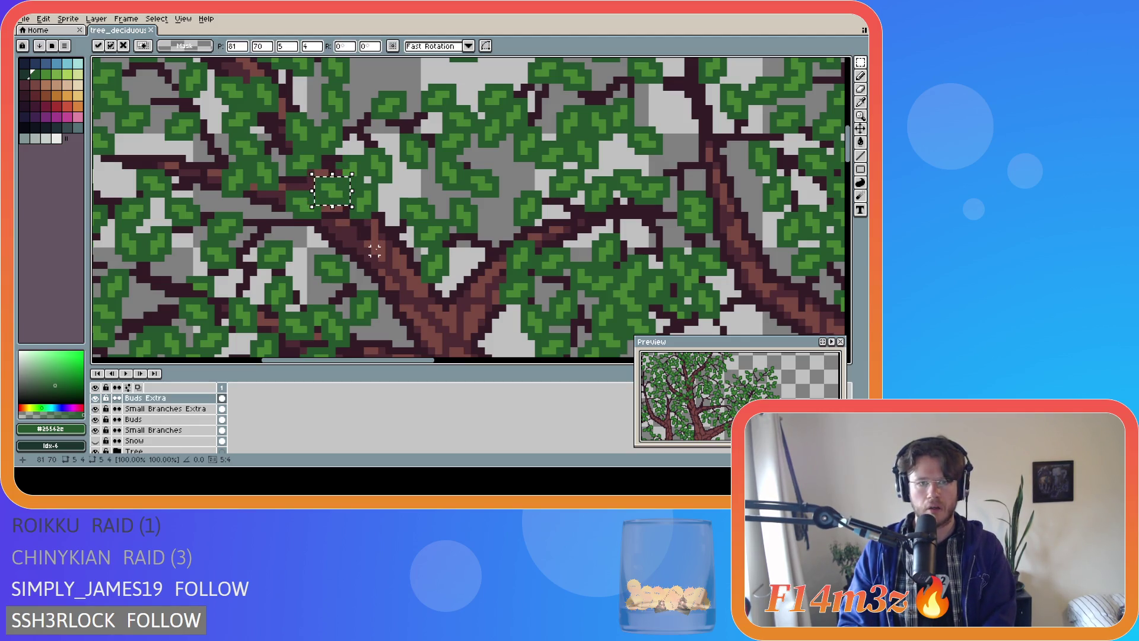
left_click(410, 194)
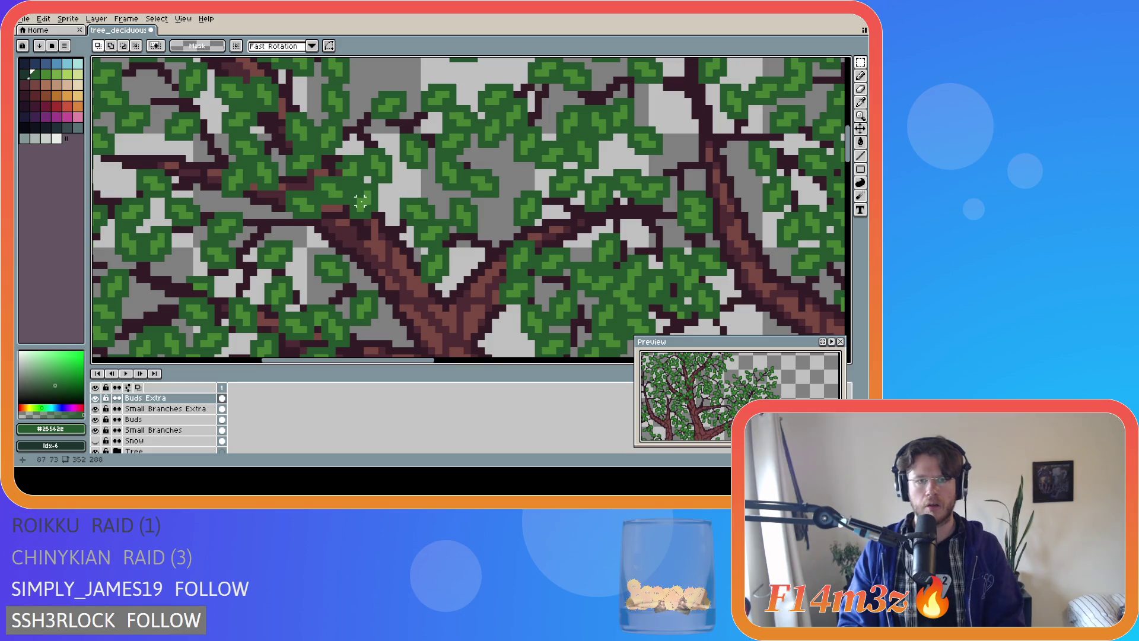
Sample the lighter #468232 and dark #25562e leaf greens, then save the sprite
key("b")
left_click(346, 180, "alt")
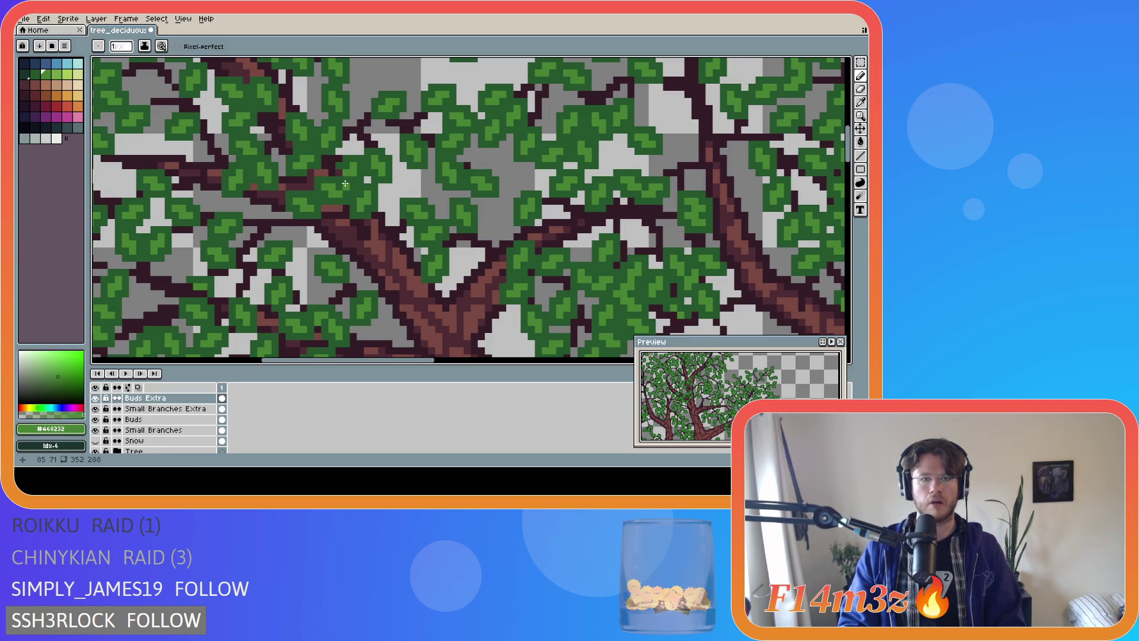
left_click(341, 184, "alt")
key("ctrl+s")
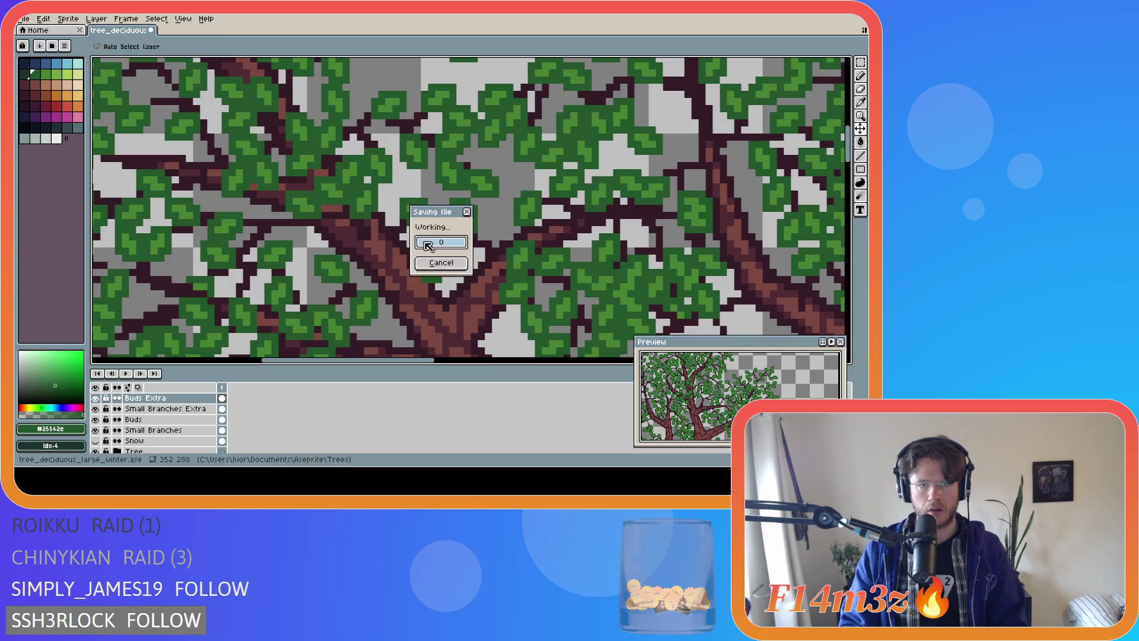
scroll(378, 277, "down", 2)
scroll(378, 277, "down", 1)
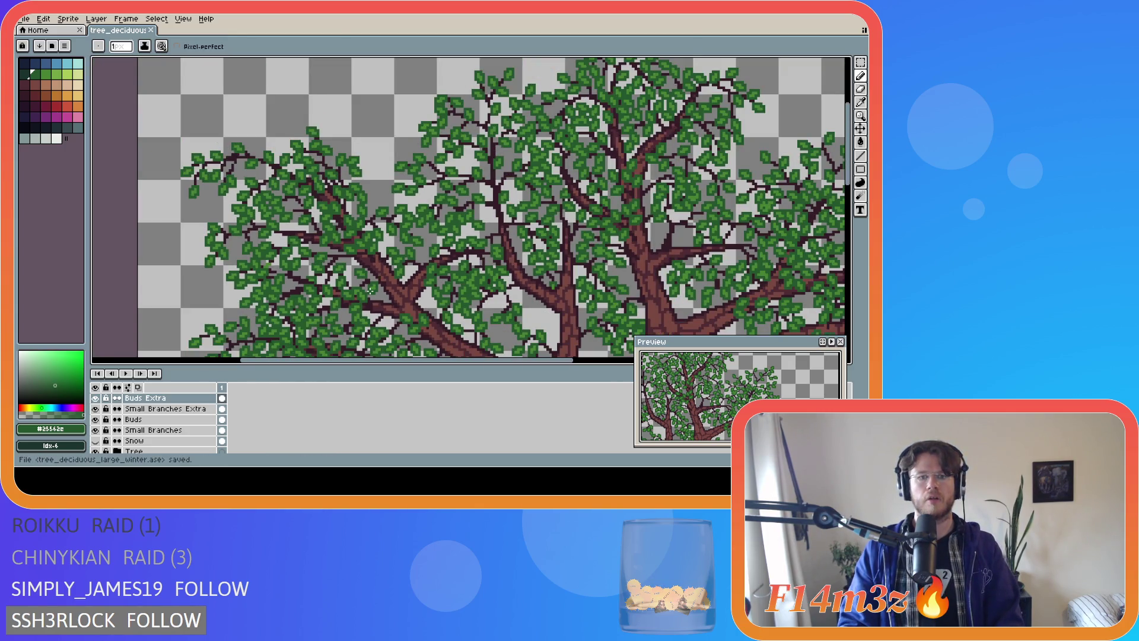
Shift the Buds Extra leaf content a few pixels with the Move tool
scroll(371, 291, "down", 1)
scroll(423, 328, "down", 1)
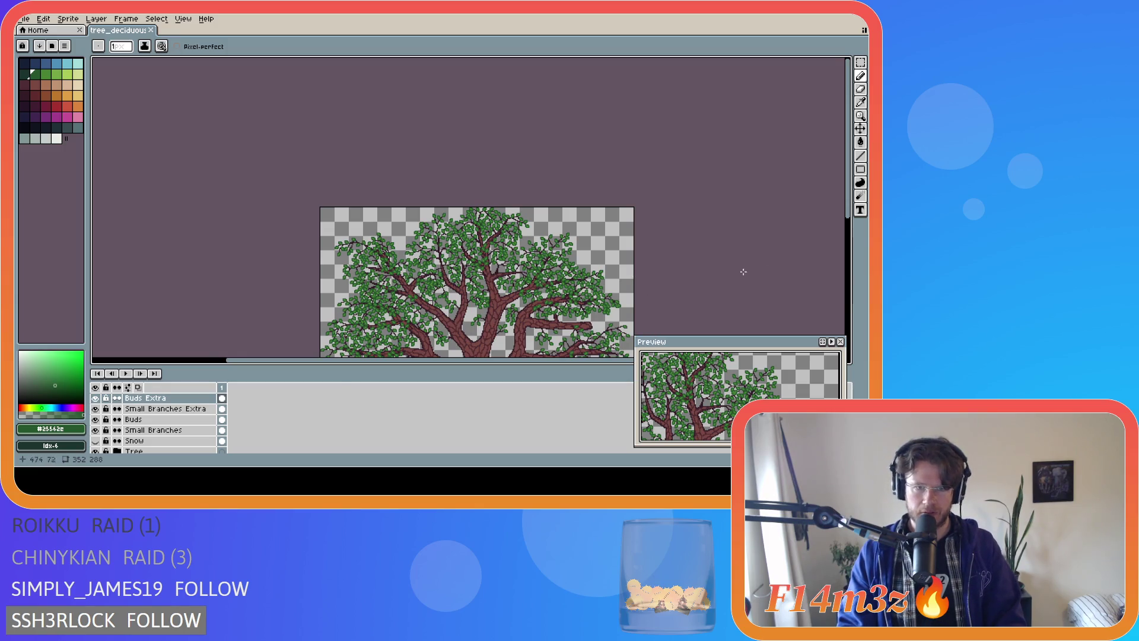
left_click_drag(852, 215, 852, 251)
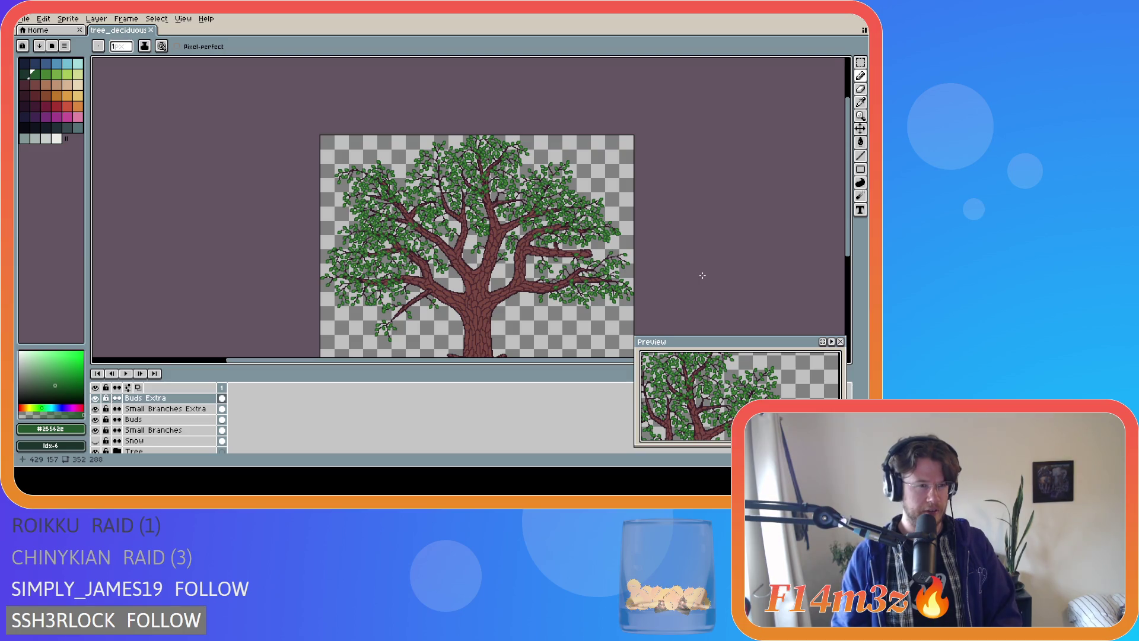
key("ctrl")
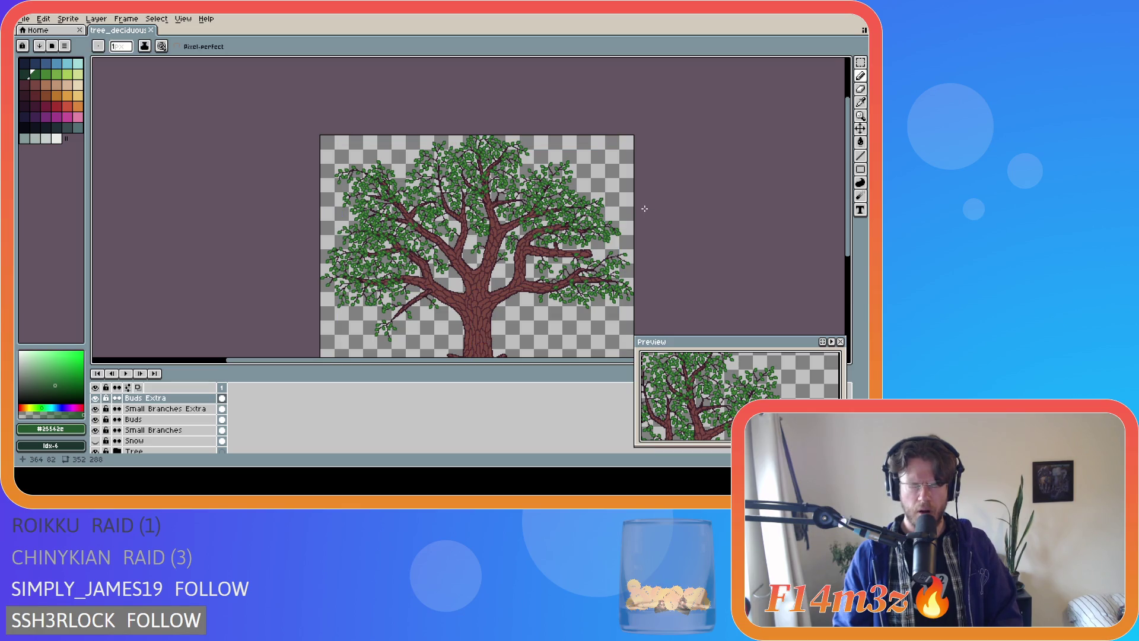
key("ctrl")
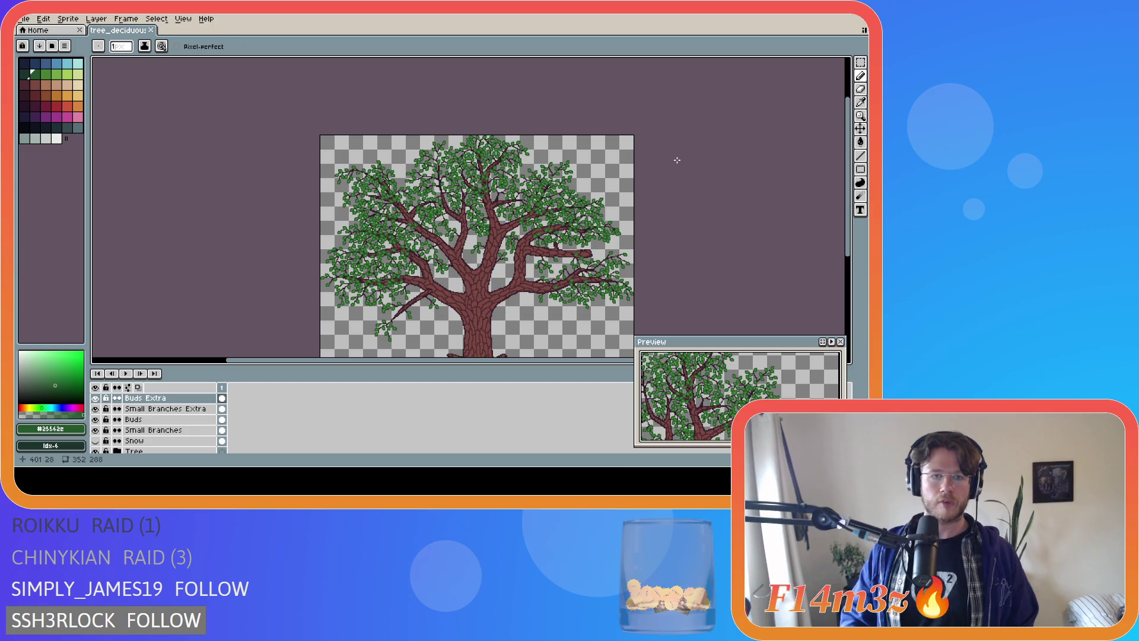
key("ctrl")
left_click_drag(588, 252, 593, 255)
key("m")
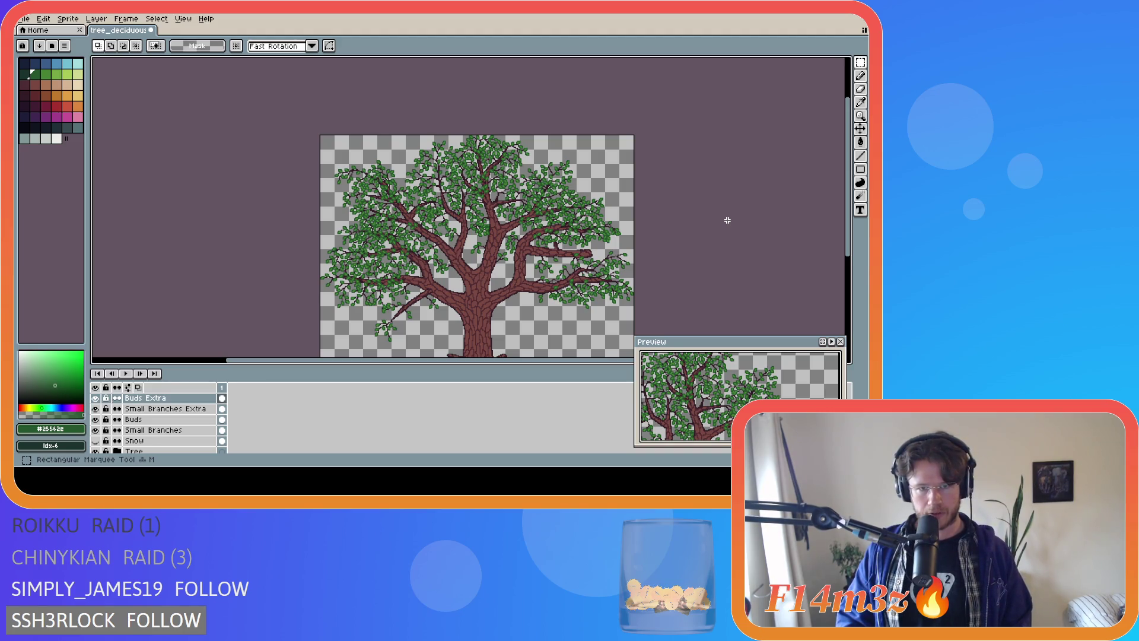
Marquee and deselect a tiny leaf patch, then eyedrop the dark leaf green #25562e
left_click_drag(401, 195, 406, 198)
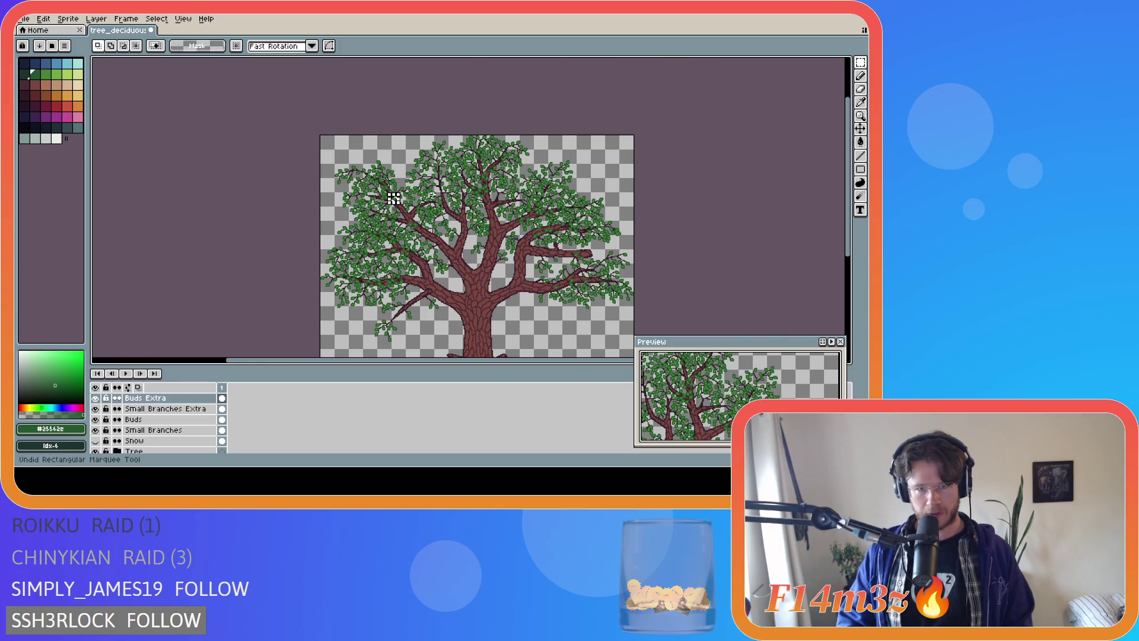
scroll(406, 199, "up", 3)
key("ctrl+d")
scroll(370, 237, "up", 2)
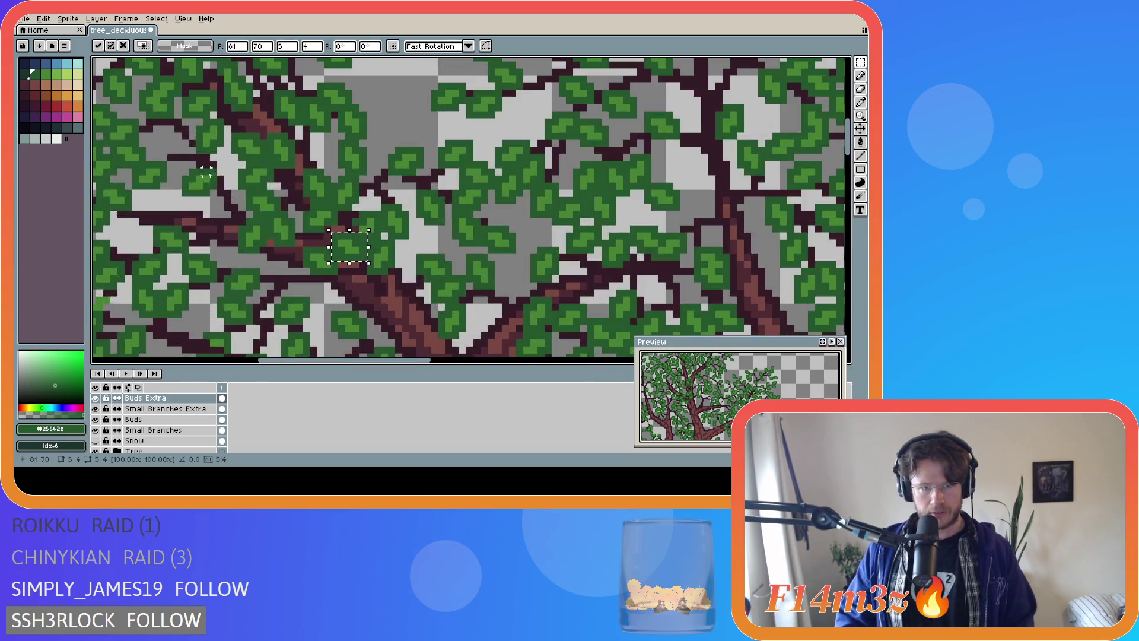
left_click(361, 232, "alt")
scroll(373, 262, "down", 4)
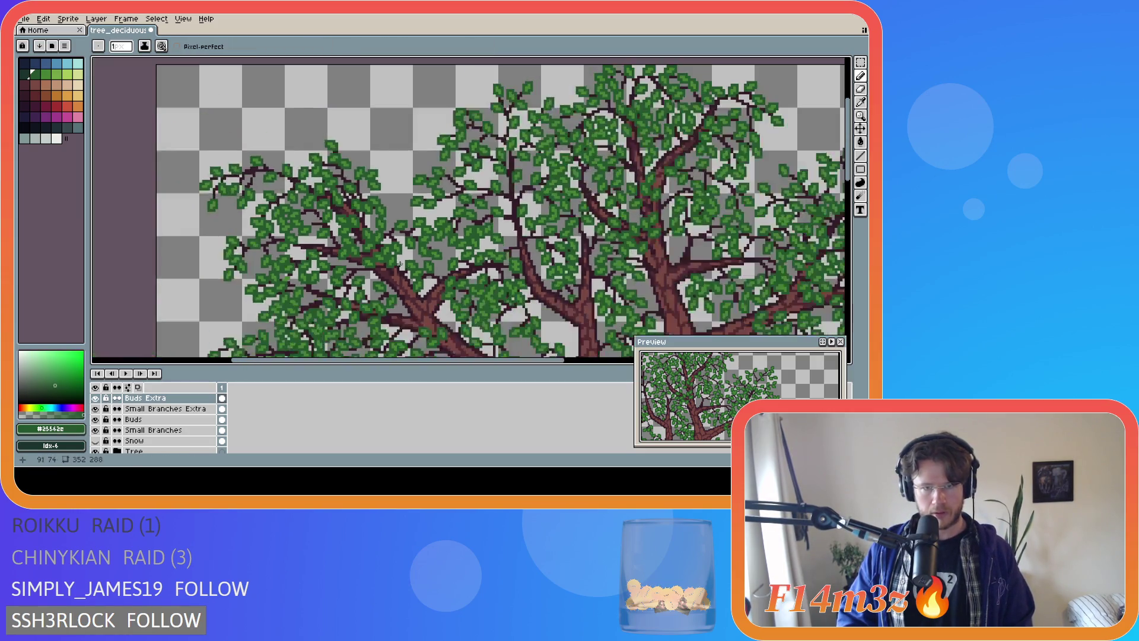
left_click_drag(549, 361, 615, 361)
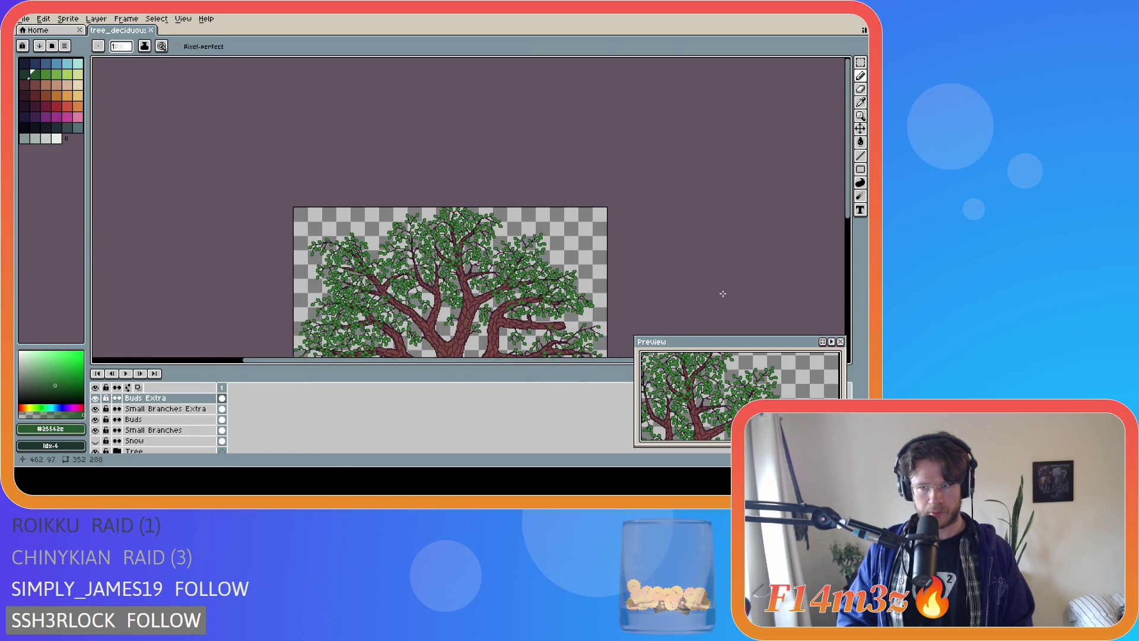
left_click_drag(850, 216, 849, 273)
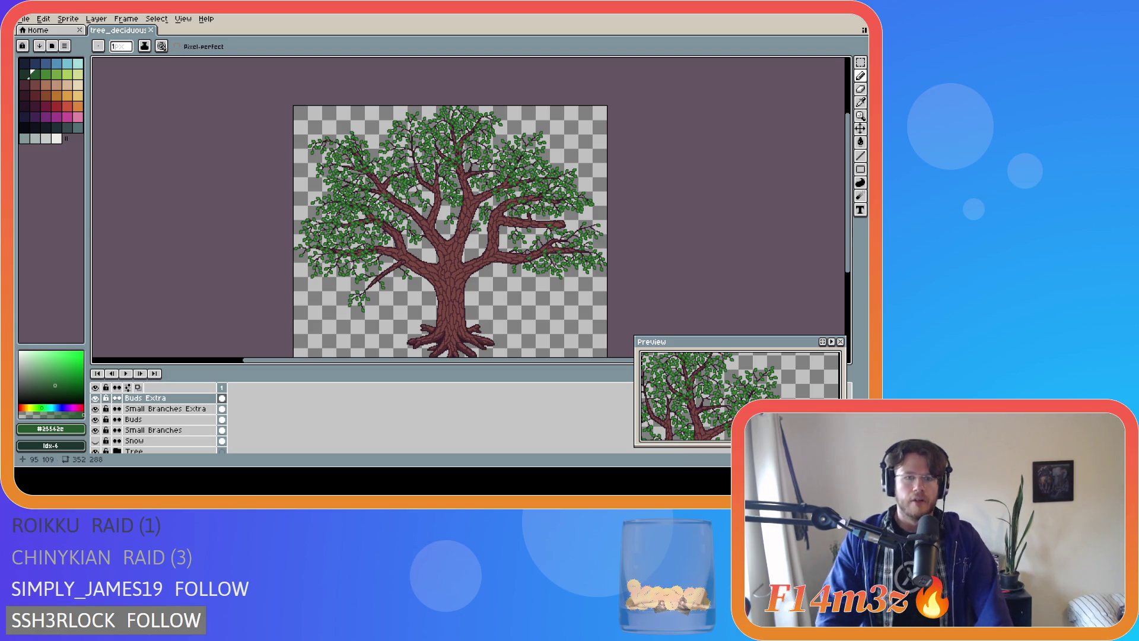
scroll(385, 191, "up", 3)
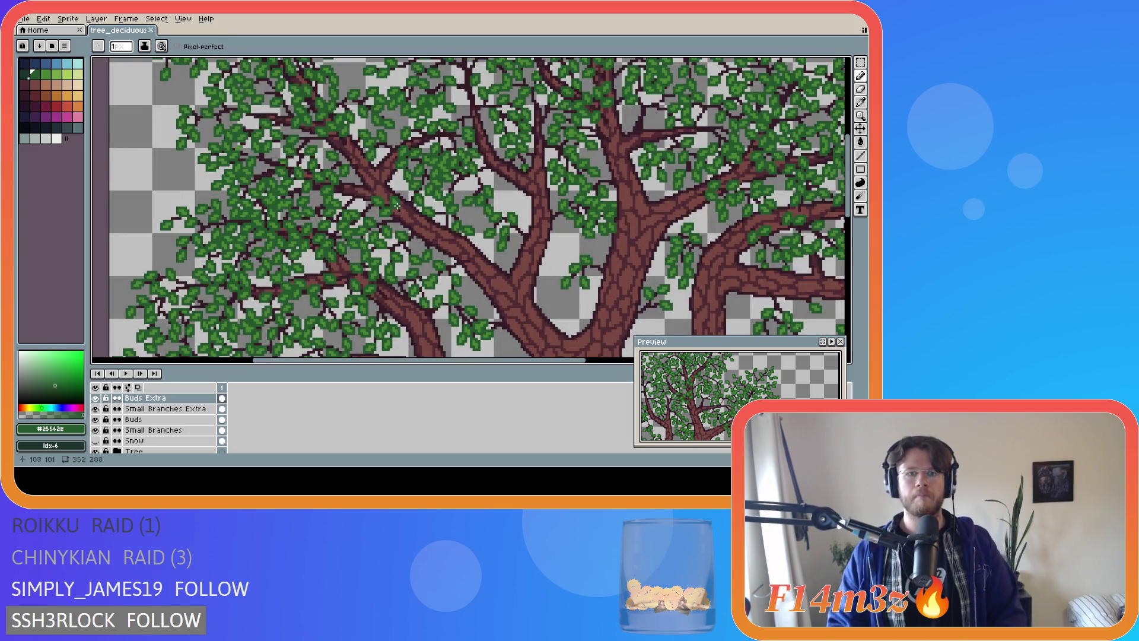
scroll(380, 193, "down", 1)
scroll(379, 193, "up", 1)
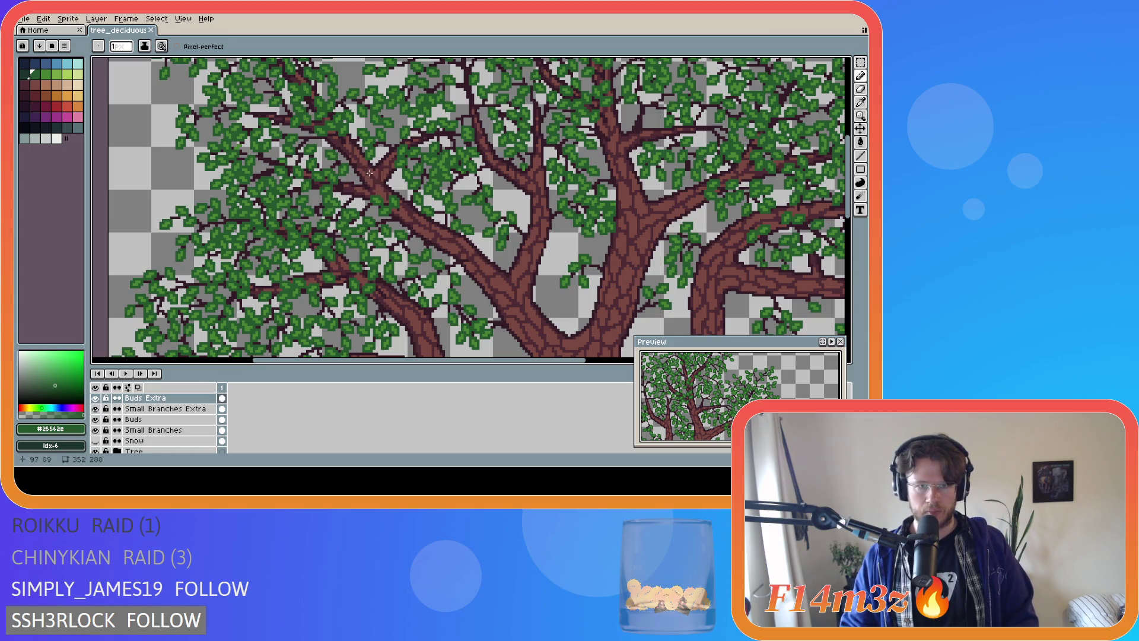
Flick Buds Extra to compare, pick #341c27 from a branch outline, and target Small Branches Extra
left_click(97, 398)
left_click(97, 398)
left_click(96, 398)
left_click(97, 398)
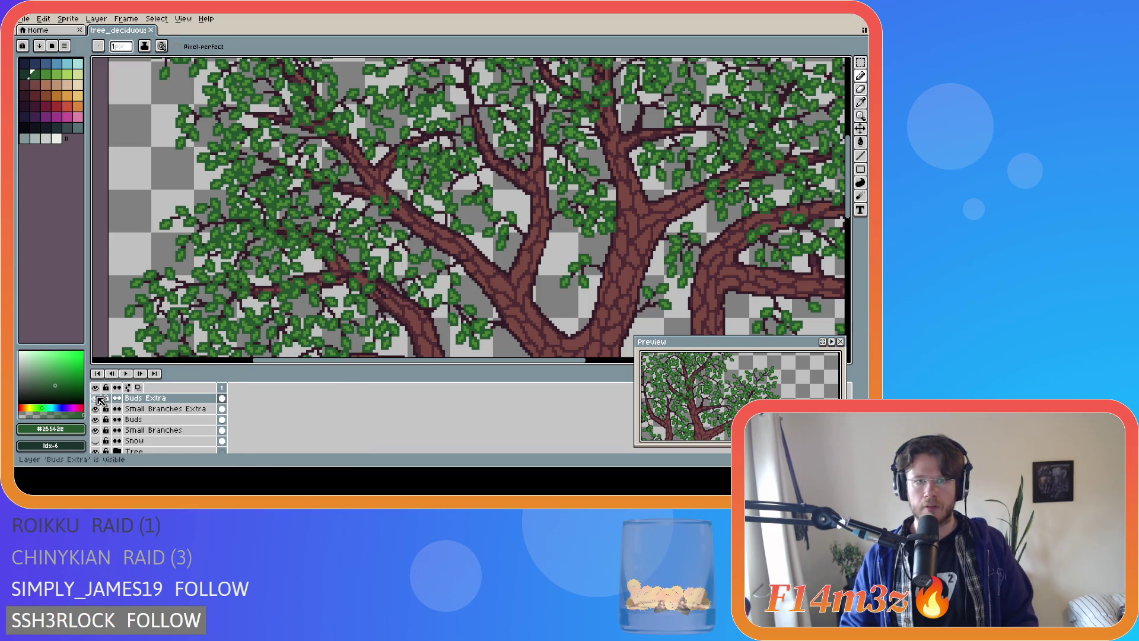
left_click(98, 398)
left_click(98, 398)
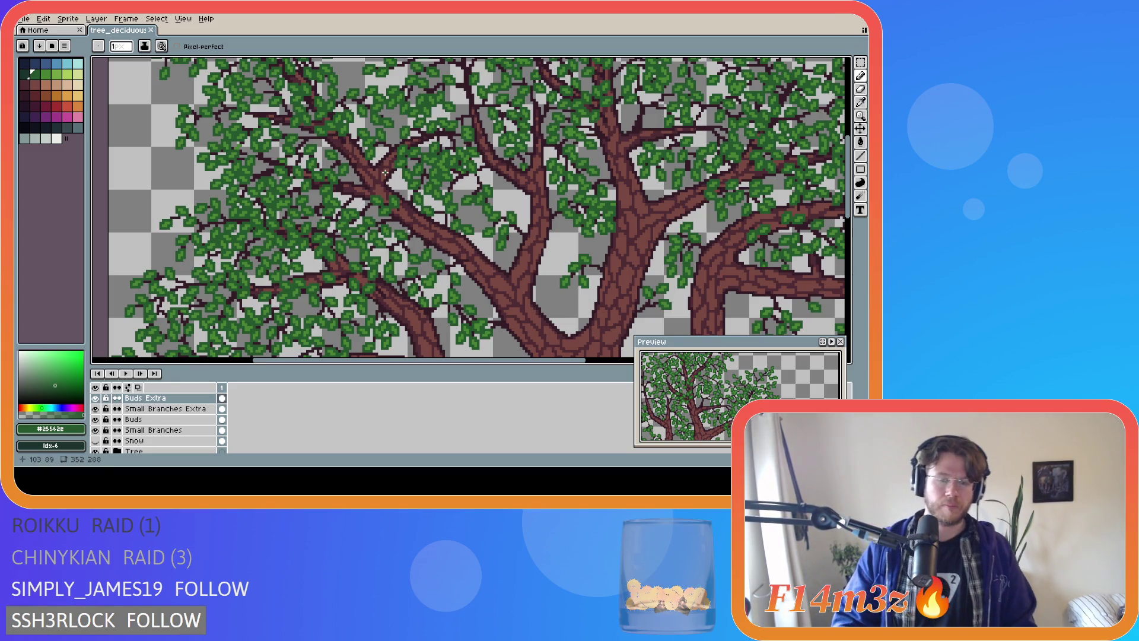
left_click(338, 163, "alt")
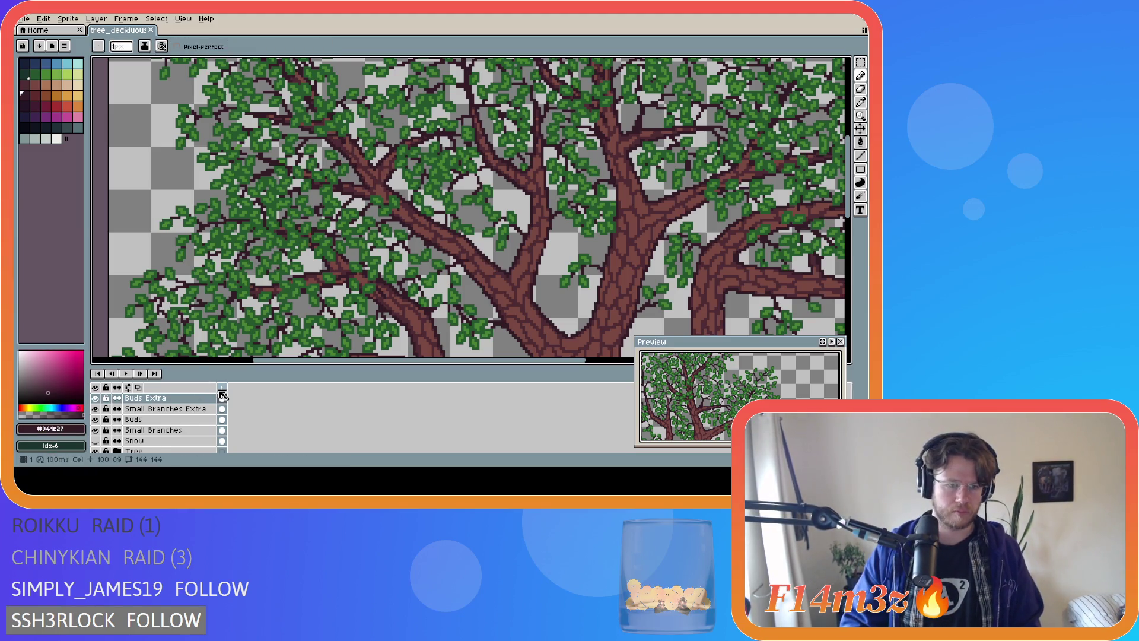
left_click(156, 409)
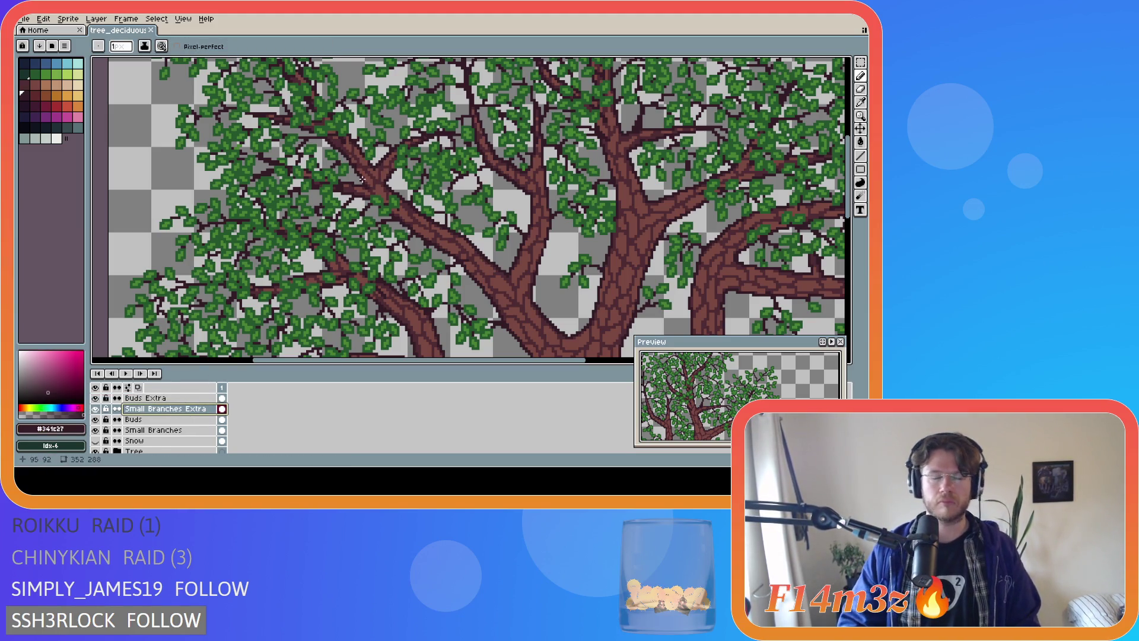
Zoom and pan around the tree to inspect the branches up close
scroll(371, 187, "down", 1)
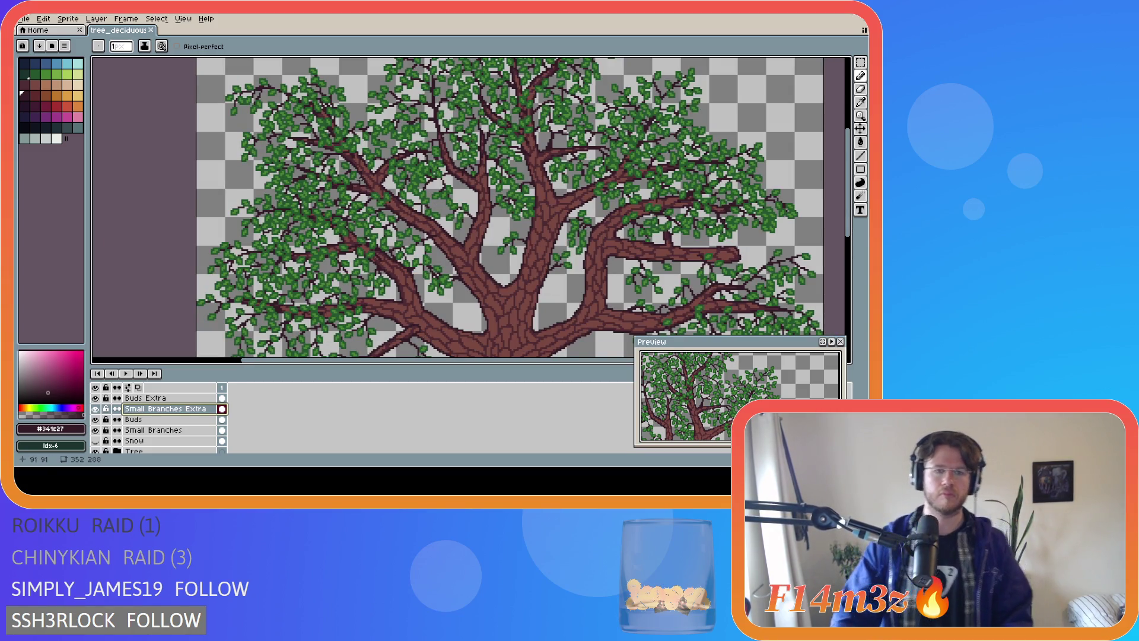
scroll(379, 194, "down", 1)
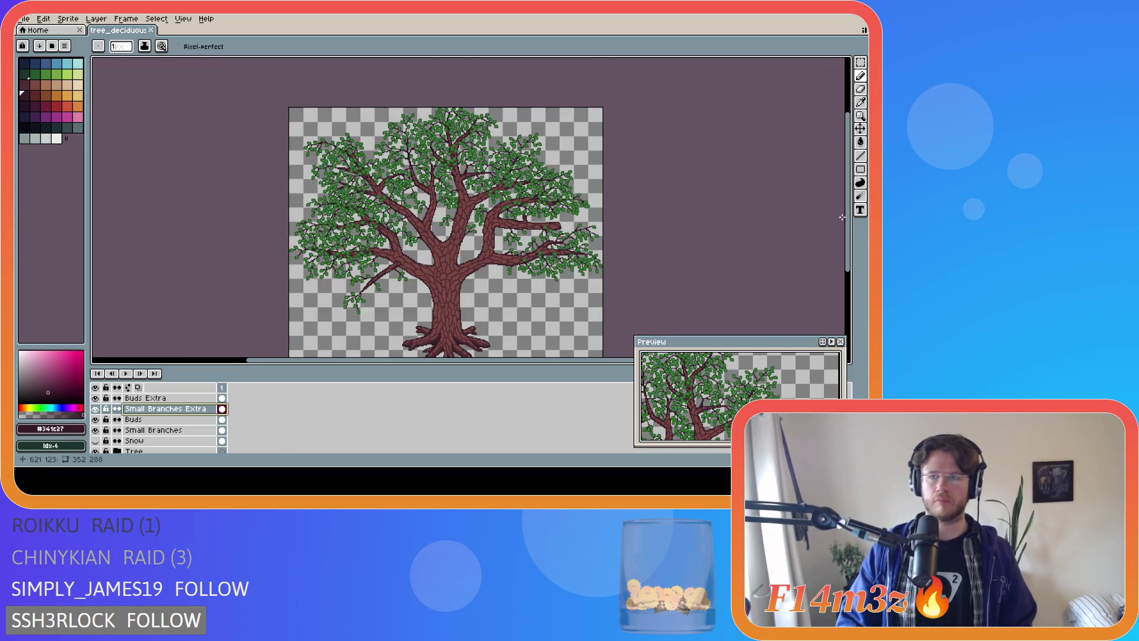
left_click_drag(850, 245, 851, 238)
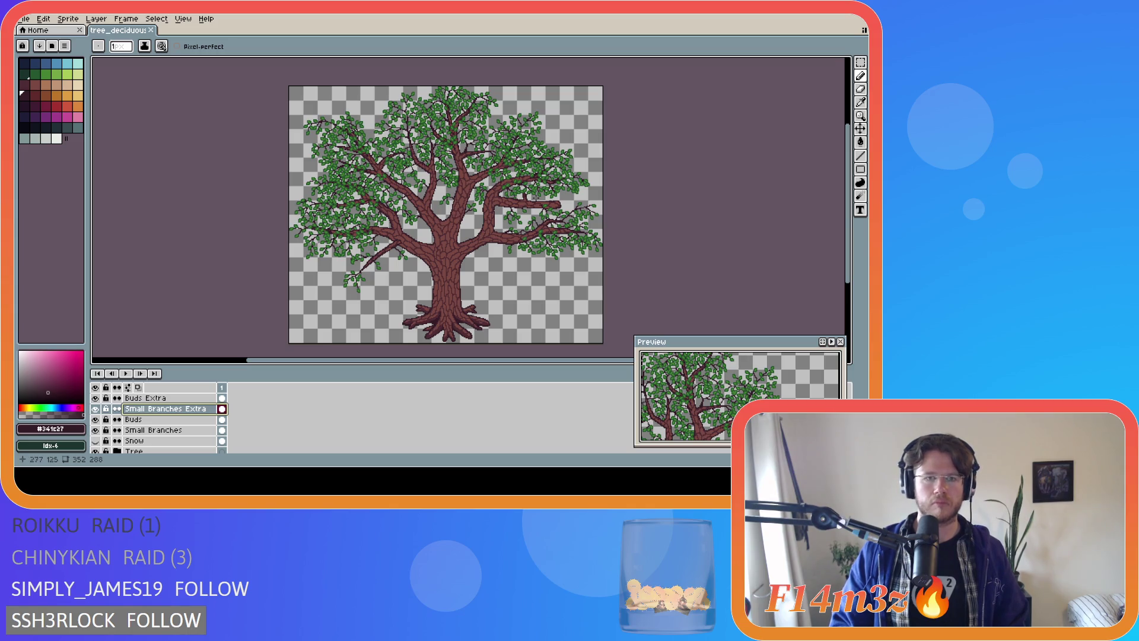
scroll(413, 146, "up", 5)
left_click_drag(840, 178, 842, 159)
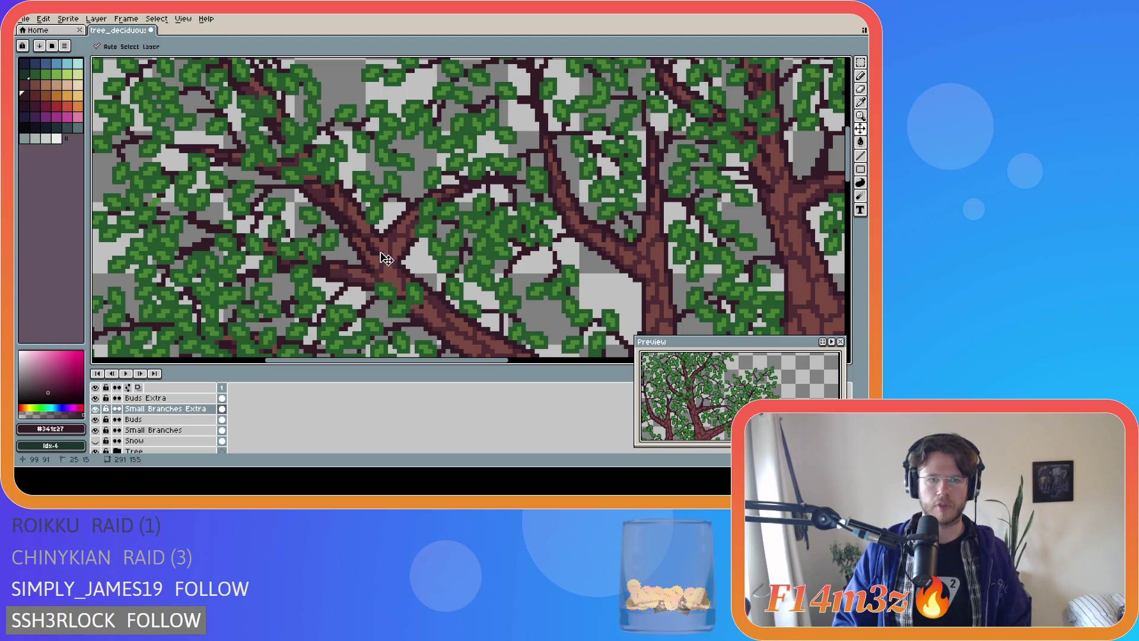
scroll(415, 262, "down", 2)
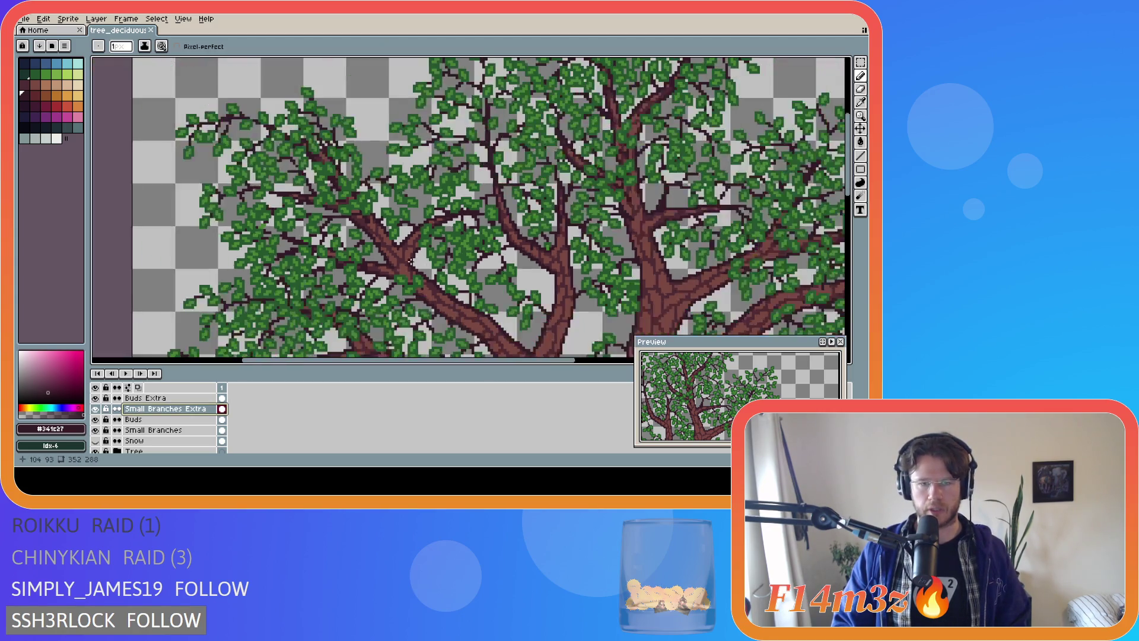
scroll(404, 263, "up", 2)
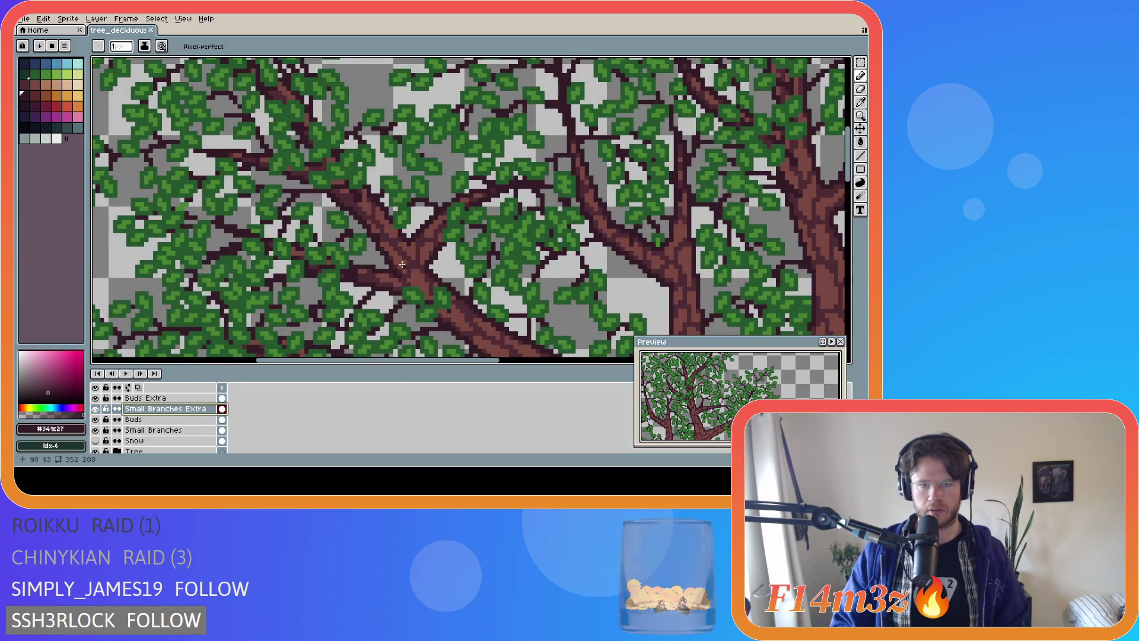
scroll(432, 269, "down", 1)
scroll(431, 268, "down", 1)
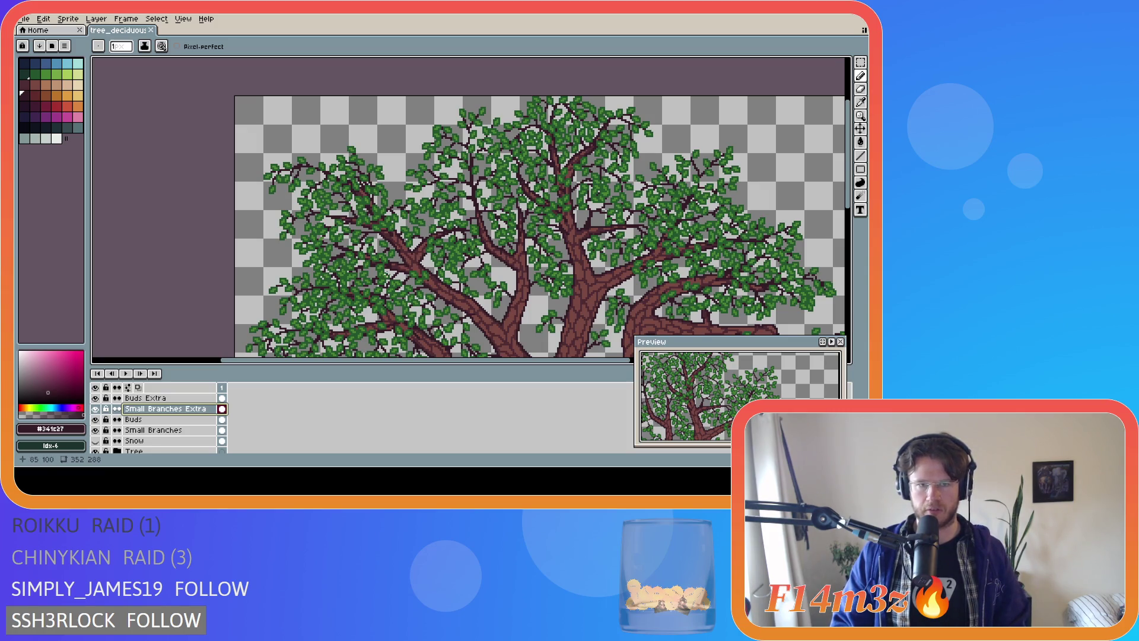
scroll(400, 273, "up", 1)
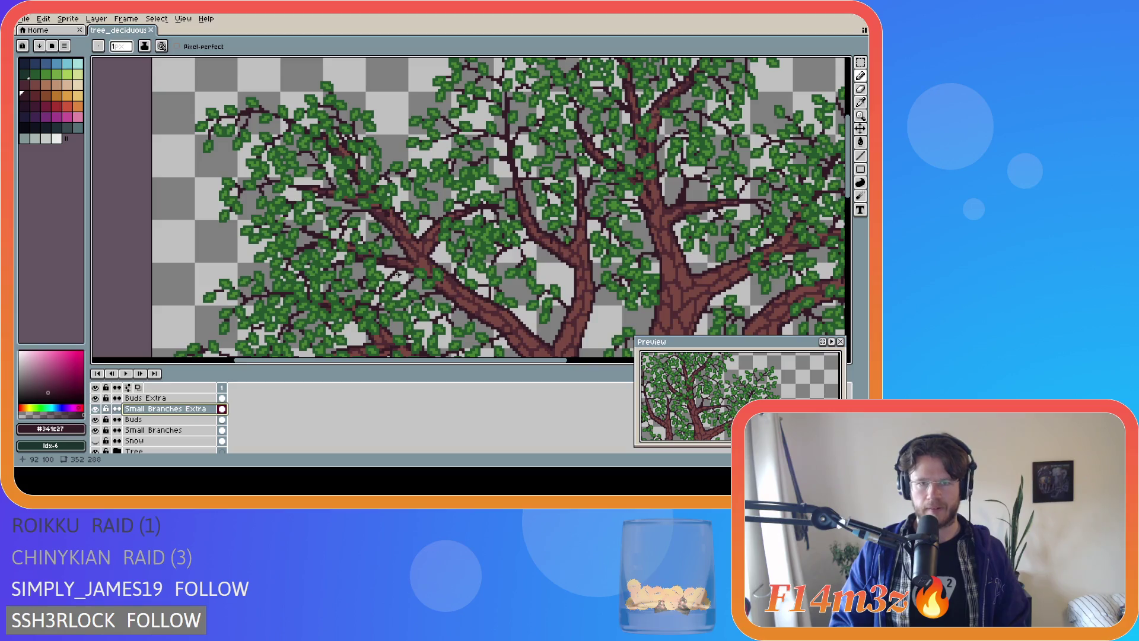
scroll(401, 267, "down", 1)
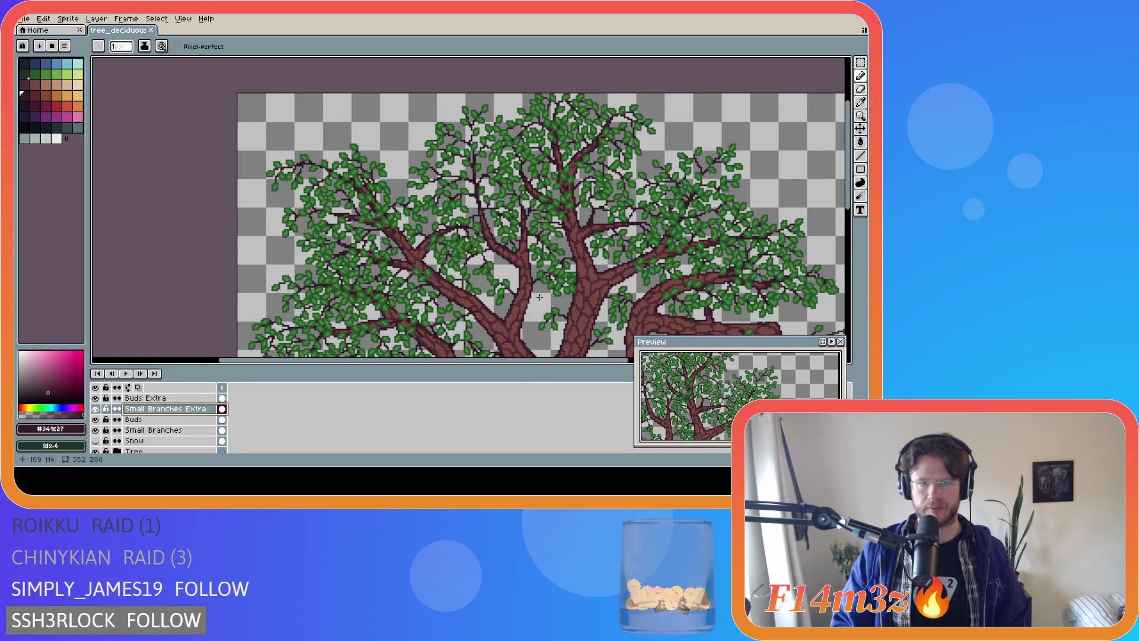
scroll(536, 300, "down", 1)
scroll(833, 235, "down", 2)
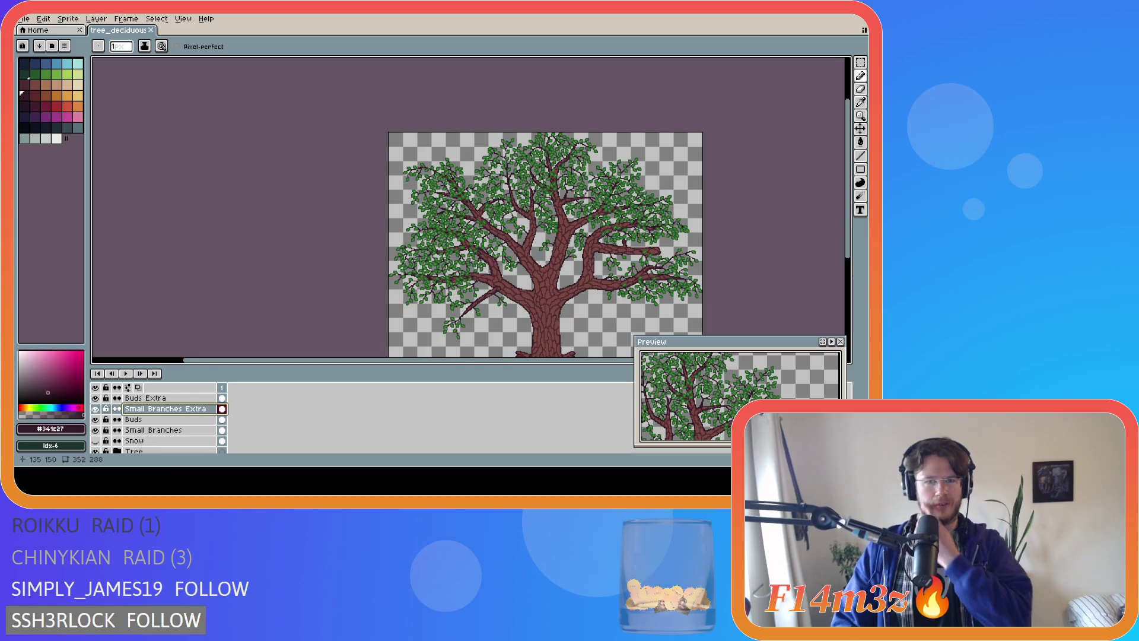
scroll(442, 252, "up", 3)
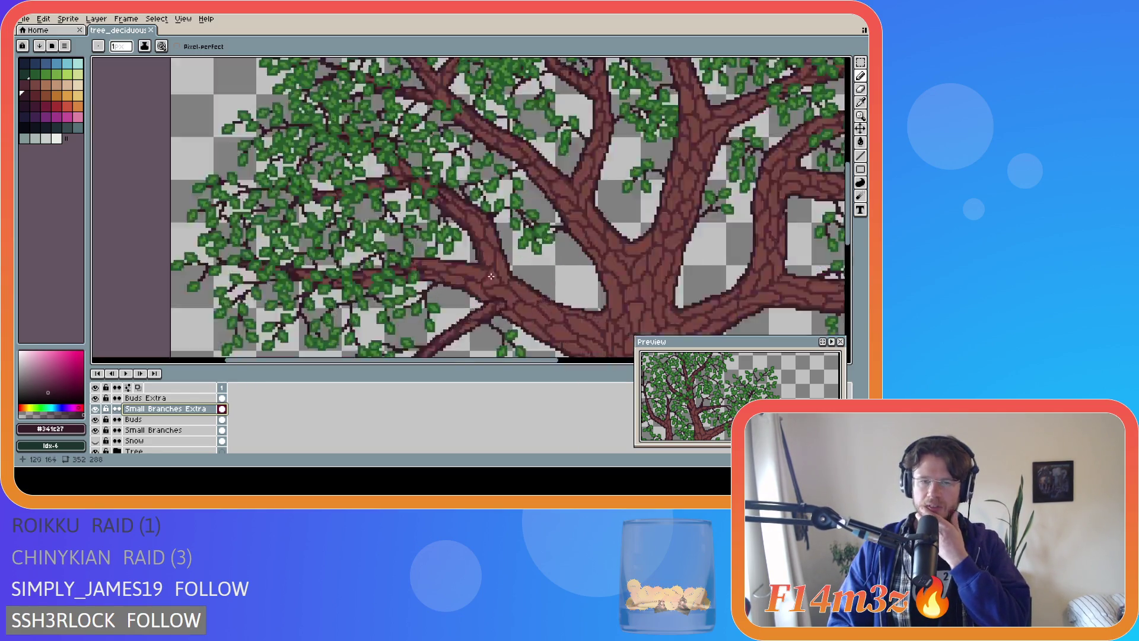
scroll(405, 197, "up", 1)
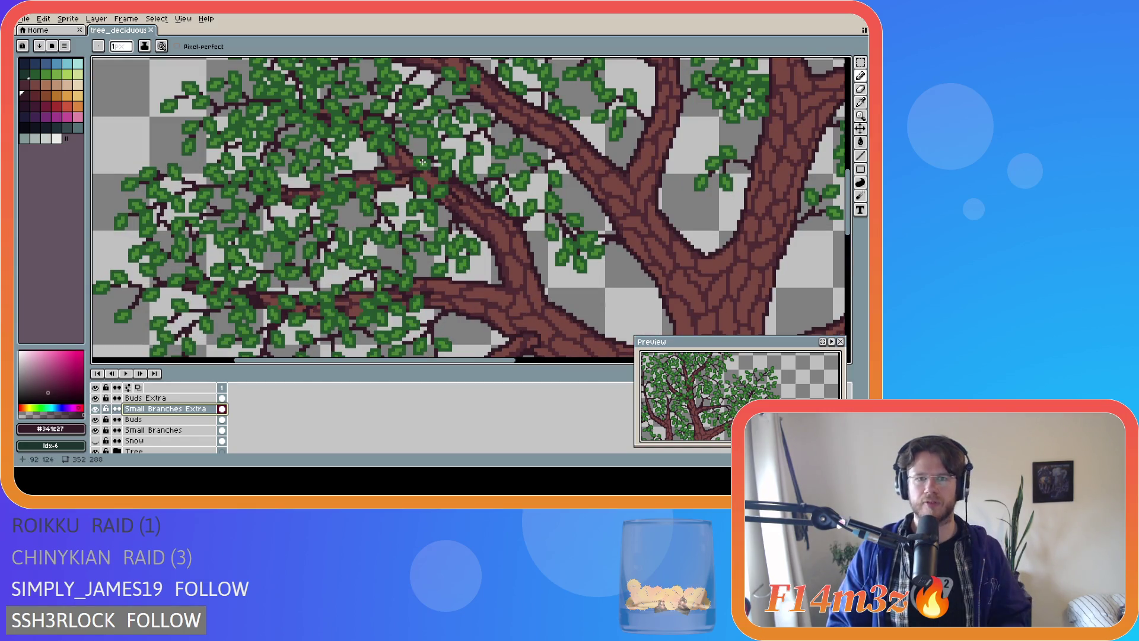
scroll(429, 178, "up", 1)
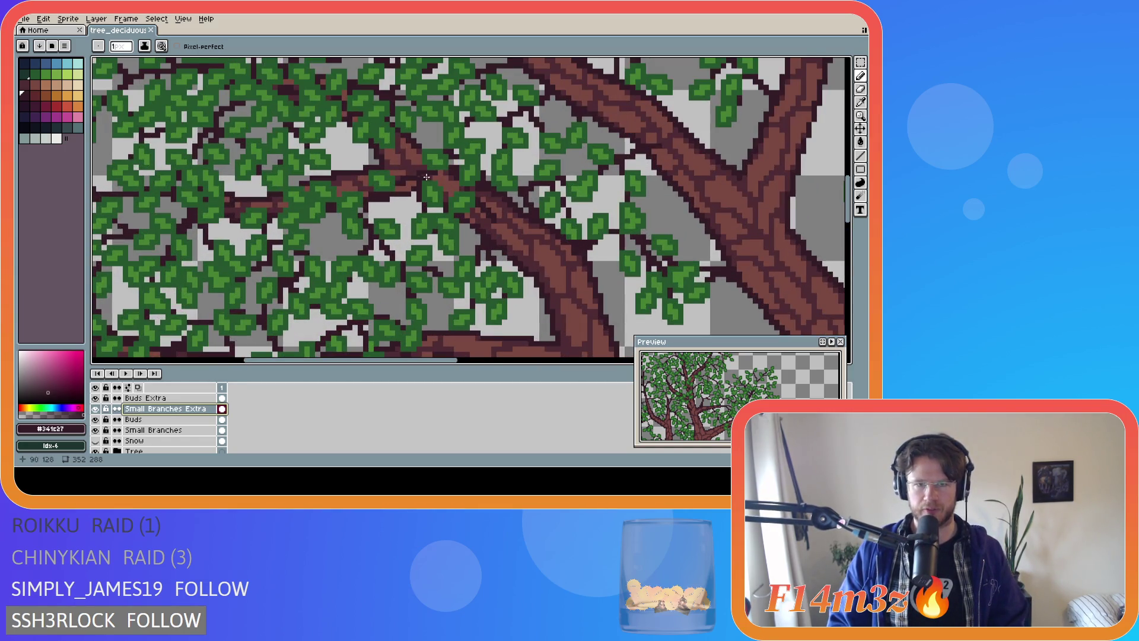
Flick Small Branches Extra off and on, then hide the Buds layer to show bare twigs
left_click(96, 409)
left_click(95, 408)
left_click(96, 420)
left_click(96, 420)
left_click(96, 420)
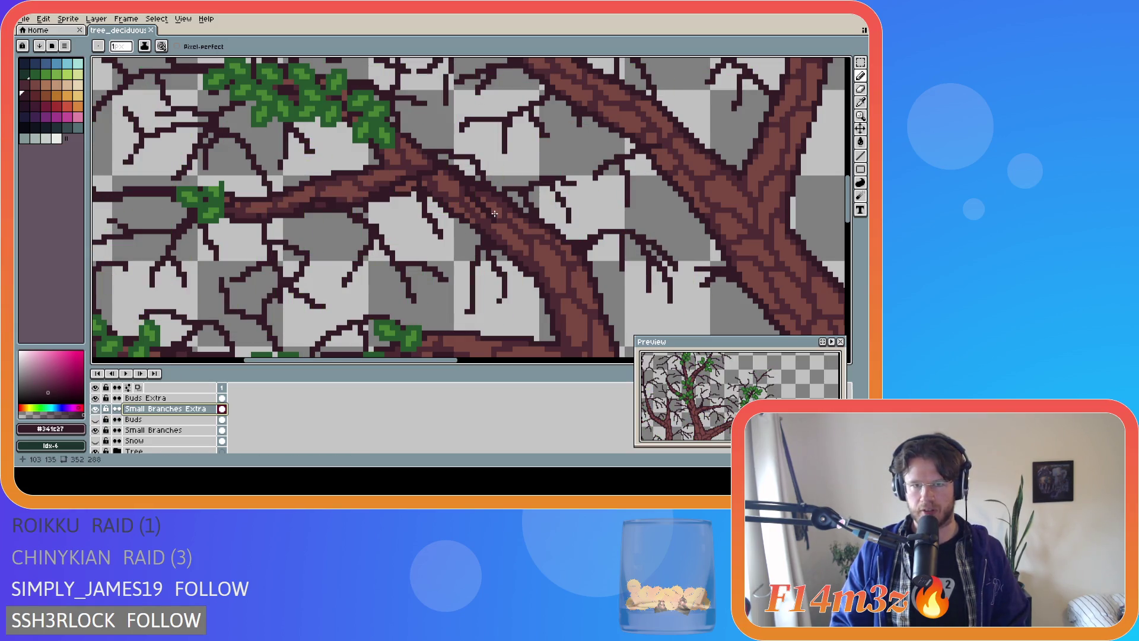
Show the Buds leaves again, then test-paint leaf-green pixels over the branch and undo them
left_click(95, 421)
scroll(263, 303, "down", 1)
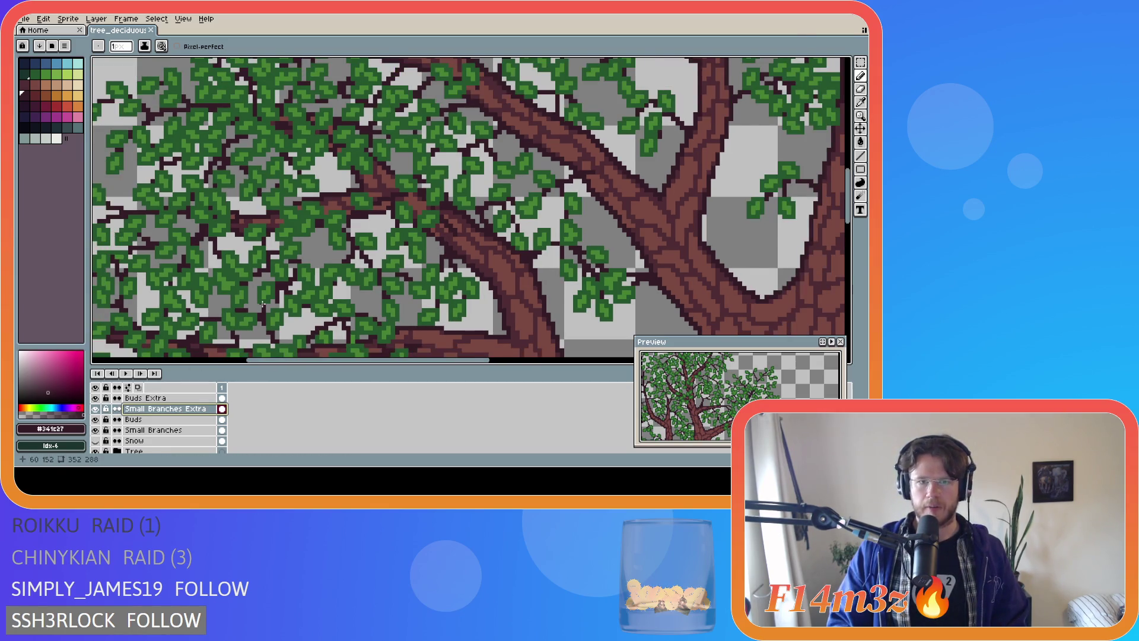
scroll(262, 304, "down", 2)
scroll(388, 206, "up", 2)
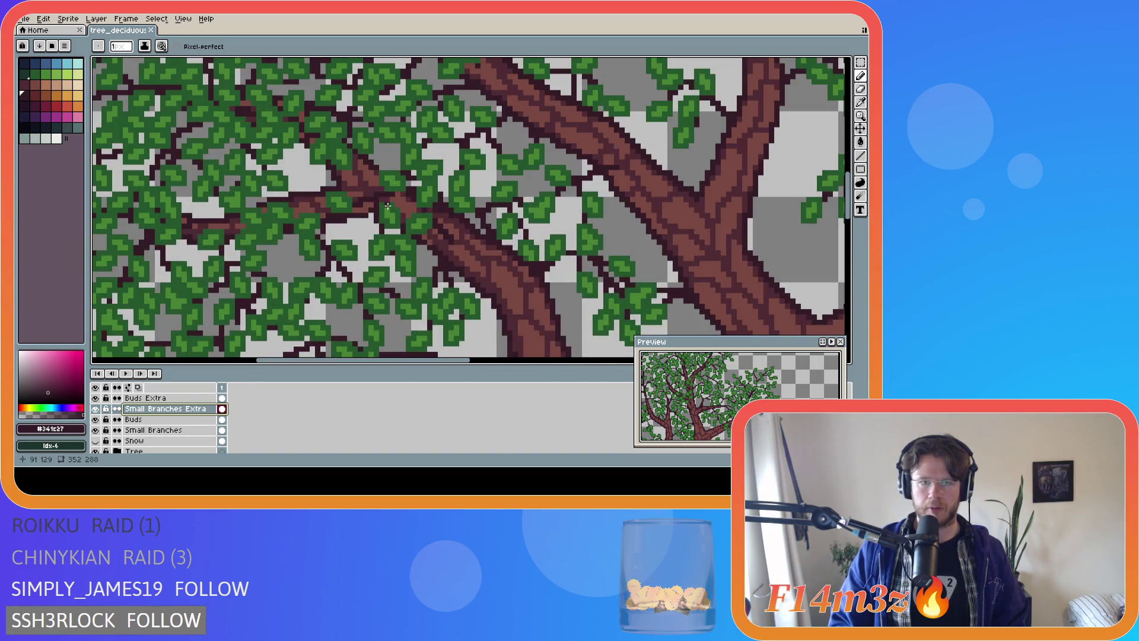
left_click(370, 196, "alt")
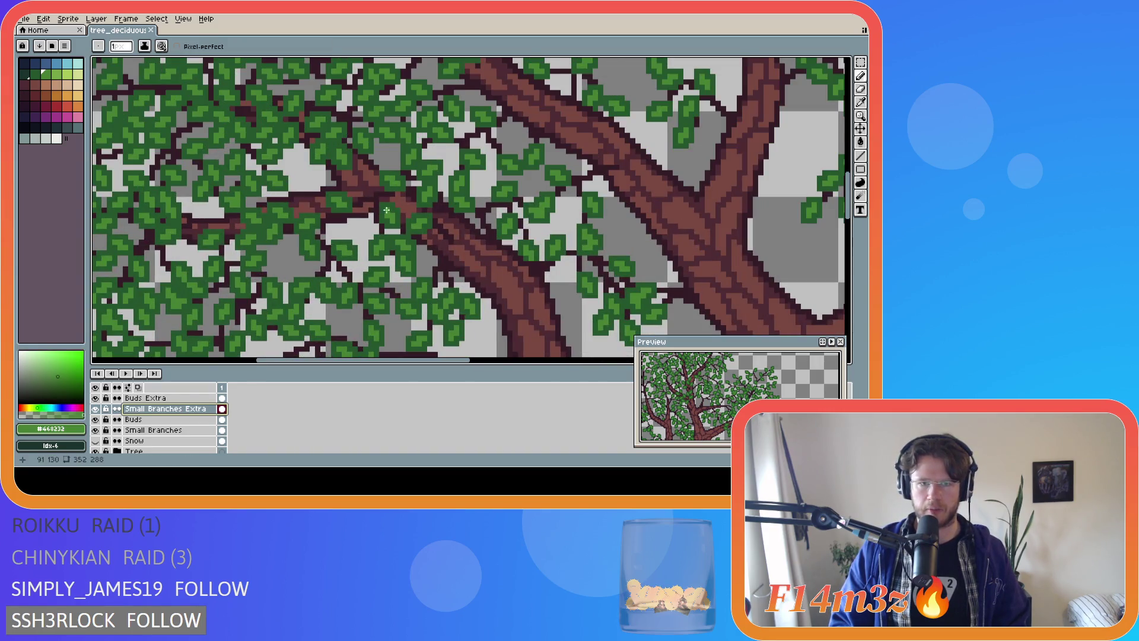
left_click(360, 190)
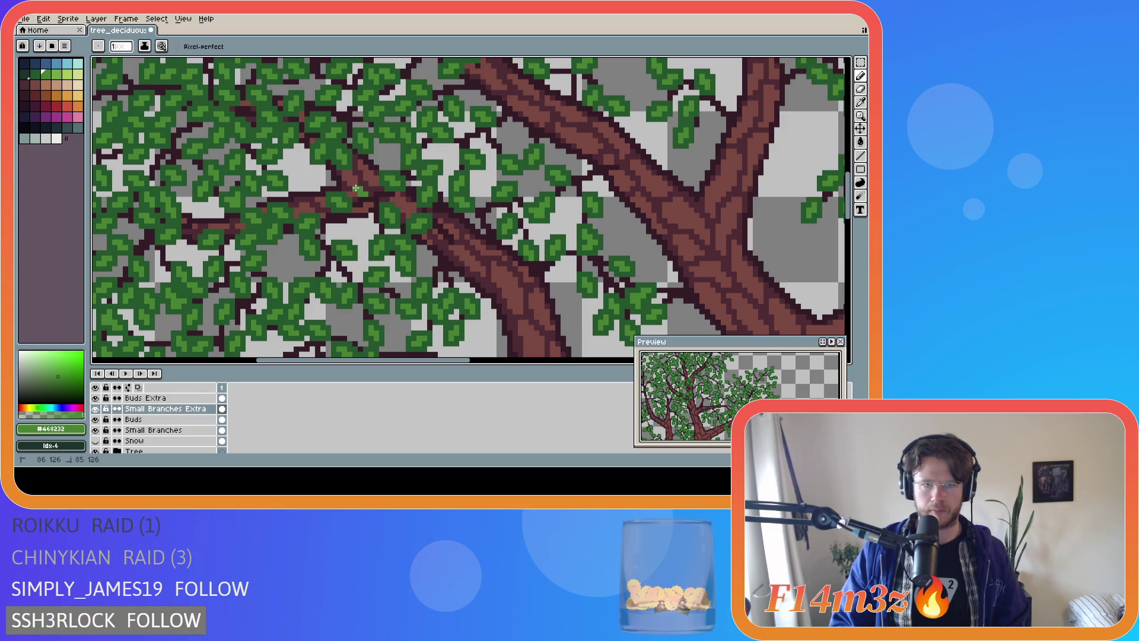
key("ctrl+z")
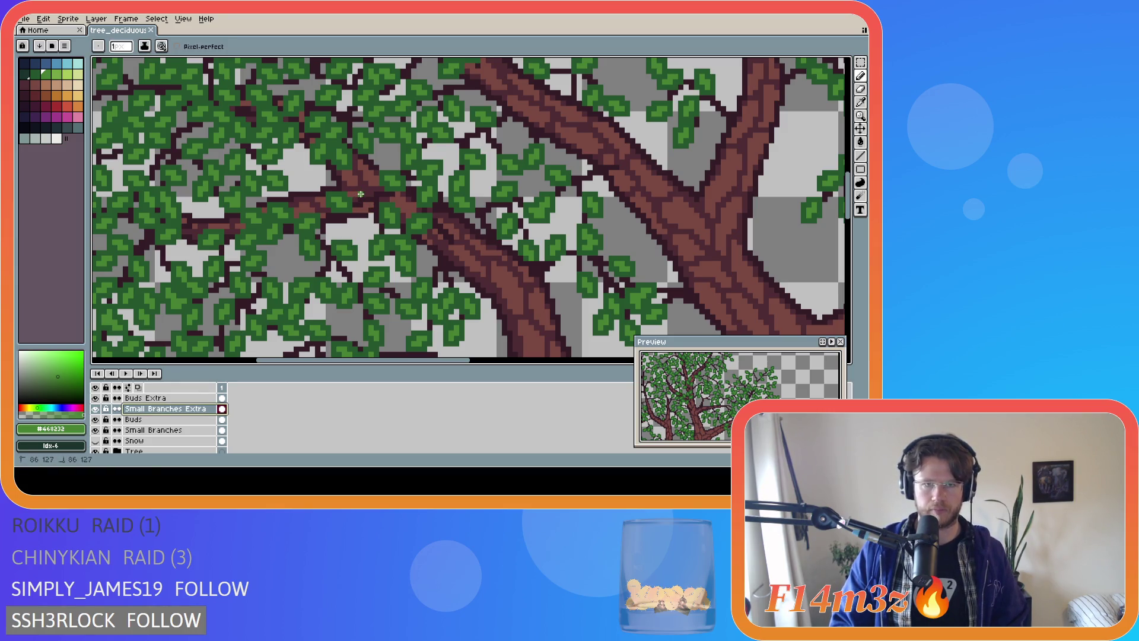
key("ctrl+z")
key("ctrl+z")
left_click(360, 189)
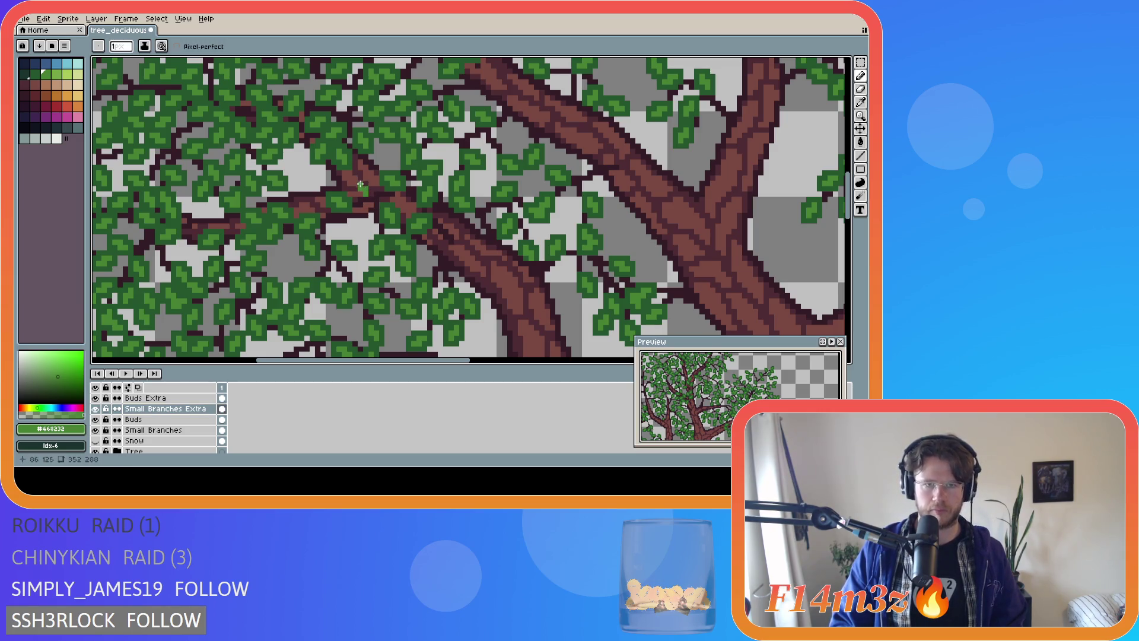
left_click(390, 219, "alt")
key("ctrl+z")
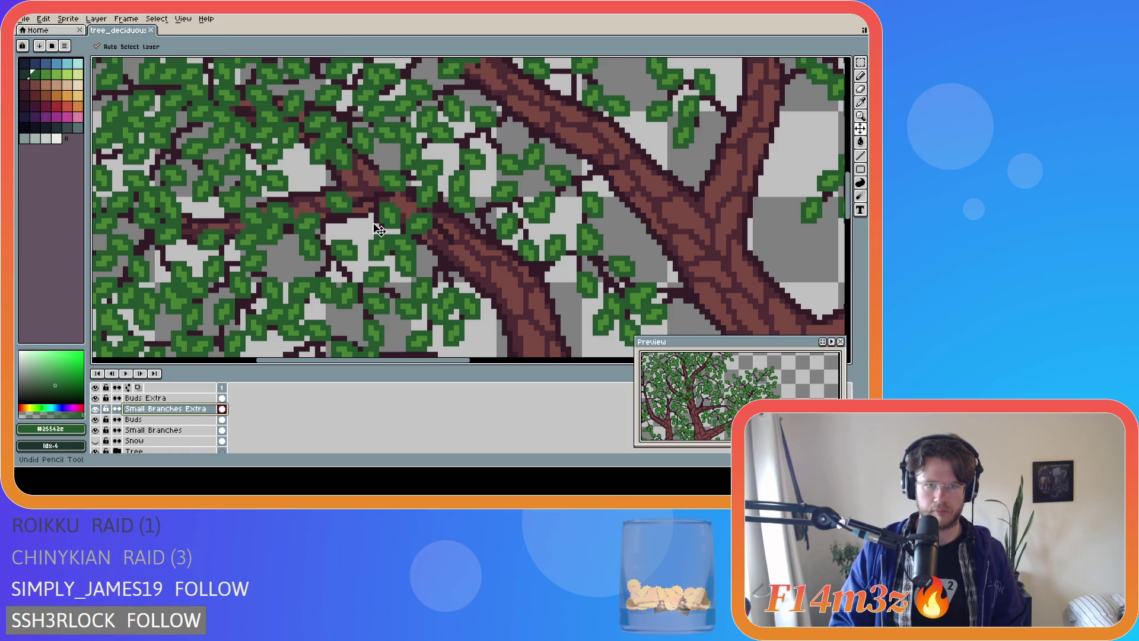
On the Buds layer, paint a lighter #468232 leaf pixel where branches cross, then save
key("Down")
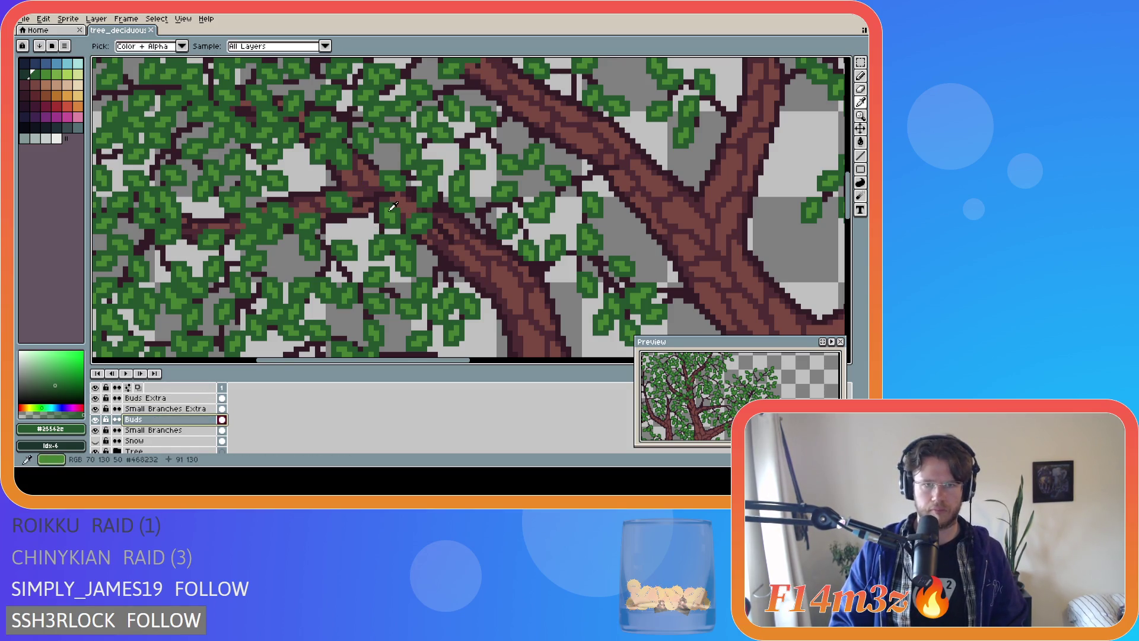
left_click(371, 199, "alt")
left_click(360, 189)
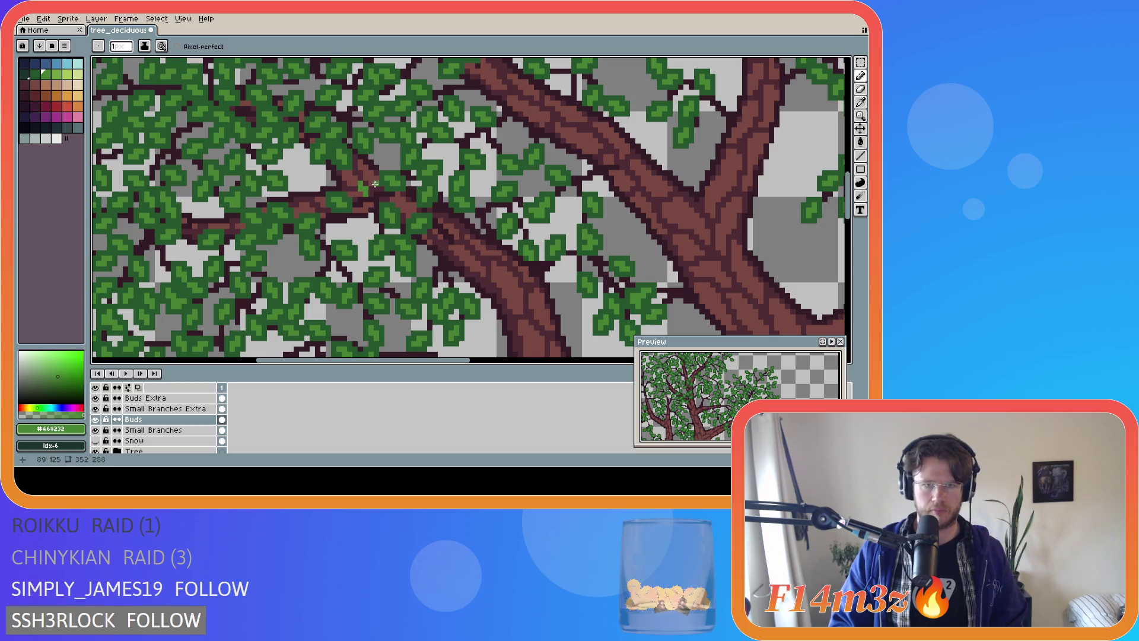
left_click(375, 184, "alt")
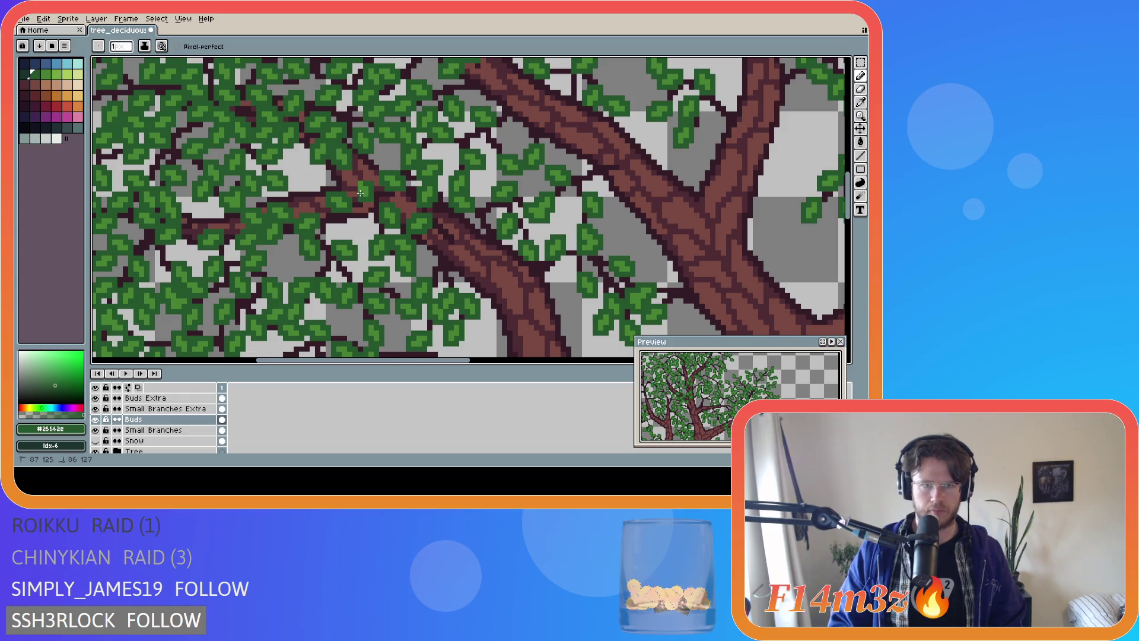
key("ctrl+s")
scroll(363, 180, "down", 3)
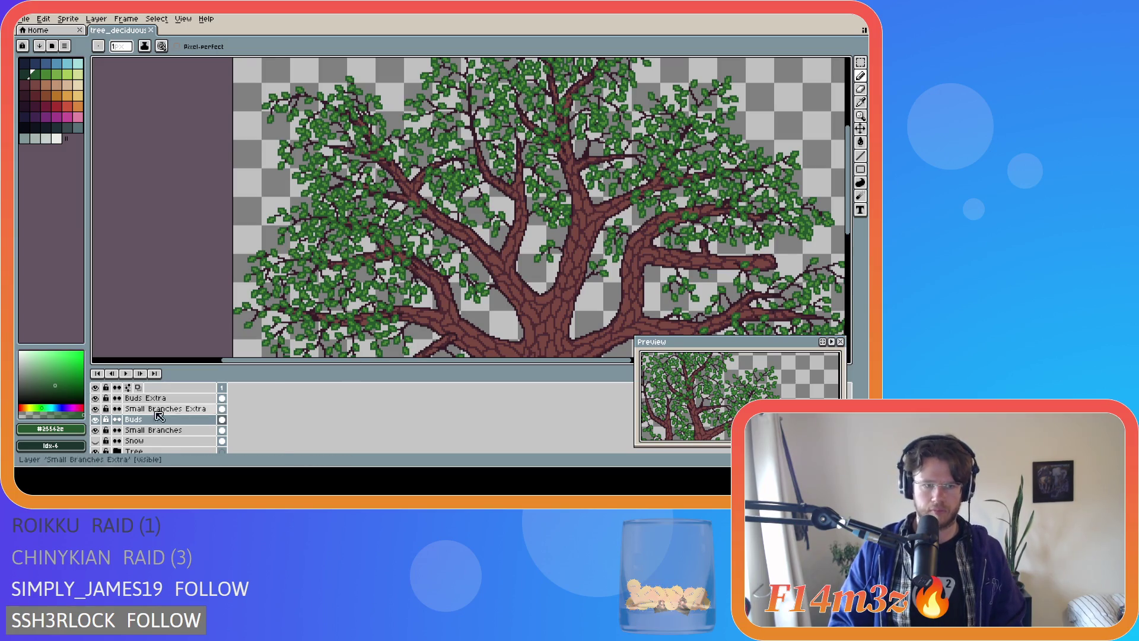
Narrow the colour bar to give the canvas more room
left_click(380, 349)
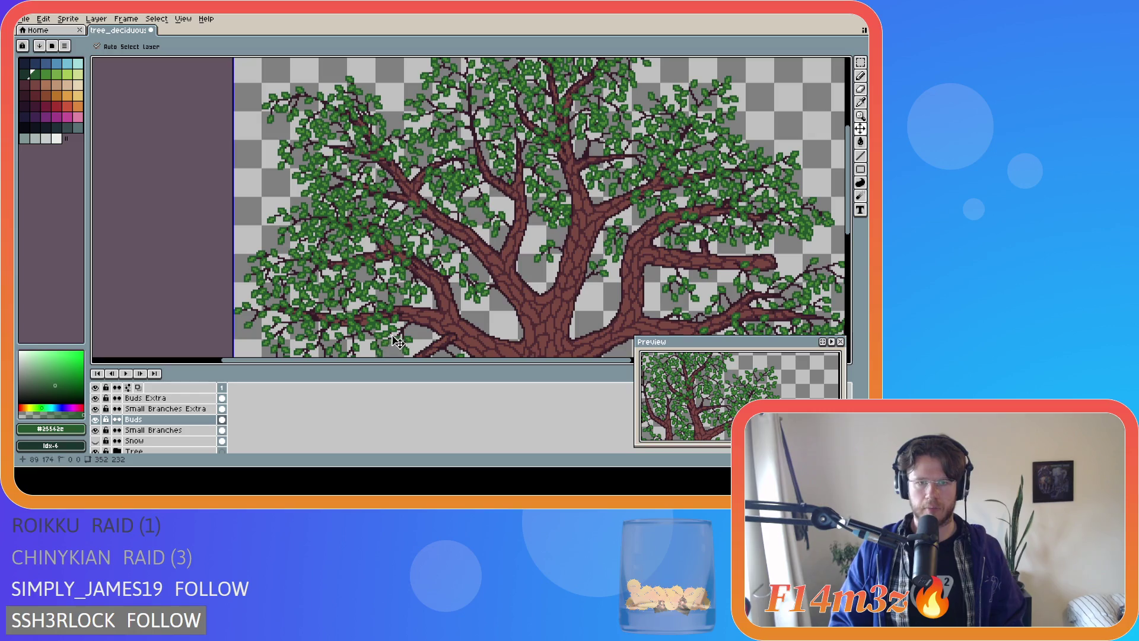
scroll(634, 305, "down", 2)
left_click_drag(508, 362, 628, 363)
left_click_drag(854, 241, 855, 292)
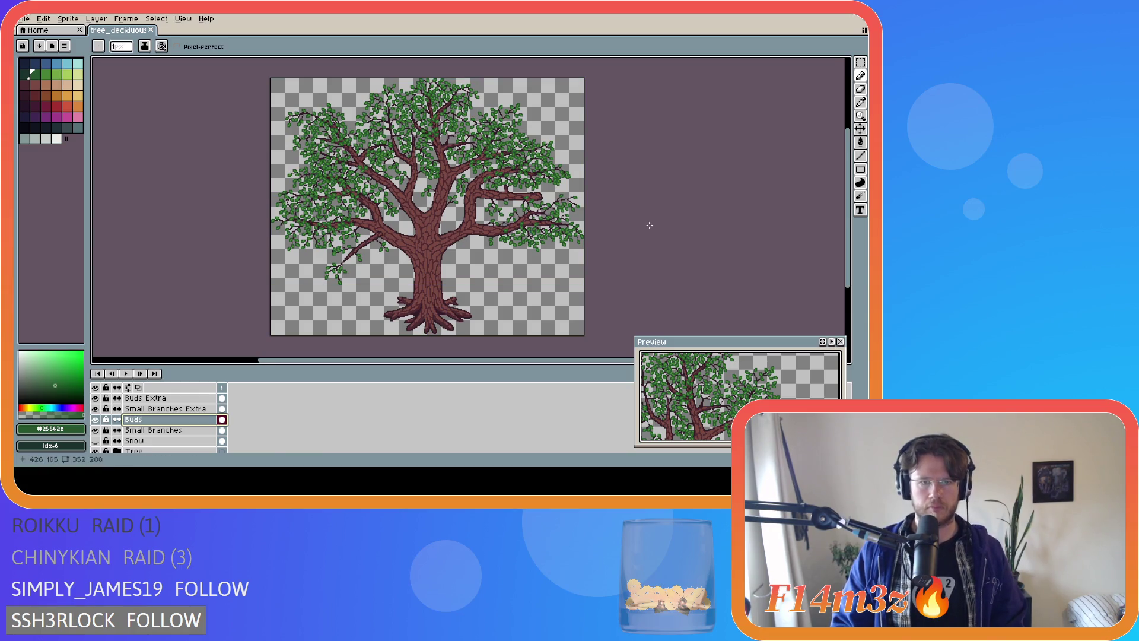
Save tree_deciduous_large_winter.ase and scroll over the canvas to review the whole tree
key("ctrl+a")
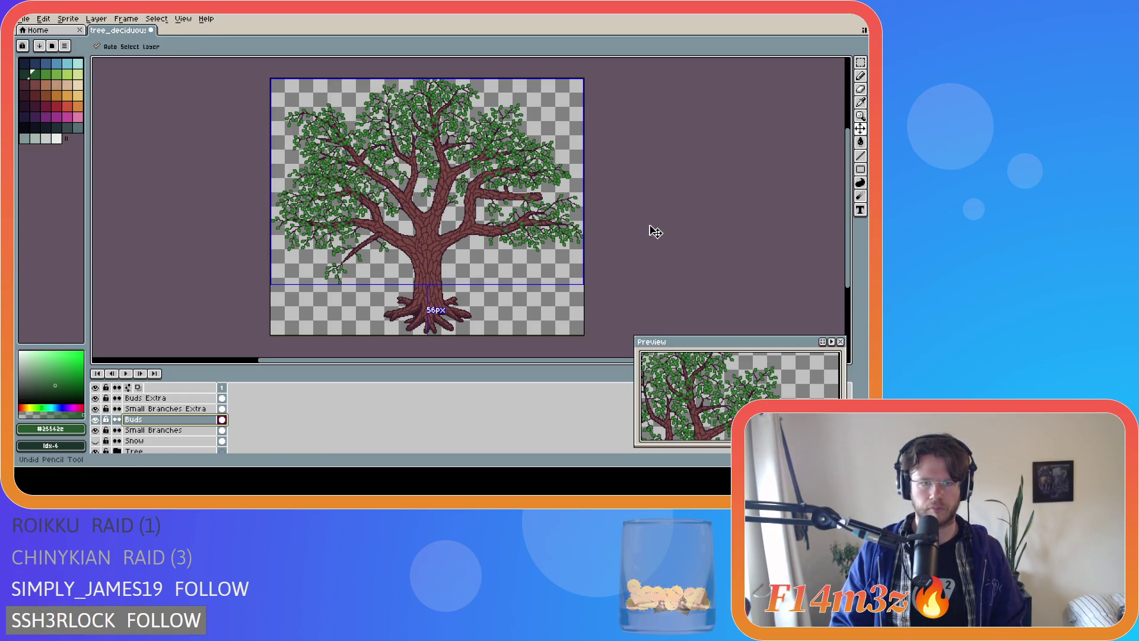
key("ctrl+d")
key("ctrl+s")
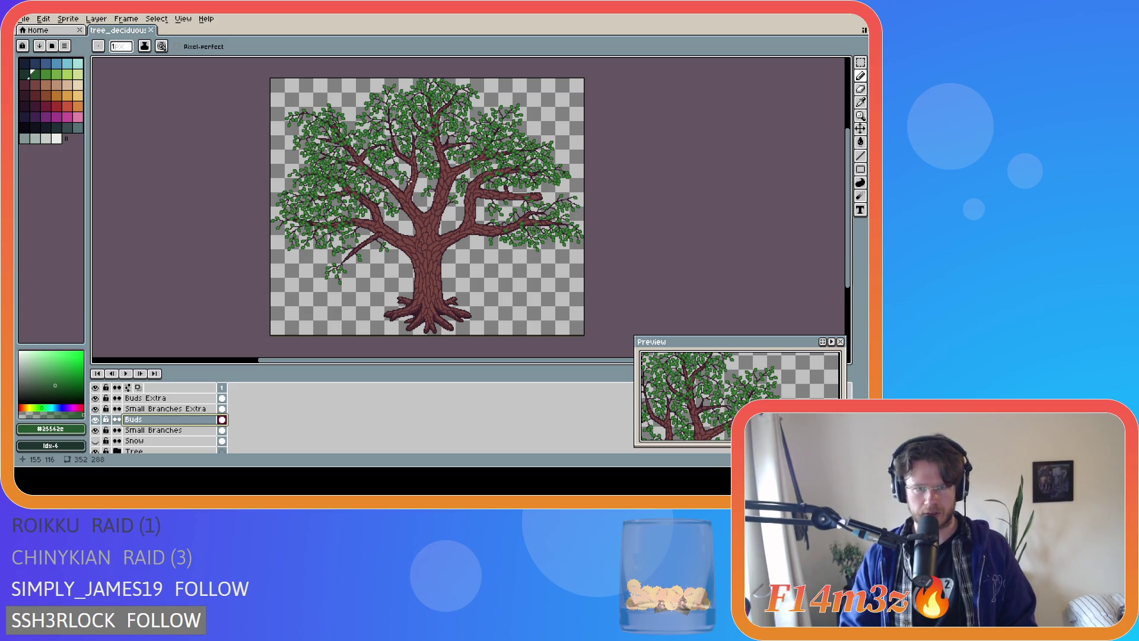
scroll(531, 208, "up", 4)
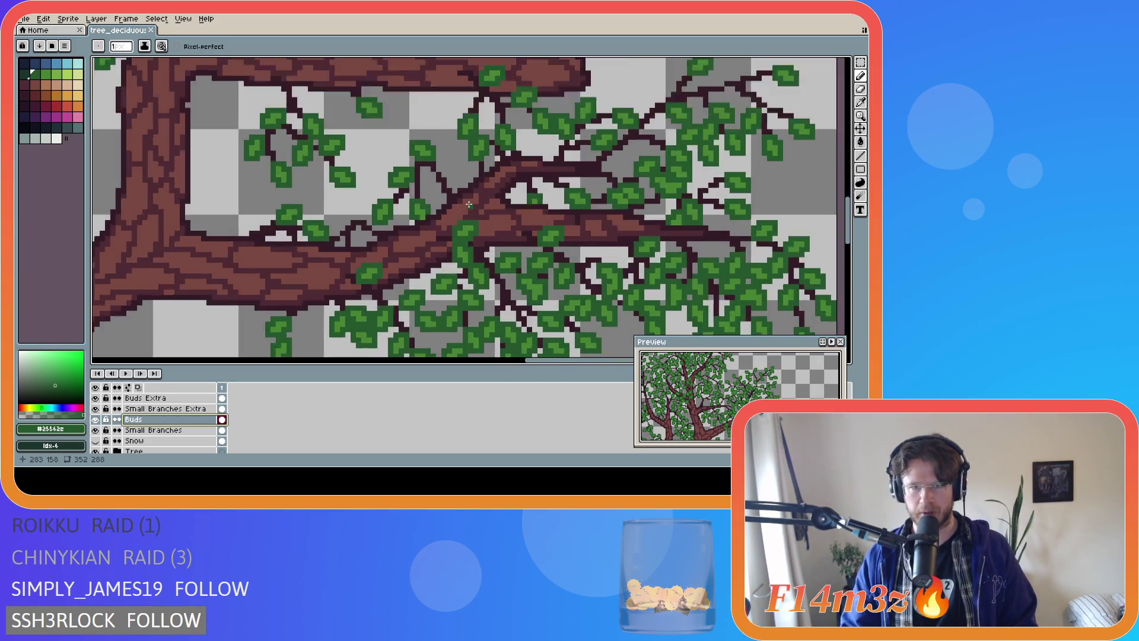
scroll(469, 204, "up", 2)
scroll(469, 205, "down", 2)
scroll(469, 205, "down", 2)
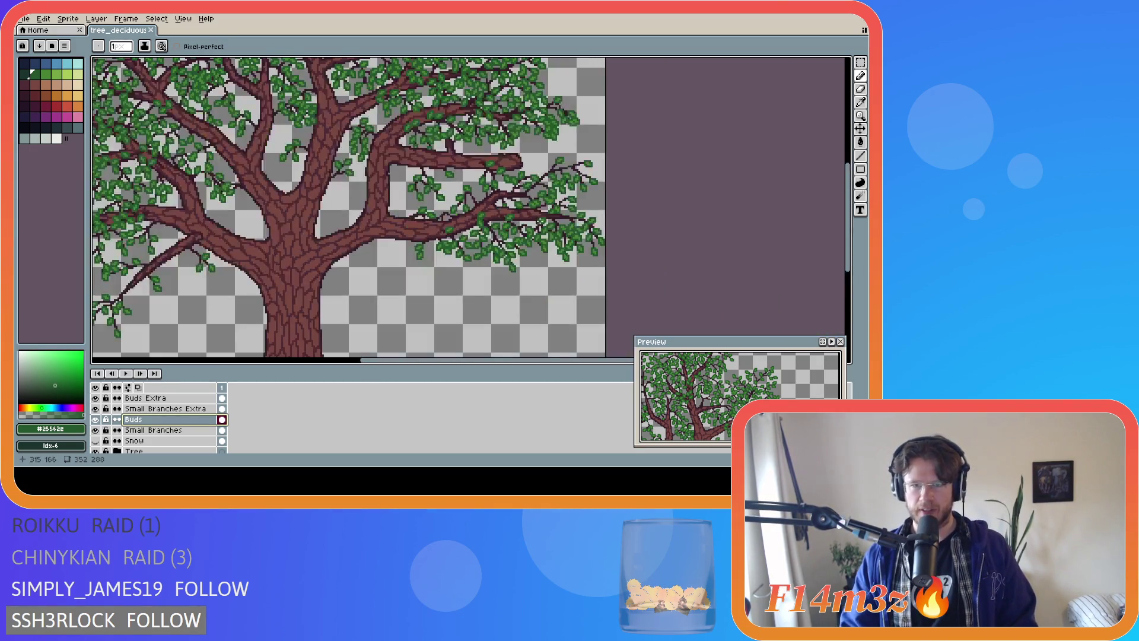
scroll(498, 211, "up", 3)
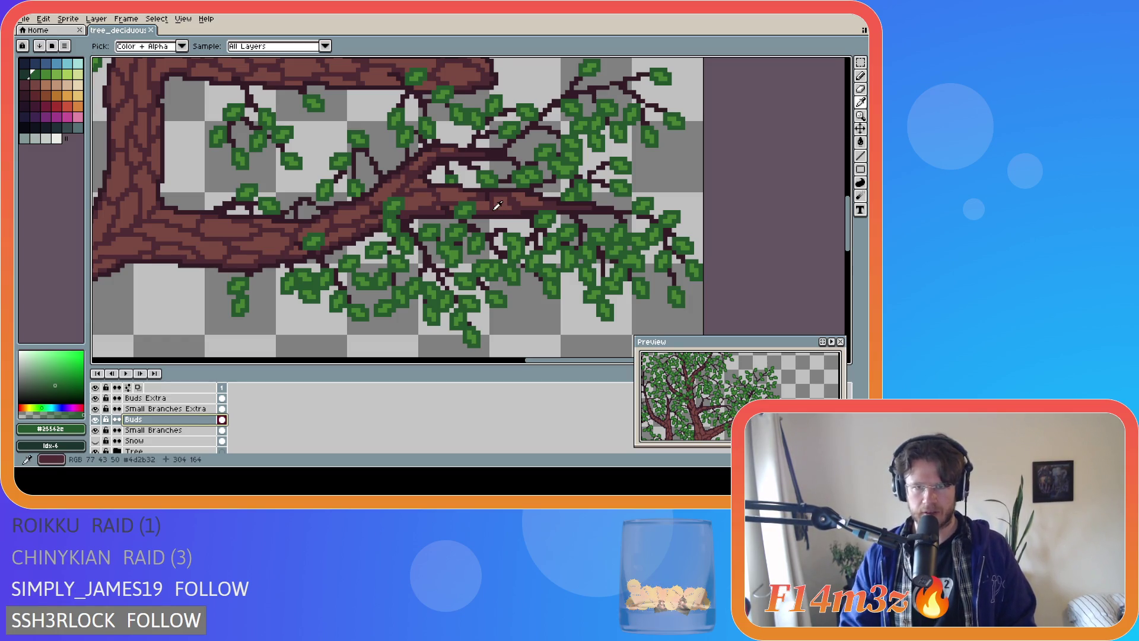
Sample #341c27, draw a dark twig down the right branch on Small Branches Extra, and save
left_click(495, 217, "alt")
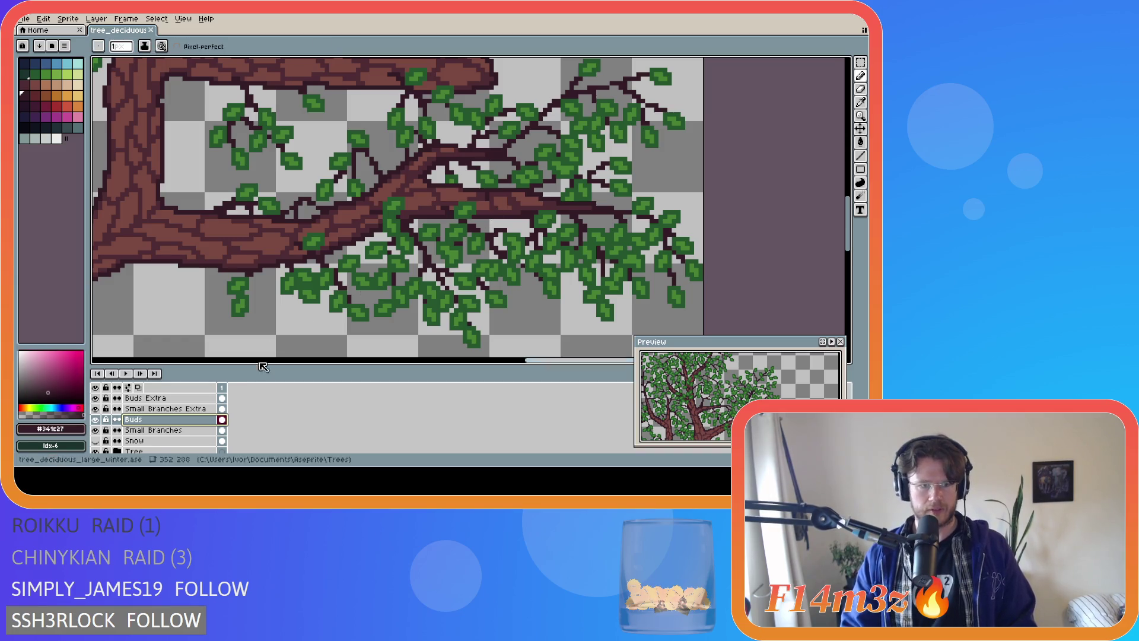
left_click(191, 410)
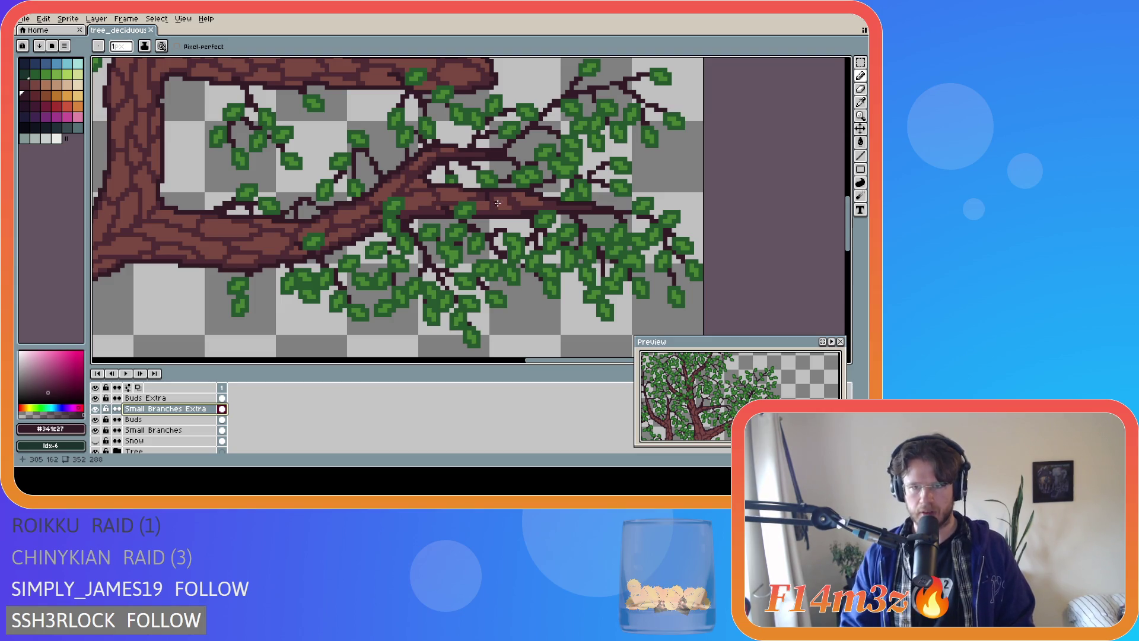
left_click_drag(500, 203, 508, 235)
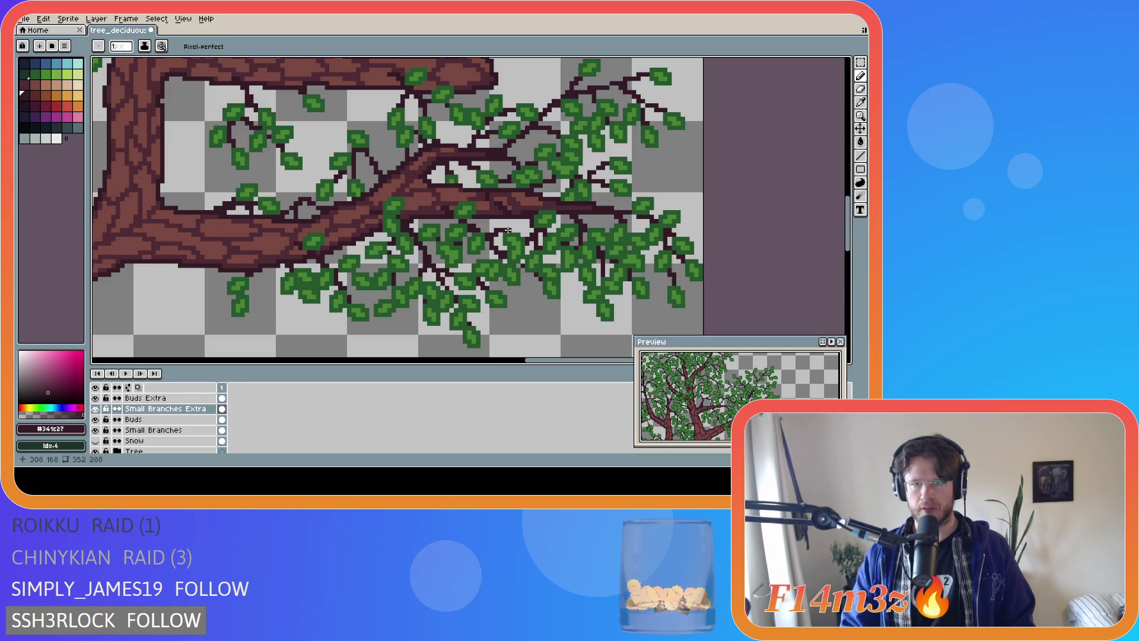
key("ctrl+s")
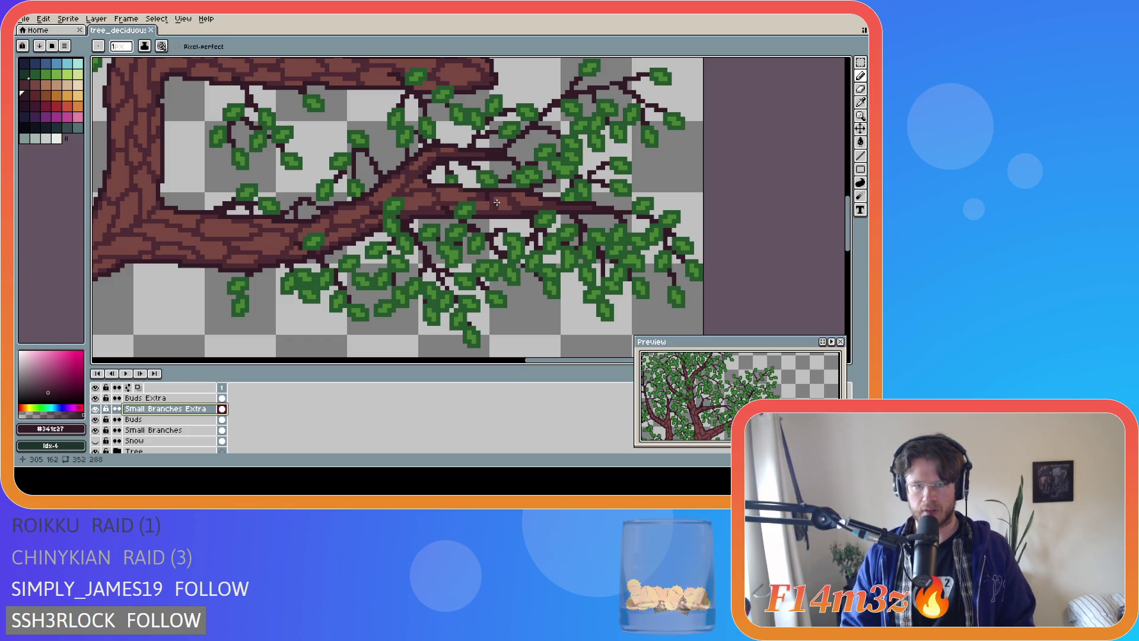
left_click(96, 419)
left_click(96, 420)
left_click(97, 419)
left_click(96, 420)
left_click(97, 420)
left_click(97, 420)
left_click(96, 419)
left_click(96, 419)
left_click(97, 420)
left_click(97, 419)
left_click(96, 419)
left_click(96, 419)
left_click(97, 420)
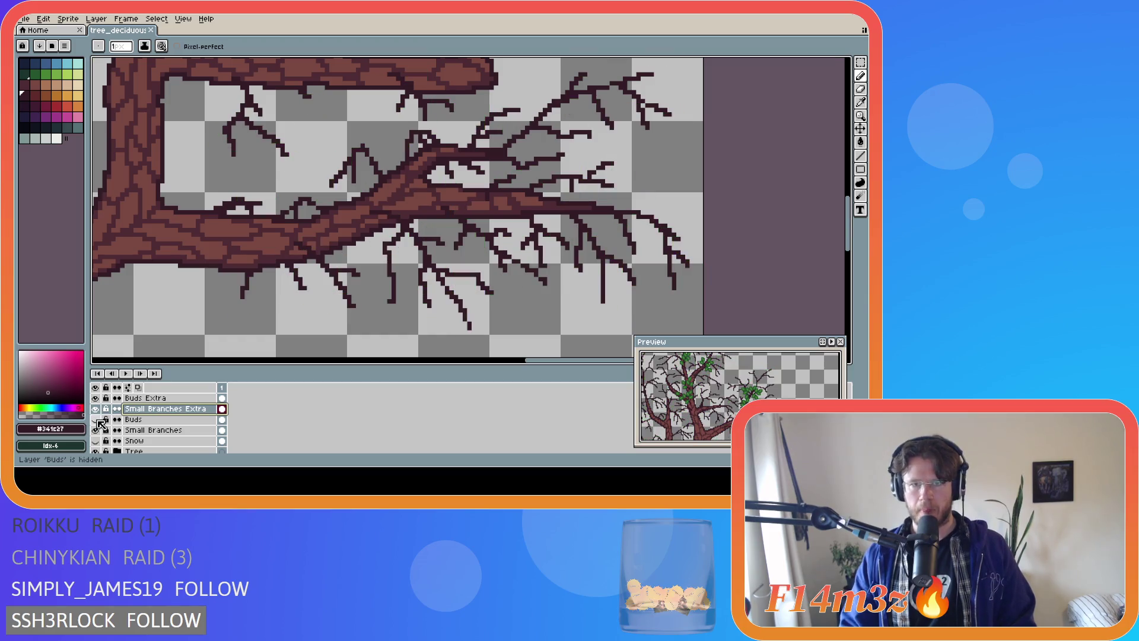
left_click(98, 420)
left_click(97, 420)
left_click(98, 420)
left_click(98, 420)
left_click(98, 420)
left_click(98, 420)
left_click(98, 419)
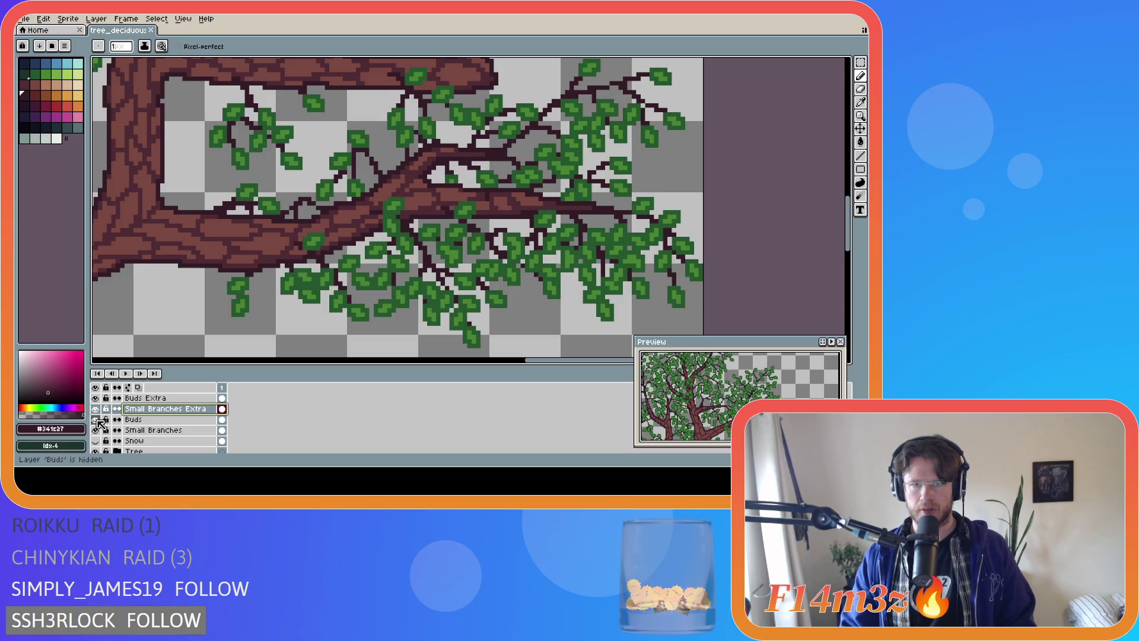
left_click(98, 420)
left_click(98, 420)
left_click(98, 420)
left_click(98, 420)
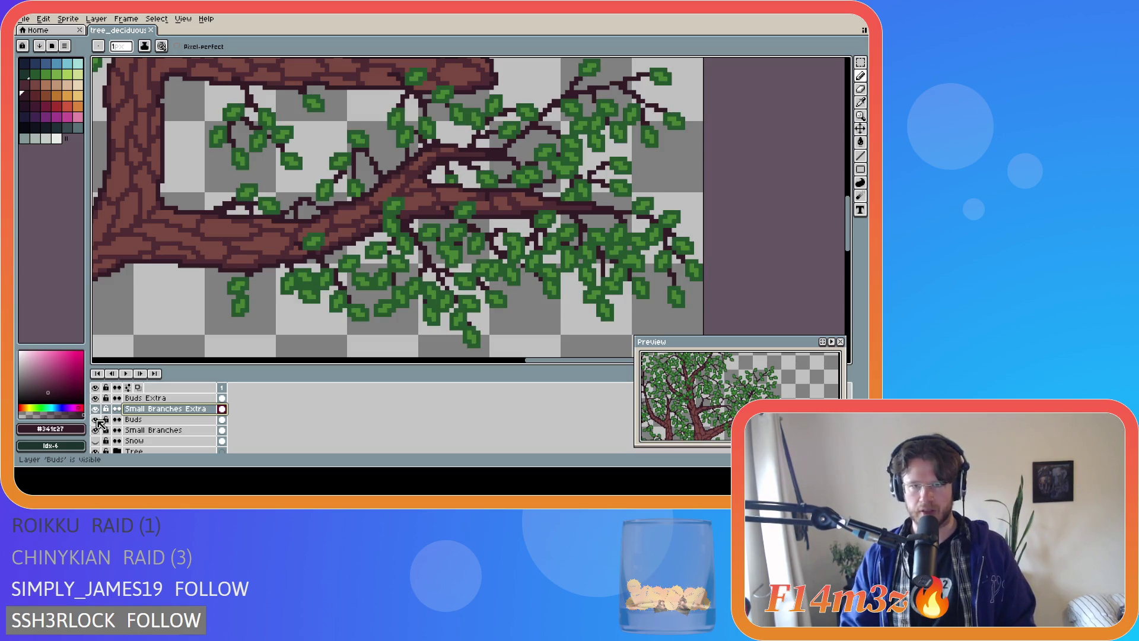
left_click(98, 420)
left_click(98, 419)
left_click(98, 419)
left_click(98, 419)
left_click(98, 419)
left_click(98, 420)
left_click(98, 420)
left_click(98, 420)
left_click(97, 420)
left_click(98, 419)
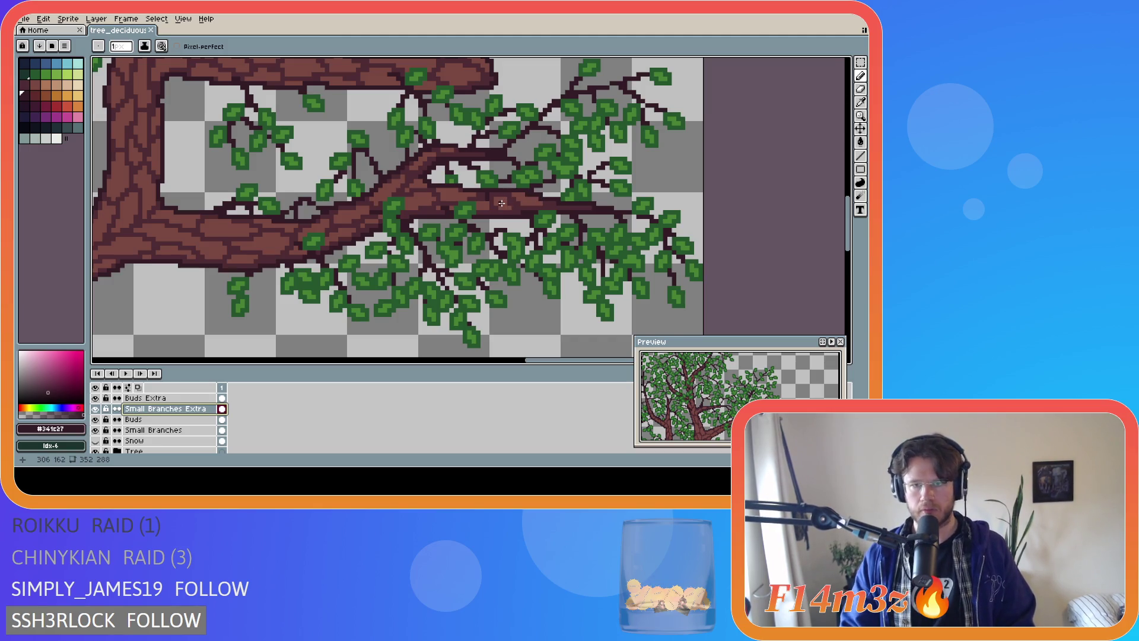
left_click_drag(500, 203, 543, 199)
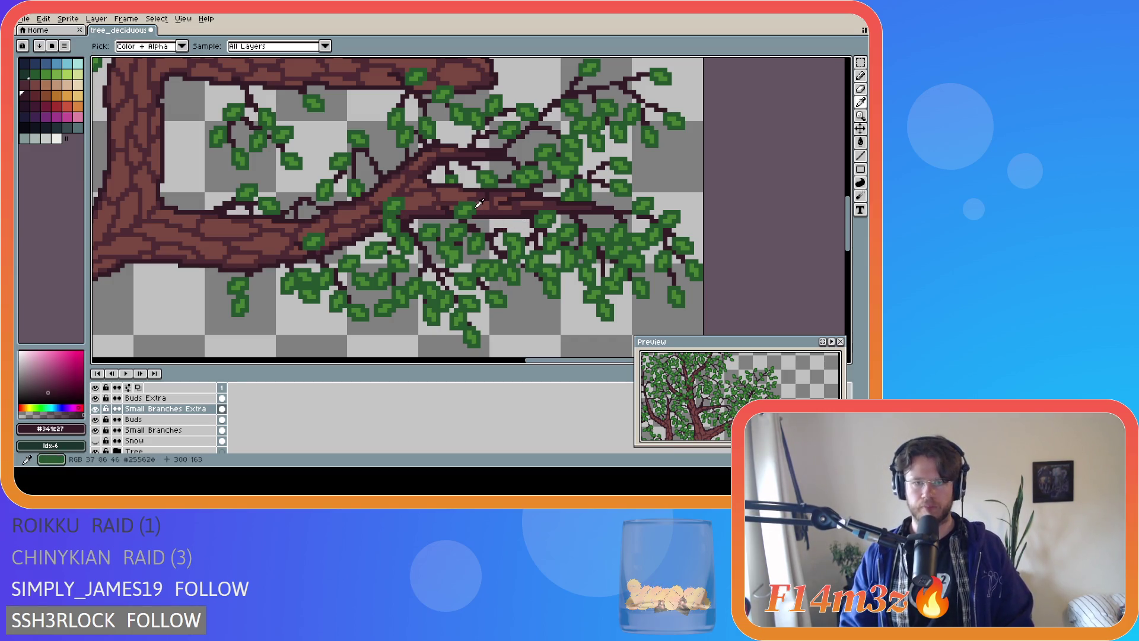
Pick leaf green #468232, dab leaf pixels over the twig, and hide the Tree layer
left_click(497, 234, "alt")
left_click_drag(506, 208, 516, 210)
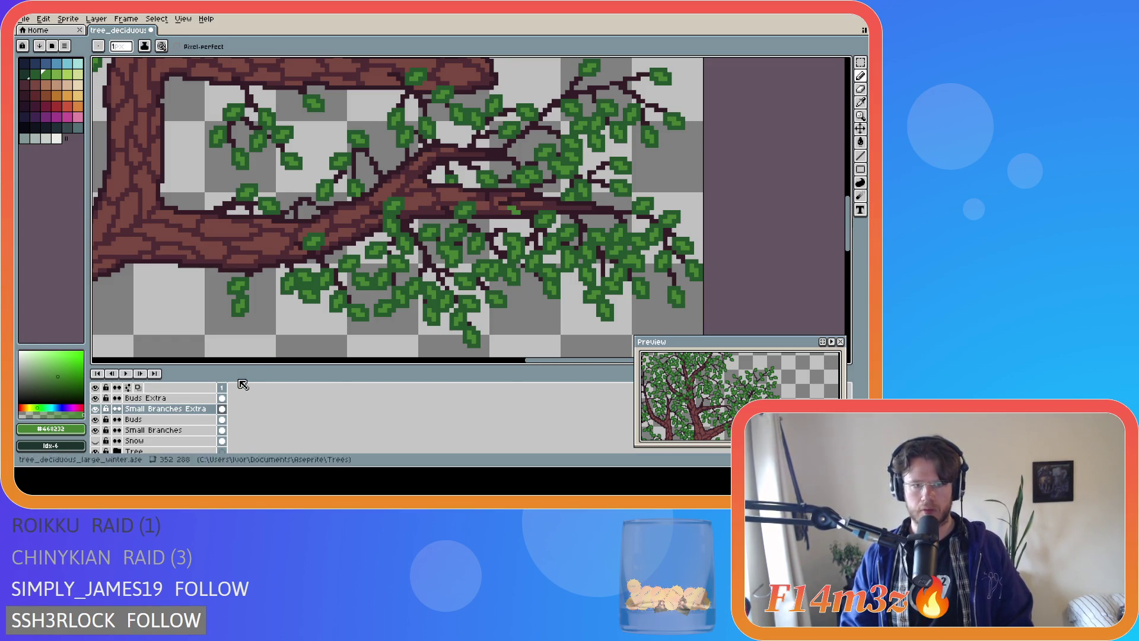
left_click(95, 451)
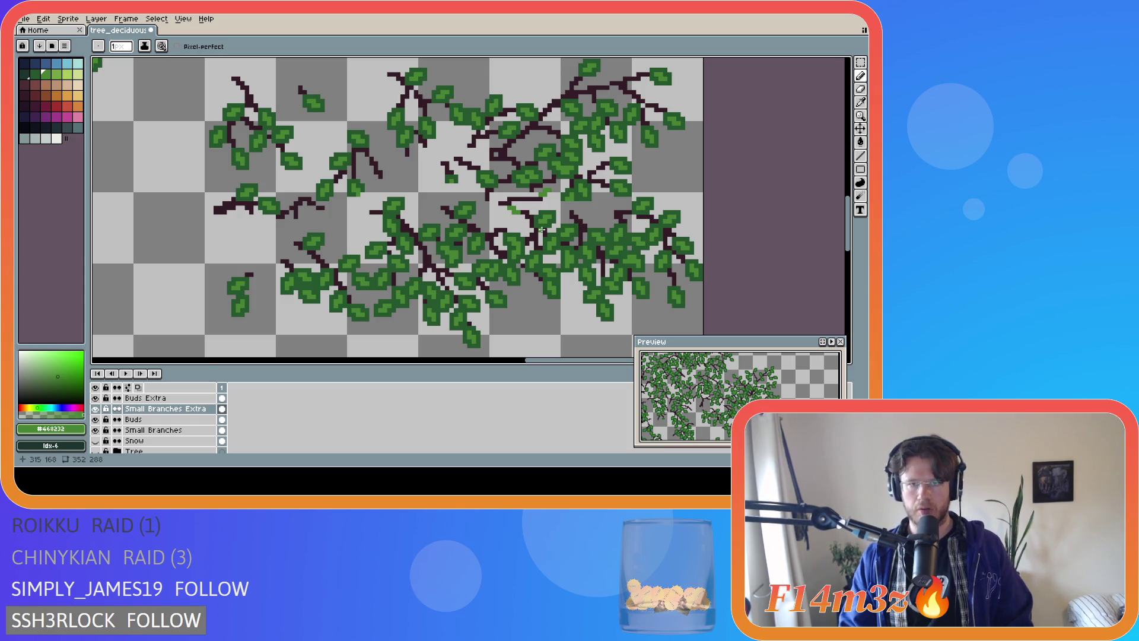
Erase stray green pixels among the twigs and switch to the Buds Extra layer with the Pencil
left_click_drag(526, 204, 530, 205)
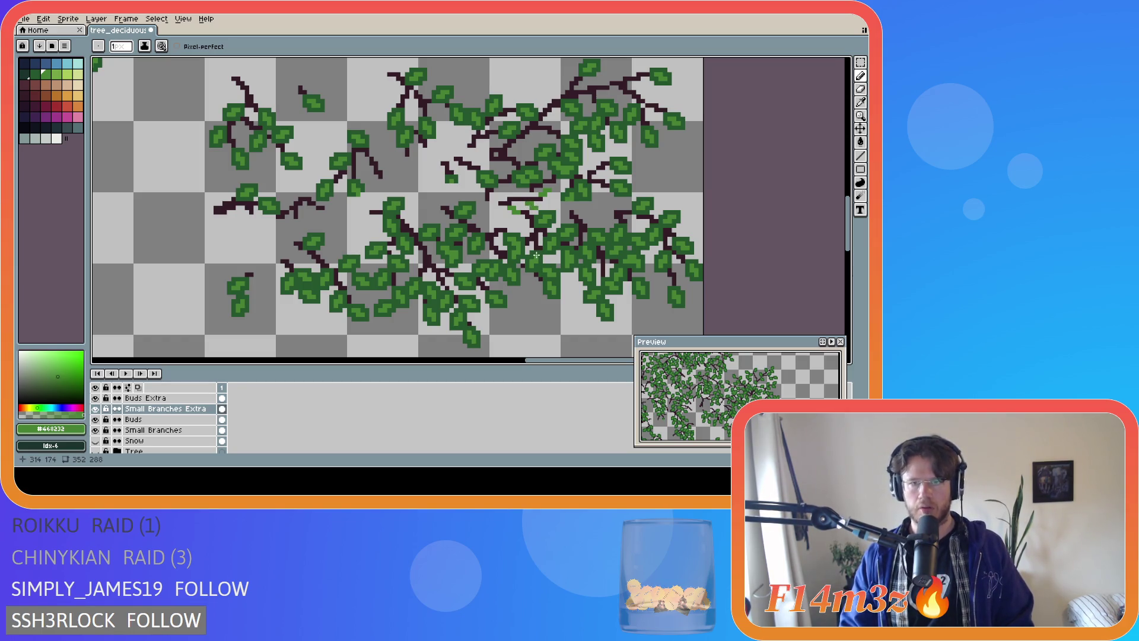
key("e")
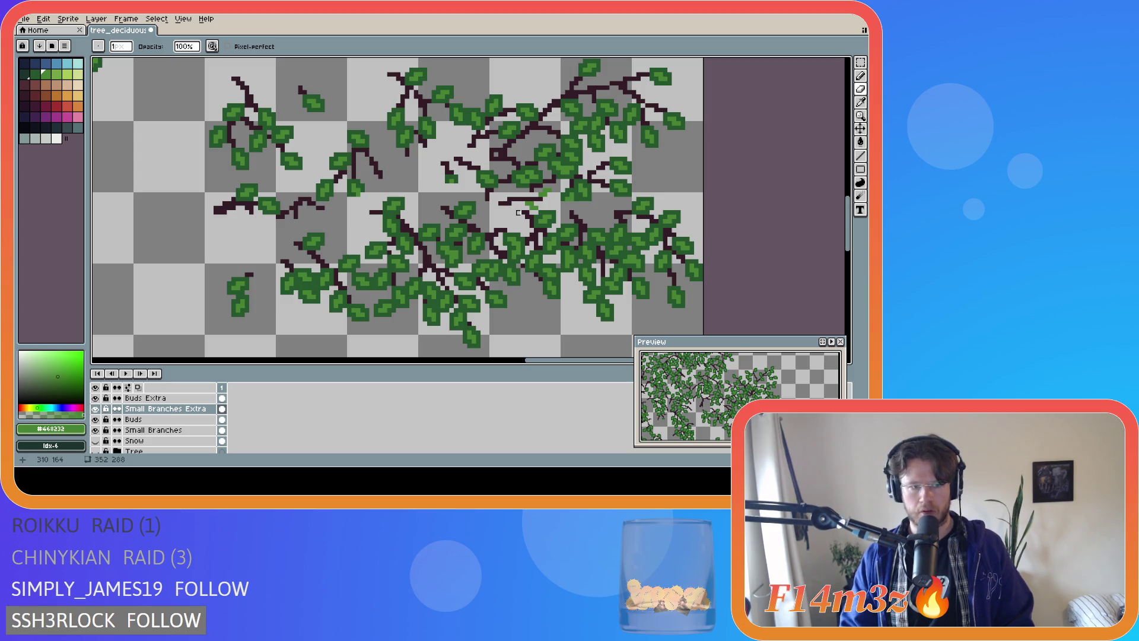
mouse_move(514, 210)
left_mouse_down()
mouse_move(525, 226)
mouse_move(546, 193)
mouse_move(513, 220)
left_mouse_up()
left_click(189, 399)
key("b")
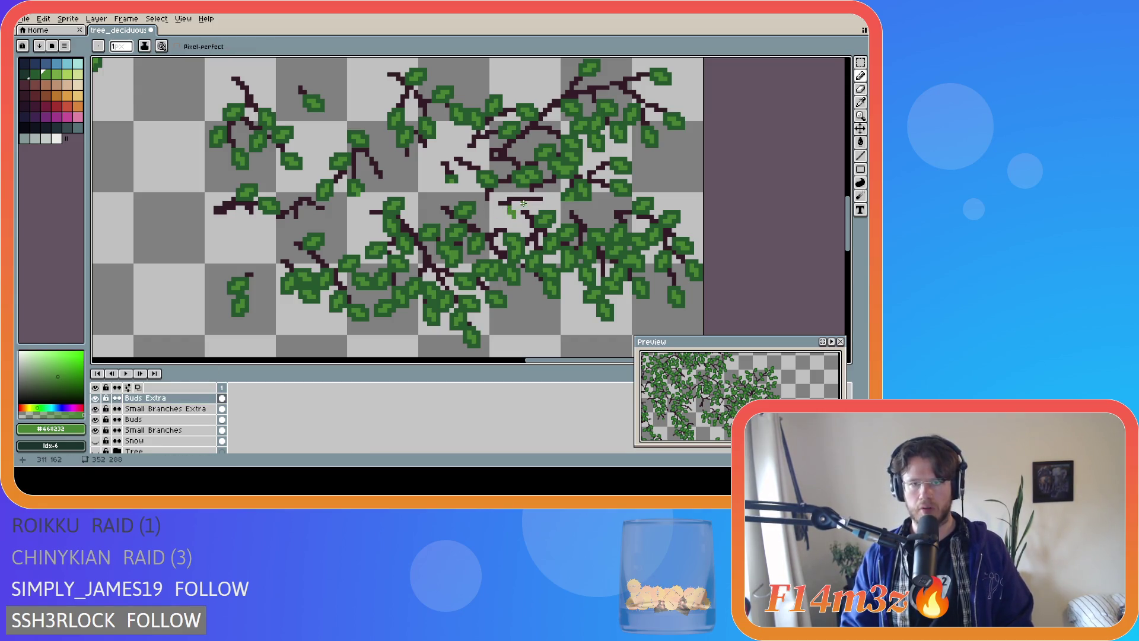
Paint light- and dark-green bud pixels near the centre branches, then show the Tree layer
left_click(527, 203)
left_click_drag(531, 207, 534, 207)
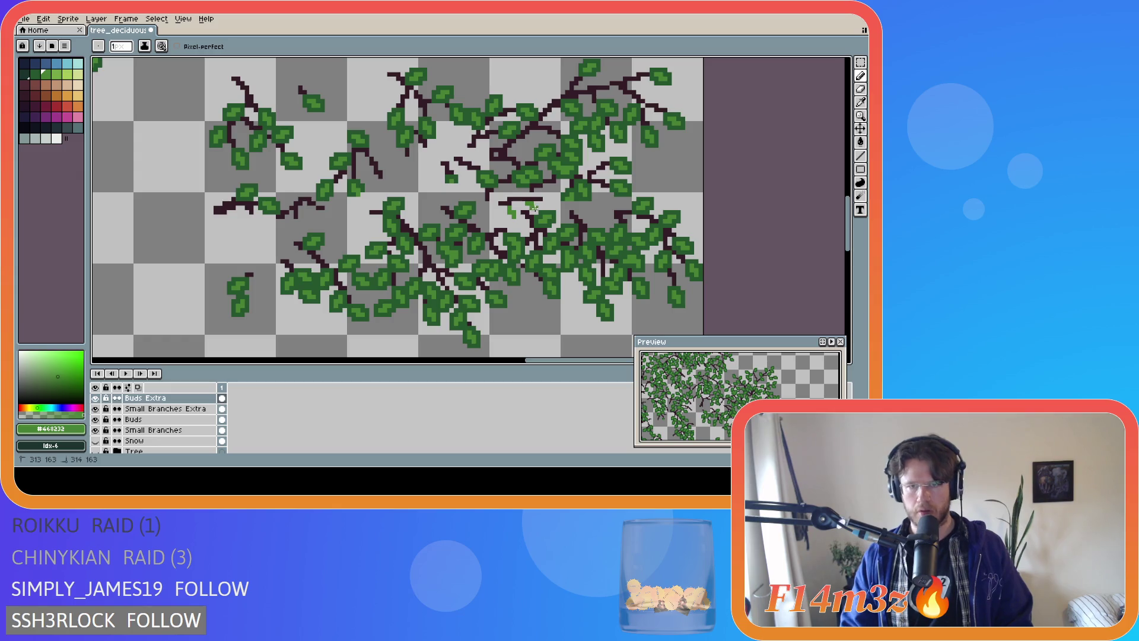
left_click(548, 195)
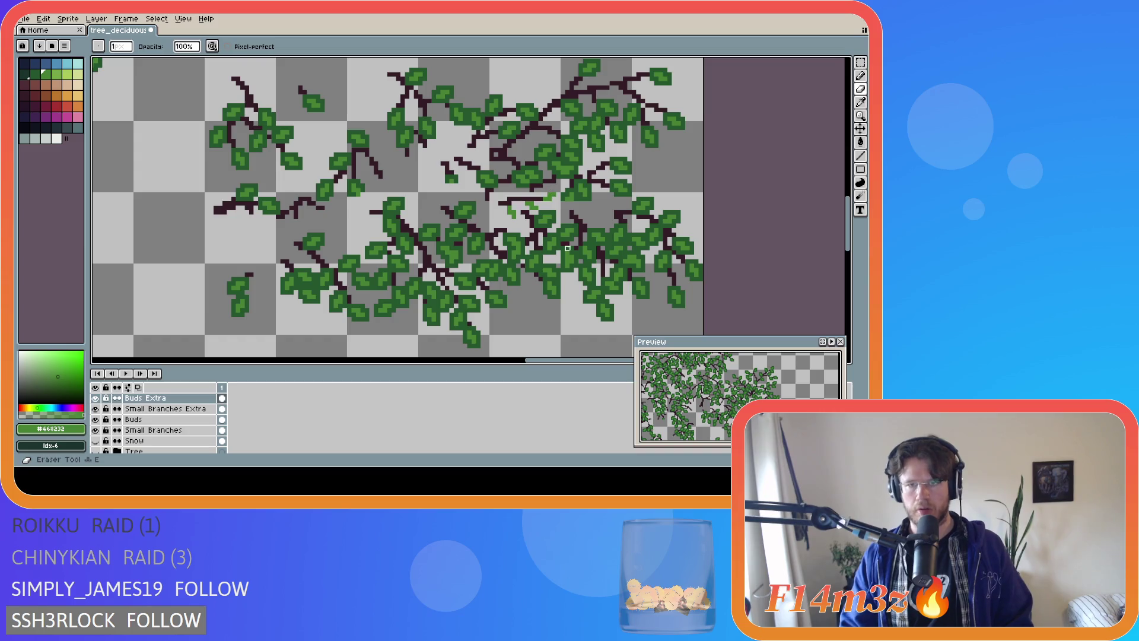
key("e")
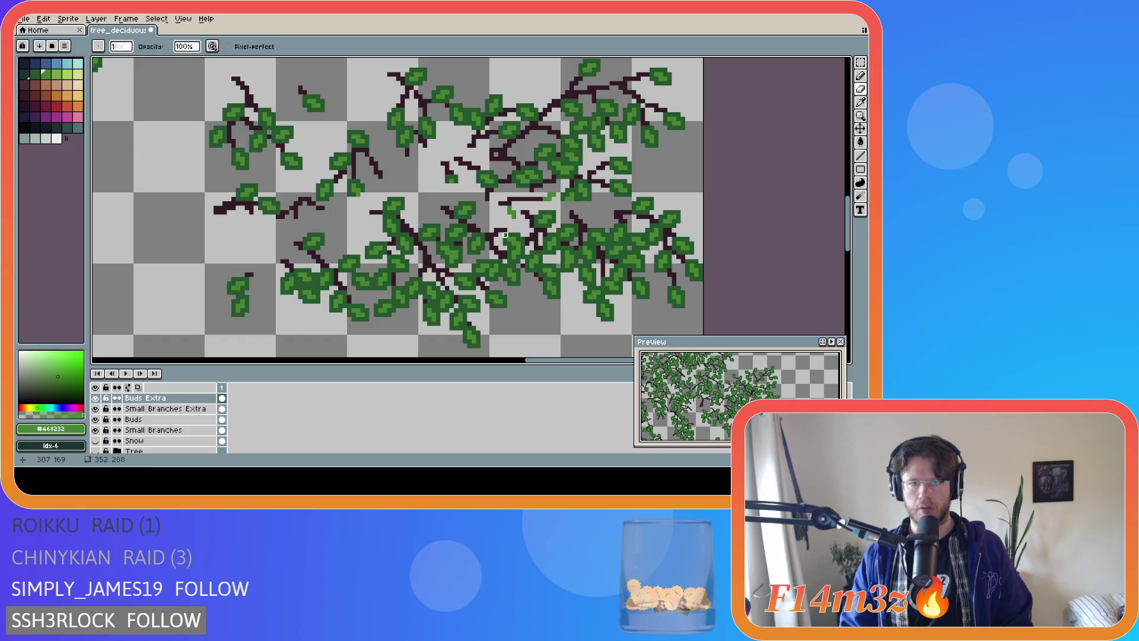
key("b")
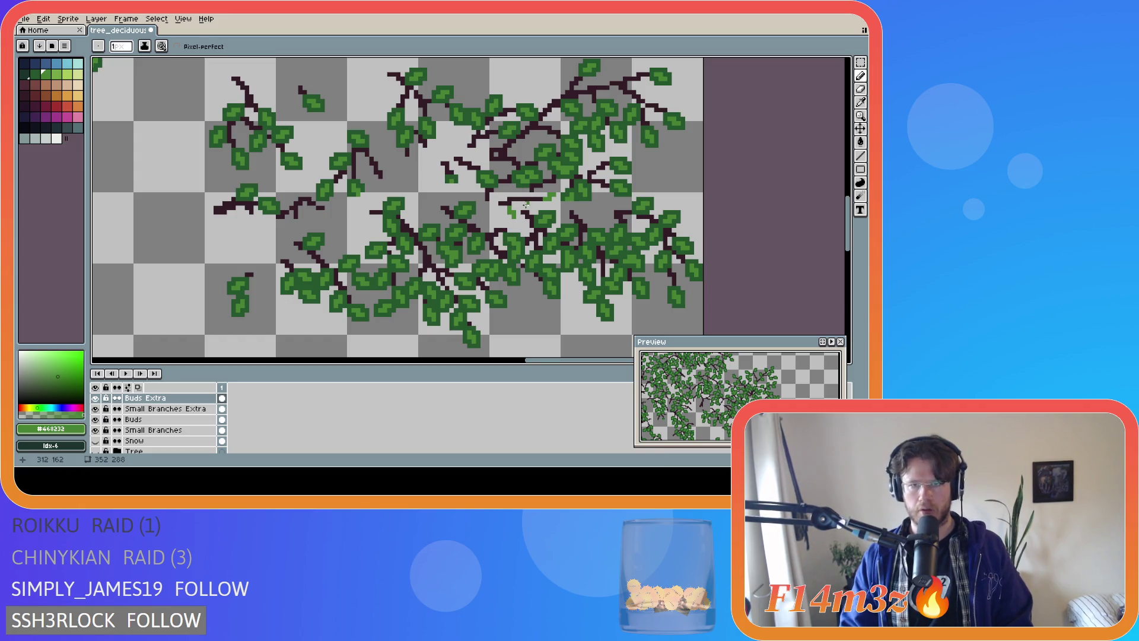
left_click(530, 205)
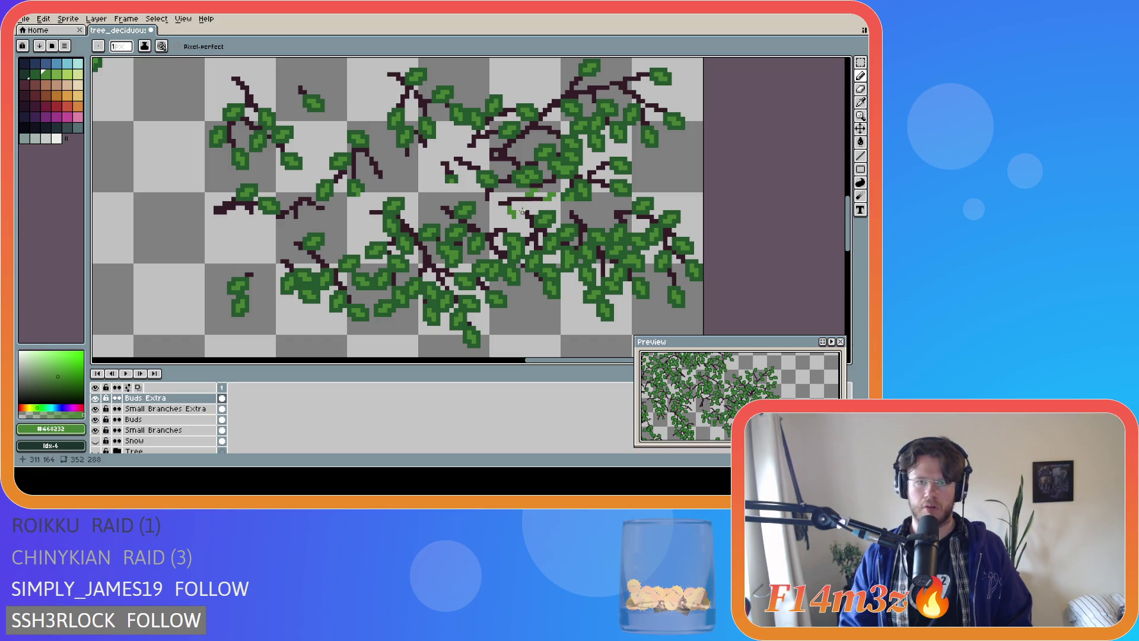
left_click(533, 203)
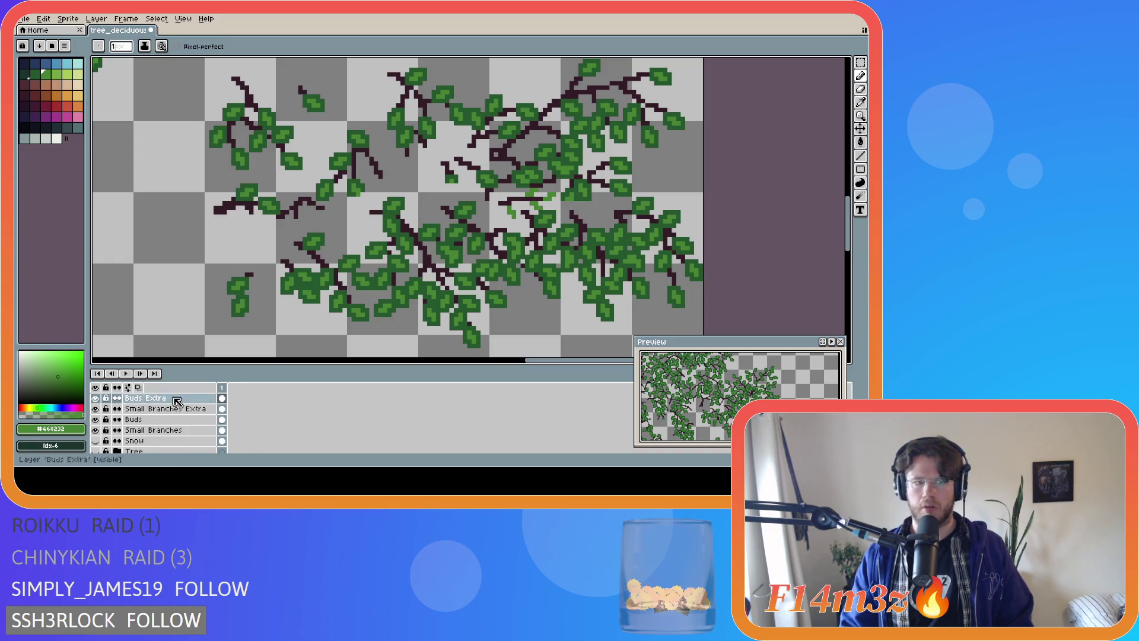
left_click(95, 452)
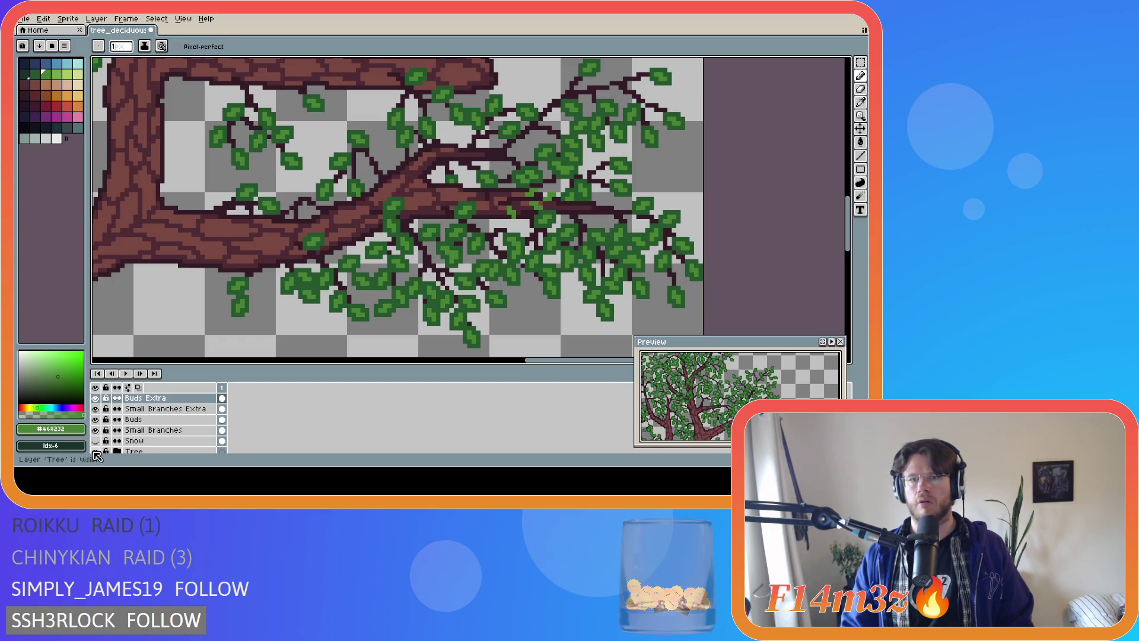
Undo the last erase, select Small Branches Extra, and save the file
left_click(95, 452)
left_click(96, 452)
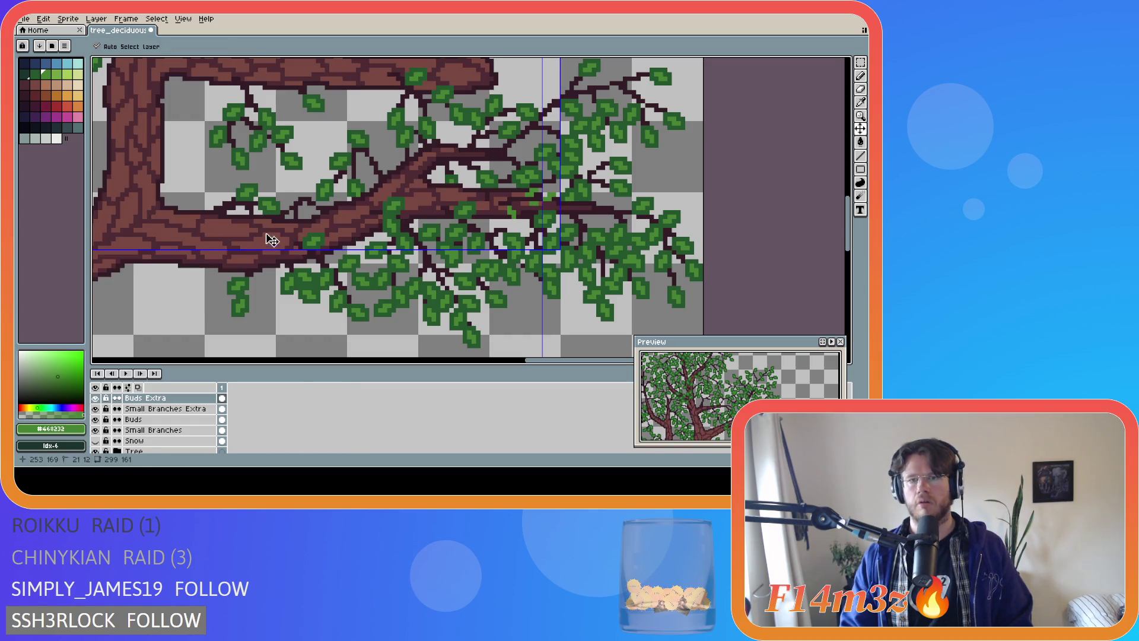
key("ctrl+z")
key("ctrl+z")
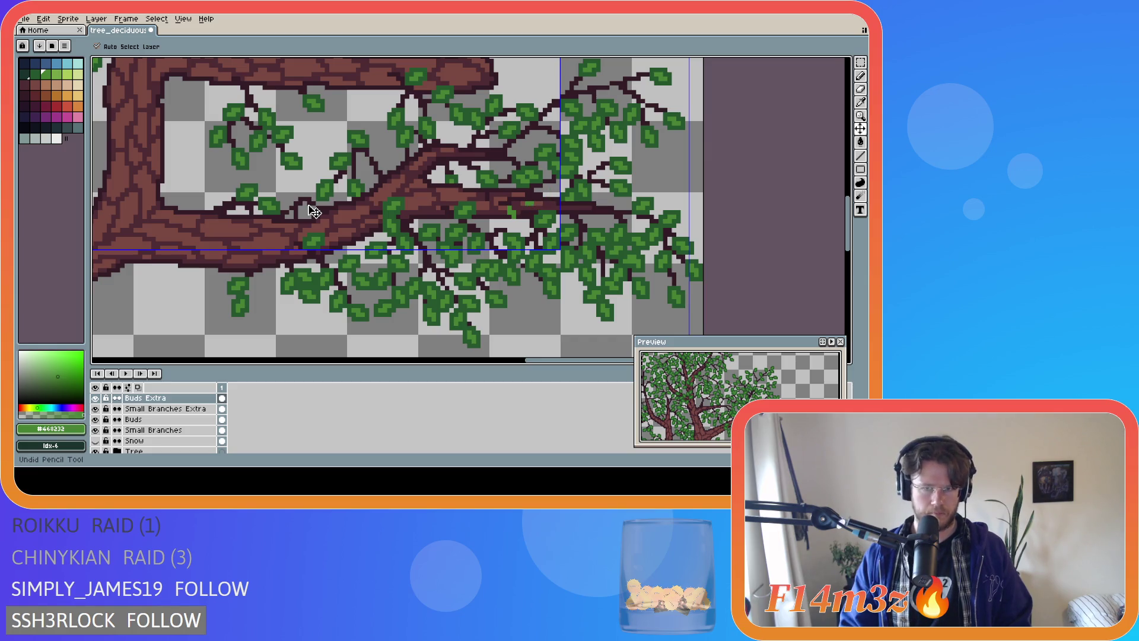
left_click(320, 216, "ctrl")
key("ctrl+s")
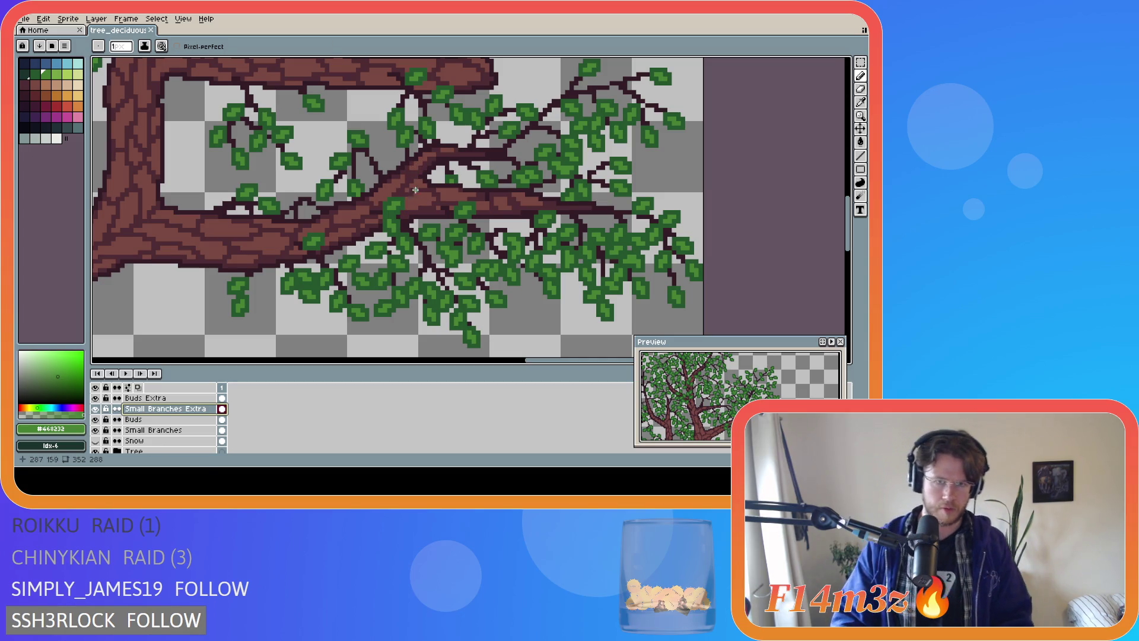
Sample maroon #341c27, extend the small branch with a stroke, and hide the Tree layer
left_click(428, 169, "alt")
left_click_drag(424, 162, 472, 152)
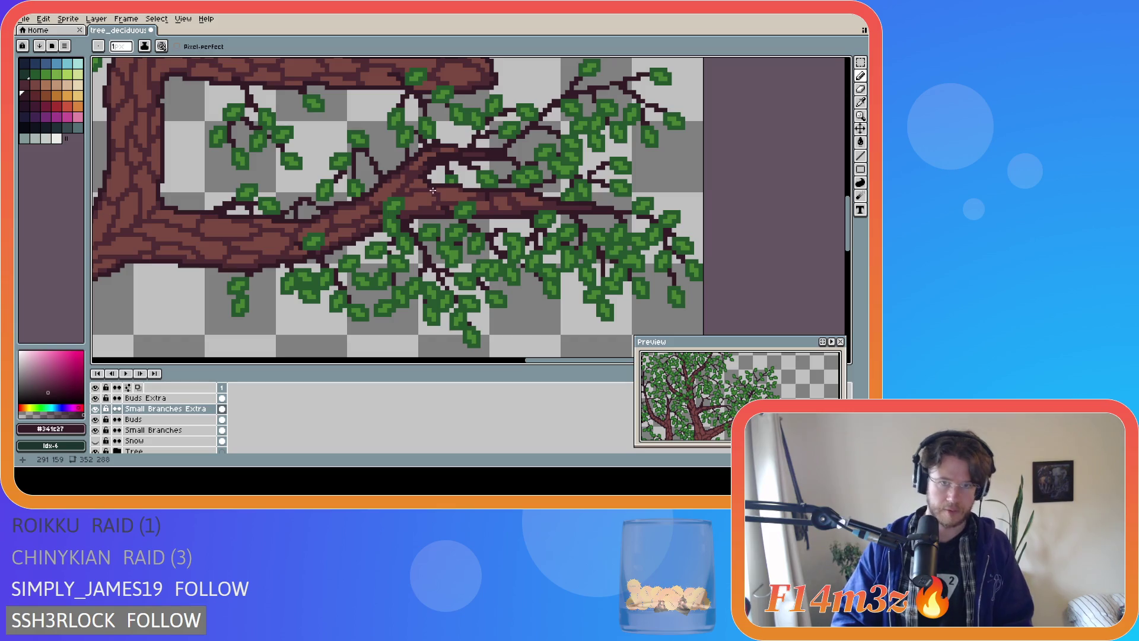
left_click(95, 451)
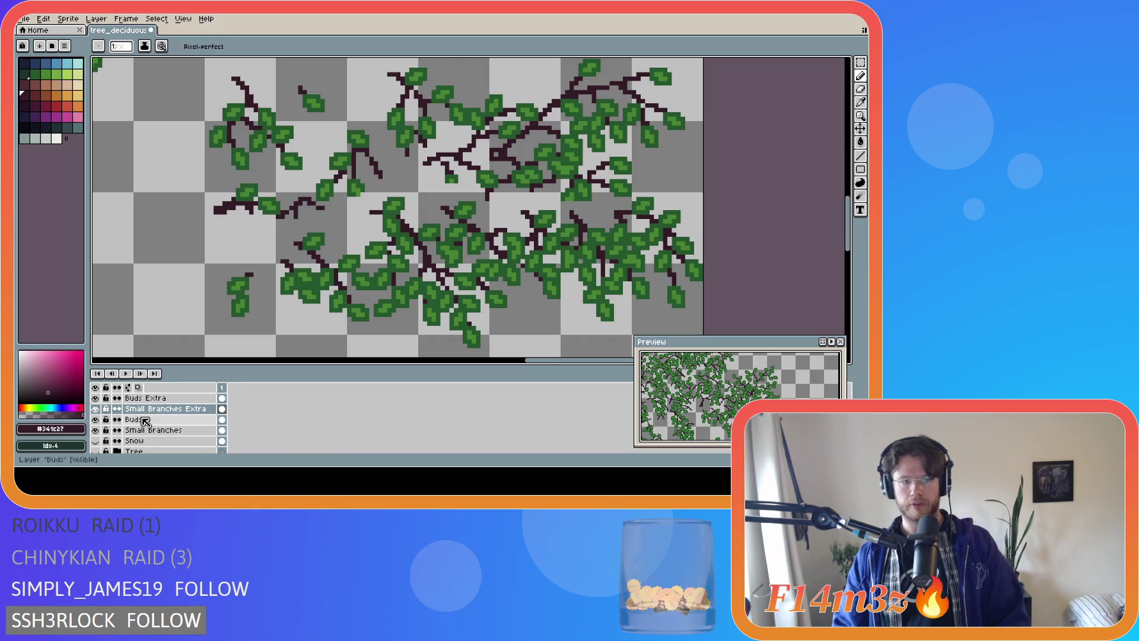
Toggle the Tree layer on and off to compare the twigs against the trunk
left_click(95, 451)
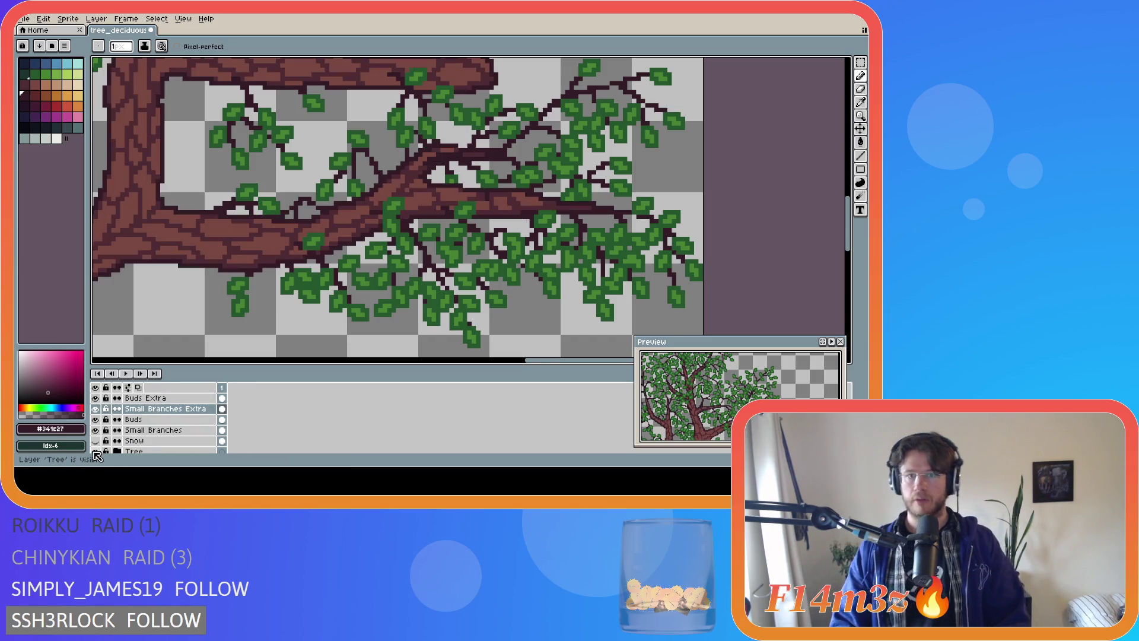
left_click(95, 452)
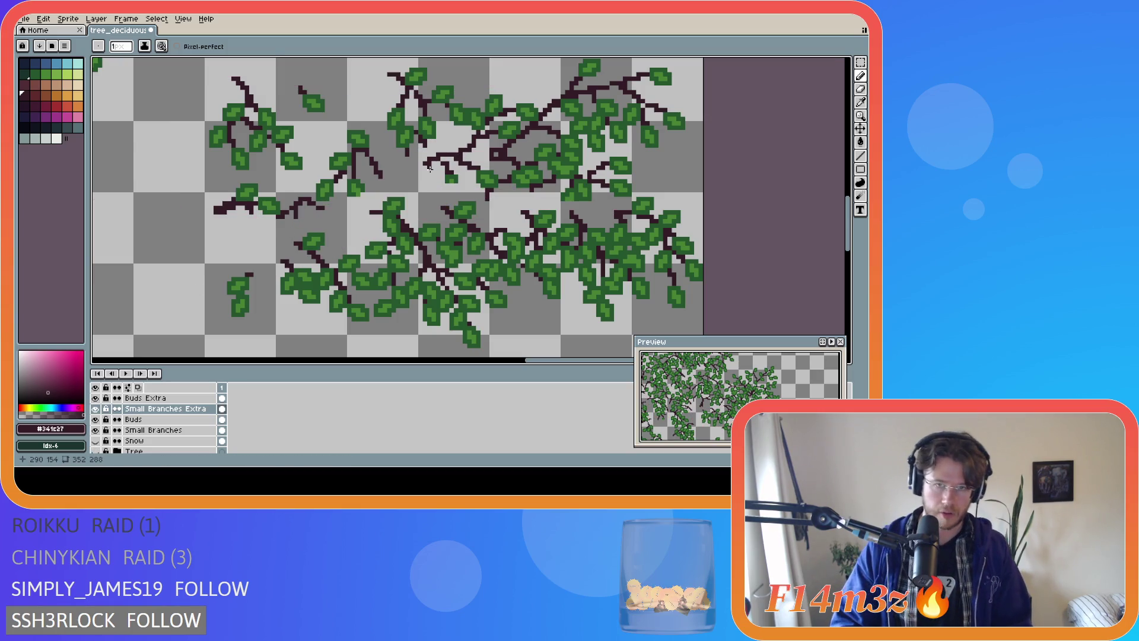
left_click(94, 452)
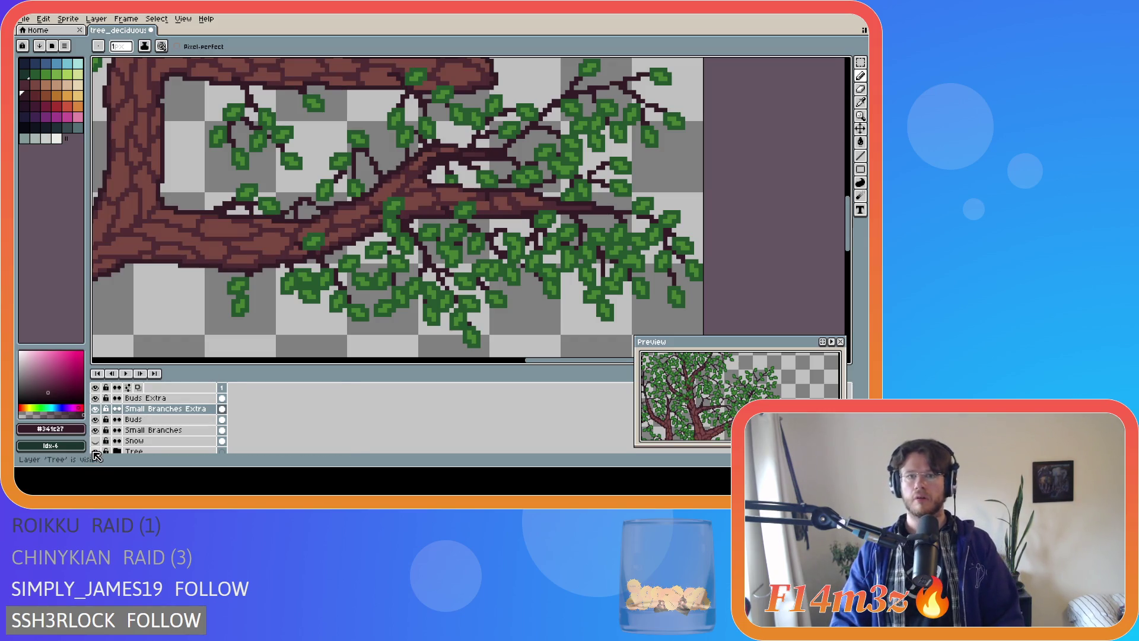
left_click(95, 452)
left_click(95, 452)
left_click(95, 451)
left_click(95, 452)
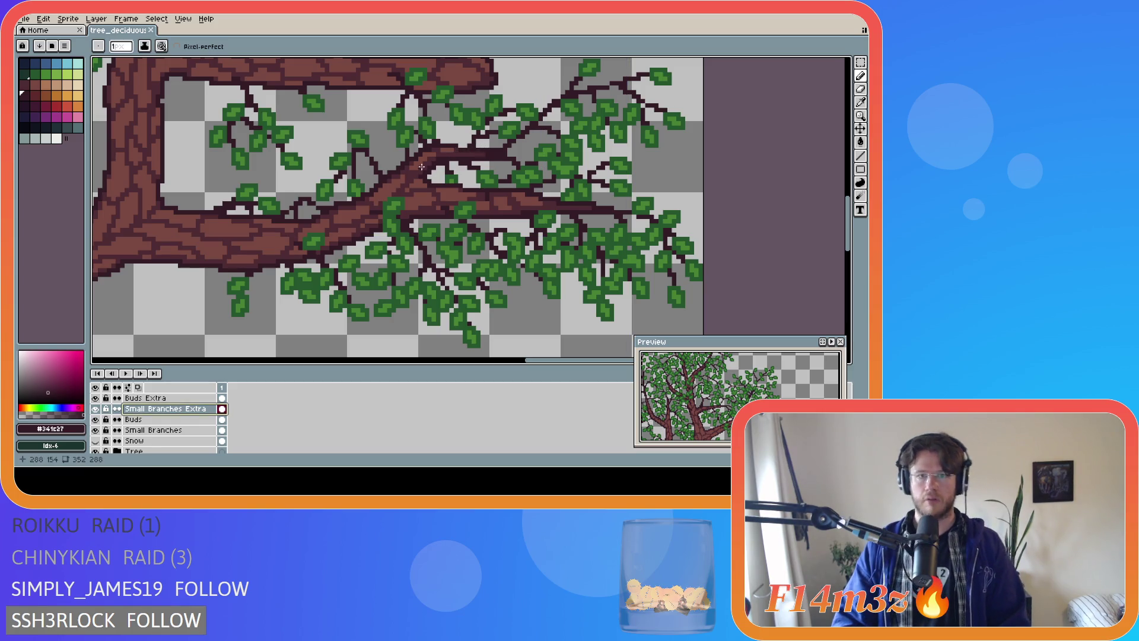
After discarding test marks, draw a short dark twig line near the branch fork
left_click(468, 175)
key("ctrl+z")
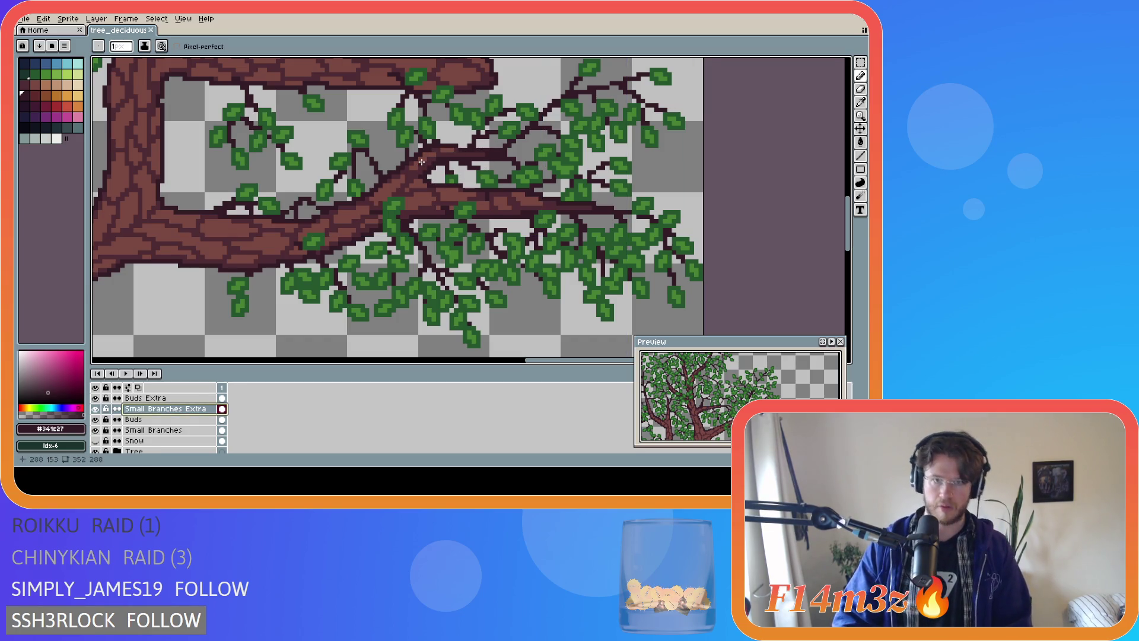
left_click_drag(421, 162, 466, 145)
key("ctrl+z")
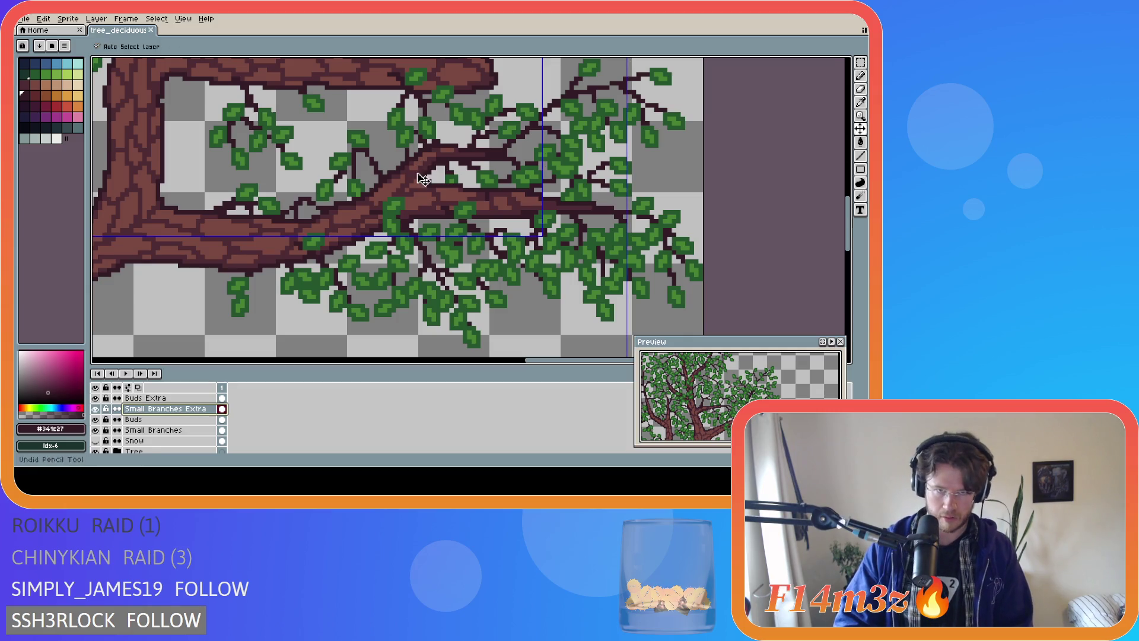
mouse_move(425, 162)
left_mouse_down()
mouse_move(466, 146)
mouse_move(422, 163)
mouse_move(444, 152)
mouse_move(467, 159)
left_mouse_up()
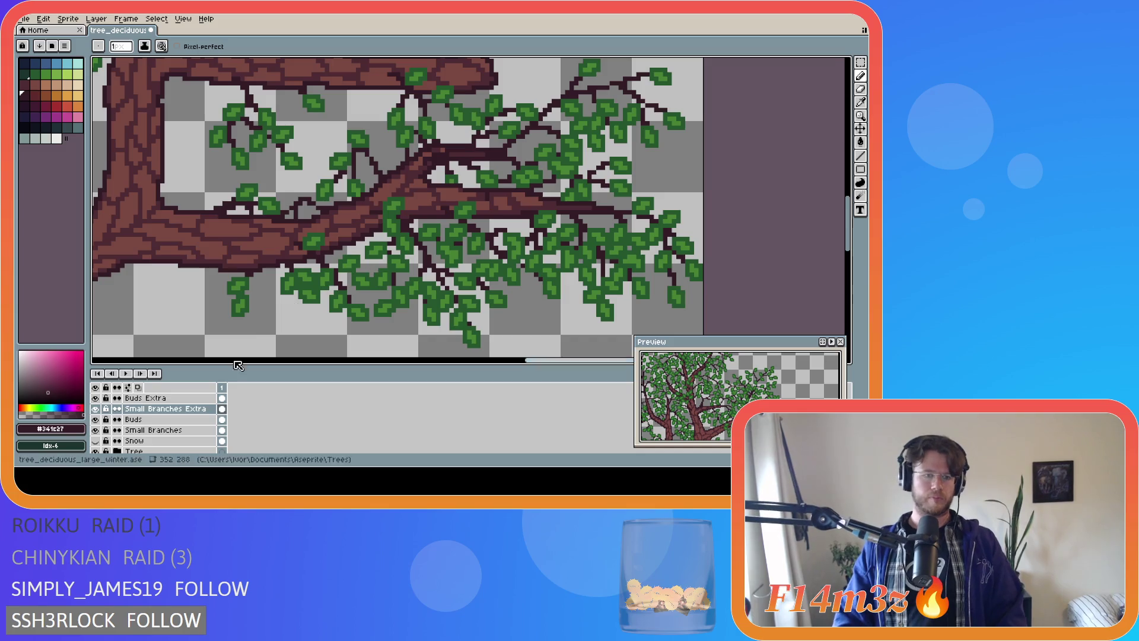
With Tree hidden, draw and undo a straight twig line at the fork, then show Tree again
scroll(99, 448, "down", 2)
left_click(96, 430)
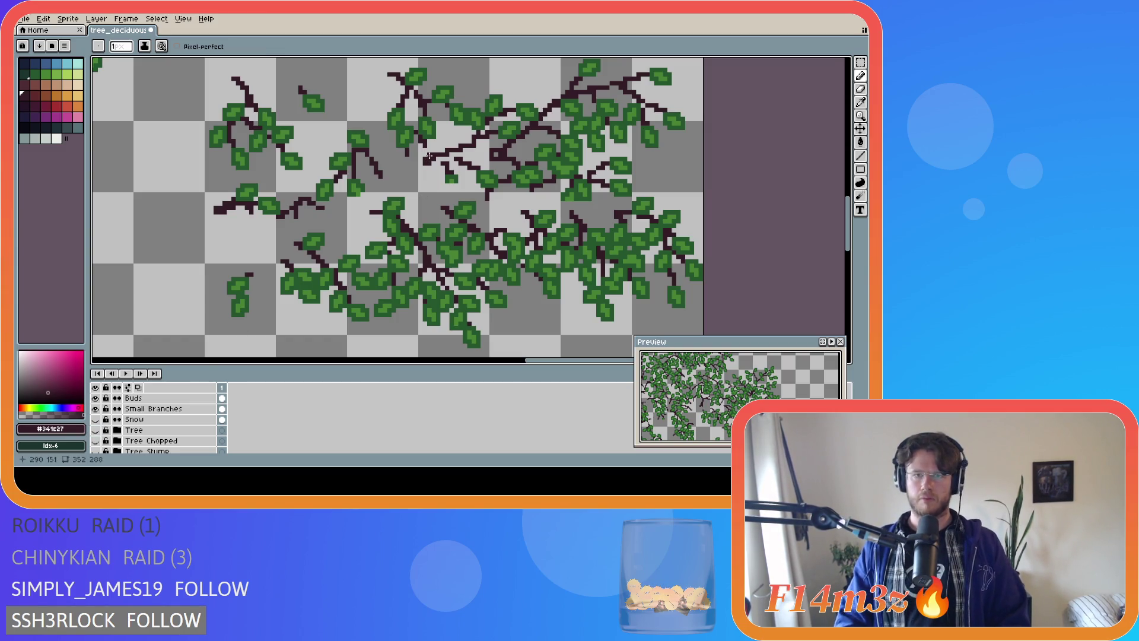
key("v")
key("b")
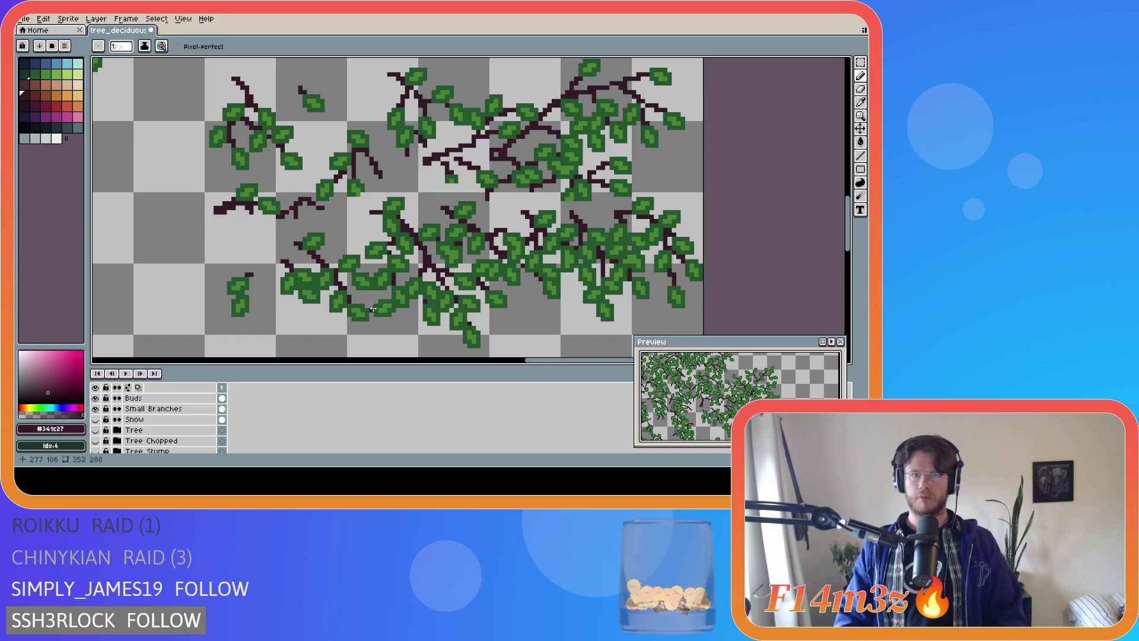
key("ctrl")
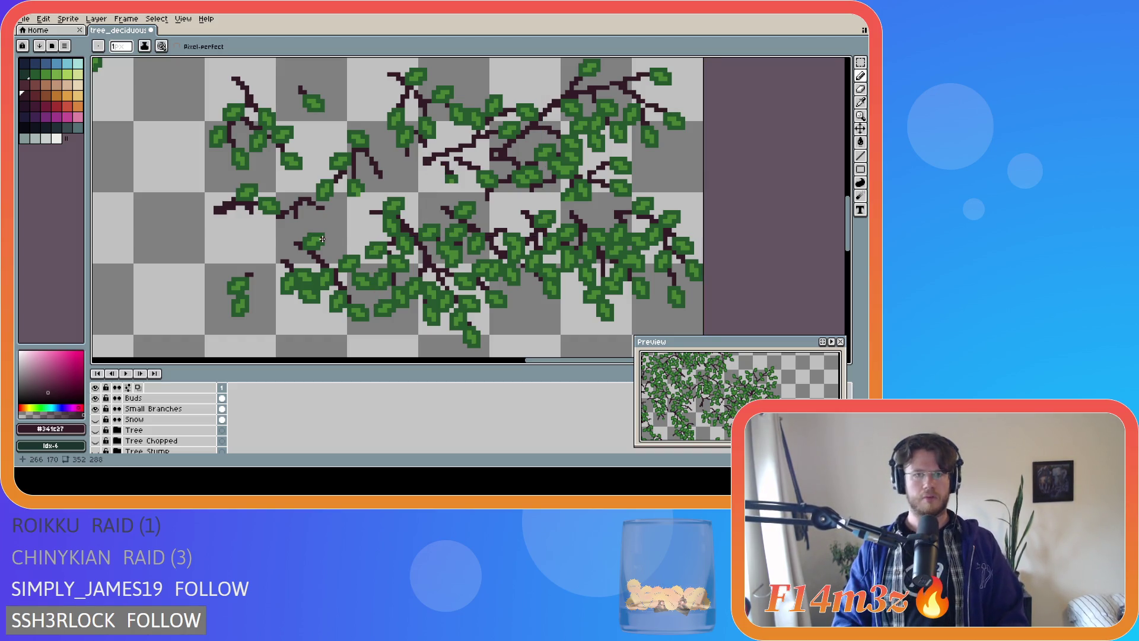
key("shift")
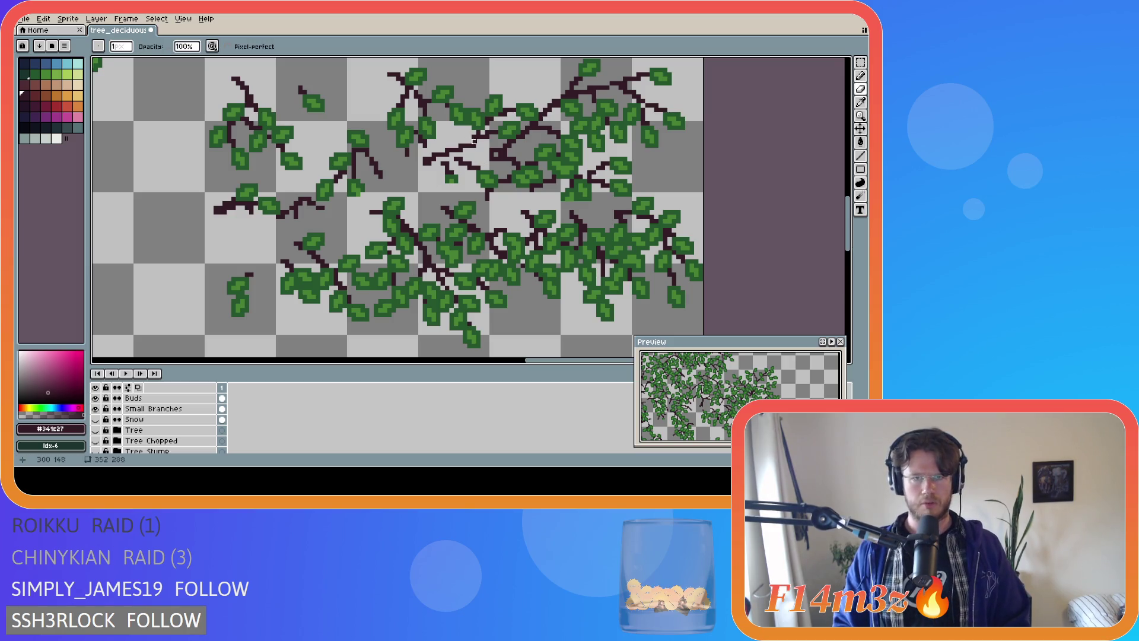
left_click(470, 150)
key("ctrl")
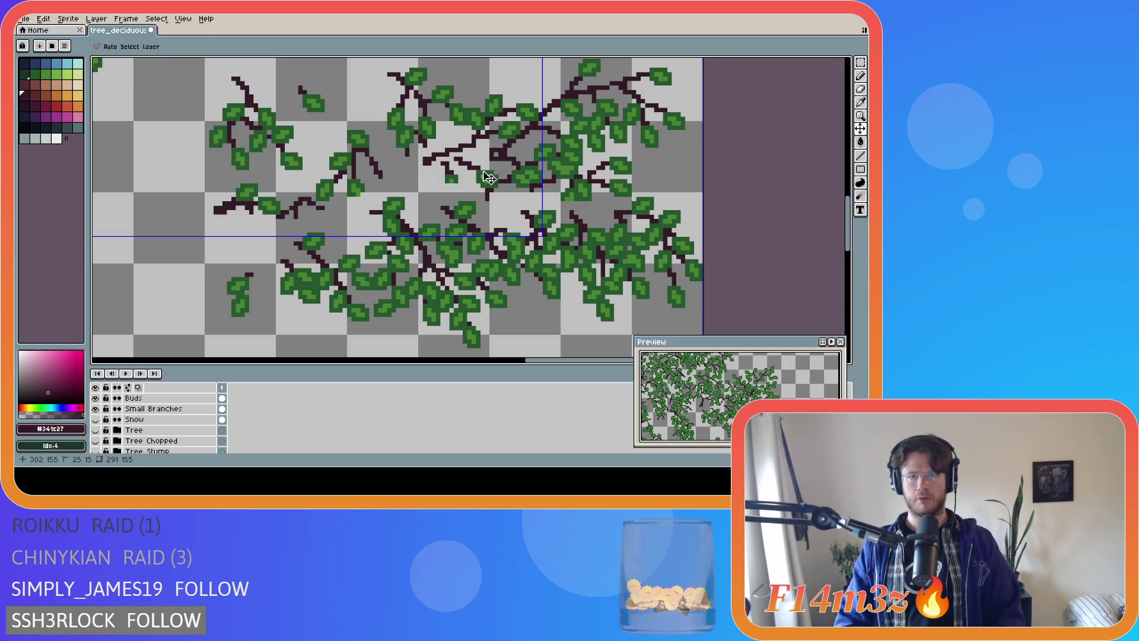
key("ctrl+z")
left_click(421, 168)
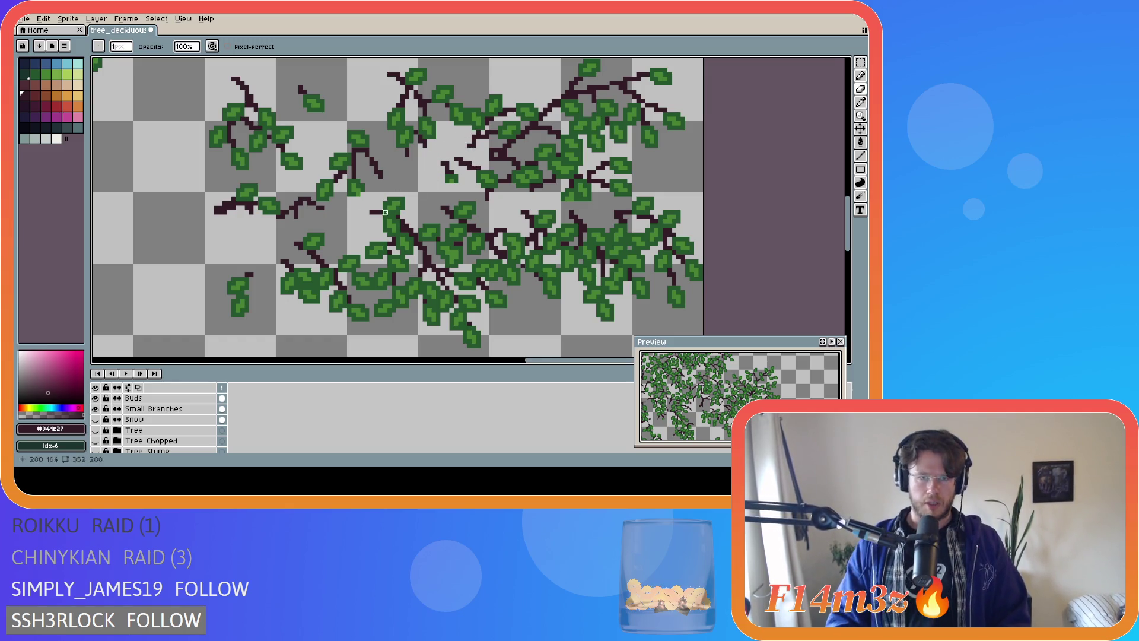
left_click(95, 429)
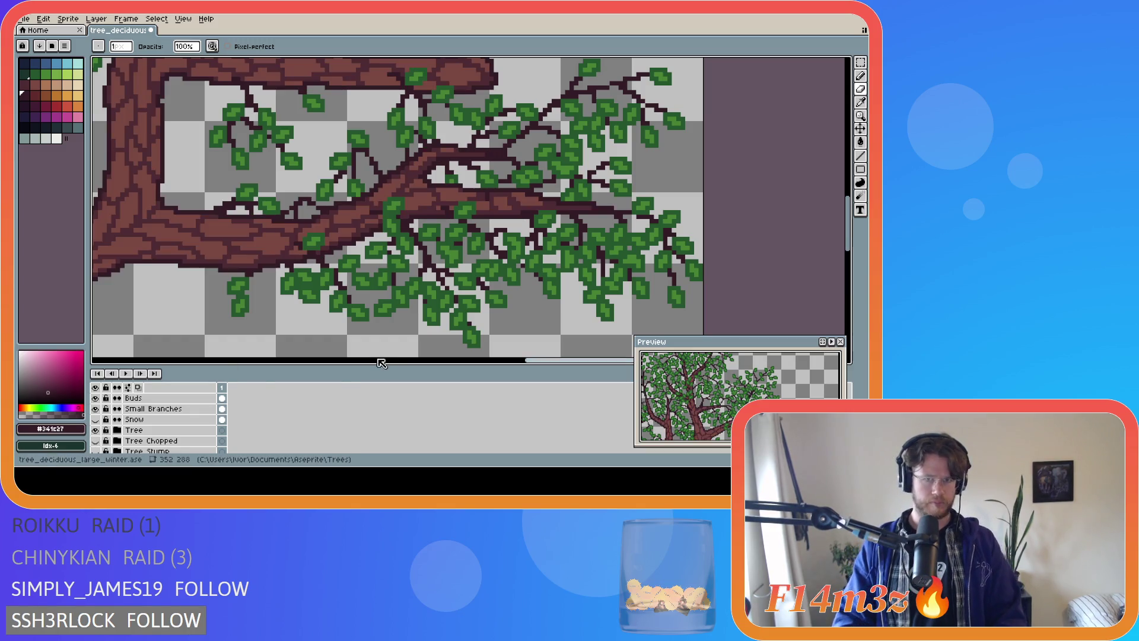
Zoom out and pan so the full winter tree sprite fills the canvas
scroll(287, 293, "down", 2)
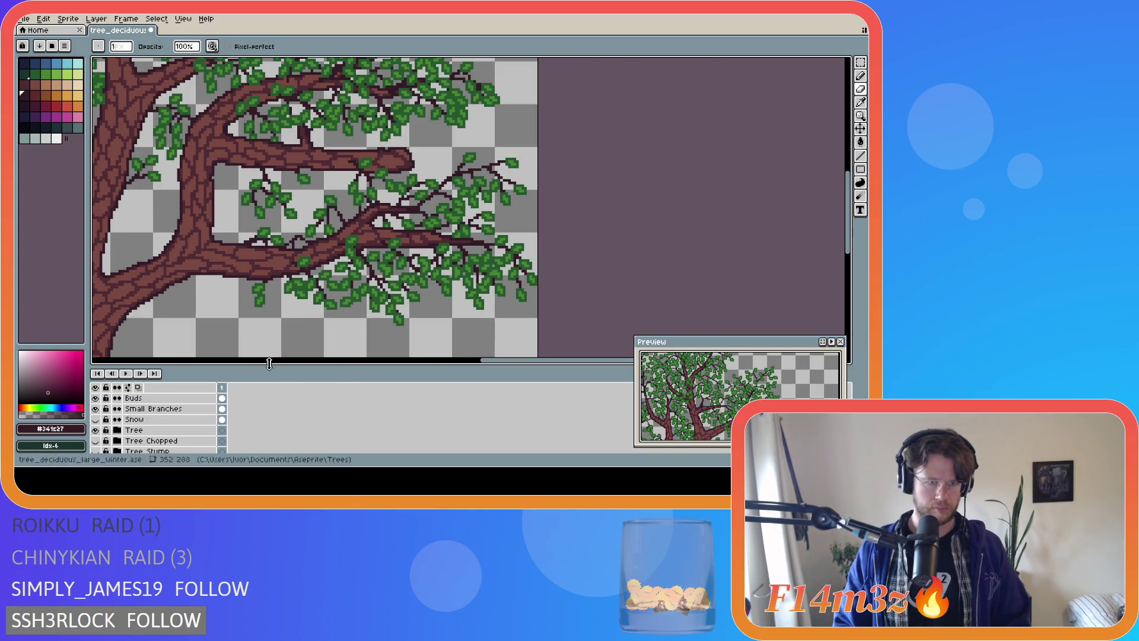
key("i")
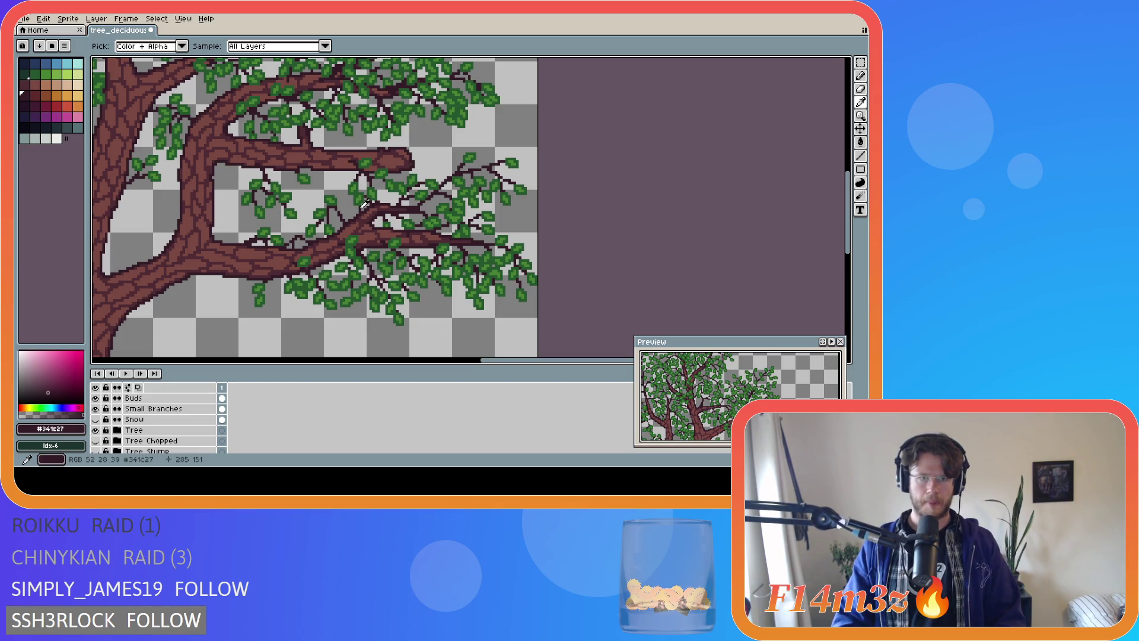
key("b")
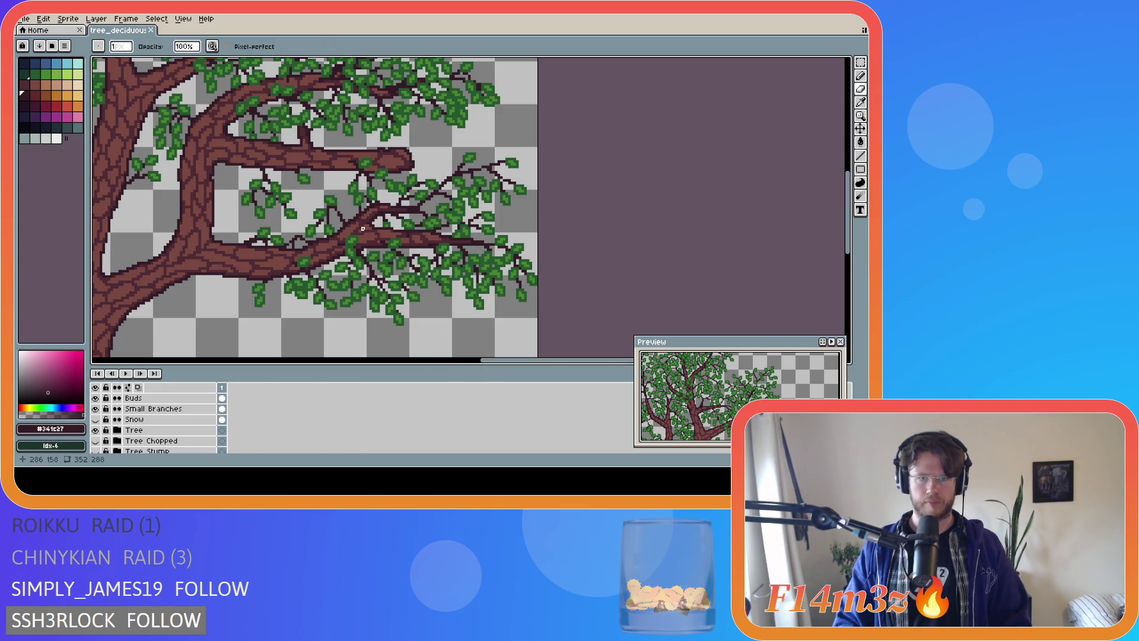
key("b")
scroll(363, 227, "up", 2)
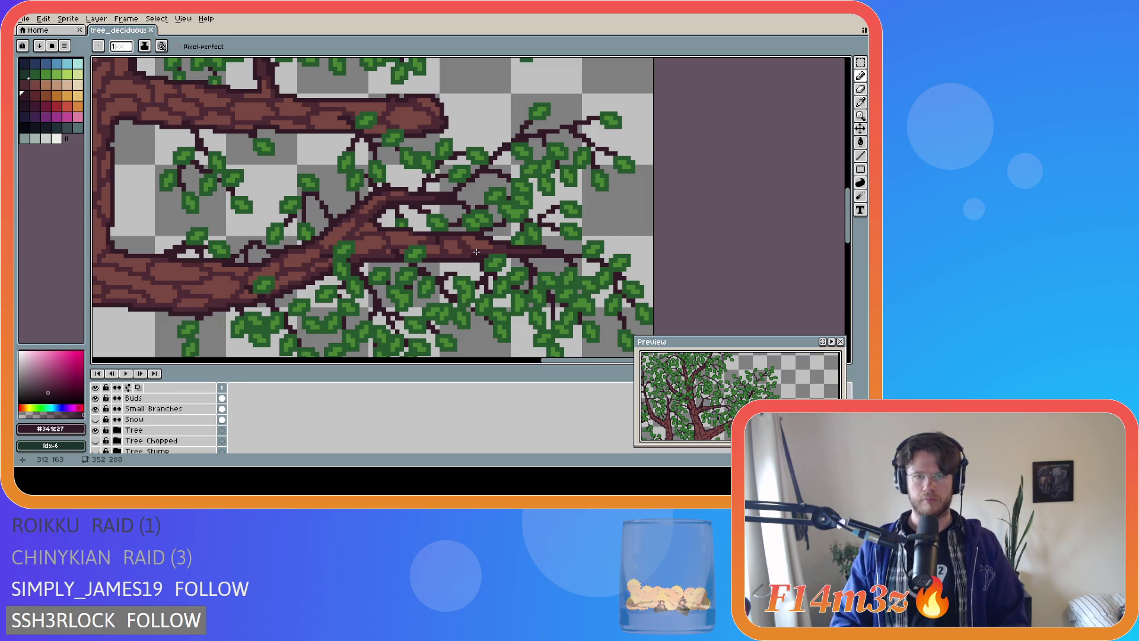
scroll(372, 326, "down", 3)
scroll(372, 325, "down", 1)
scroll(326, 350, "up", 1)
left_click_drag(432, 361, 411, 364)
left_click_drag(848, 260, 848, 287)
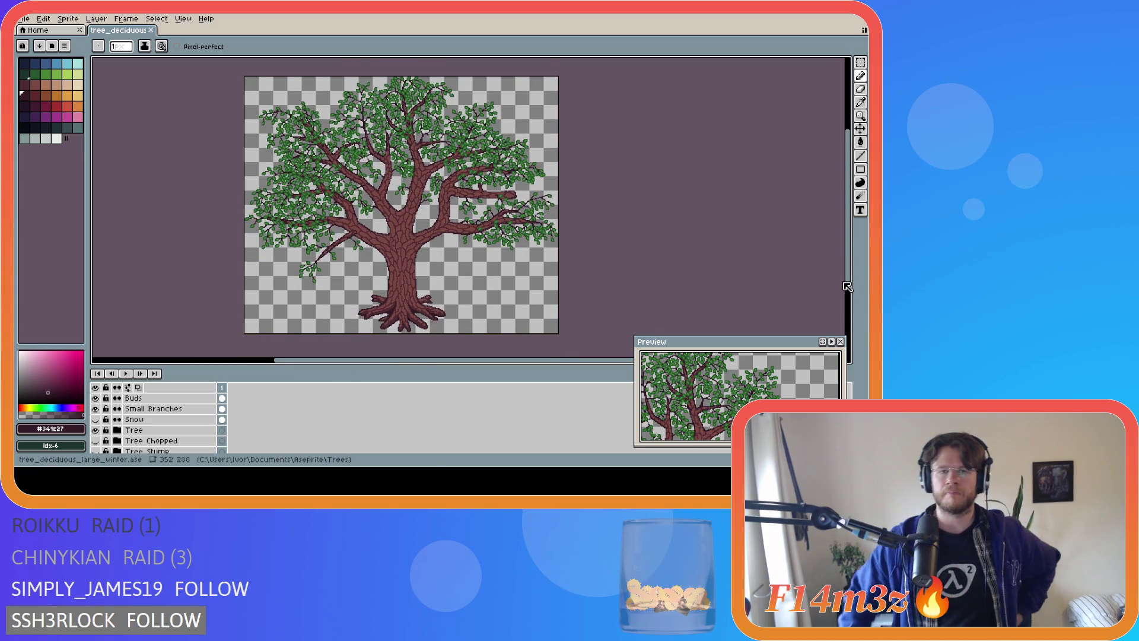
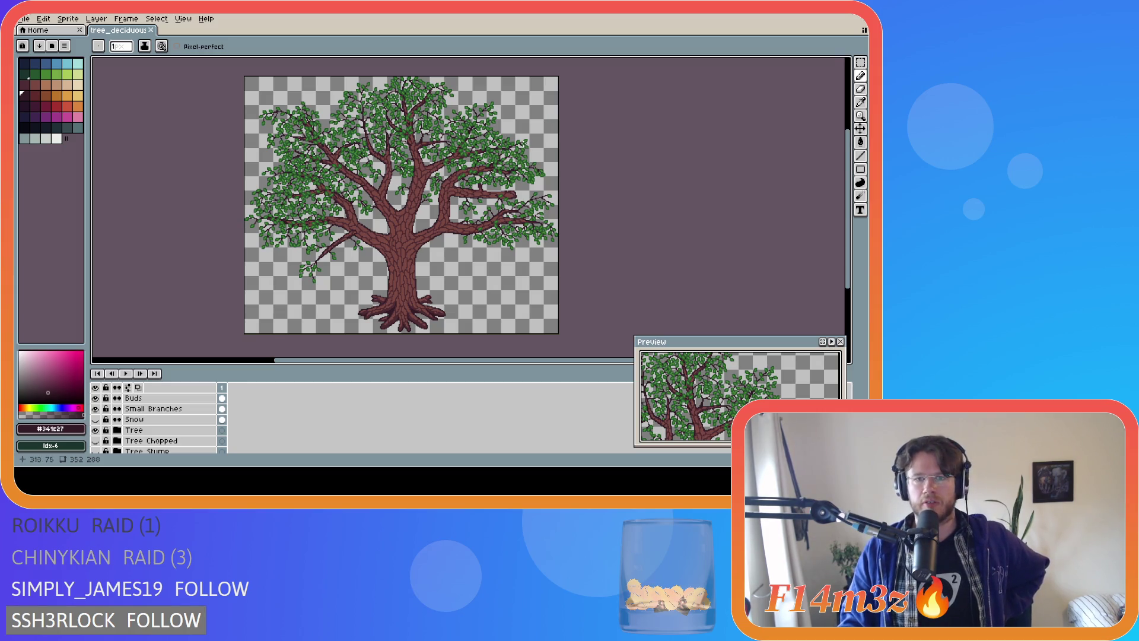
Zoom into the lower right branch, thicken it with a darker pencil stroke, and save
scroll(451, 193, "up", 2)
scroll(462, 201, "down", 2)
scroll(462, 201, "up", 2)
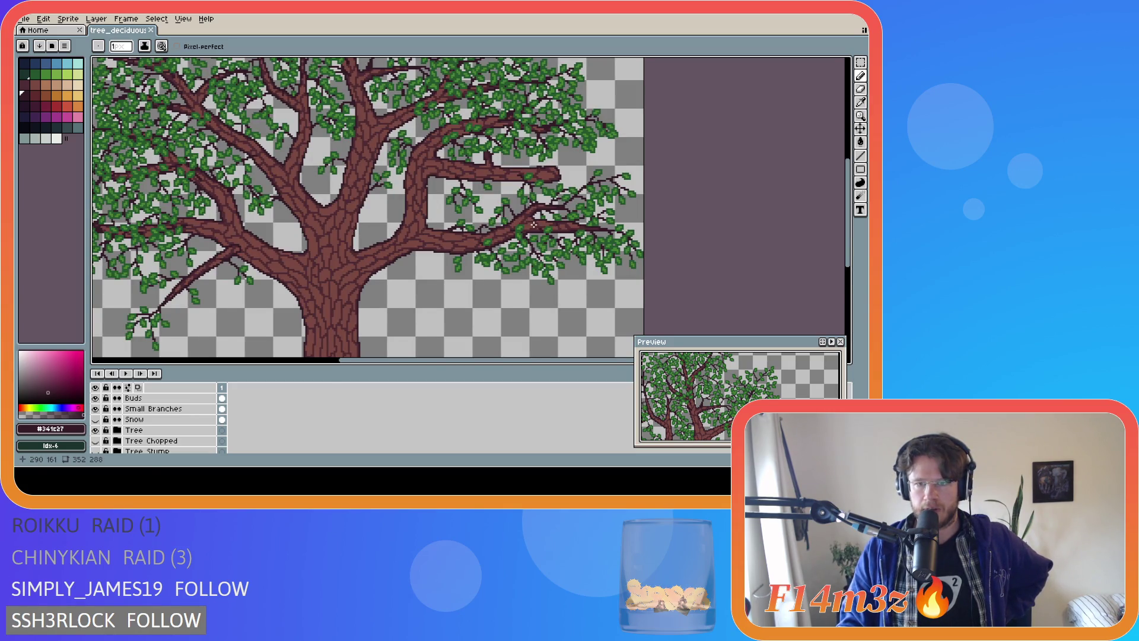
scroll(534, 225, "up", 1)
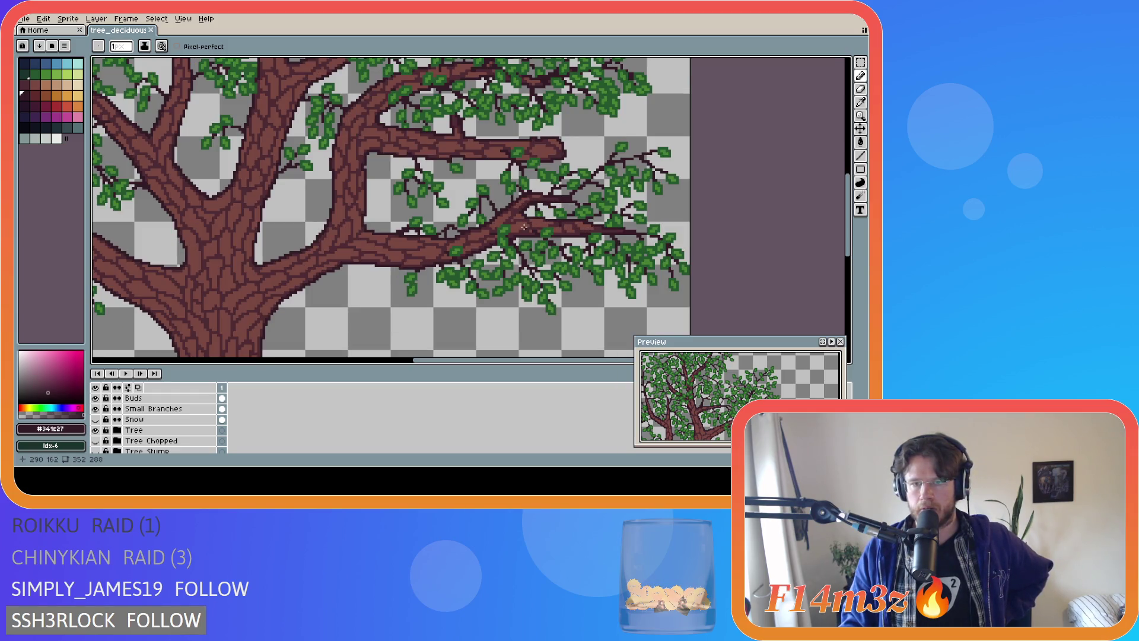
scroll(524, 227, "down", 3)
scroll(351, 187, "up", 2)
scroll(366, 157, "down", 2)
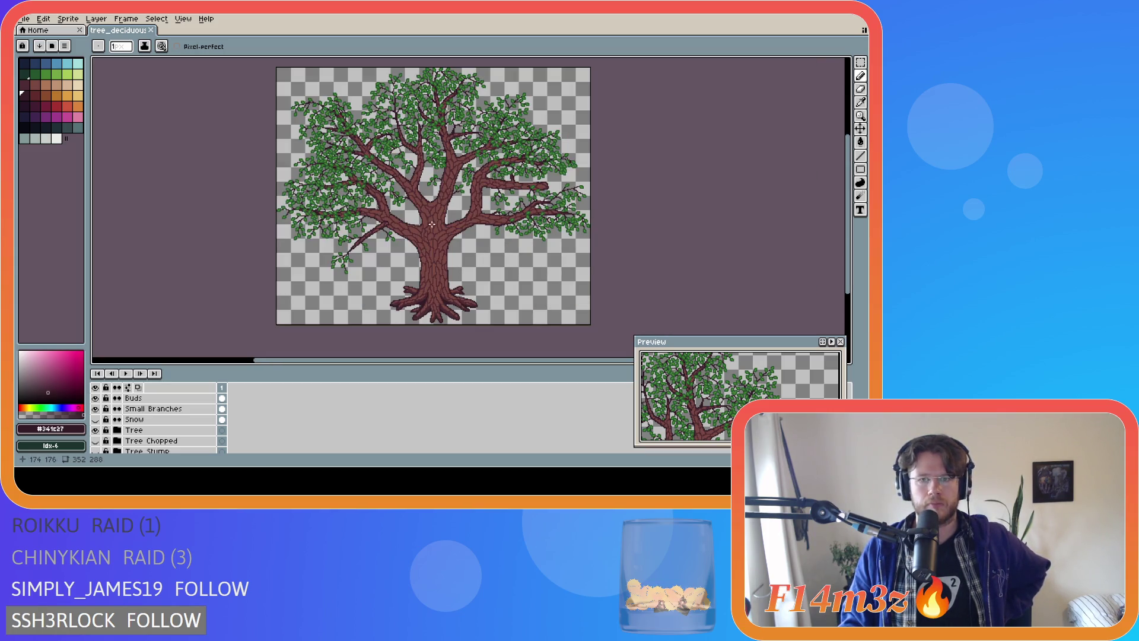
scroll(531, 212, "up", 3)
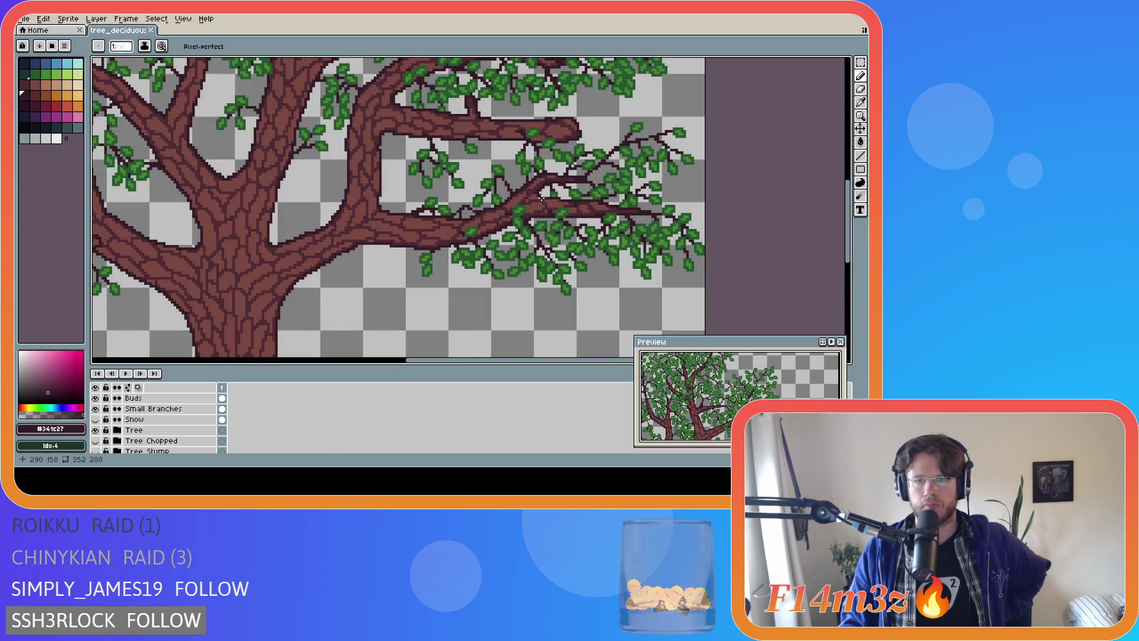
scroll(546, 178, "up", 1)
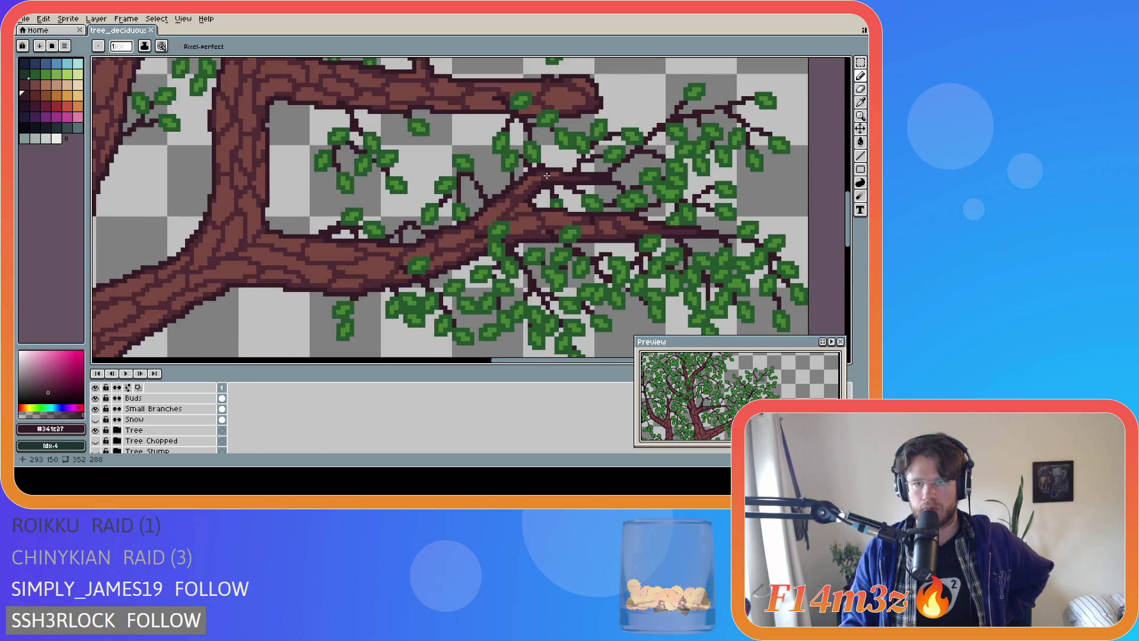
left_click_drag(548, 174, 603, 169)
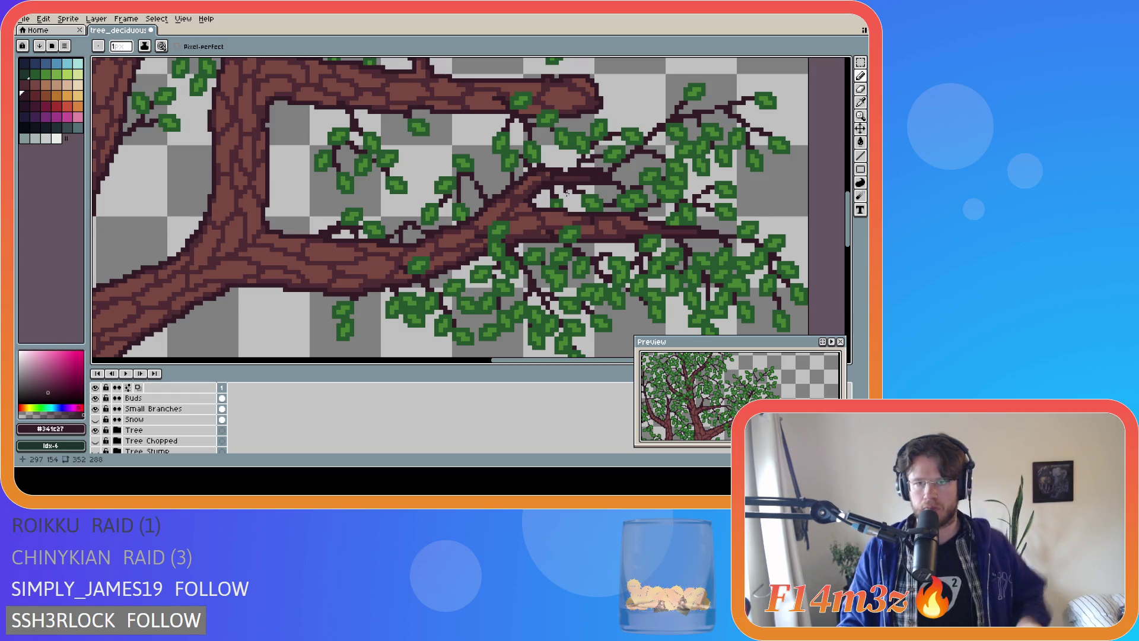
key("ctrl+s")
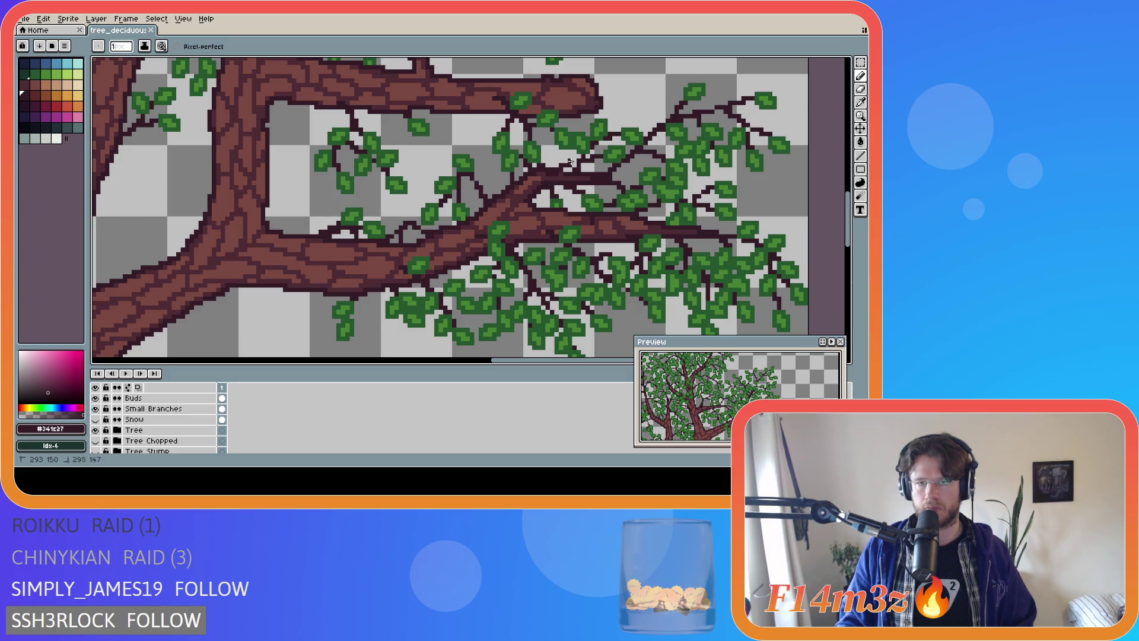
Add a few dark pixels to the branch and compare with Small Branches shown and hidden
left_click(561, 176)
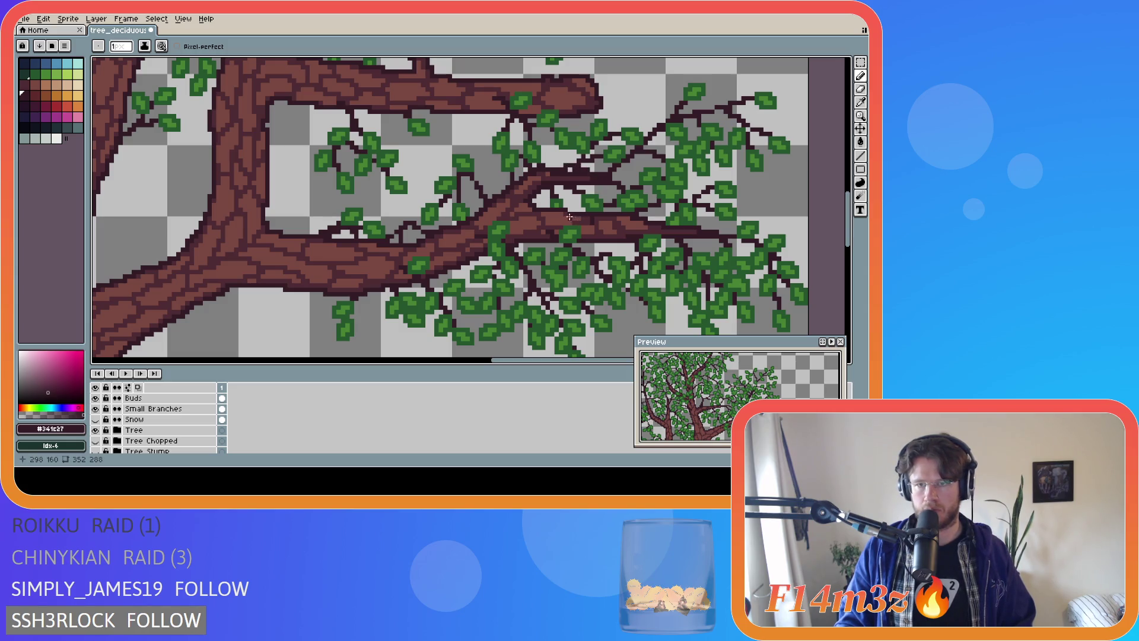
scroll(118, 421, "down", 1)
scroll(109, 428, "up", 1)
left_click(96, 409)
left_click(96, 408)
left_click(96, 409)
left_click(96, 409)
Undo the last pencil stroke, save, and draw a short dark twig along the branch
key("ctrl+z")
key("ctrl+s")
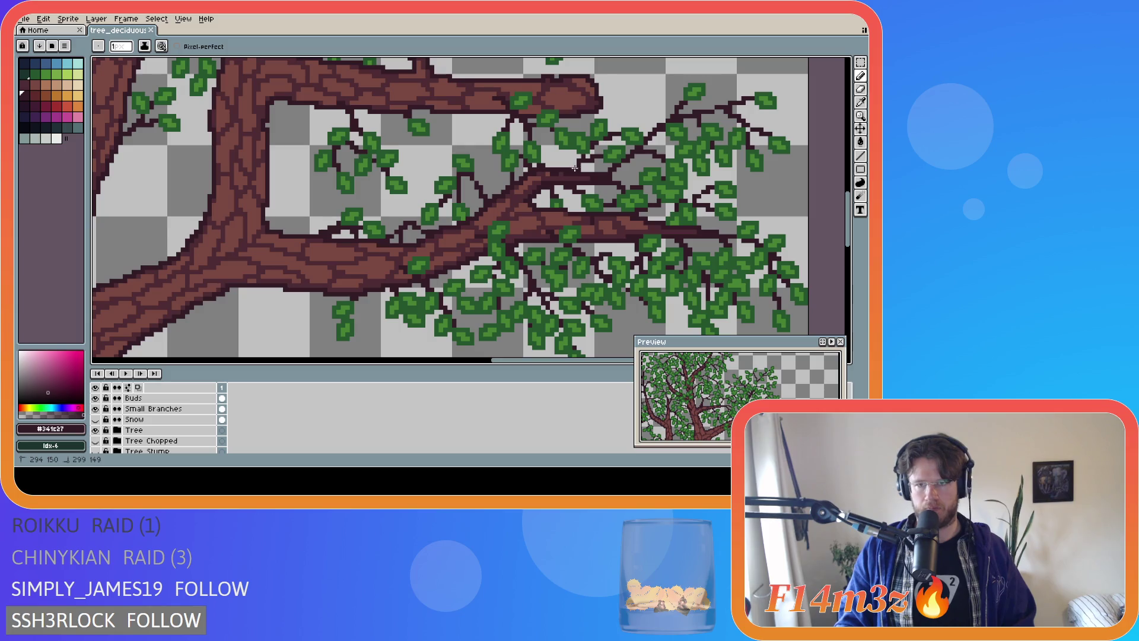
mouse_move(552, 176)
left_mouse_down()
mouse_move(600, 187)
mouse_move(554, 174)
mouse_move(572, 162)
left_mouse_up()
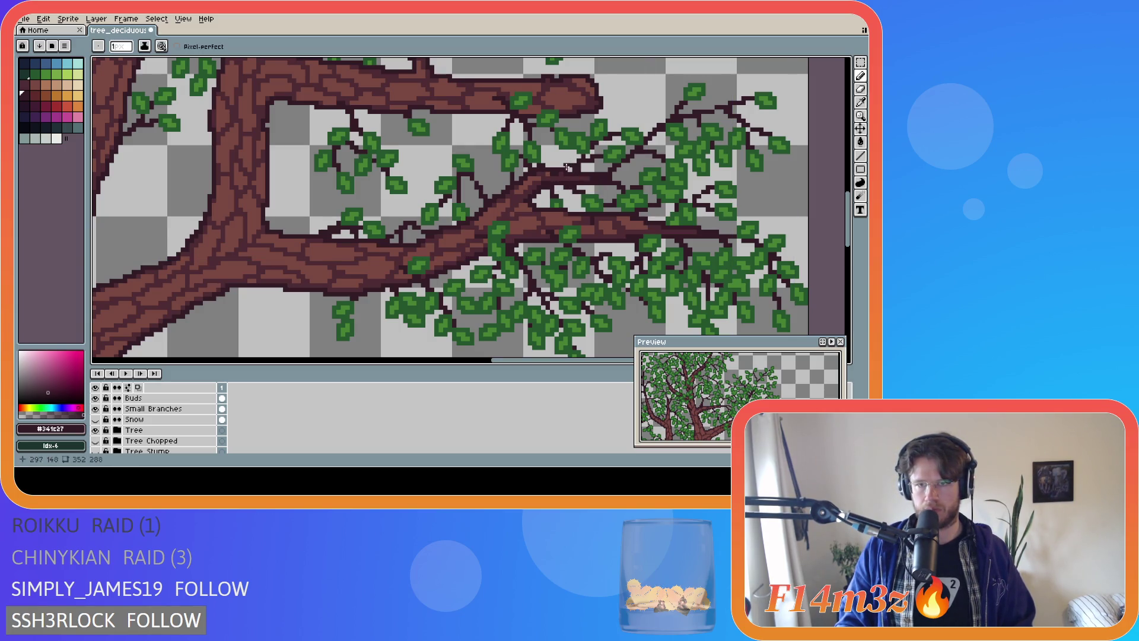
key("ctrl")
key("ctrl")
left_click_drag(559, 174, 559, 173)
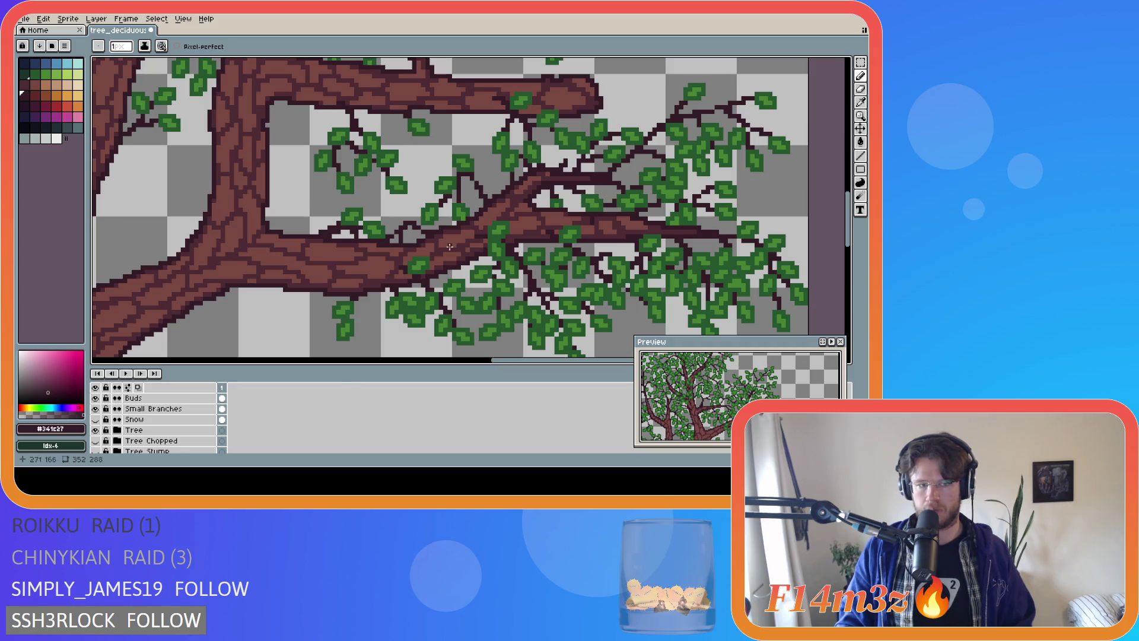
scroll(101, 445, "down", 1)
Compare the twigs by toggling the Tree and Small Branches layers' visibility repeatedly
left_click(96, 415)
left_click(96, 415)
left_click(95, 414)
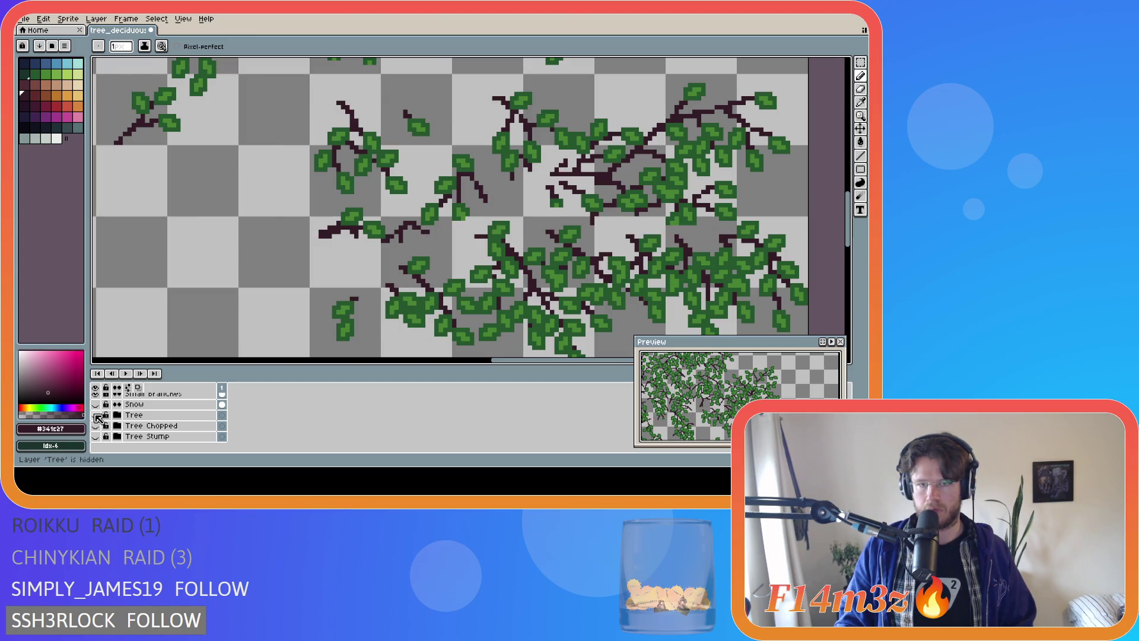
scroll(98, 417, "up", 1)
left_click(96, 416)
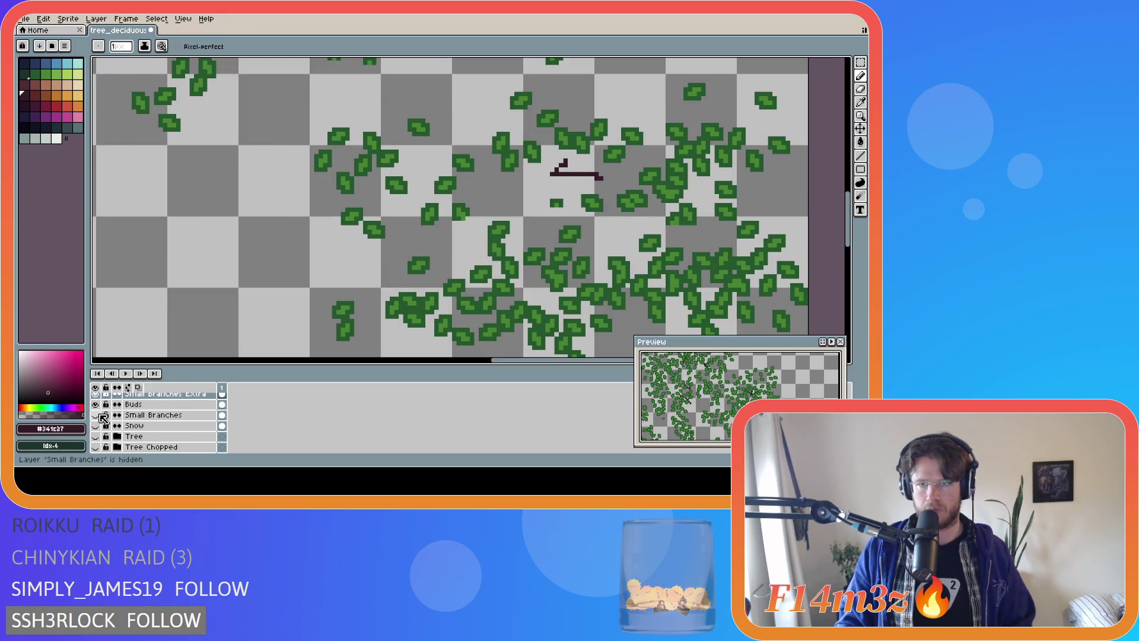
left_click(96, 416)
left_click(97, 415)
left_click(96, 415)
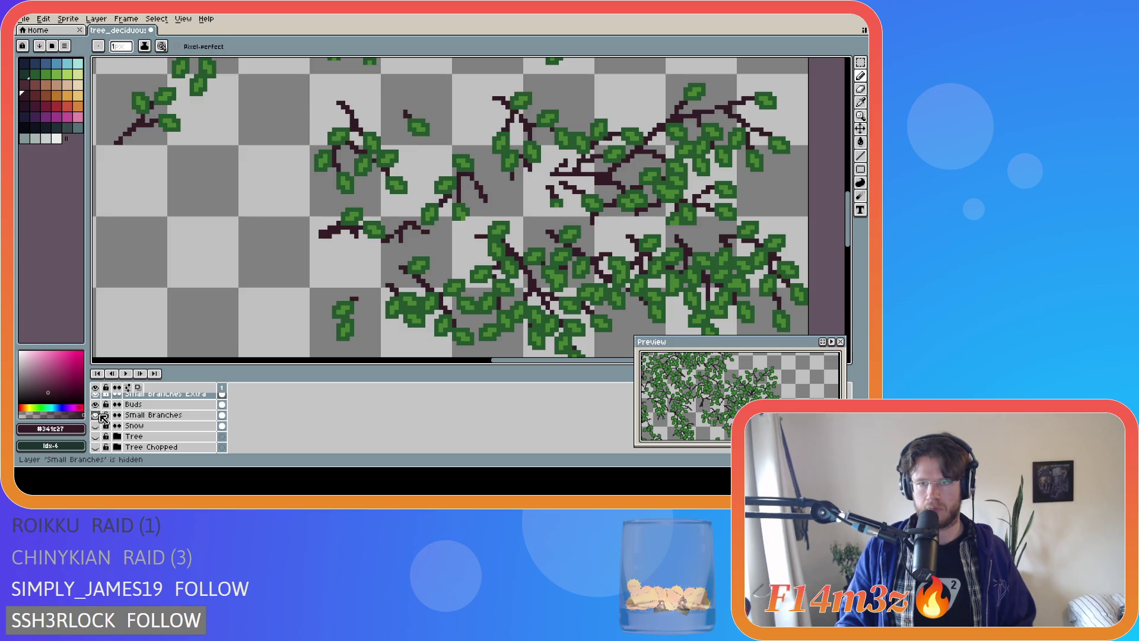
left_click(96, 415)
left_click(97, 416)
left_click(97, 416)
left_click(97, 416)
left_click(96, 415)
left_click(97, 415)
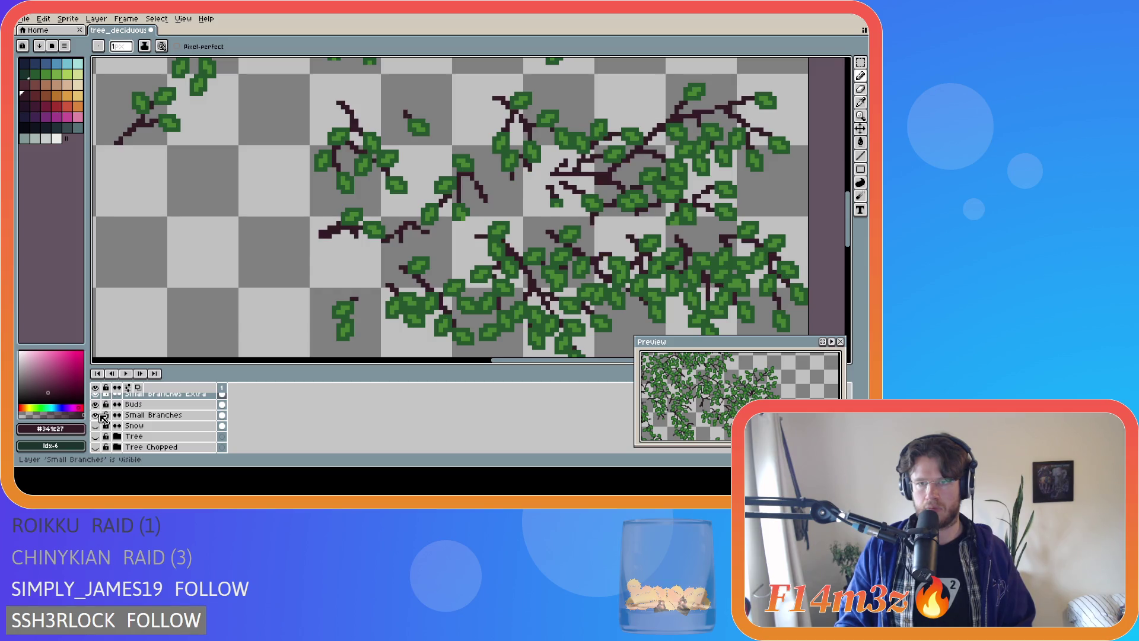
left_click(97, 416)
left_click(97, 415)
left_click(97, 415)
left_click(97, 415)
left_click(97, 416)
left_click(97, 415)
left_click(96, 415)
left_click(97, 416)
left_click(108, 415)
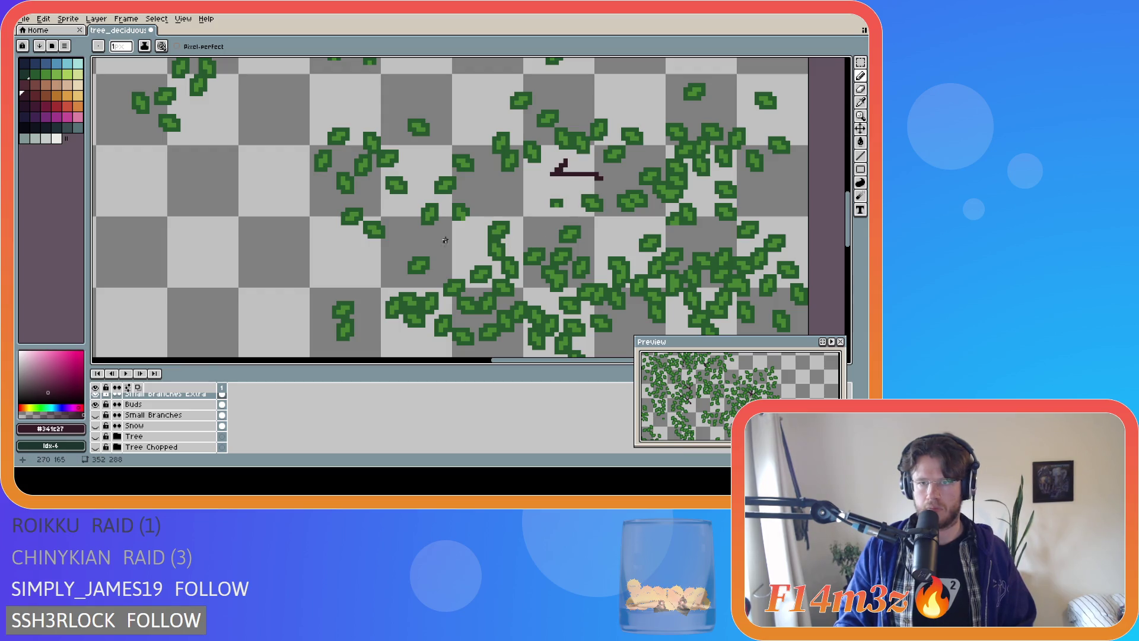
Flick the Tree layer's trunk off and on to compare
key("i")
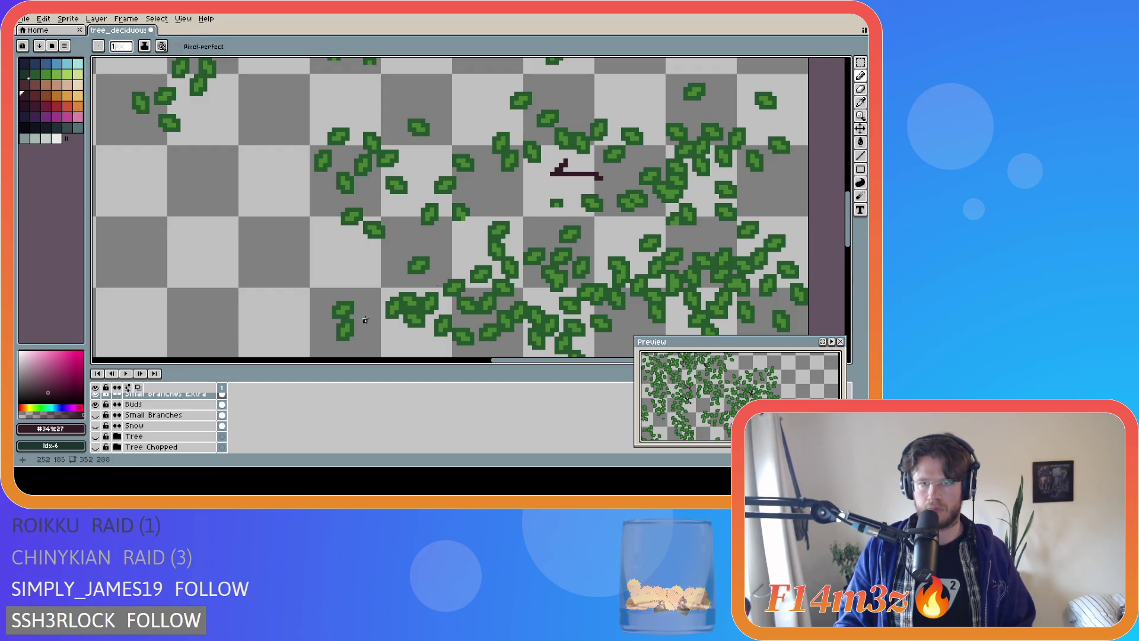
left_click(96, 437)
double_click(96, 436)
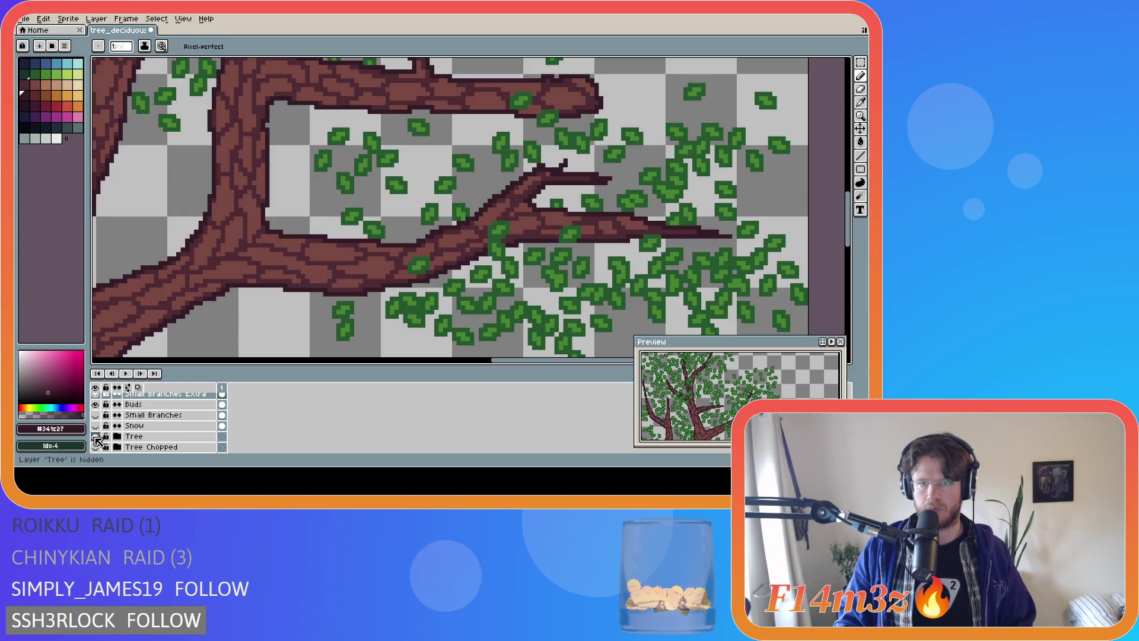
left_click(95, 437)
left_click(95, 437)
left_click(96, 437)
left_click(96, 437)
Undo the eraser strokes, re-show Small Branches, and save tree_deciduous_large_winter.ase
key("ctrl+z")
key("ctrl+z")
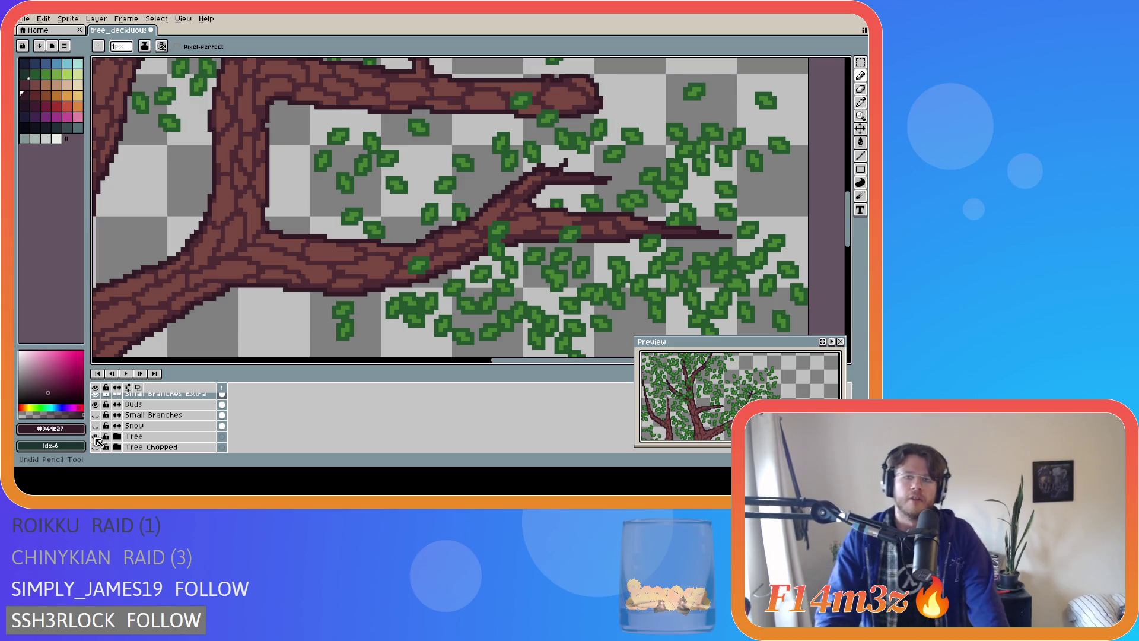
key("ctrl+z")
scroll(118, 428, "up", 2)
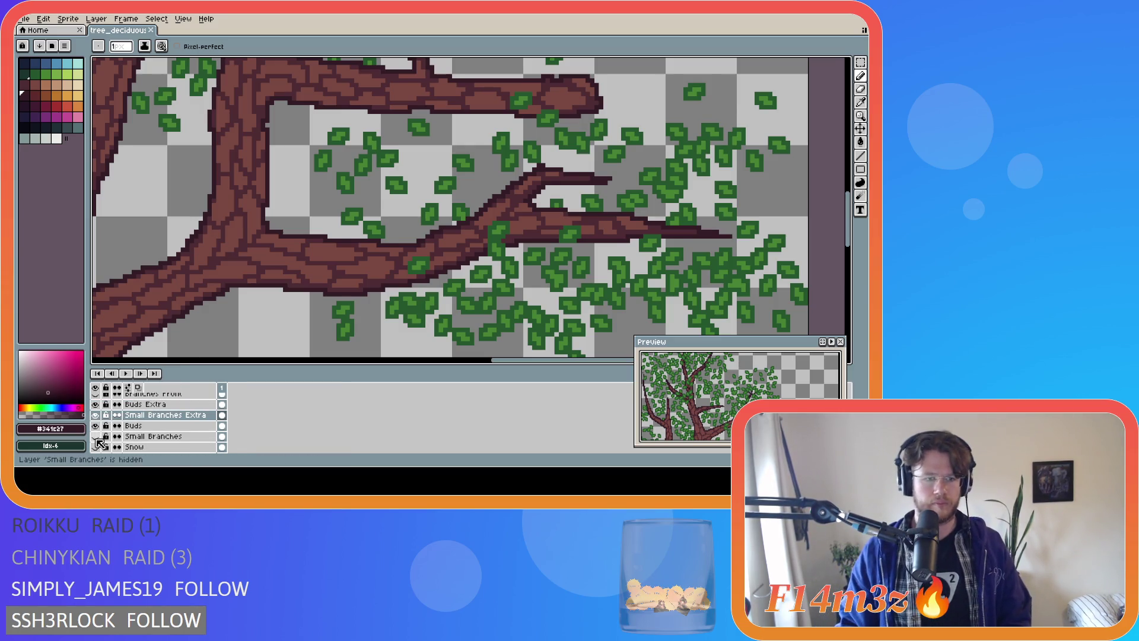
left_click(100, 443)
scroll(99, 439, "up", 1)
scroll(302, 277, "down", 1)
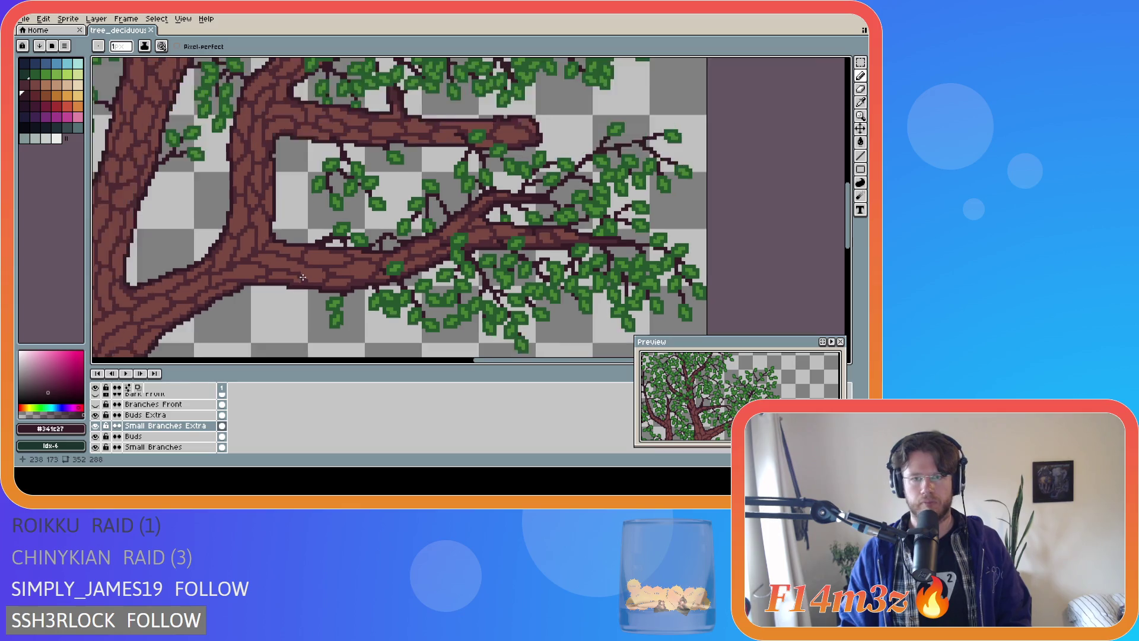
scroll(303, 277, "down", 1)
scroll(360, 361, "left", 2)
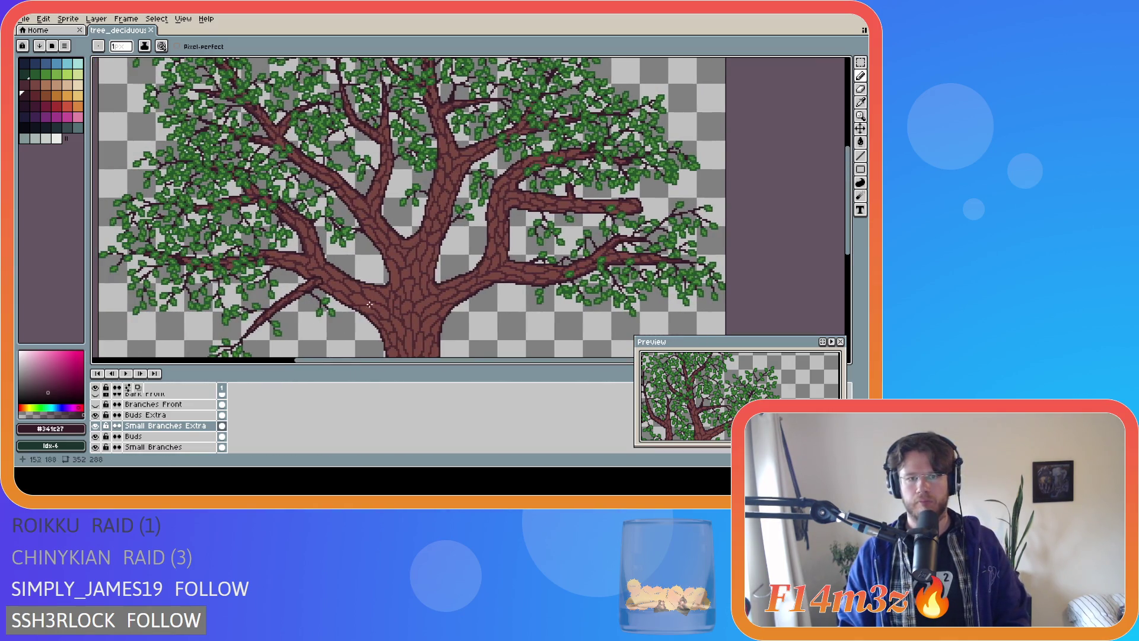
scroll(369, 305, "down", 1)
key("ctrl+s")
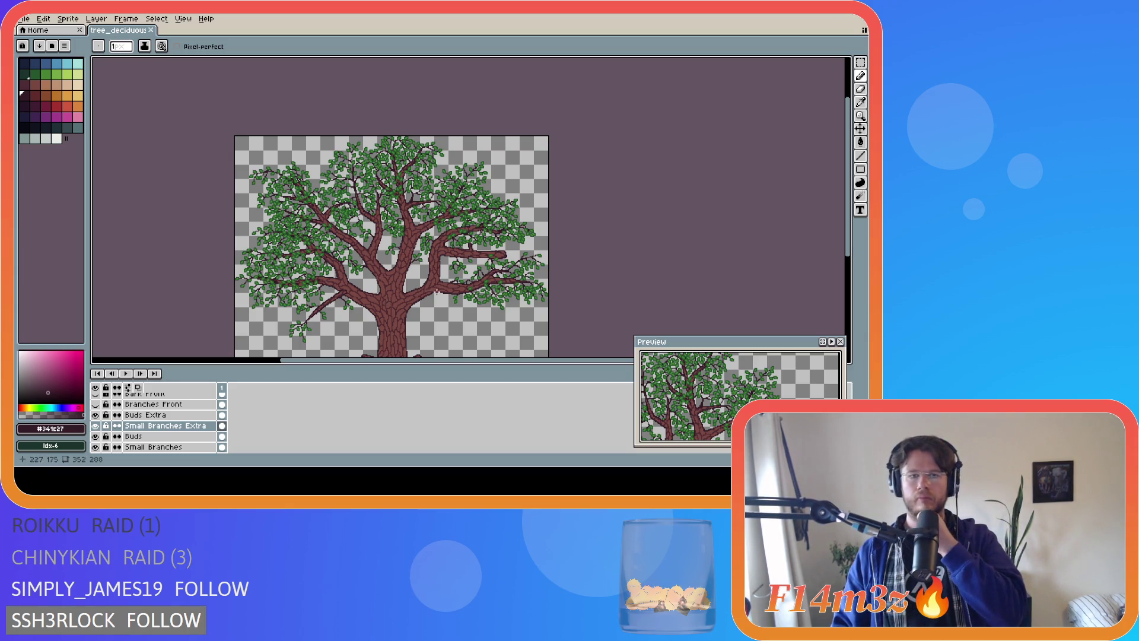
Undo the latest pencil stroke, save the tree file, and zoom in and out to inspect it
key("ctrl+z")
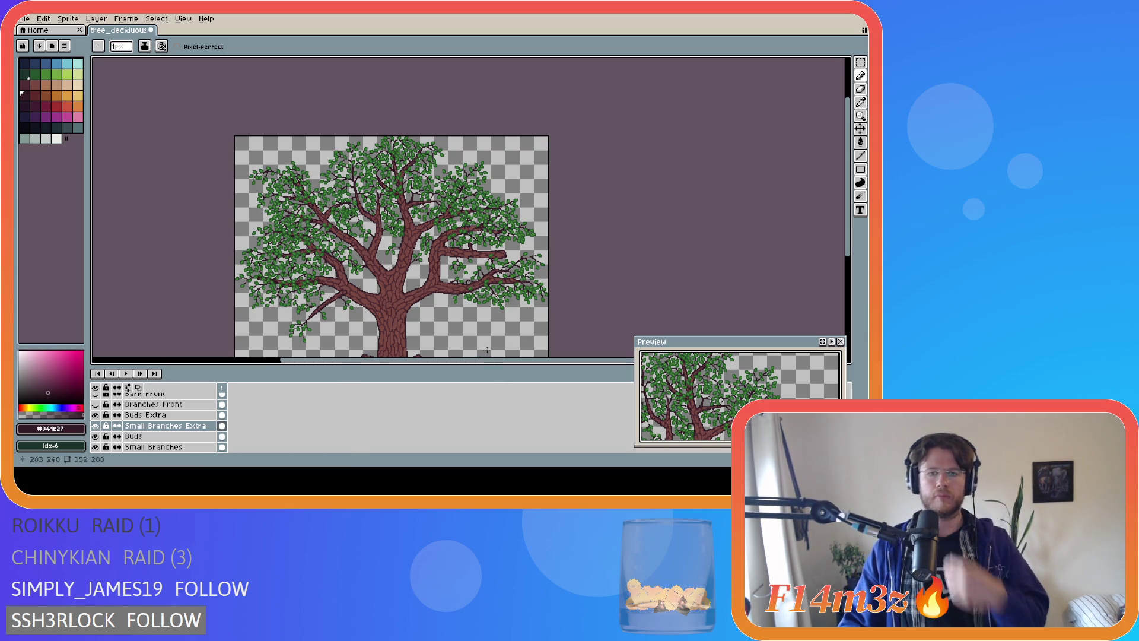
left_click_drag(516, 359, 483, 360)
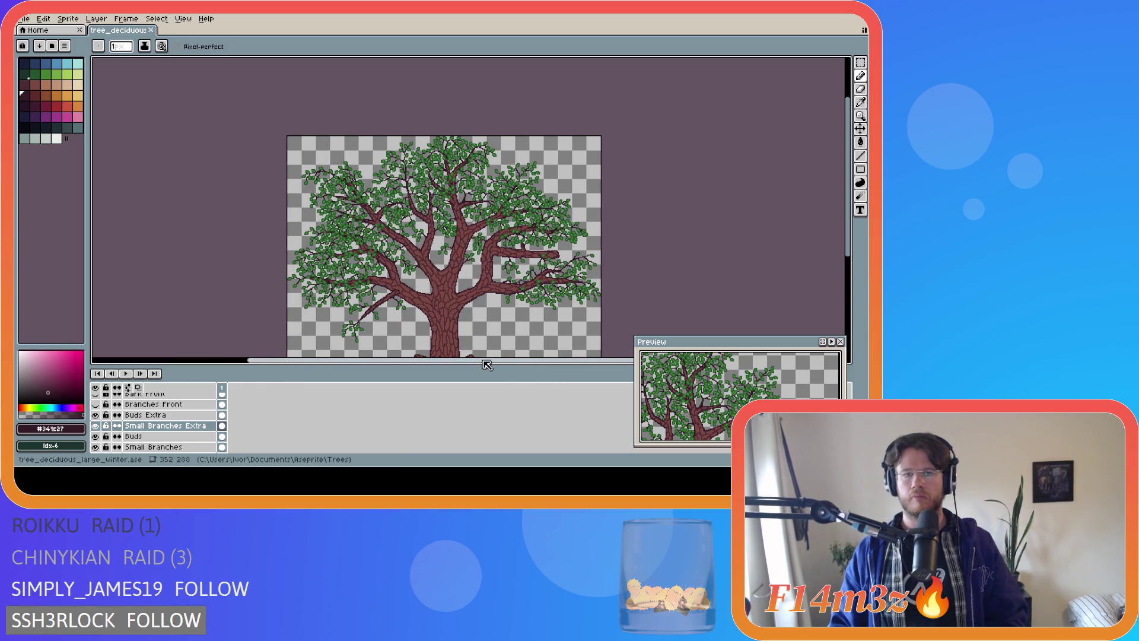
left_click_drag(848, 255, 847, 283)
key("ctrl+s")
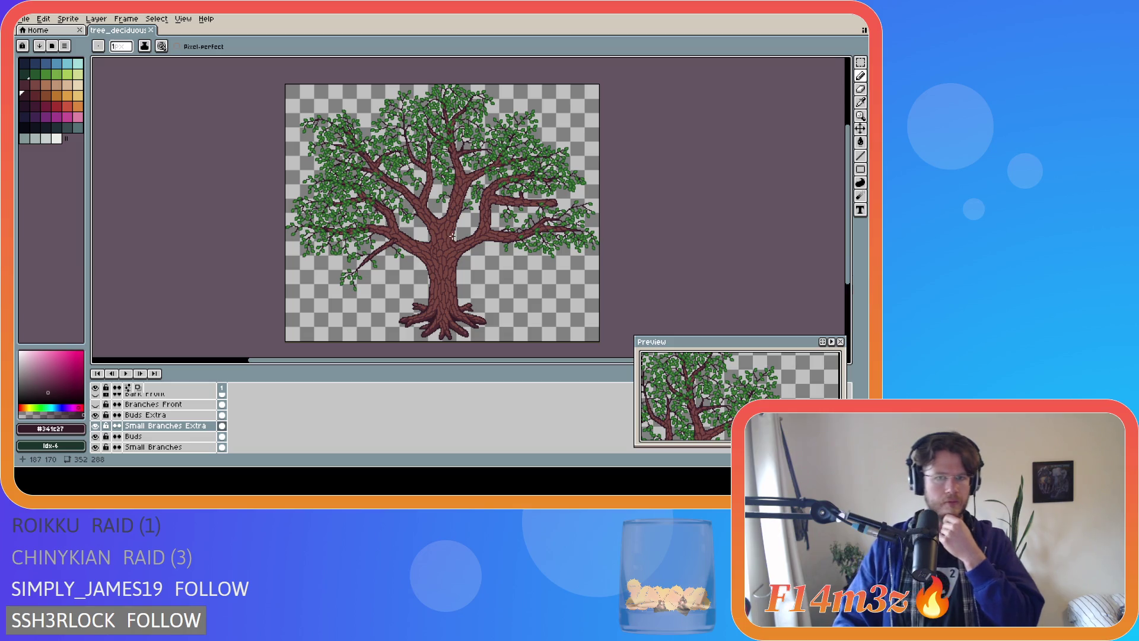
scroll(417, 188, "up", 4)
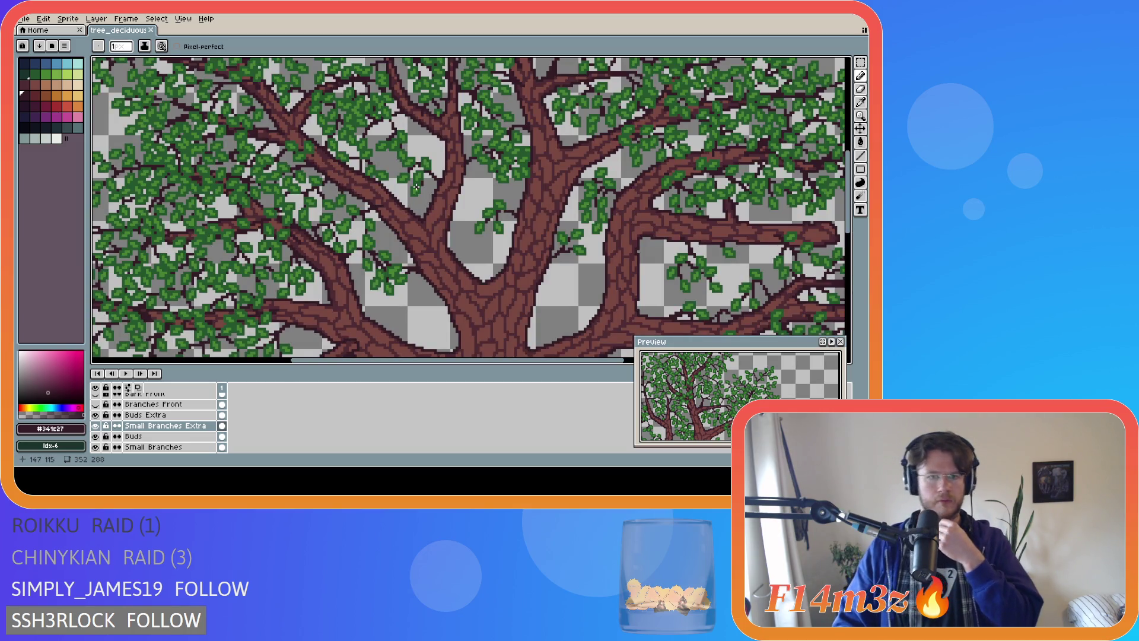
scroll(416, 187, "down", 2)
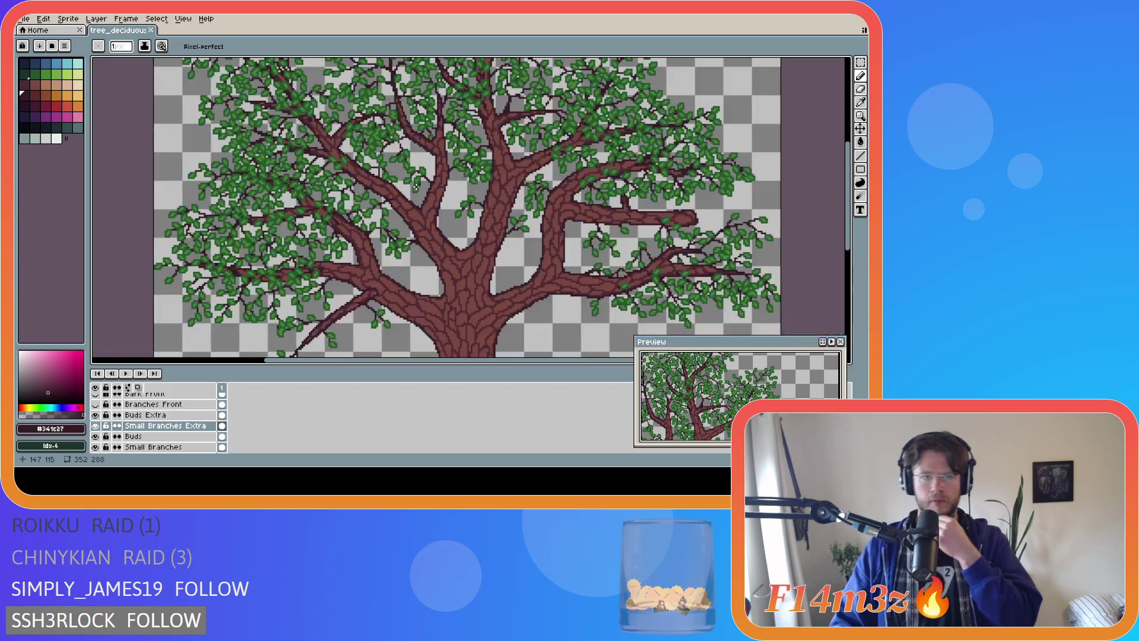
scroll(417, 187, "down", 2)
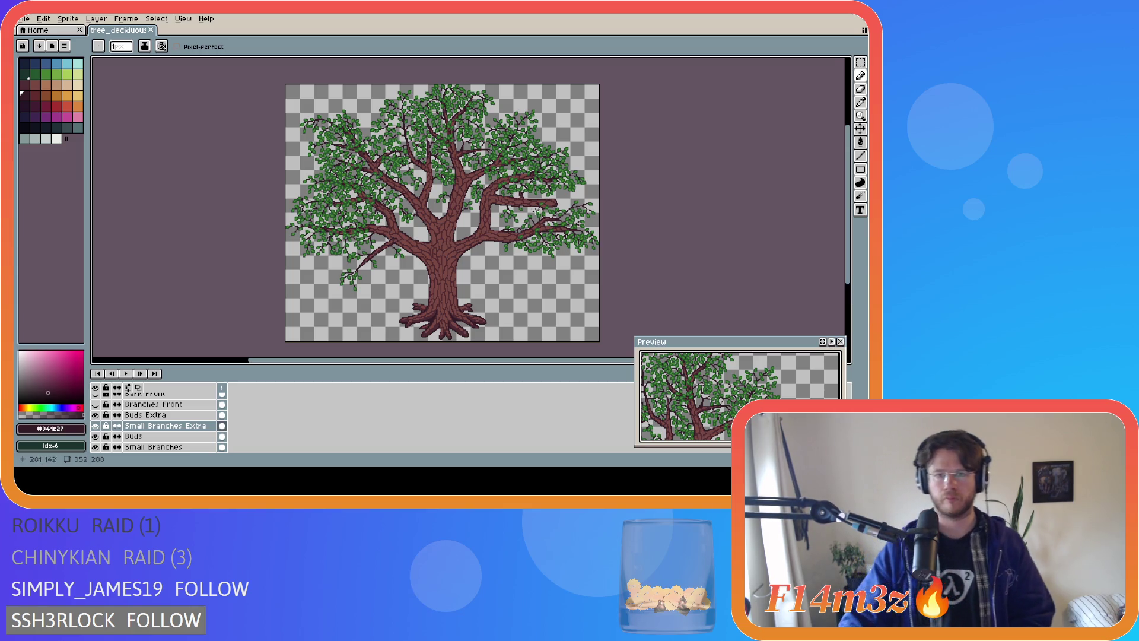
scroll(537, 215, "up", 5)
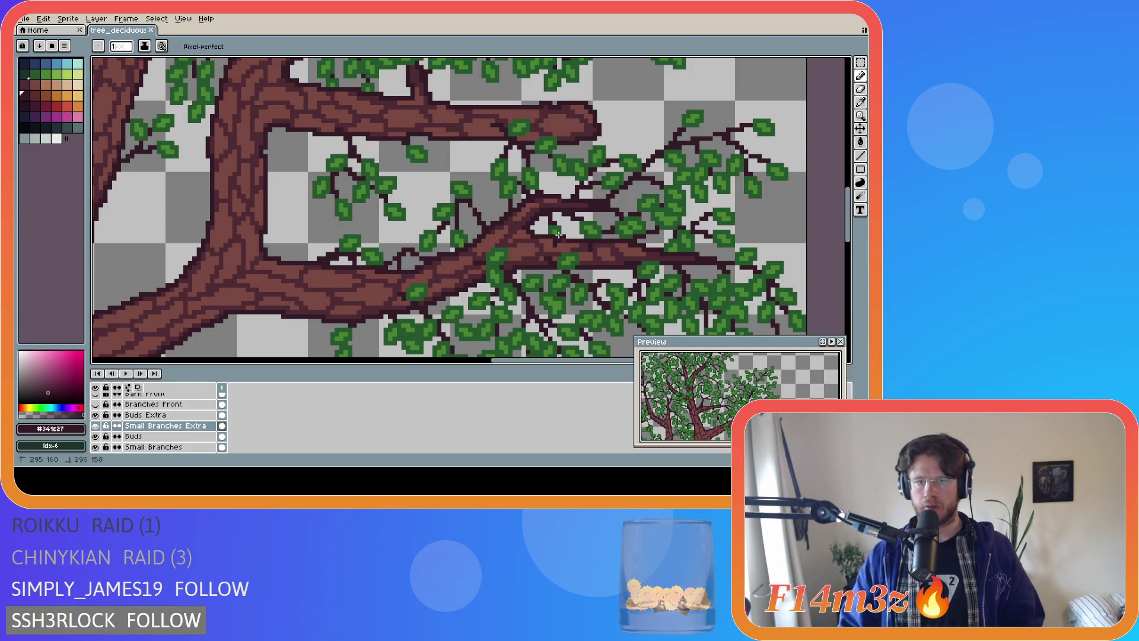
Hide the Tree layer so the trunk disappears
key("ctrl")
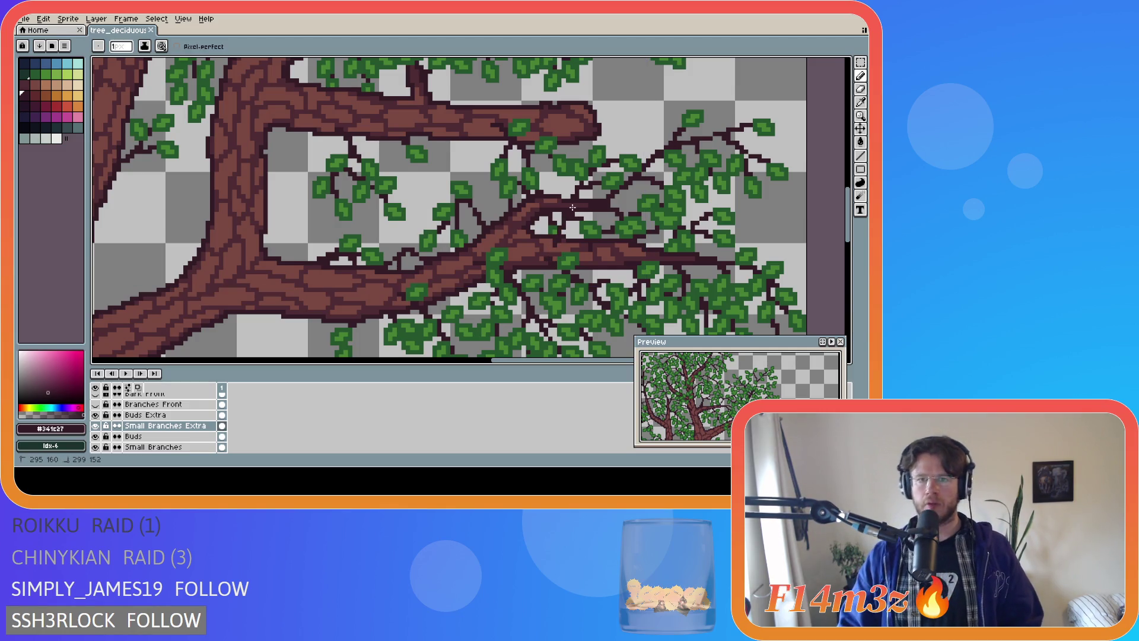
left_click(574, 203)
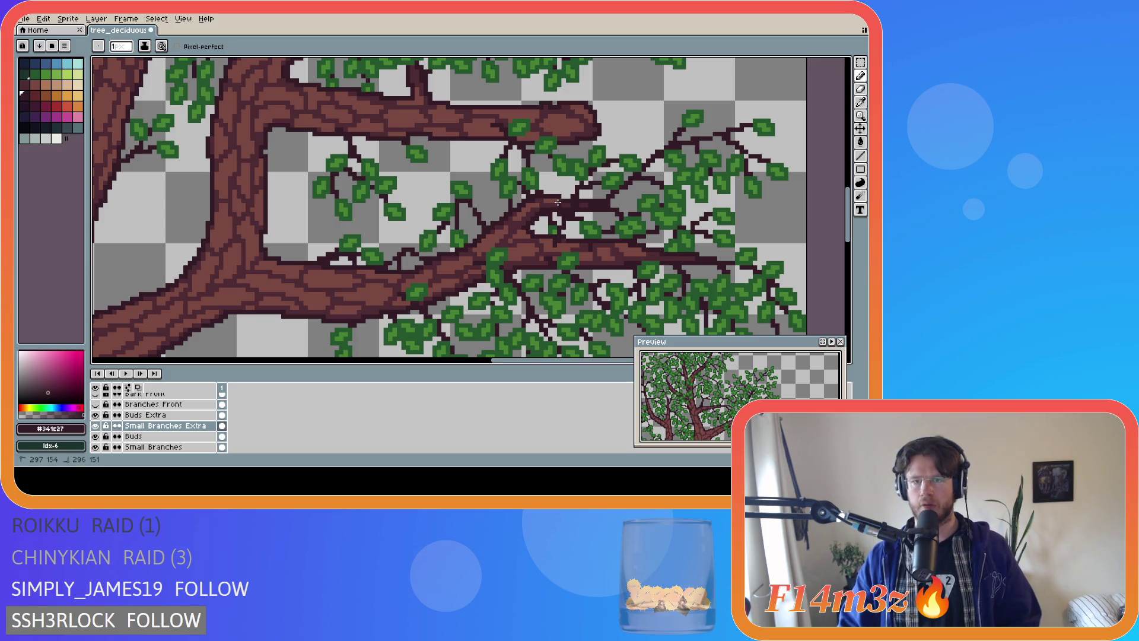
scroll(95, 448, "down", 2)
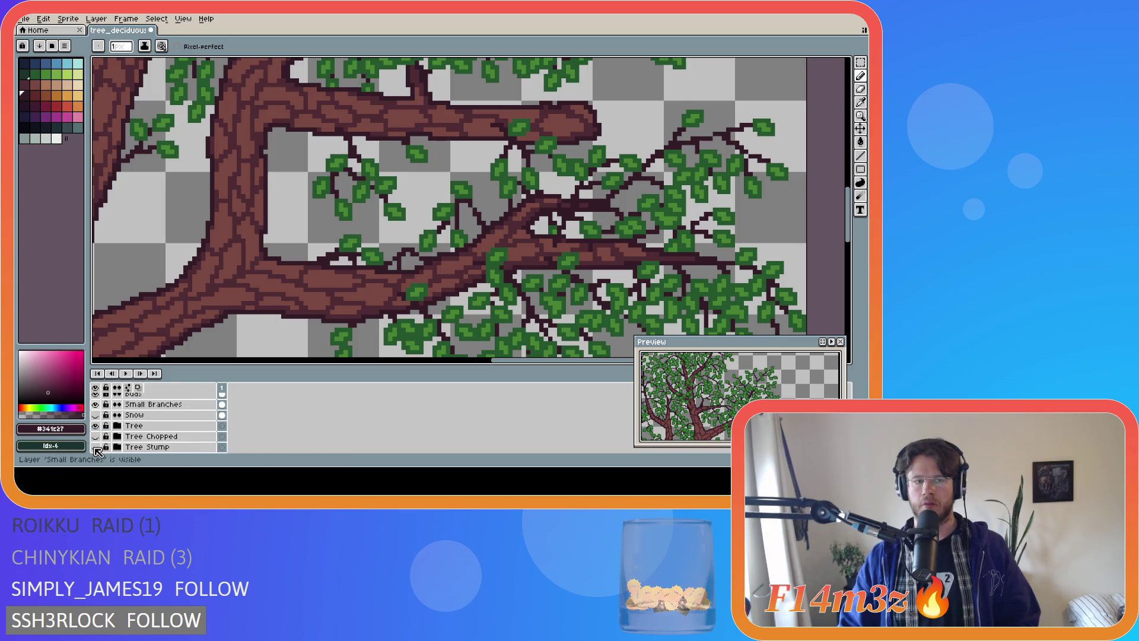
left_click(96, 426)
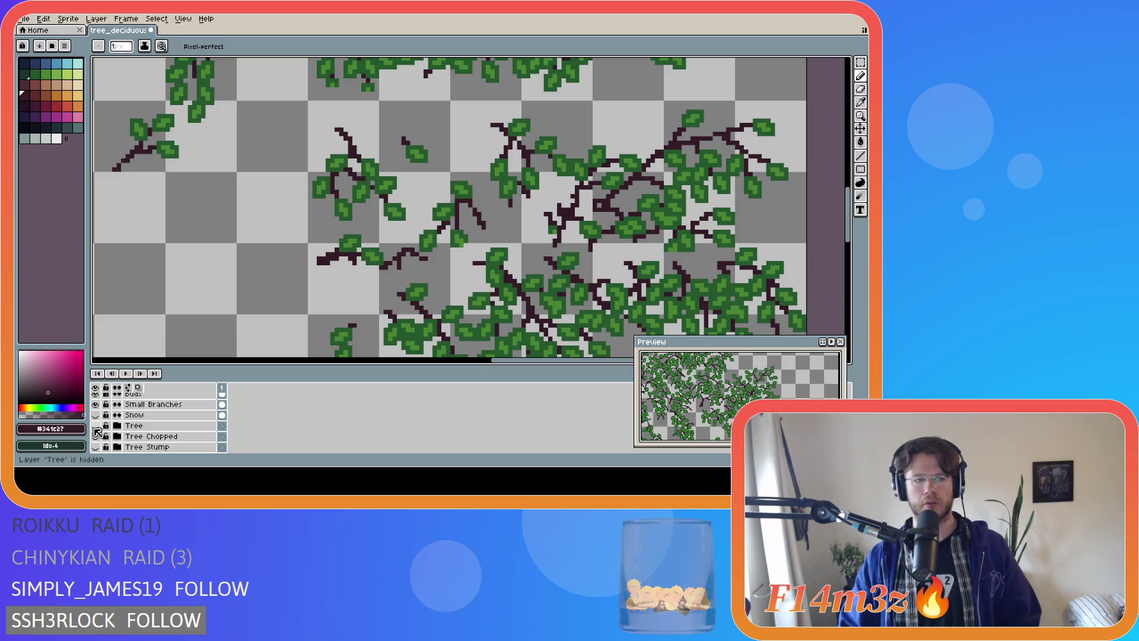
Compare Small Branches on and off, finally leaving that layer hidden
scroll(100, 429, "up", 3)
scroll(101, 426, "up", 1)
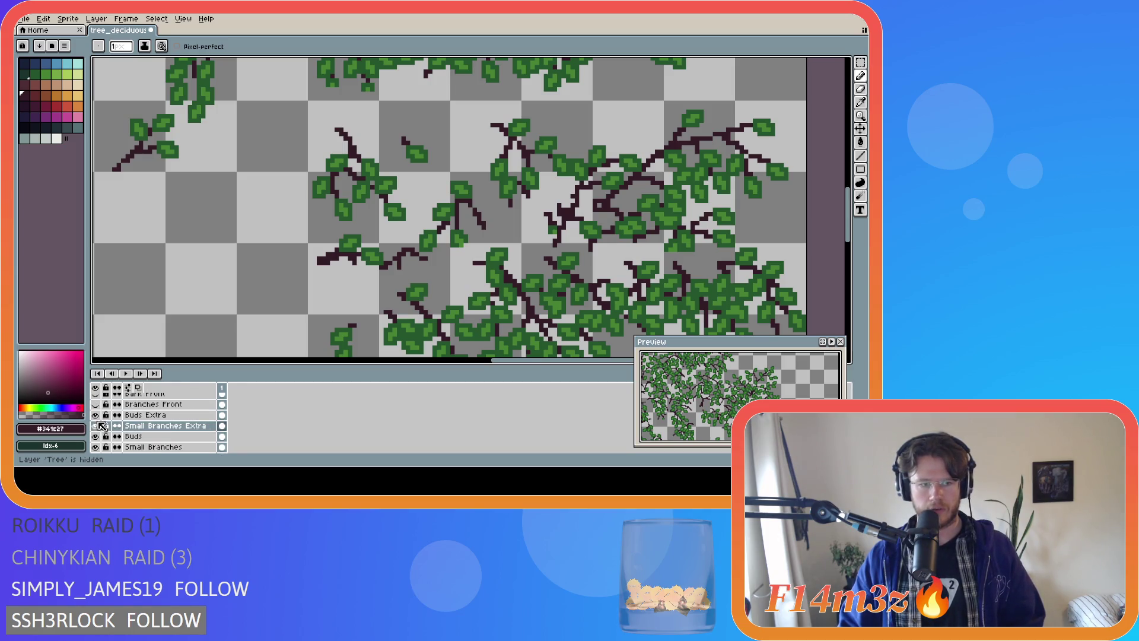
scroll(100, 427, "down", 1)
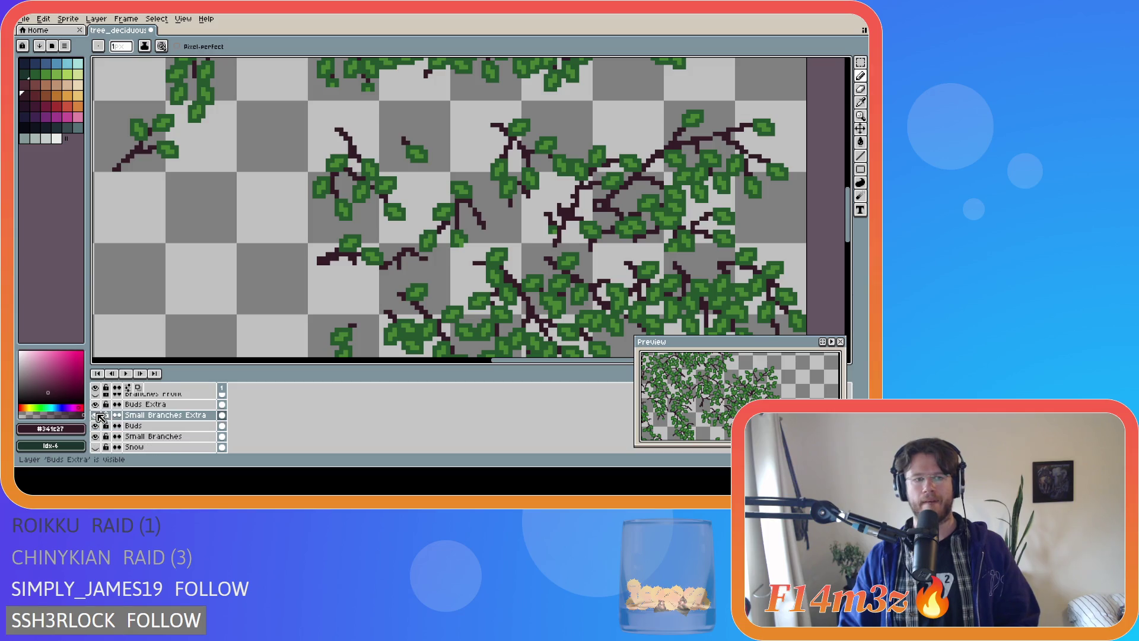
left_click(97, 436)
left_click(97, 436)
left_click(97, 436)
left_click(96, 436)
left_click(96, 436)
left_click(97, 436)
left_click(97, 436)
left_click(97, 436)
left_click(97, 437)
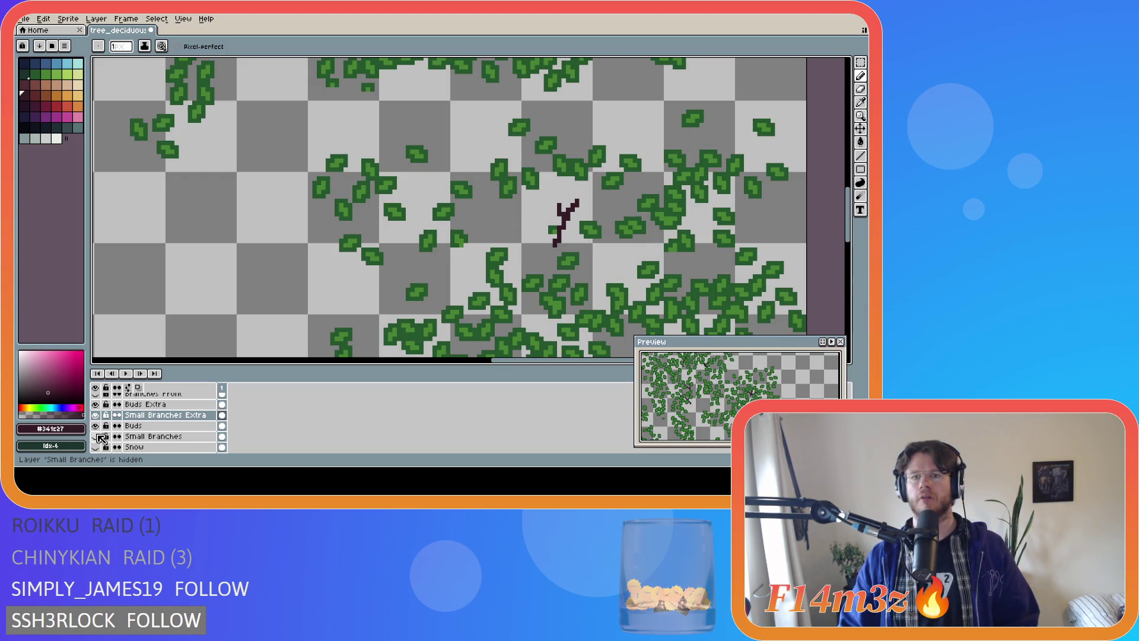
left_click(97, 436)
left_click(97, 437)
left_click(97, 436)
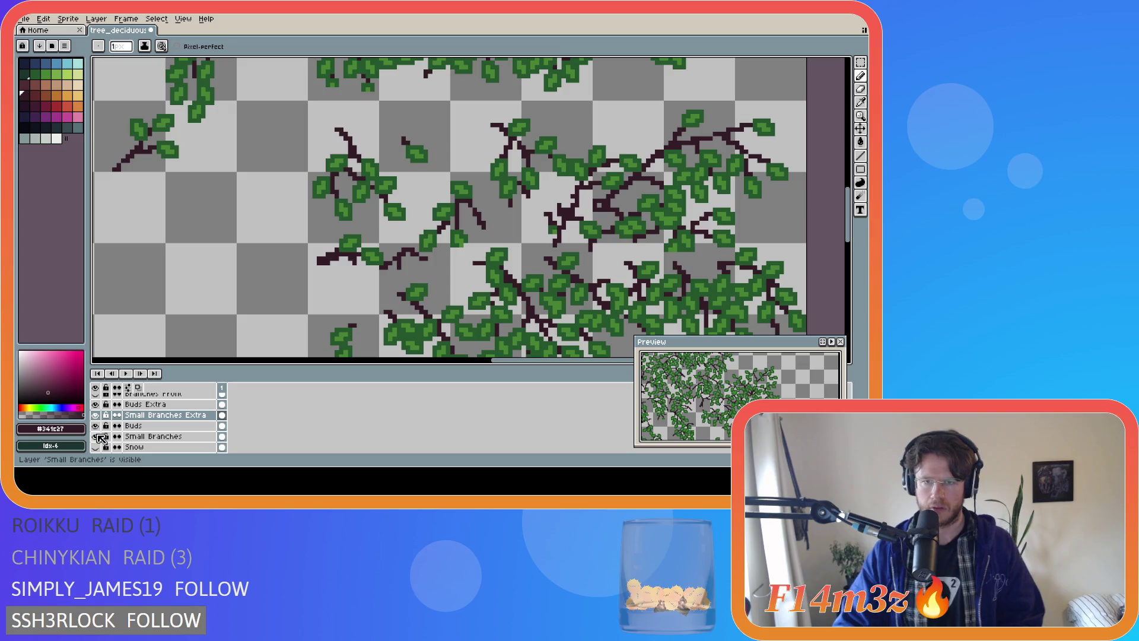
left_click(97, 436)
left_click(97, 436)
left_click(96, 436)
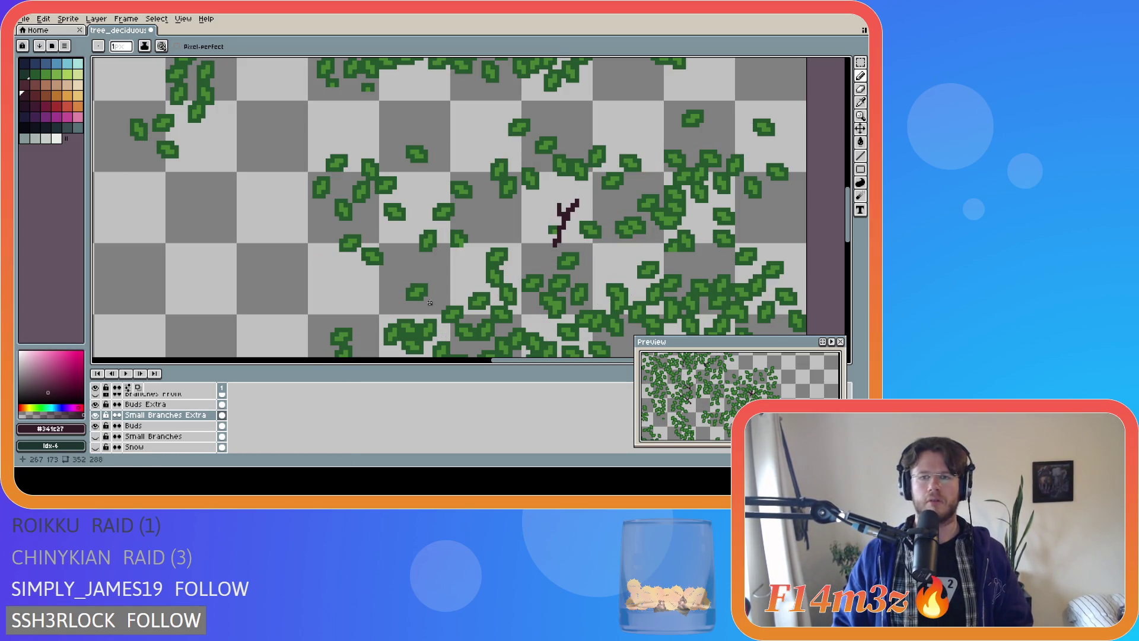
Sample the leaf green from the canvas and select the Buds Extra layer
key("i")
left_click(596, 227)
key("b")
left_click(267, 404)
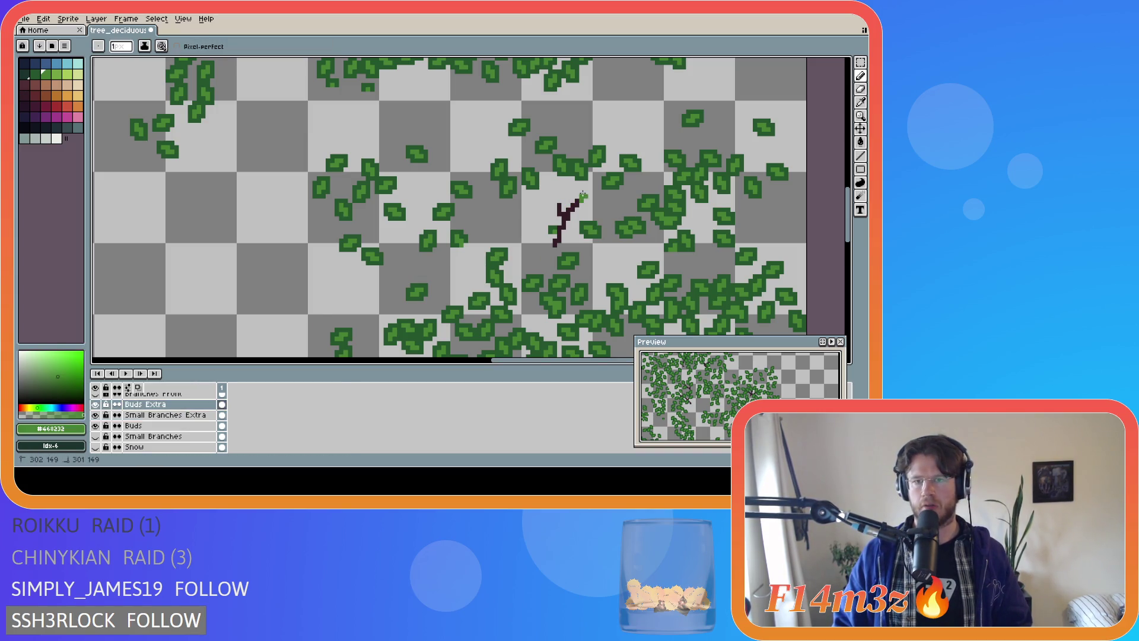
Paint a few green bud pixels around the short dark branch's tip
left_click_drag(584, 196, 577, 202)
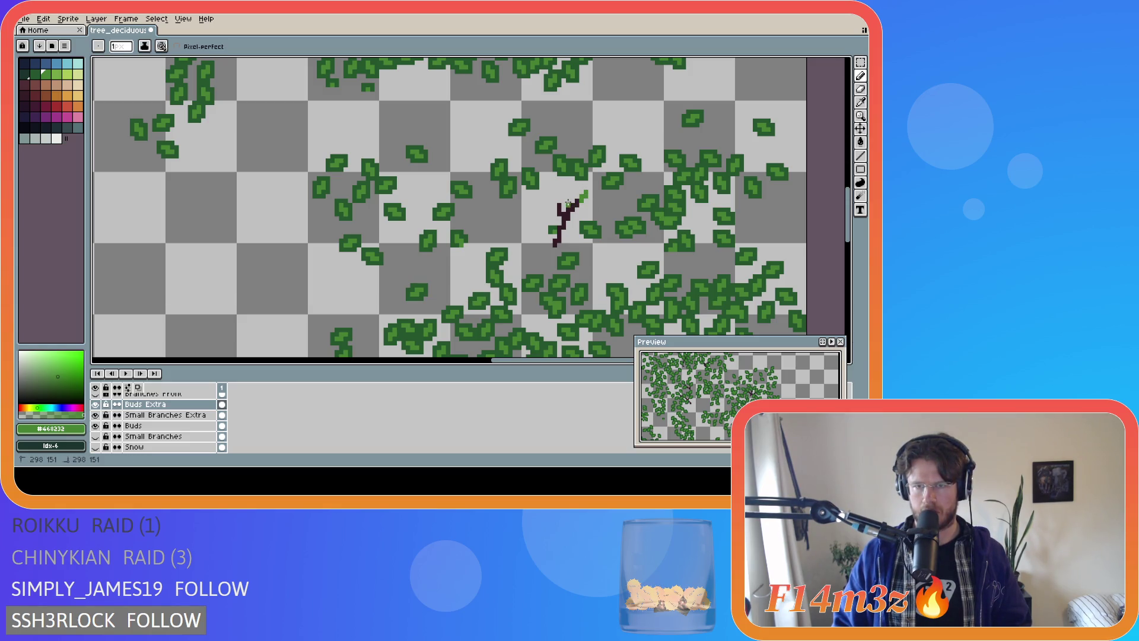
left_click(565, 200)
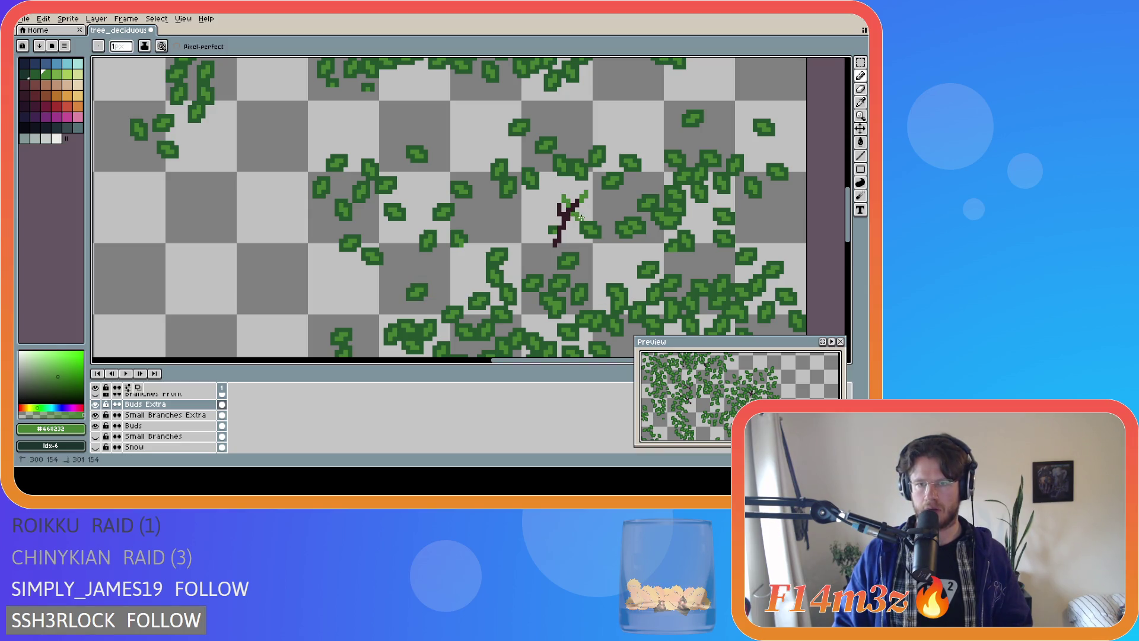
left_click(580, 210)
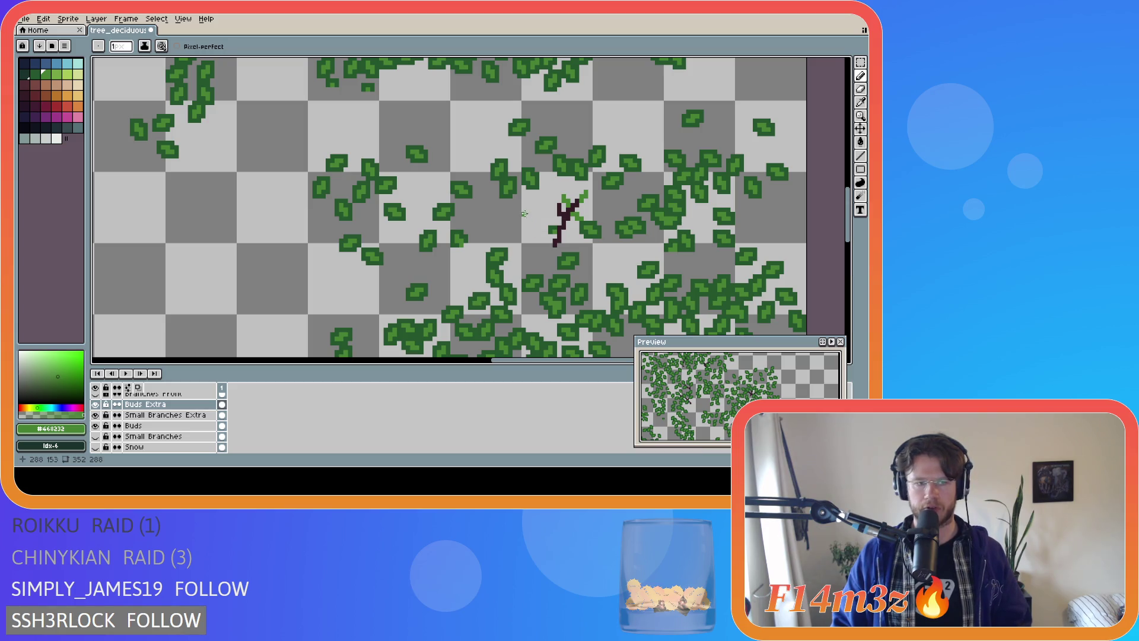
key("shift")
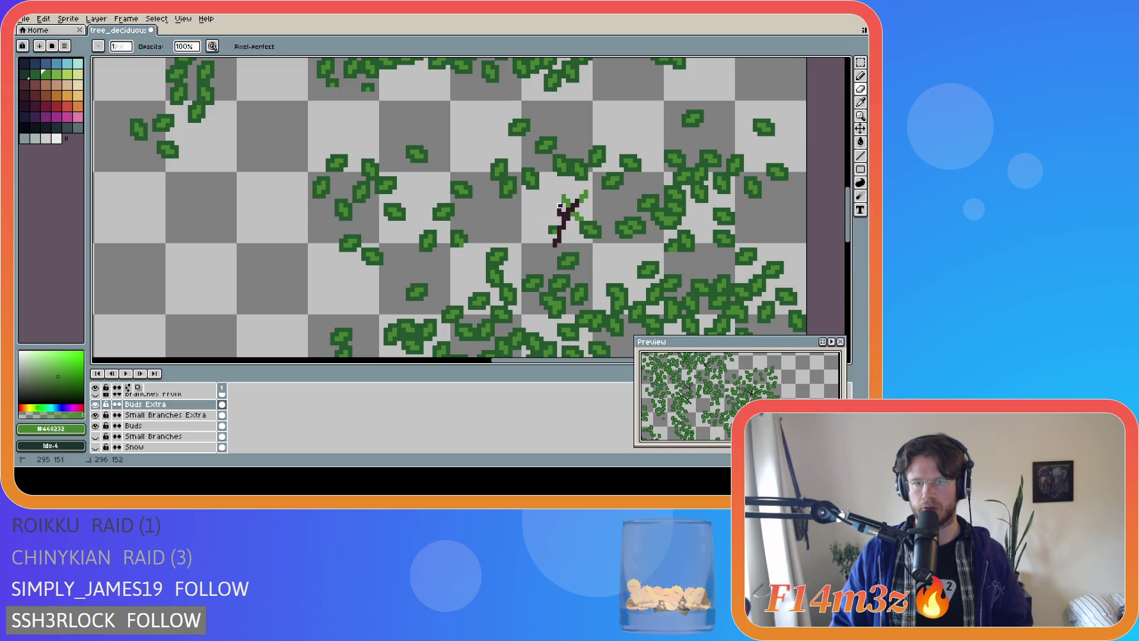
key("alt+Down")
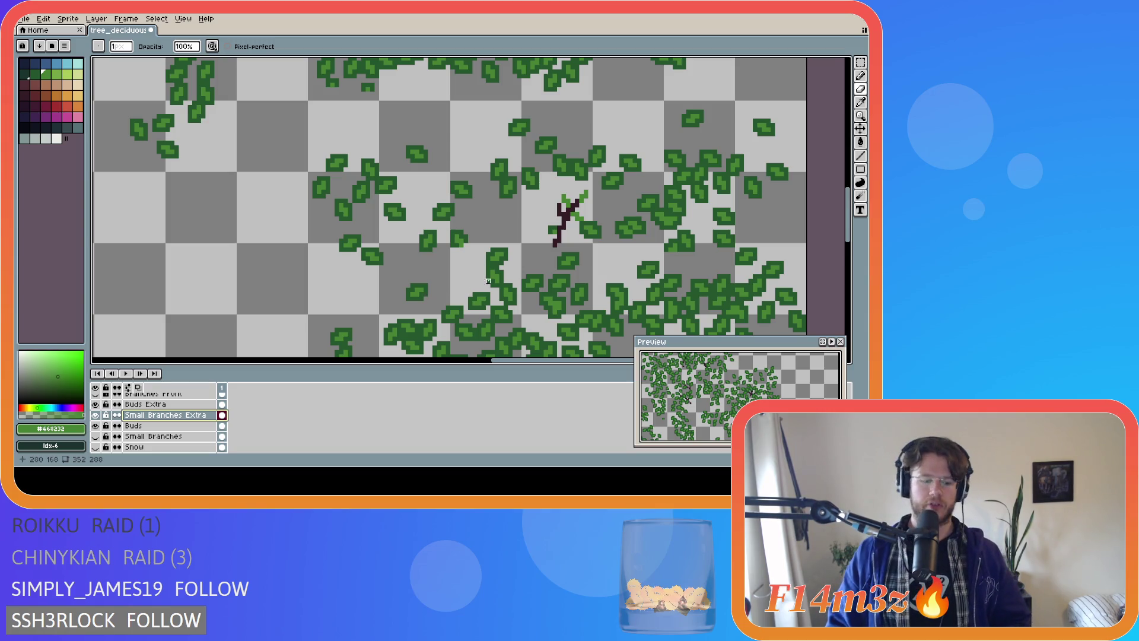
Pick the dark-brown branch colour while alternating between eraser and pencil
key("e")
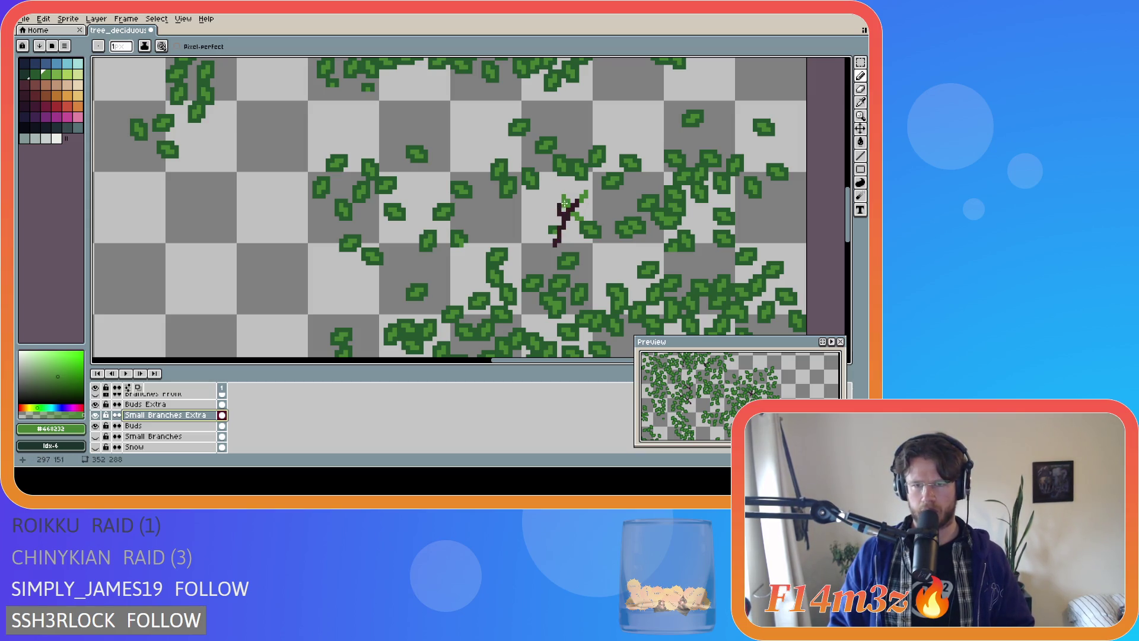
key("b")
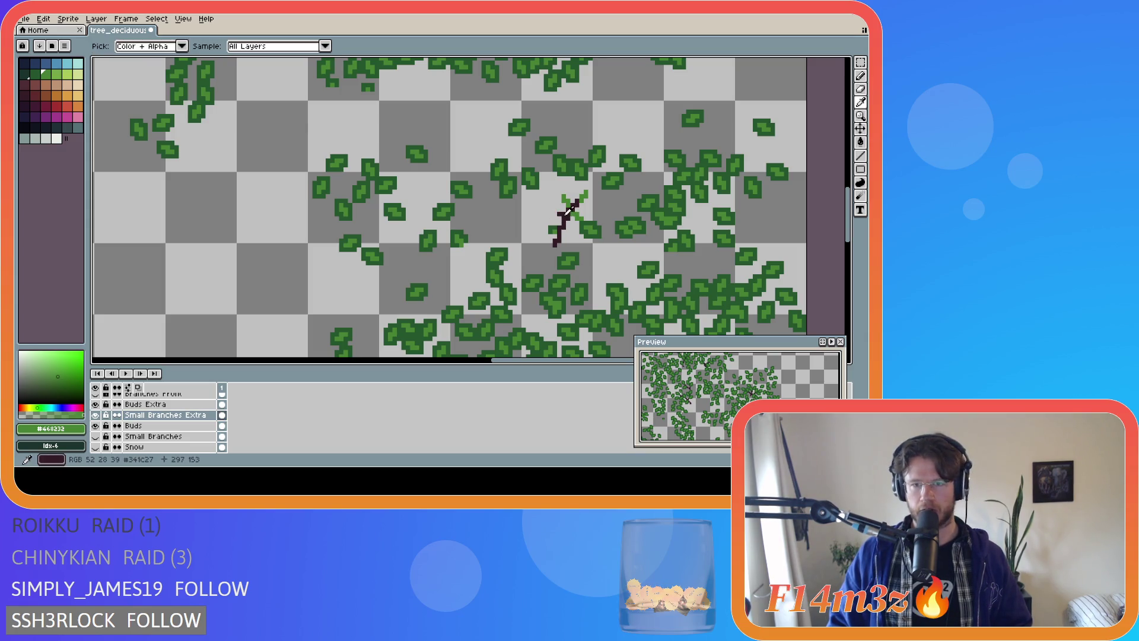
left_click(553, 210, "alt")
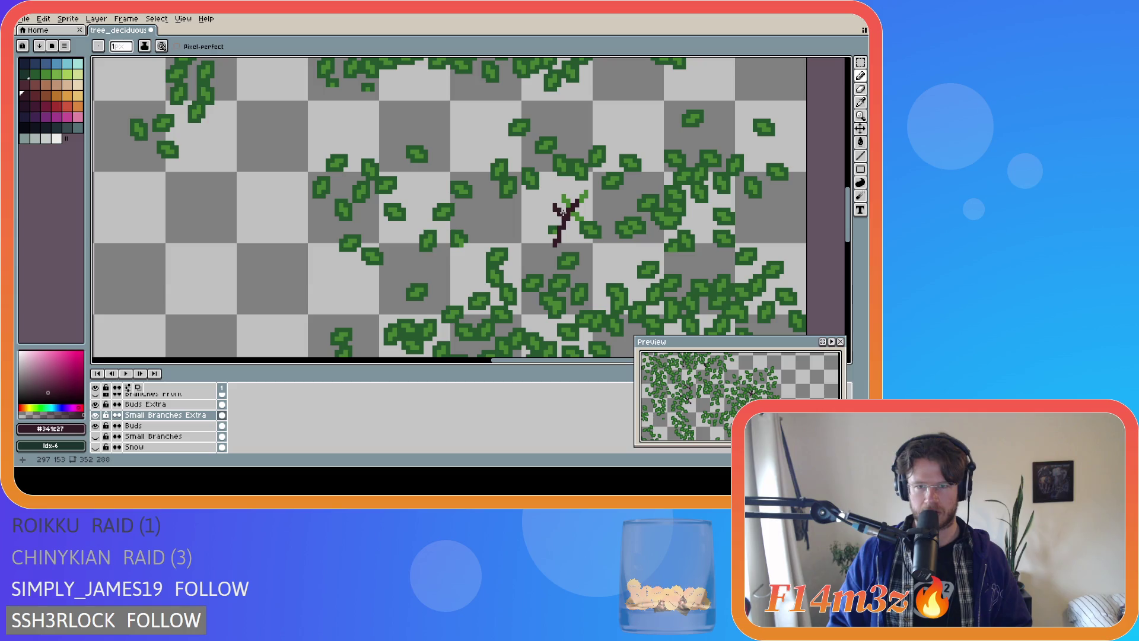
key("e")
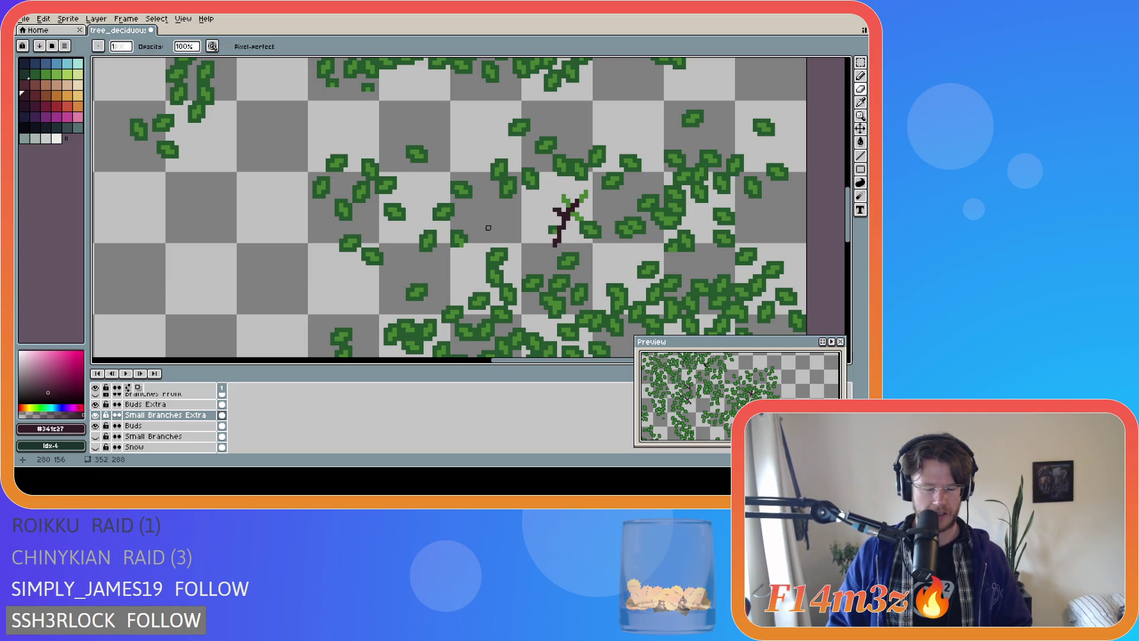
key("alt")
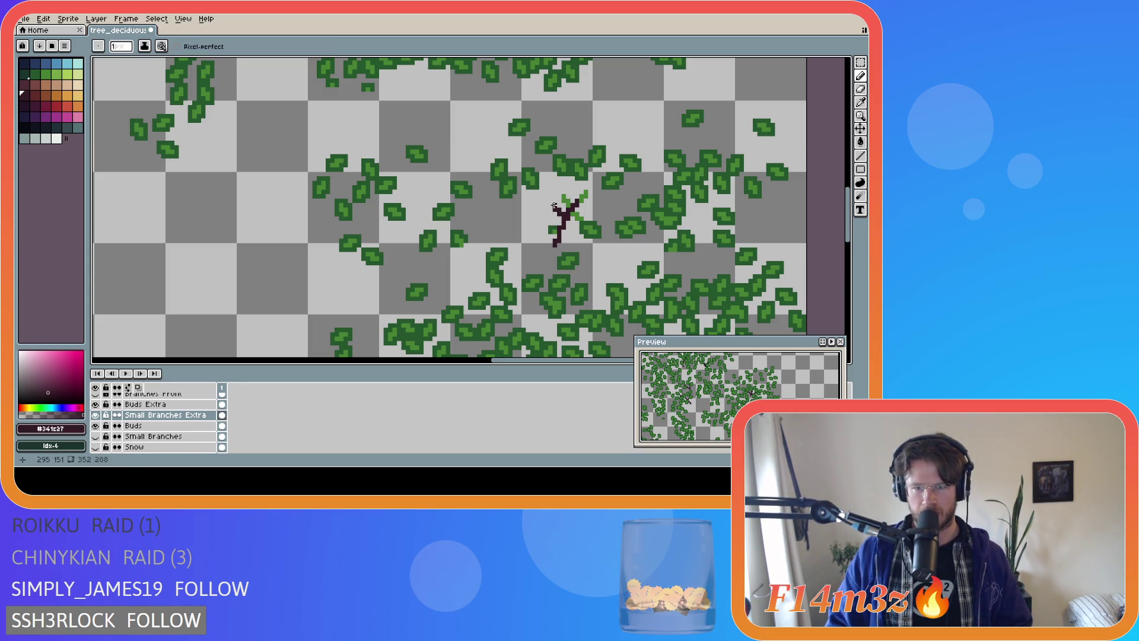
Paint green, then darker green leaf strokes over the branch tip and upper forks
left_click(565, 202, "alt")
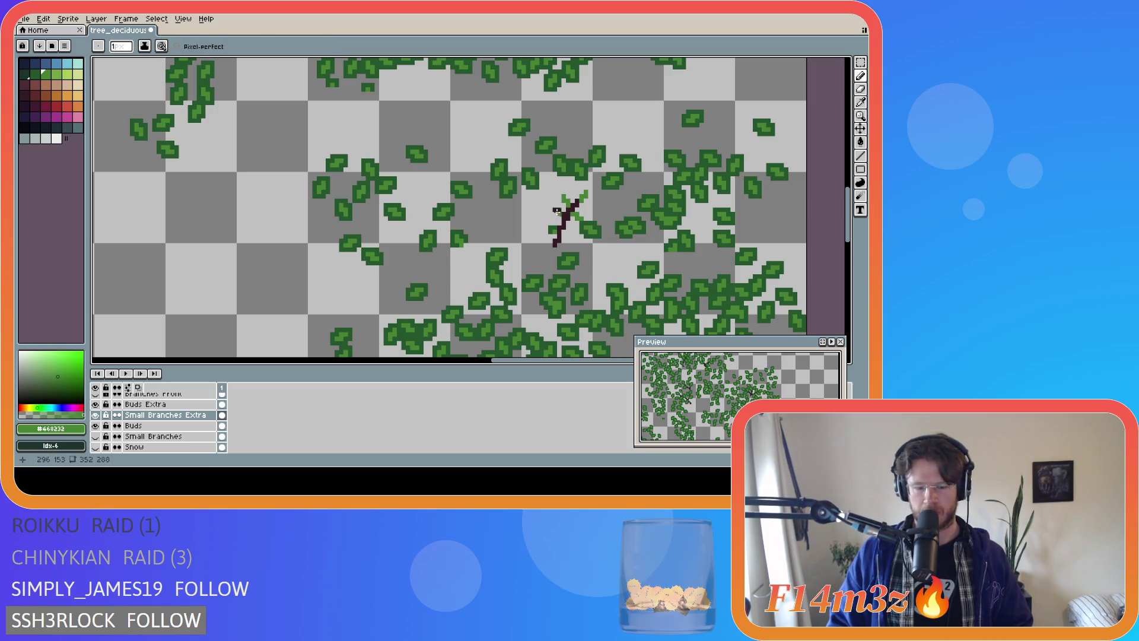
left_click_drag(550, 206, 545, 201)
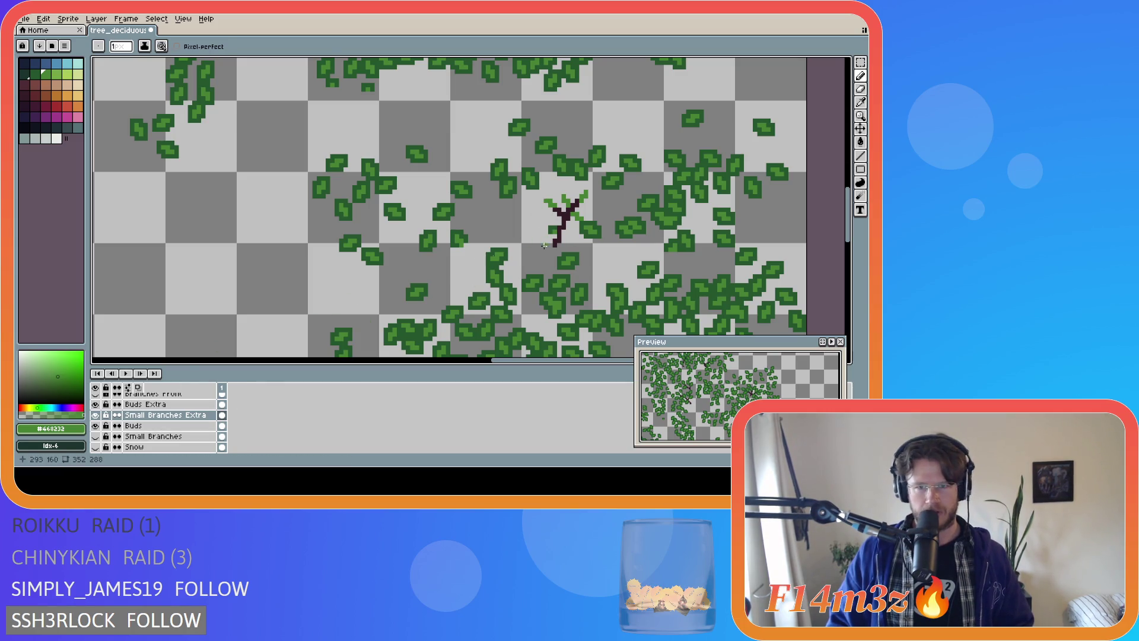
left_click(567, 216, "alt")
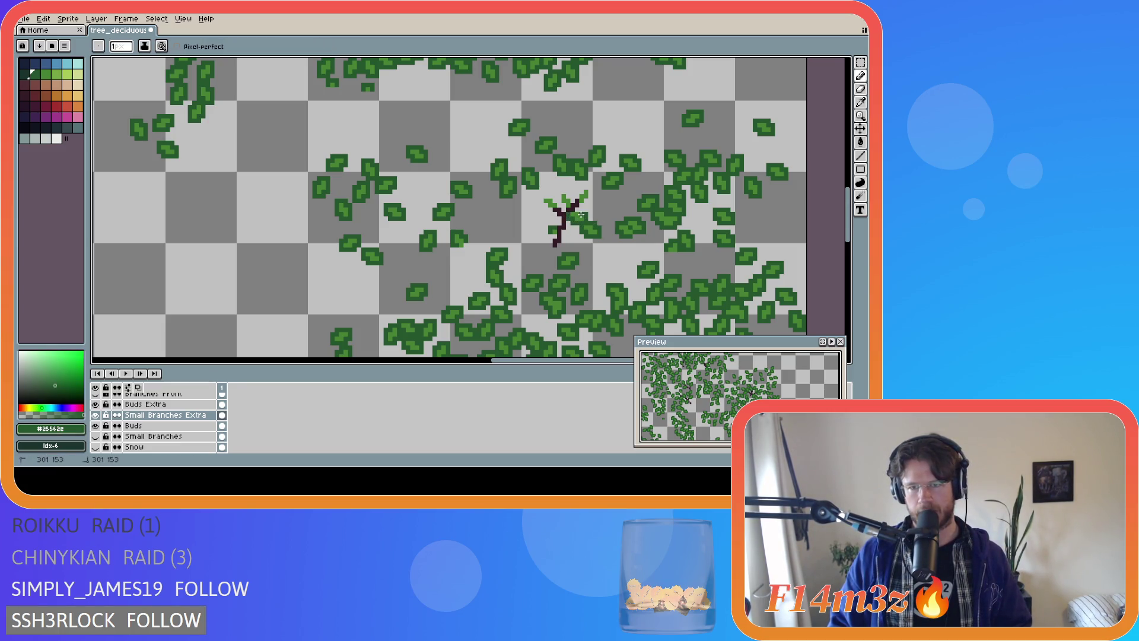
left_click_drag(570, 209, 574, 202)
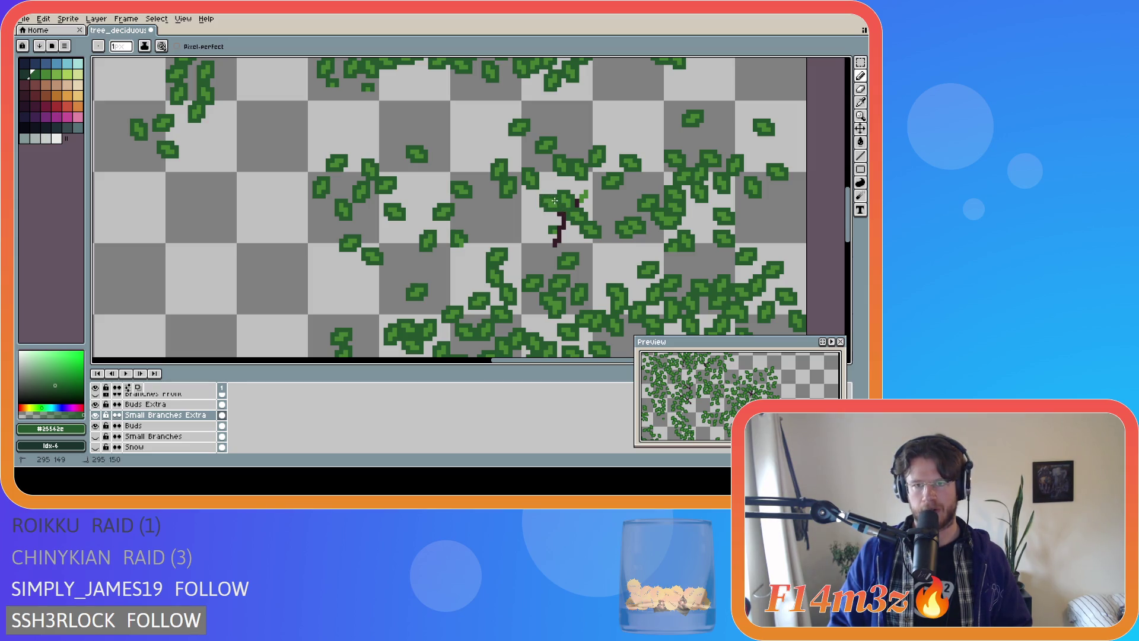
left_click_drag(584, 195, 582, 189)
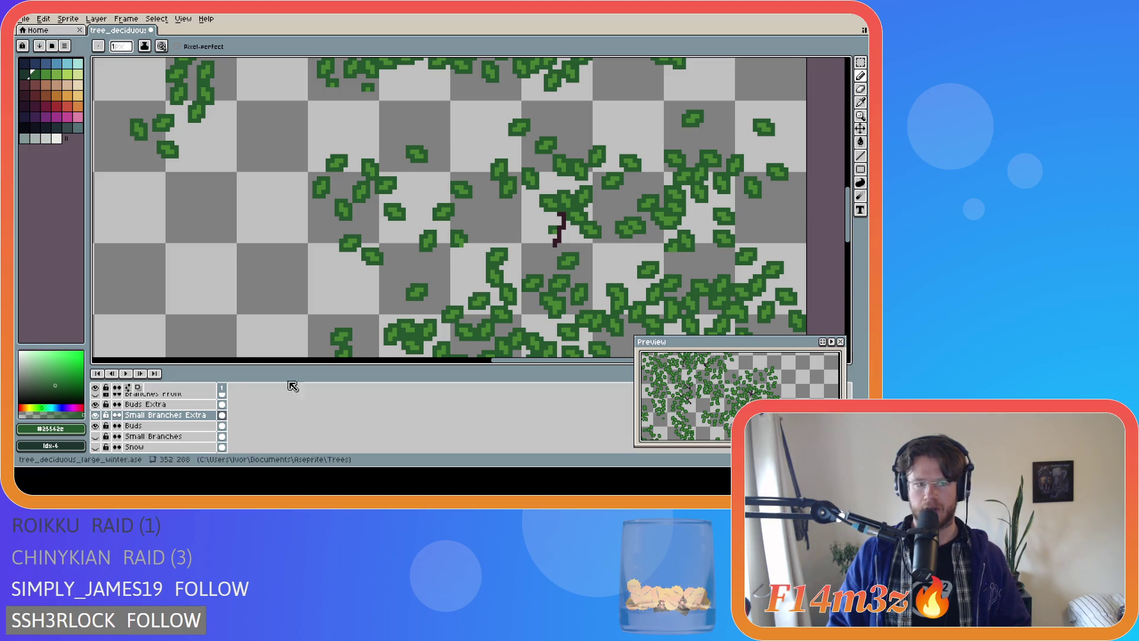
Toggle Small Branches Extra visibility repeatedly to compare, leaving it visible
left_click(96, 416)
left_click(96, 416)
left_click(97, 416)
left_click(97, 416)
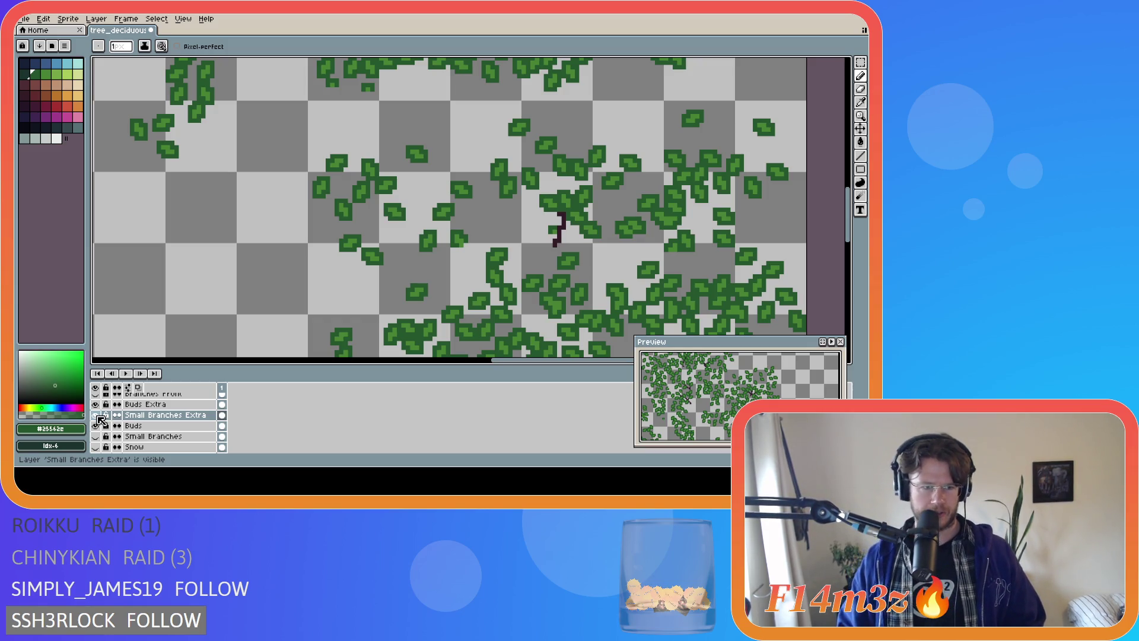
left_click(97, 416)
left_click(96, 416)
left_click(96, 416)
left_click(97, 416)
left_click(97, 416)
left_click(97, 416)
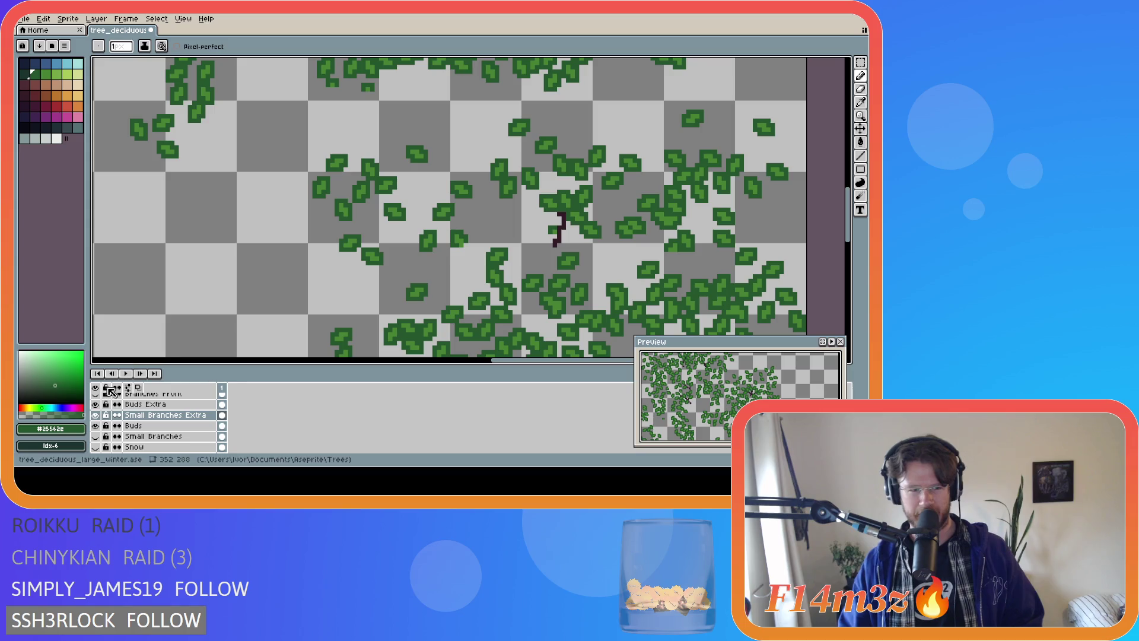
left_click(97, 416)
left_click(96, 416)
left_click(97, 416)
left_click(97, 416)
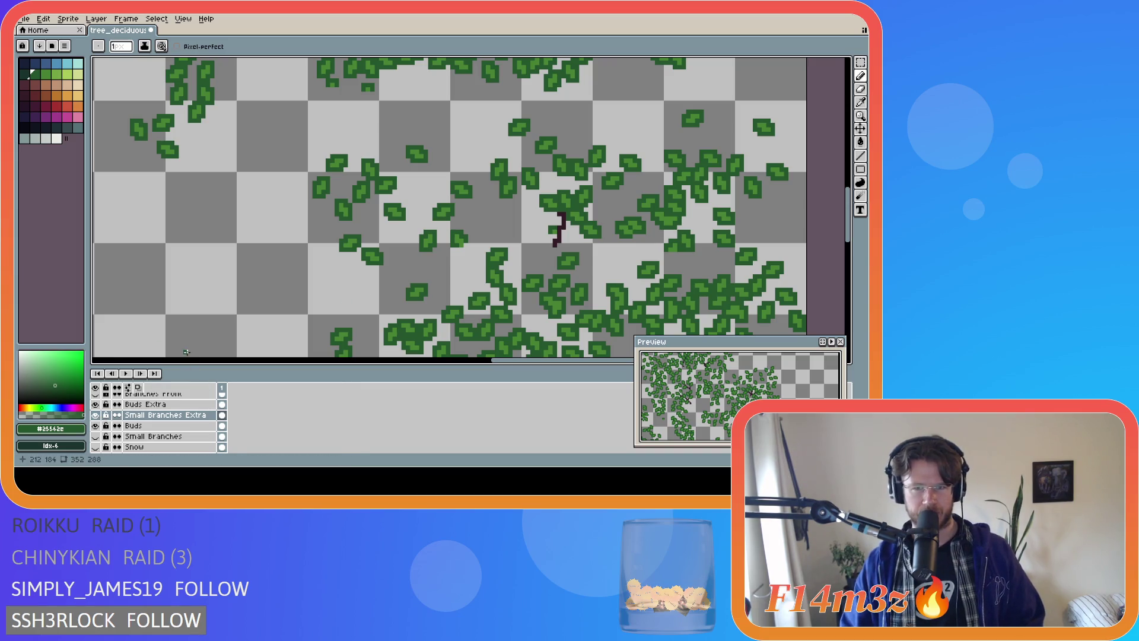
left_click(97, 416)
left_click(97, 416)
left_click(97, 416)
left_click(97, 416)
Hide the Buds Extra layer
left_click(97, 416)
left_click(97, 416)
left_click(97, 416)
left_click(96, 416)
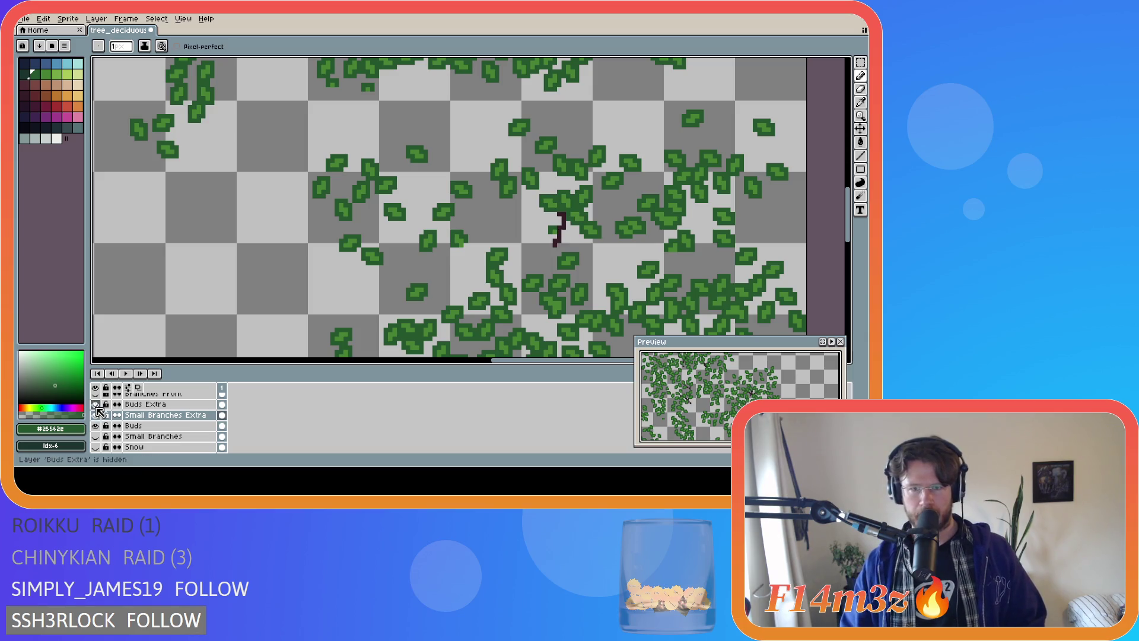
Undo the last two pencil strokes, make Buds Extra active and sample the light green
key("v")
key("ctrl+z")
key("ctrl+z")
key("ctrl+z")
key("ctrl+z")
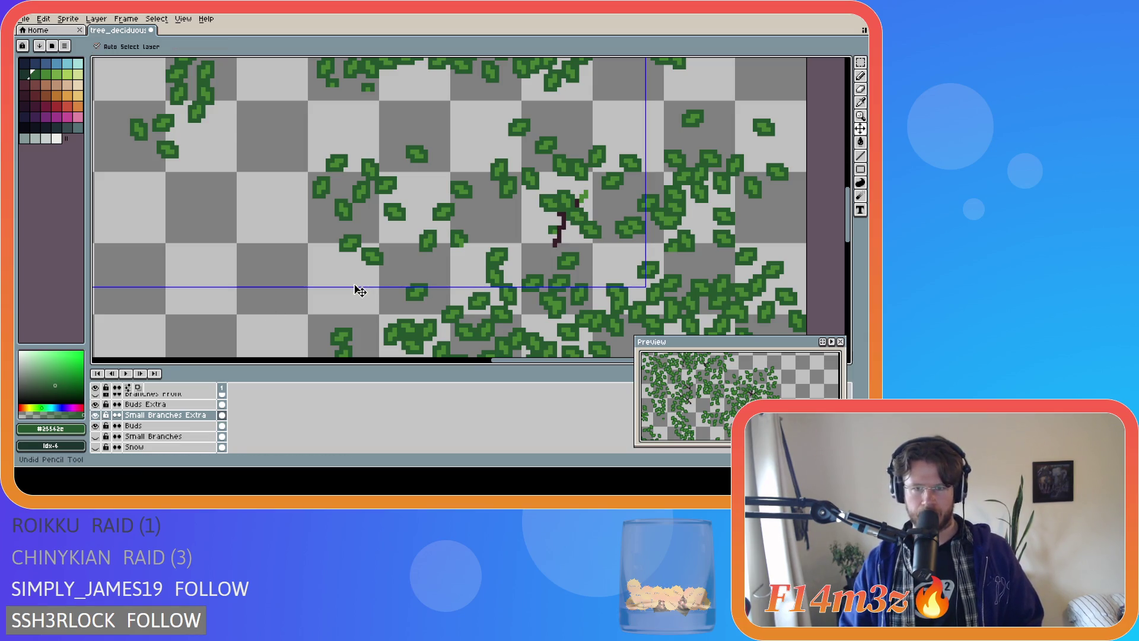
key("ctrl+z")
key("ctrl+z")
key("ctrl+z")
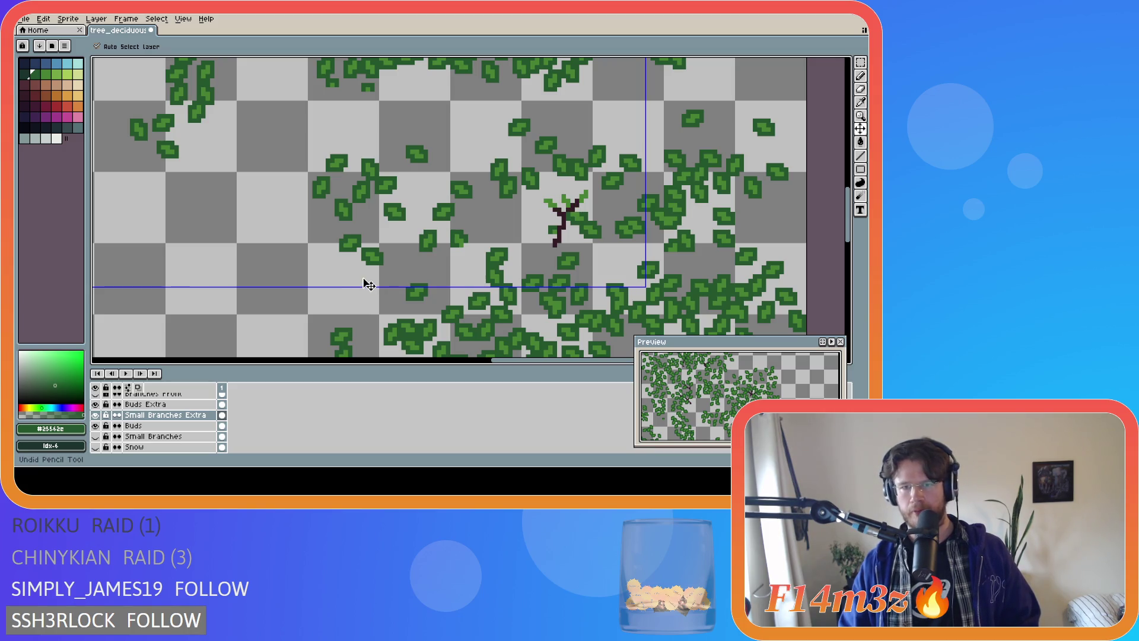
left_click(569, 211)
key("i")
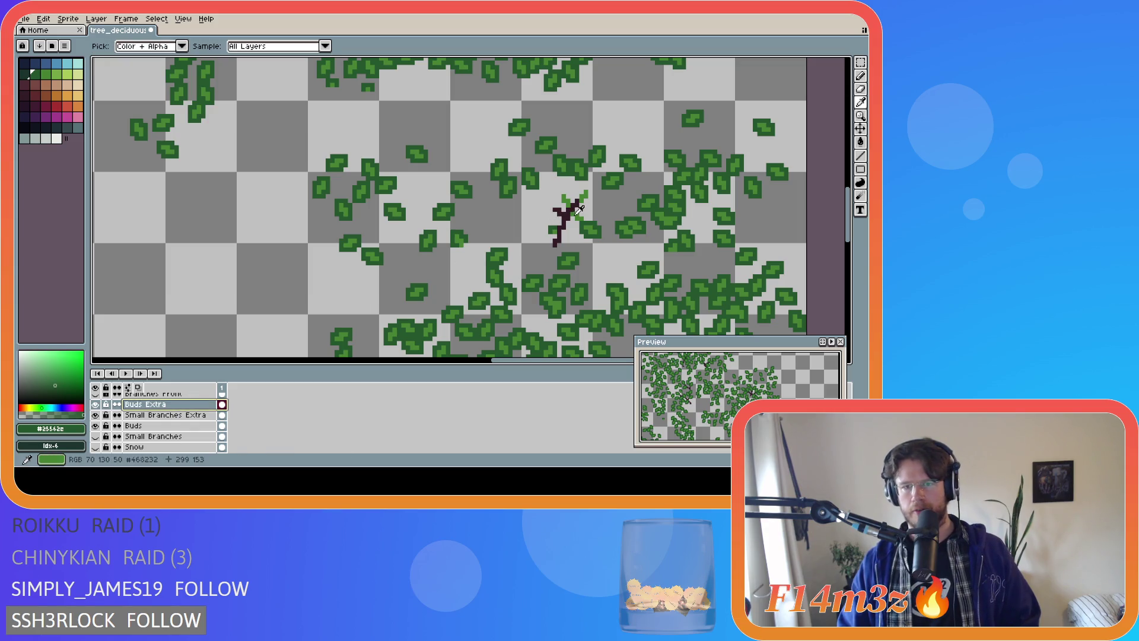
left_click(564, 212)
Pick the darker green, draw a leaf beside the branch tip, and save the sprite
key("b")
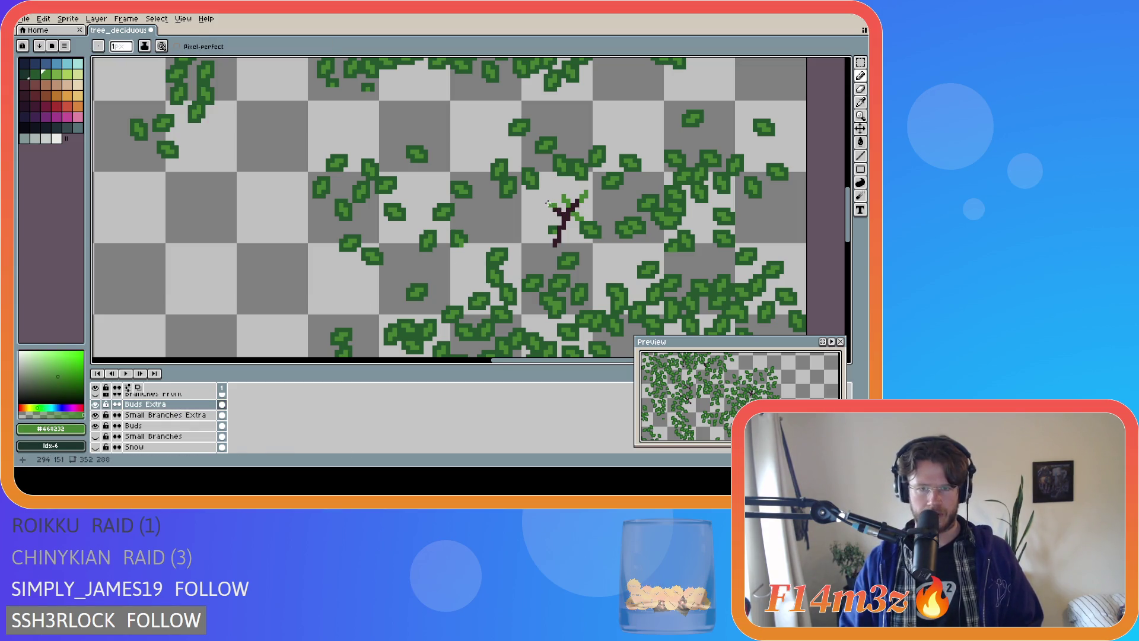
key("ctrl")
key("ctrl")
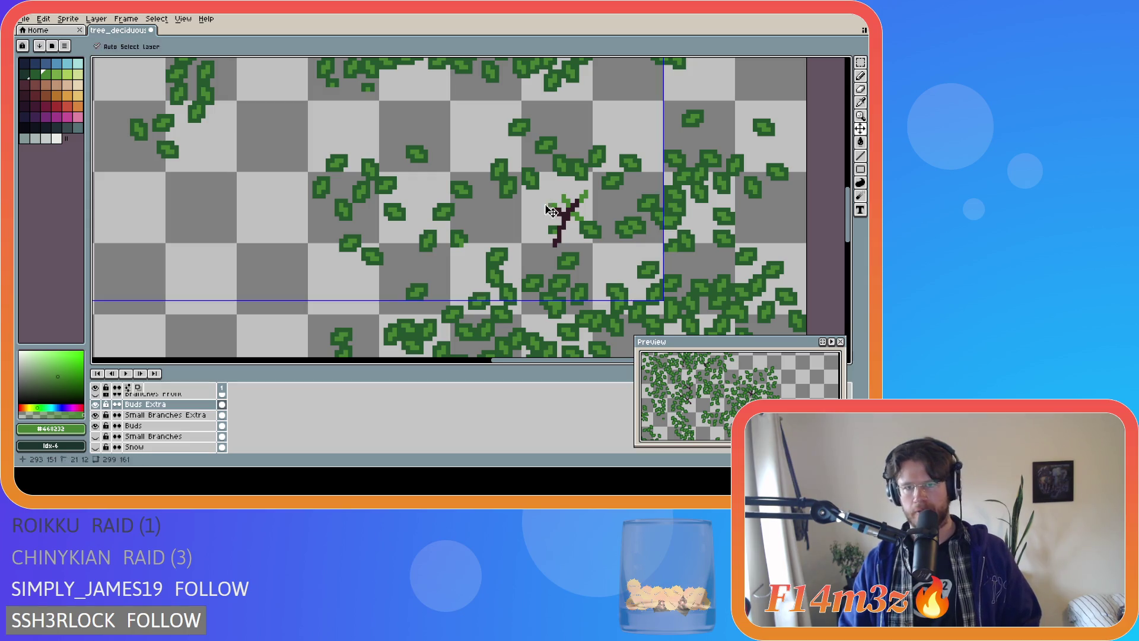
key("ctrl")
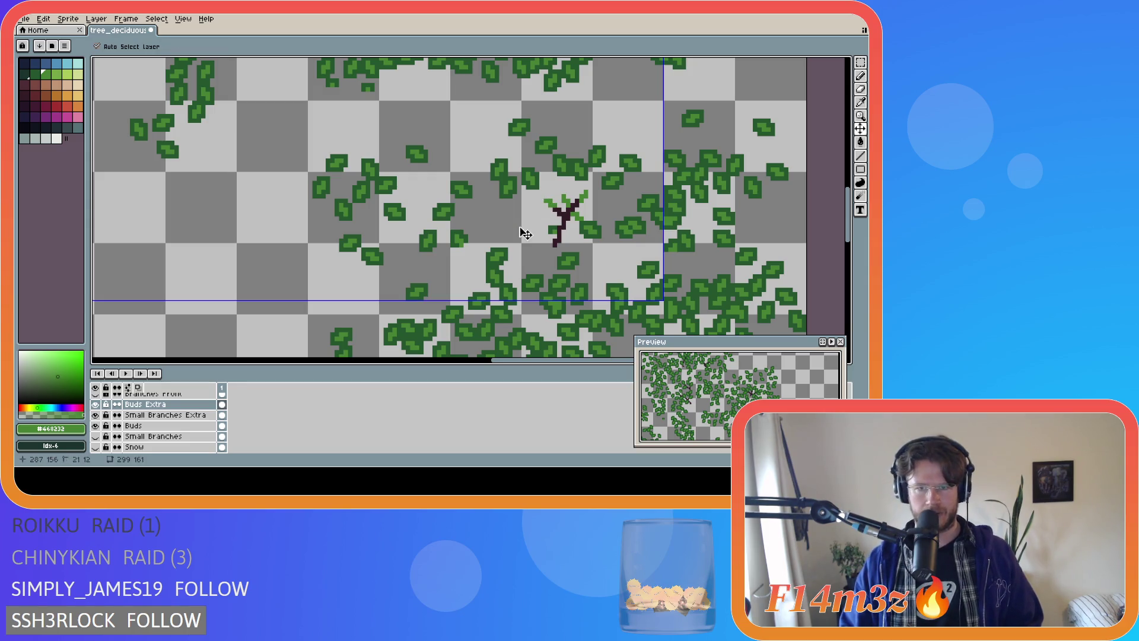
key("shift")
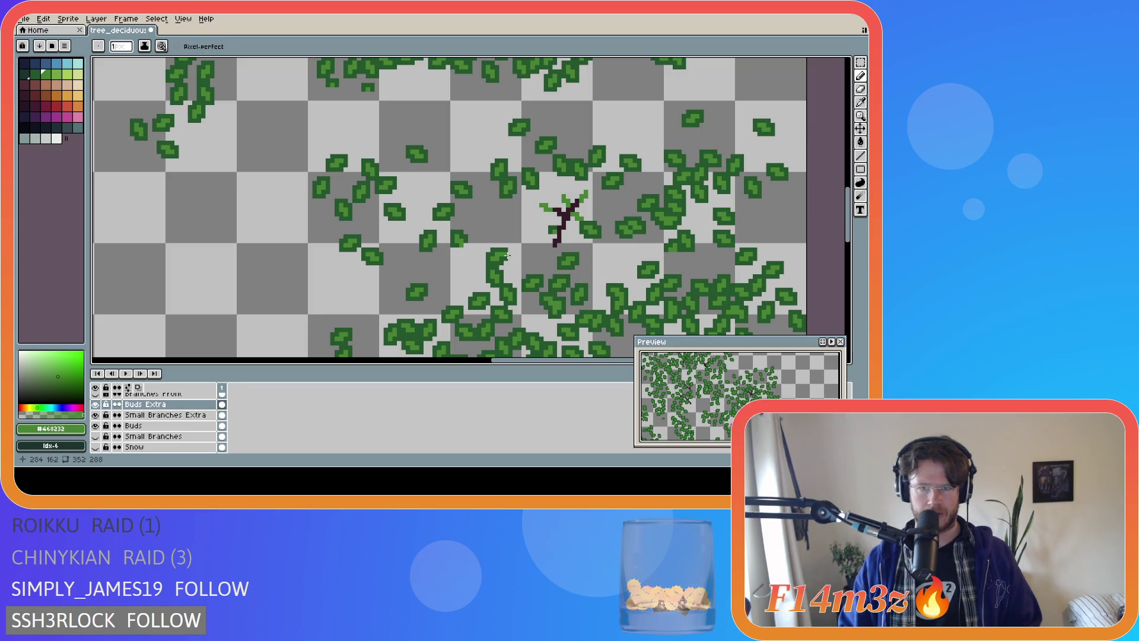
left_click(586, 221, "alt")
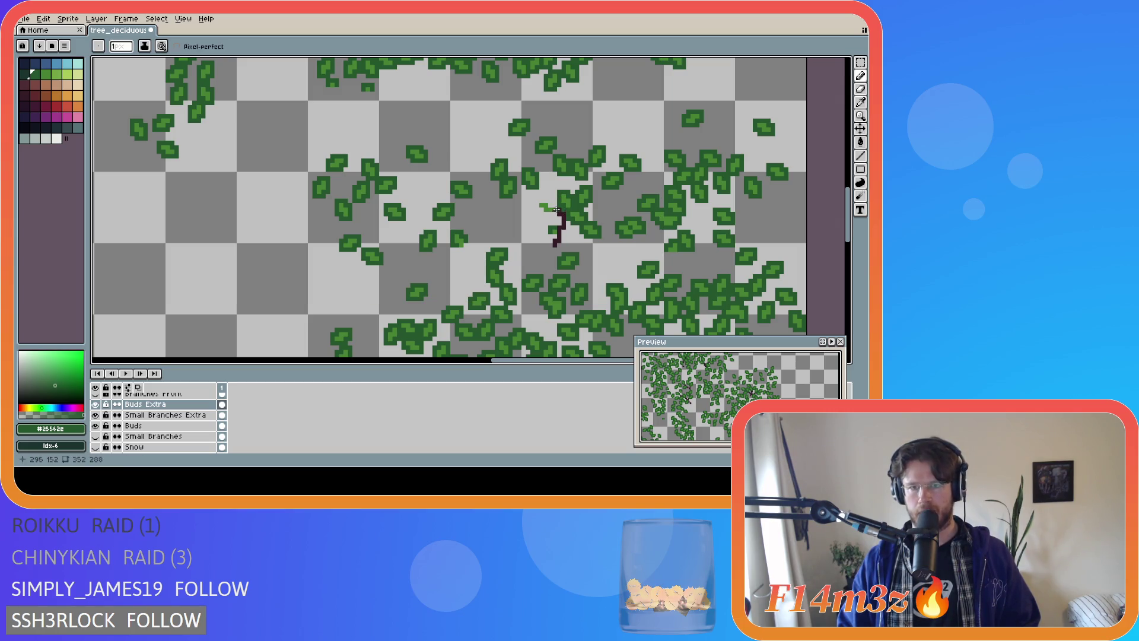
left_click_drag(540, 208, 549, 204)
key("ctrl+s")
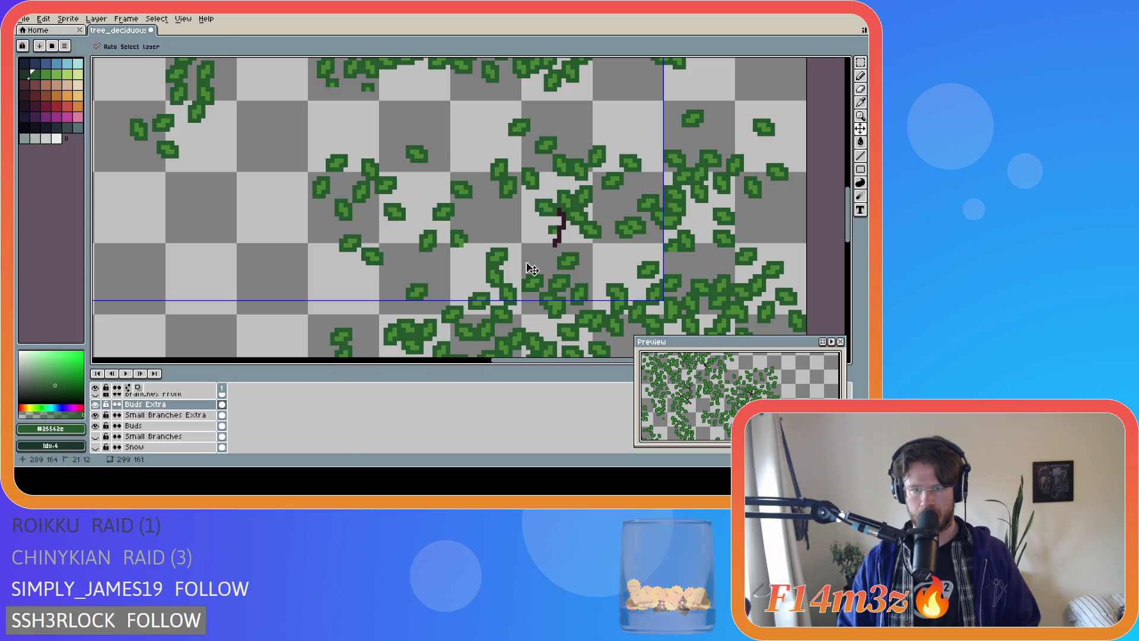
Make the brown Tree and Small Branches layers visible again and look over the tree
scroll(96, 445, "down", 2)
left_click(95, 436)
scroll(130, 425, "up", 3)
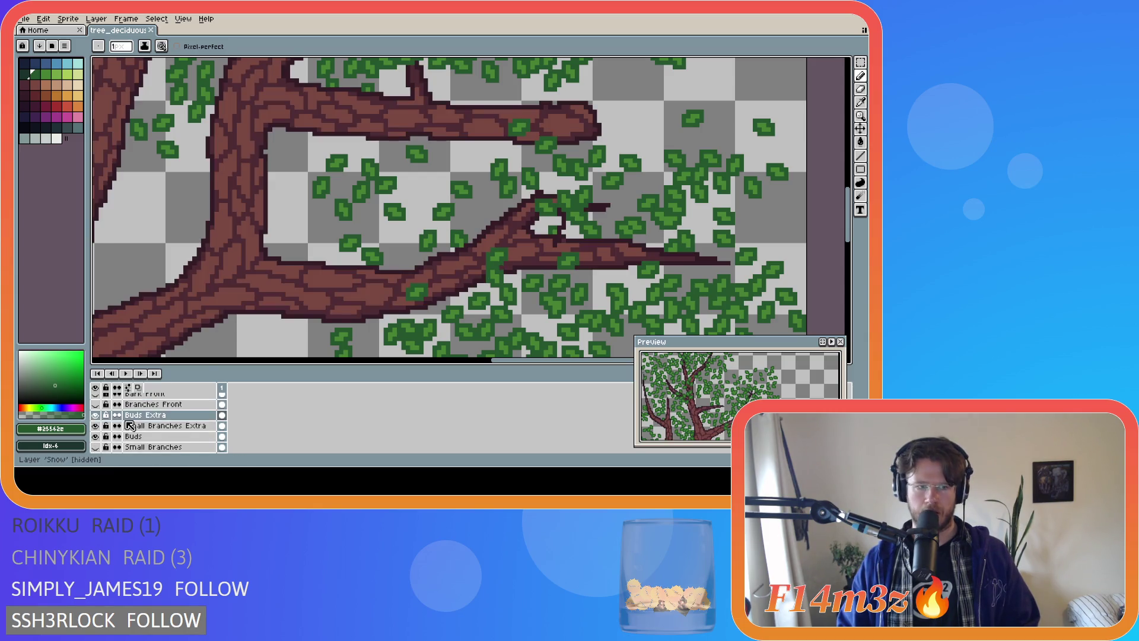
left_click(95, 447)
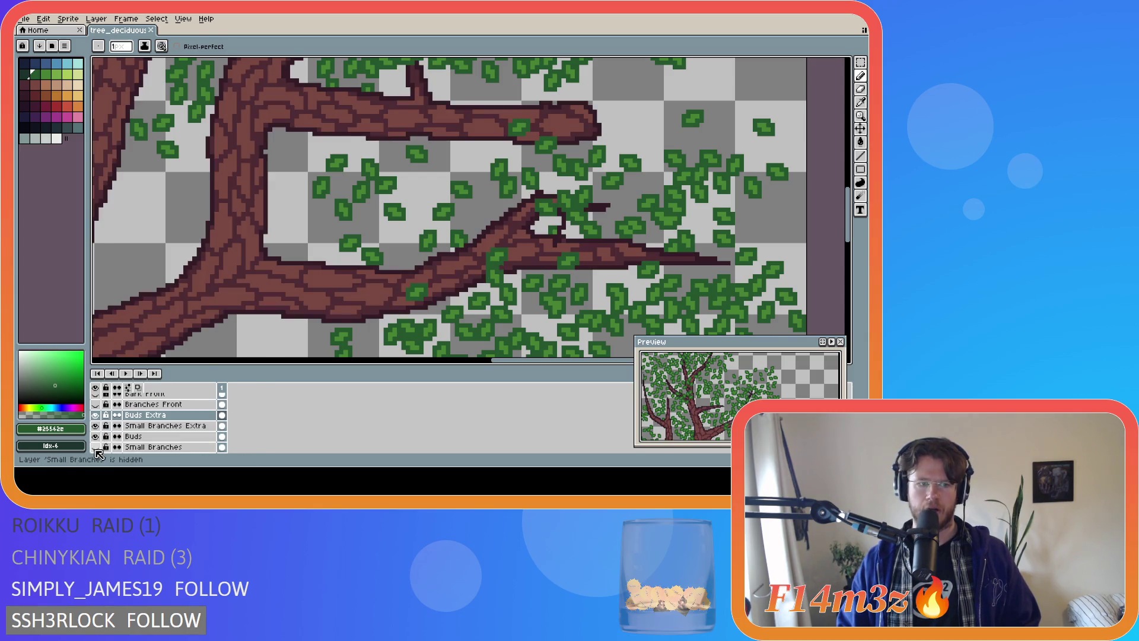
scroll(445, 325, "down", 2)
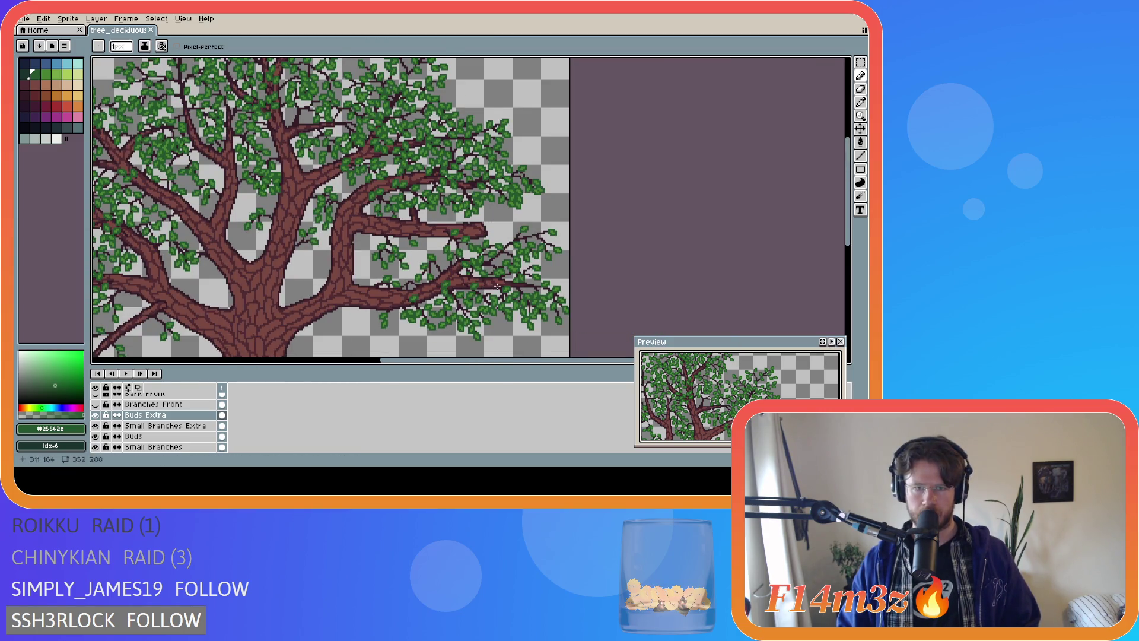
scroll(464, 315, "down", 2)
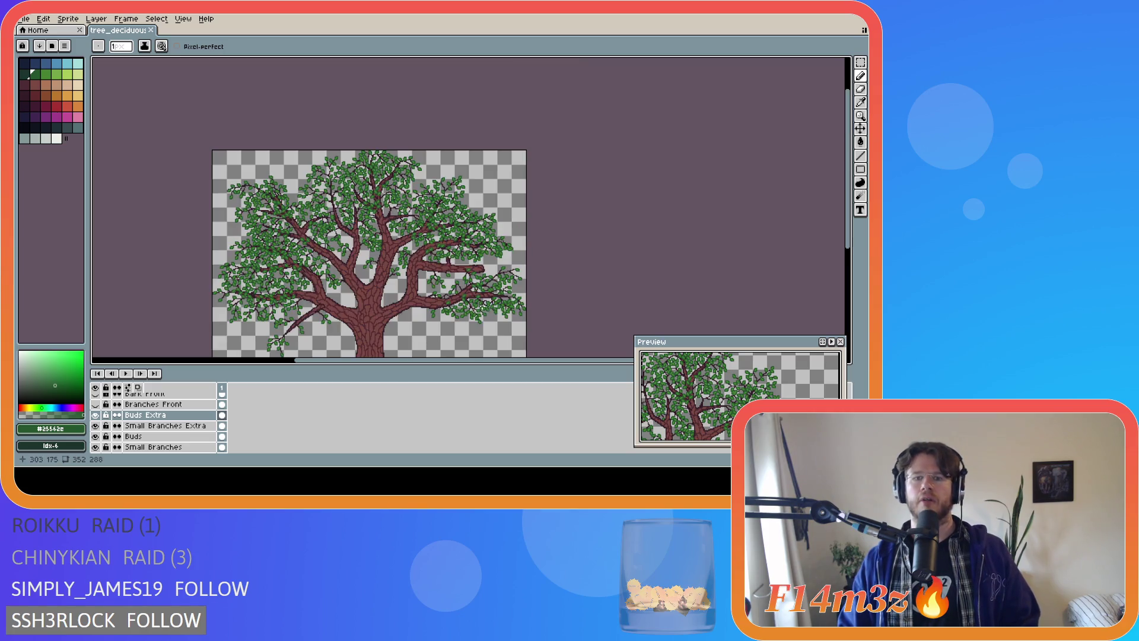
scroll(485, 309, "up", 3)
scroll(486, 309, "down", 2)
scroll(534, 316, "up", 1)
scroll(485, 311, "up", 2)
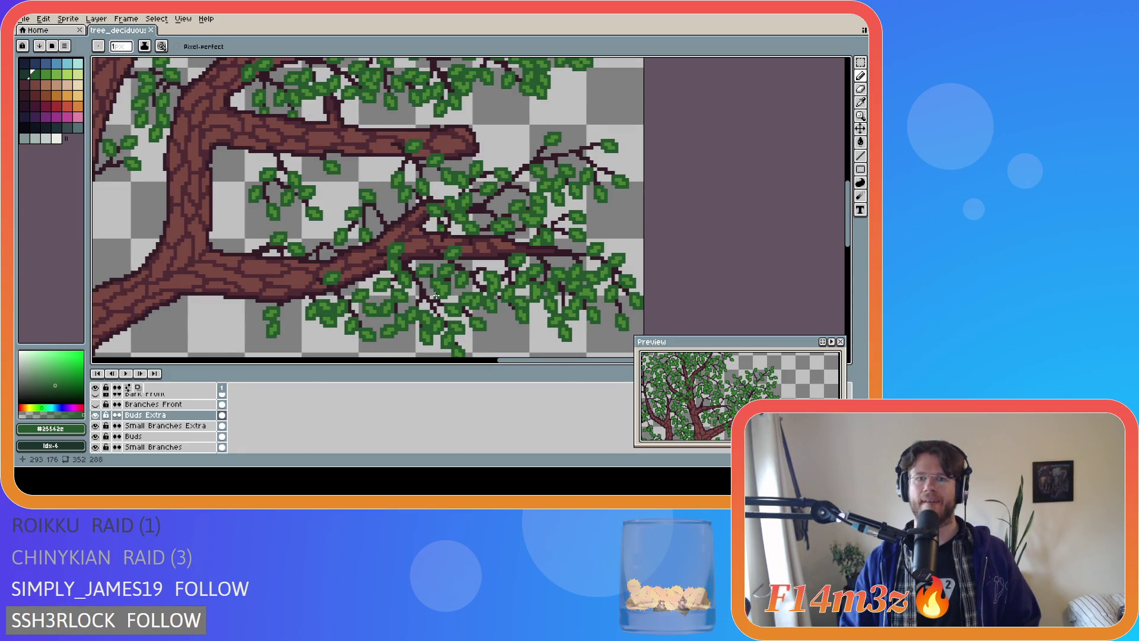
Undo the last pencil stroke, make Small Branches Extra the active layer, and save
key("ctrl+z")
key("ctrl+z")
key("ctrl+z")
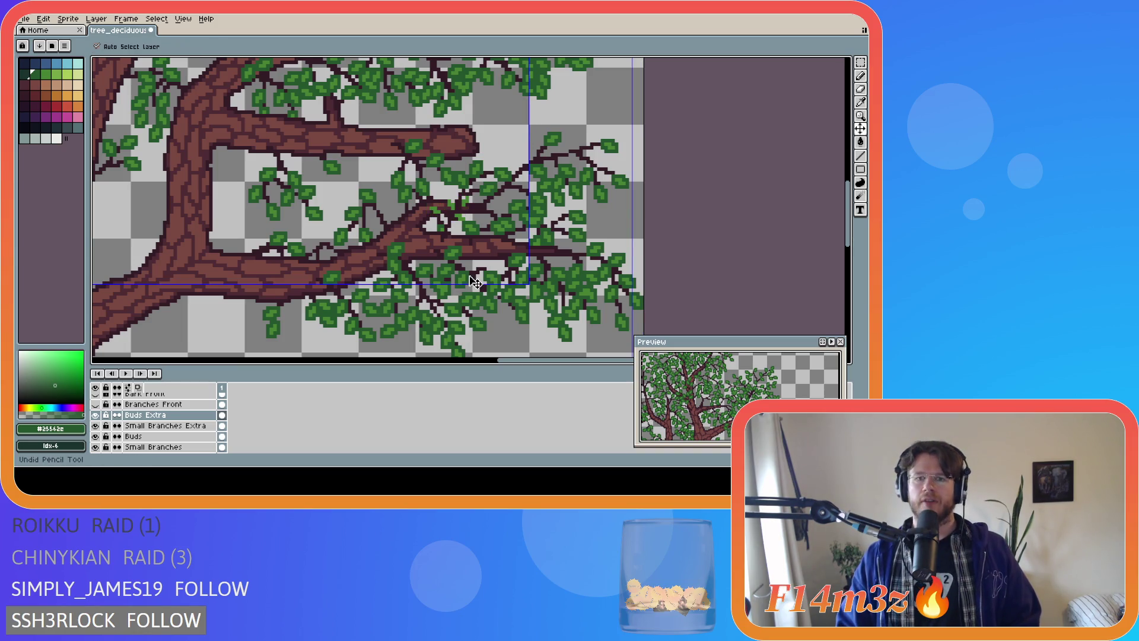
left_click(475, 282)
left_click(476, 283)
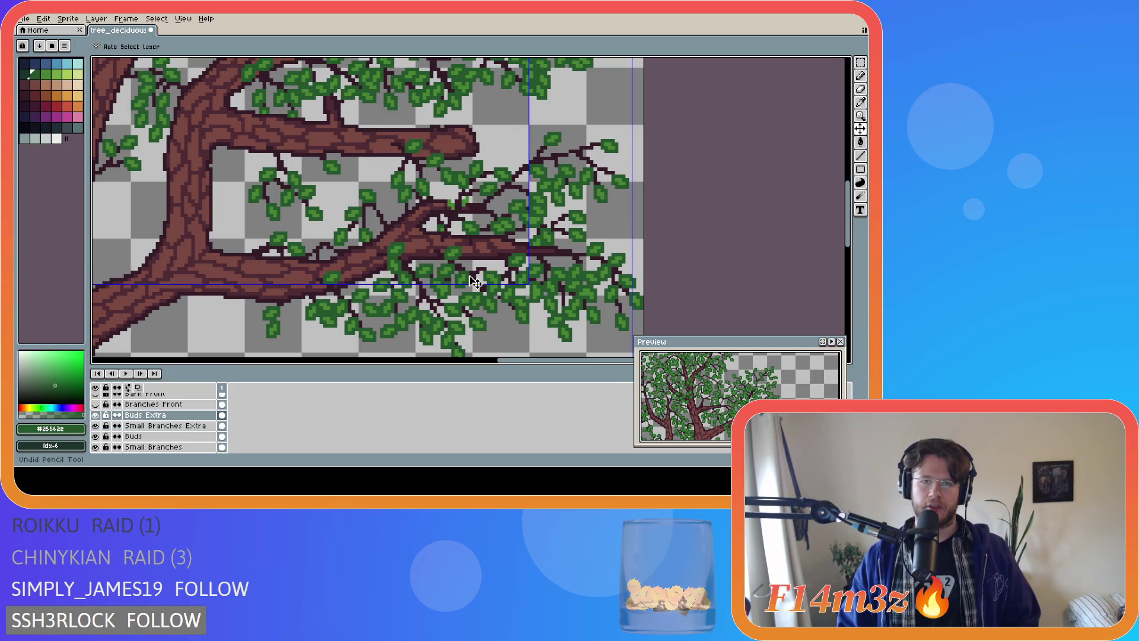
left_click(462, 202)
key("ctrl+s")
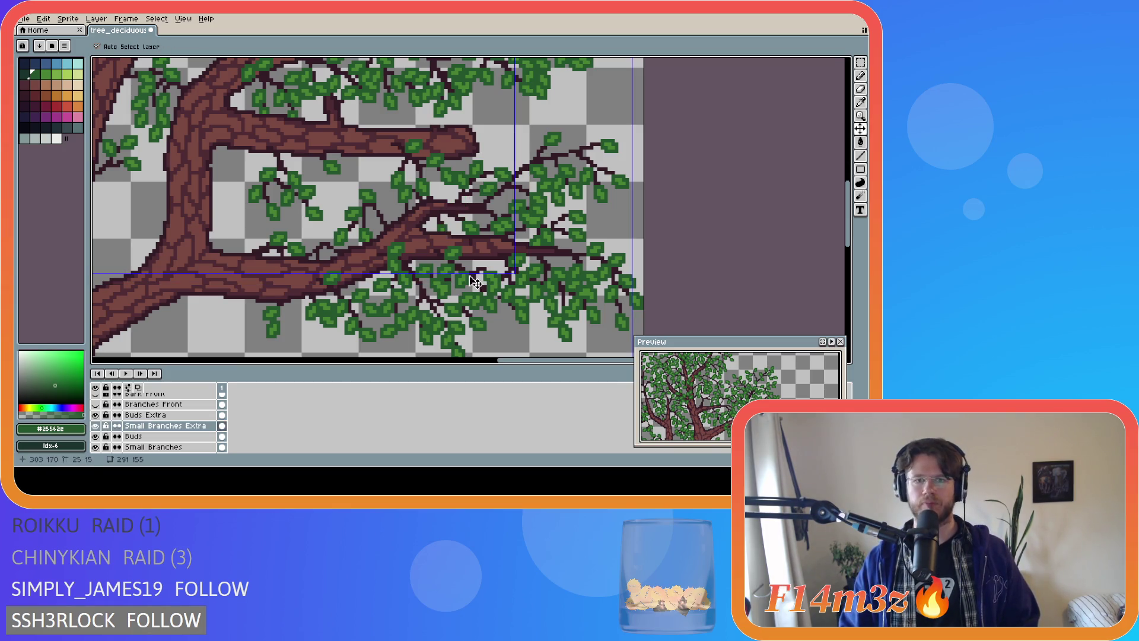
Zoom out and pan to view the whole leafy tree, then save again
key("b")
scroll(400, 305, "down", 2)
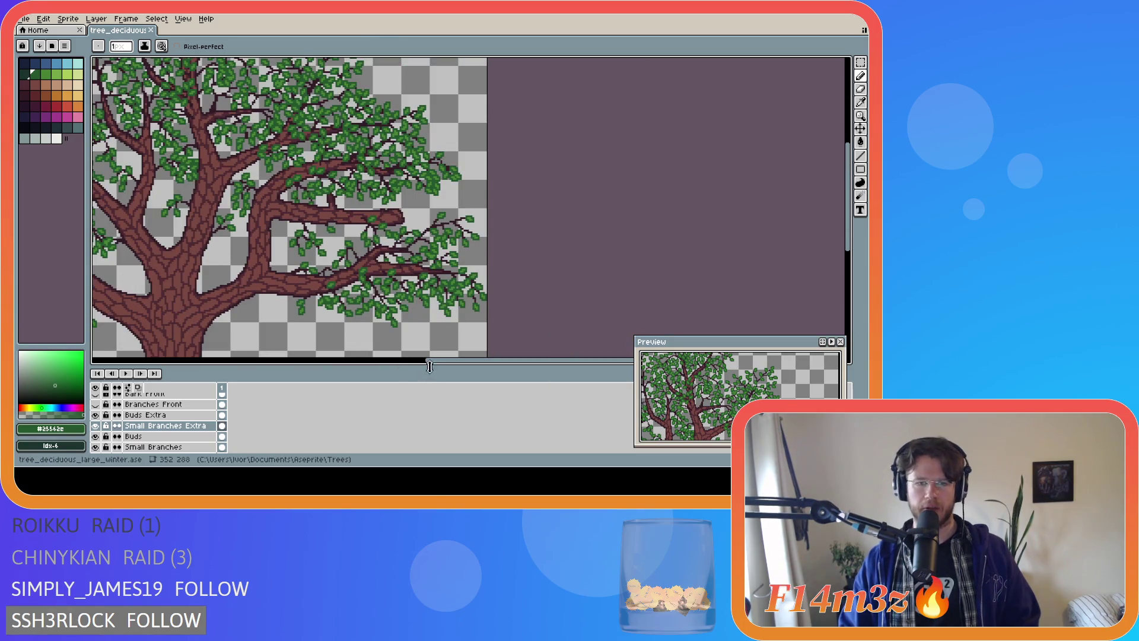
left_click_drag(439, 366, 320, 365)
scroll(439, 238, "down", 1)
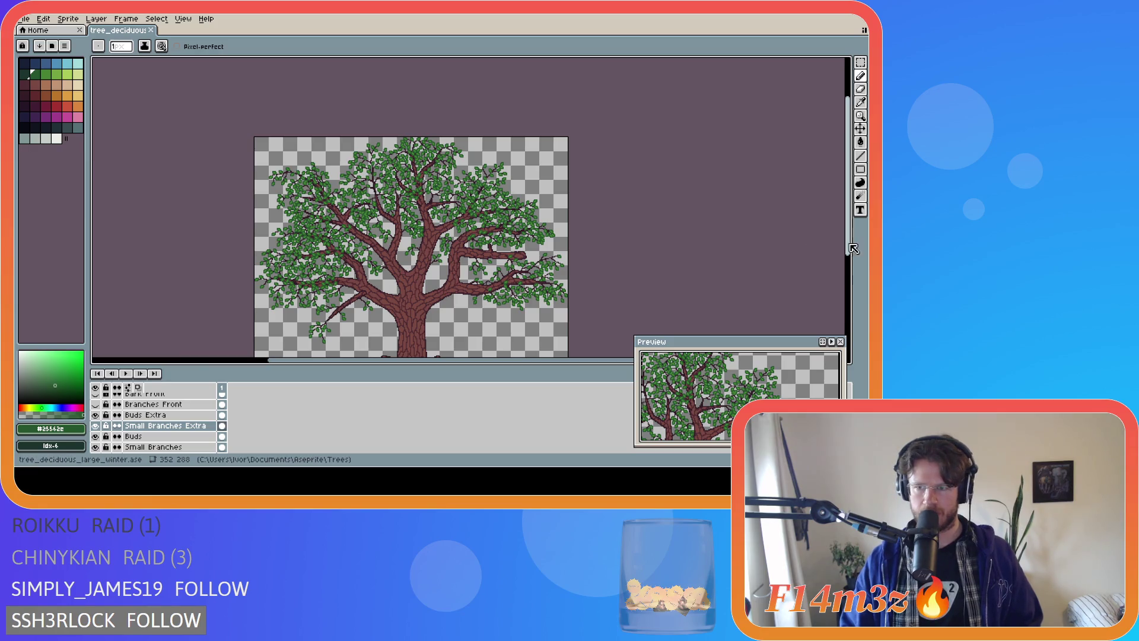
left_click_drag(852, 257, 853, 285)
key("ctrl+s")
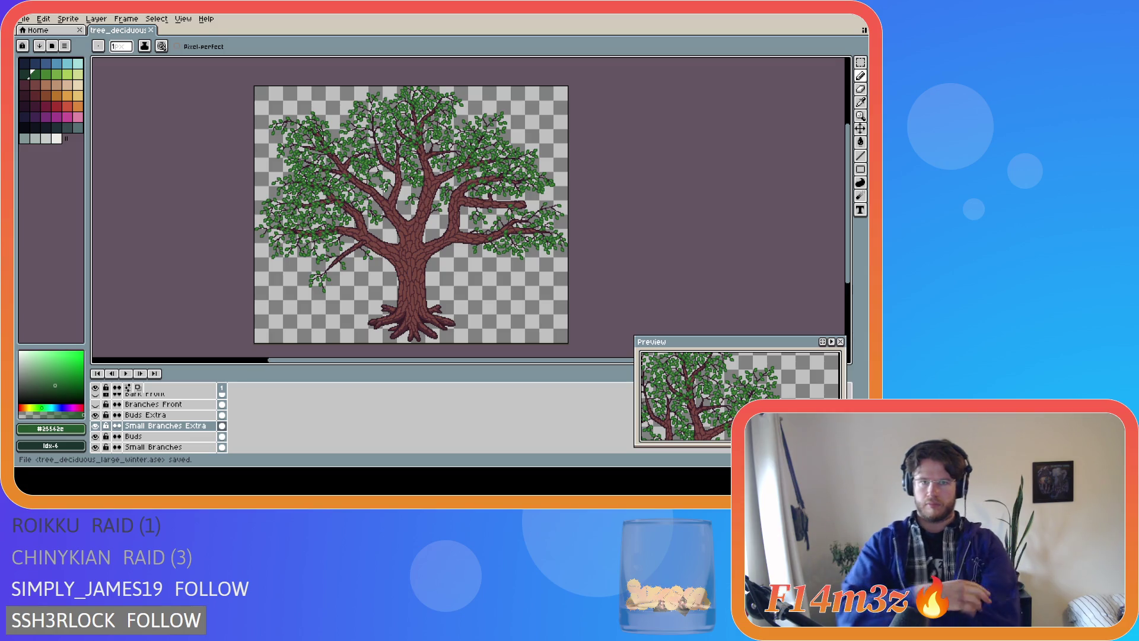
Briefly switch to the Eyedropper and back to the Pencil while reviewing the finished tree
key("i")
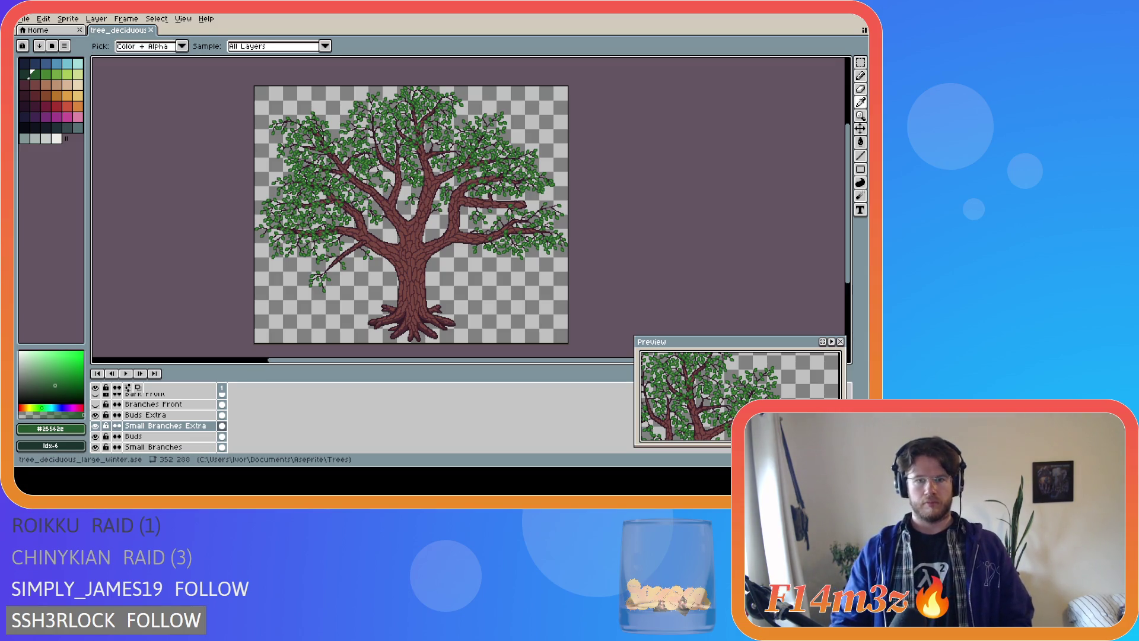
key("b")
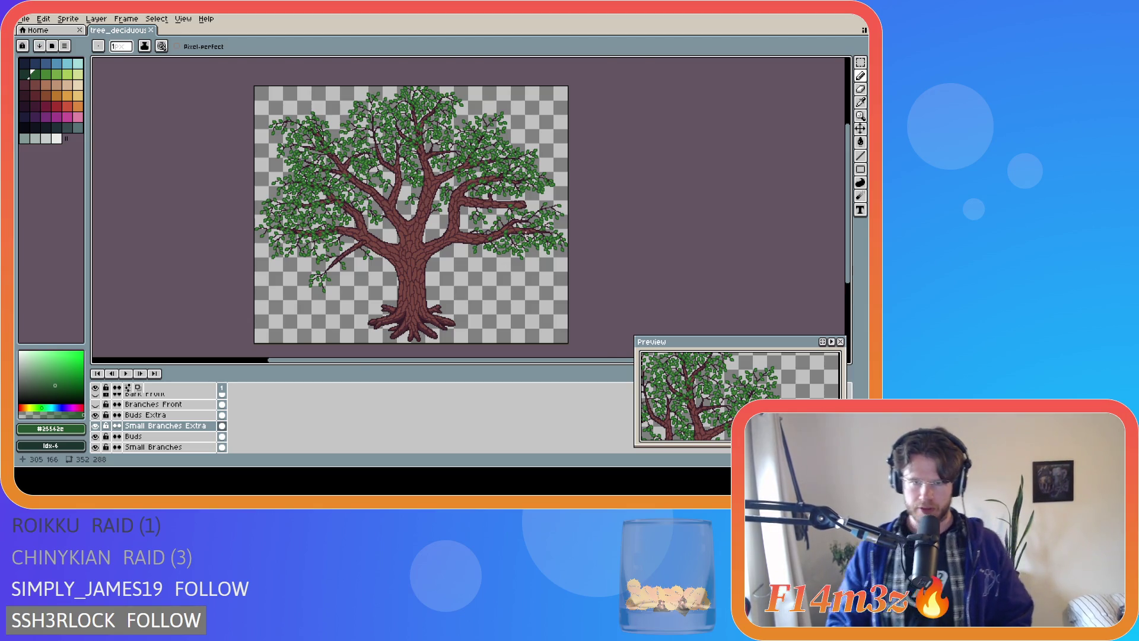
Activate Small Branches Extra and sample the dark brown branch colour for the Pencil
scroll(528, 230, "up", 4)
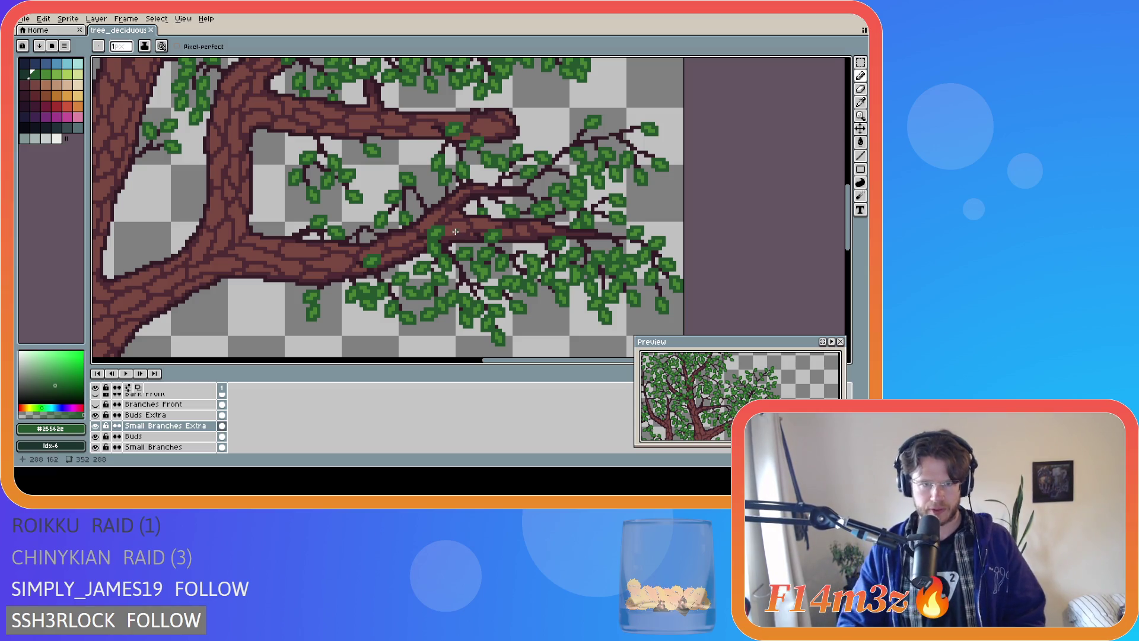
scroll(469, 220, "down", 2)
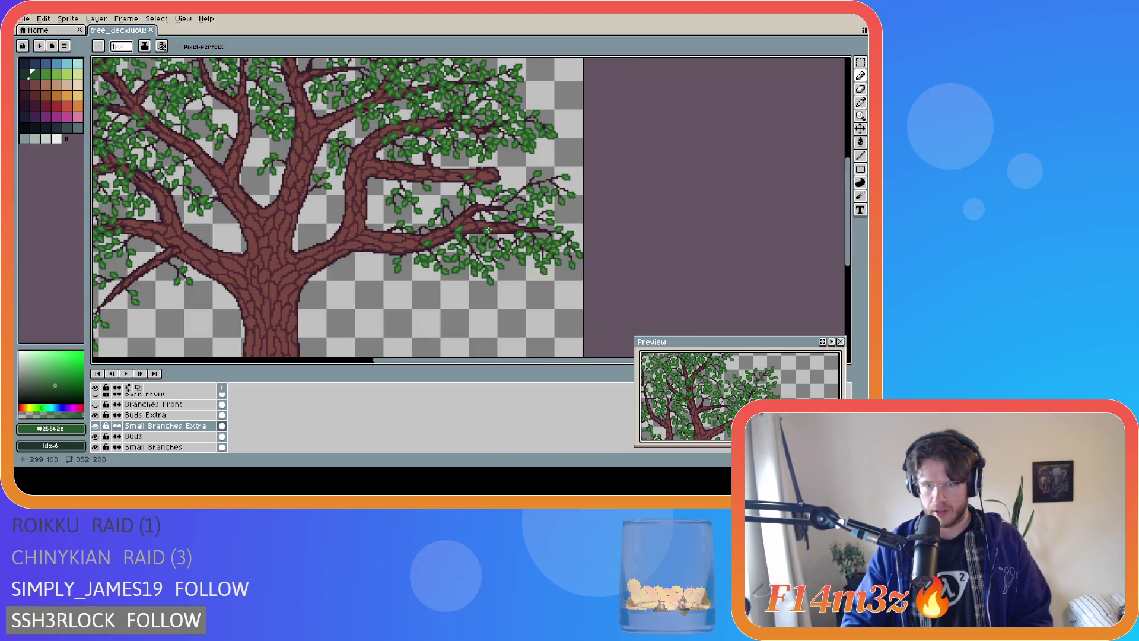
scroll(490, 229, "down", 1)
scroll(494, 232, "up", 4)
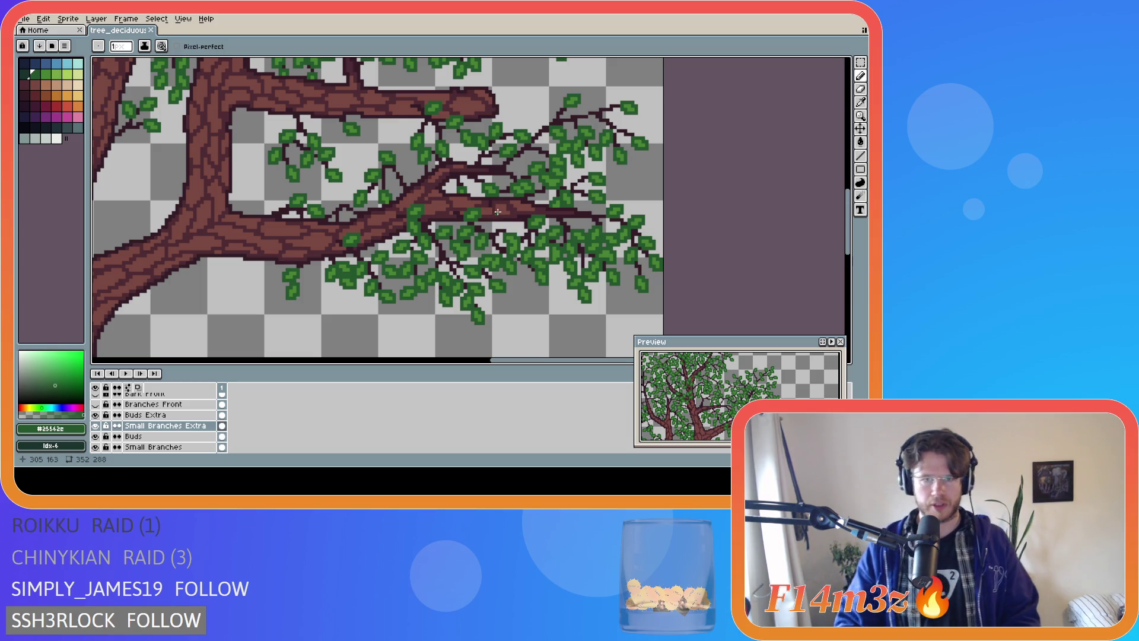
scroll(498, 211, "up", 2)
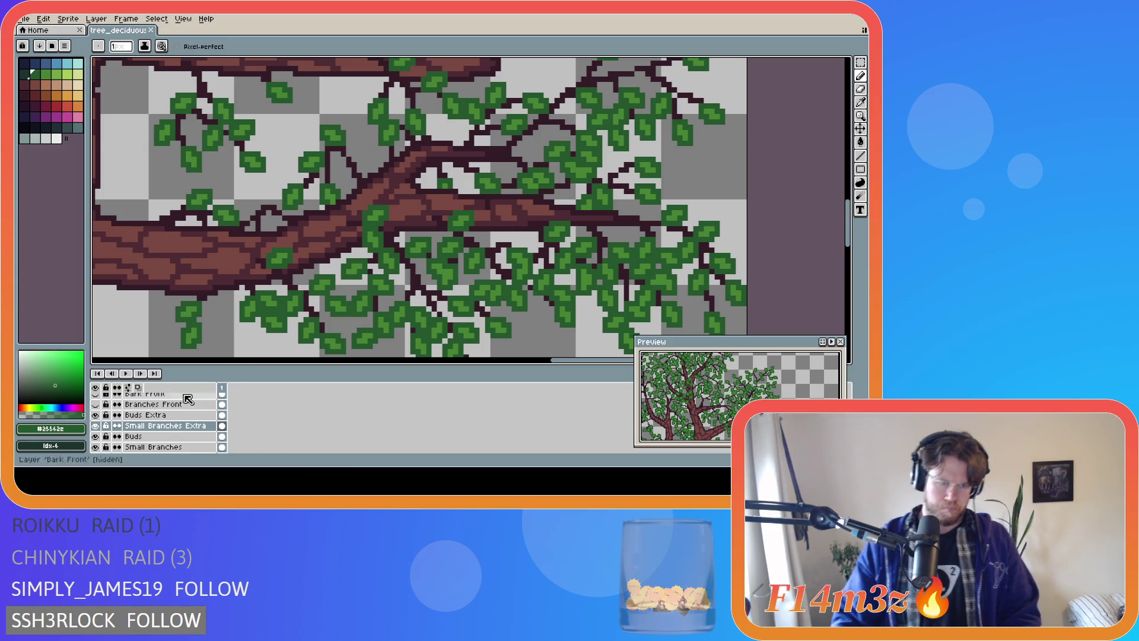
left_click(188, 447)
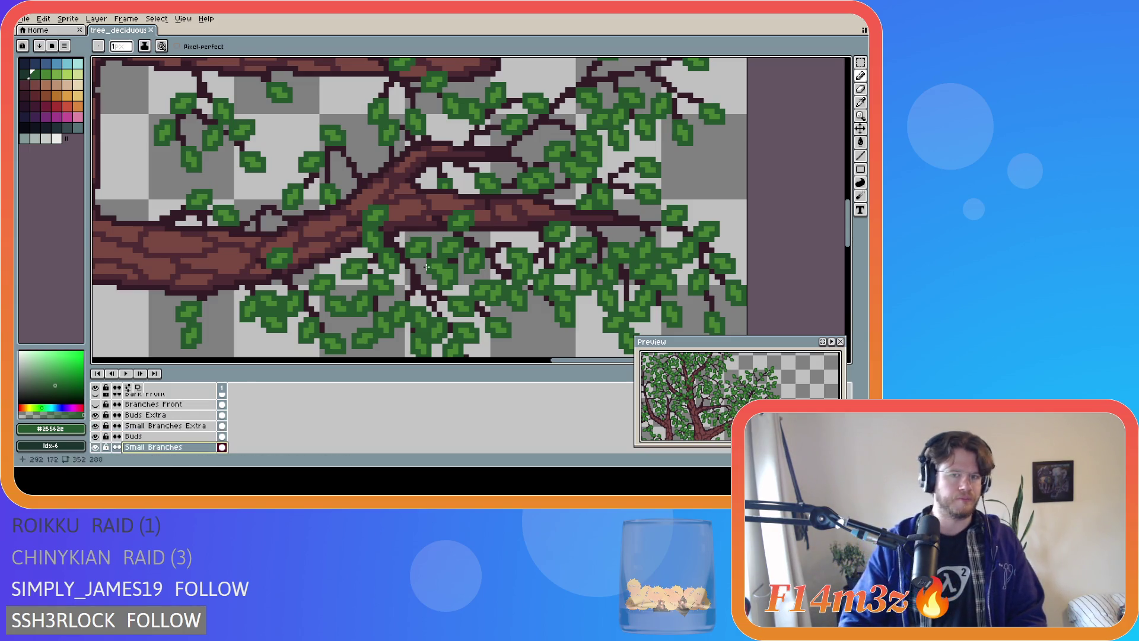
left_click(488, 202)
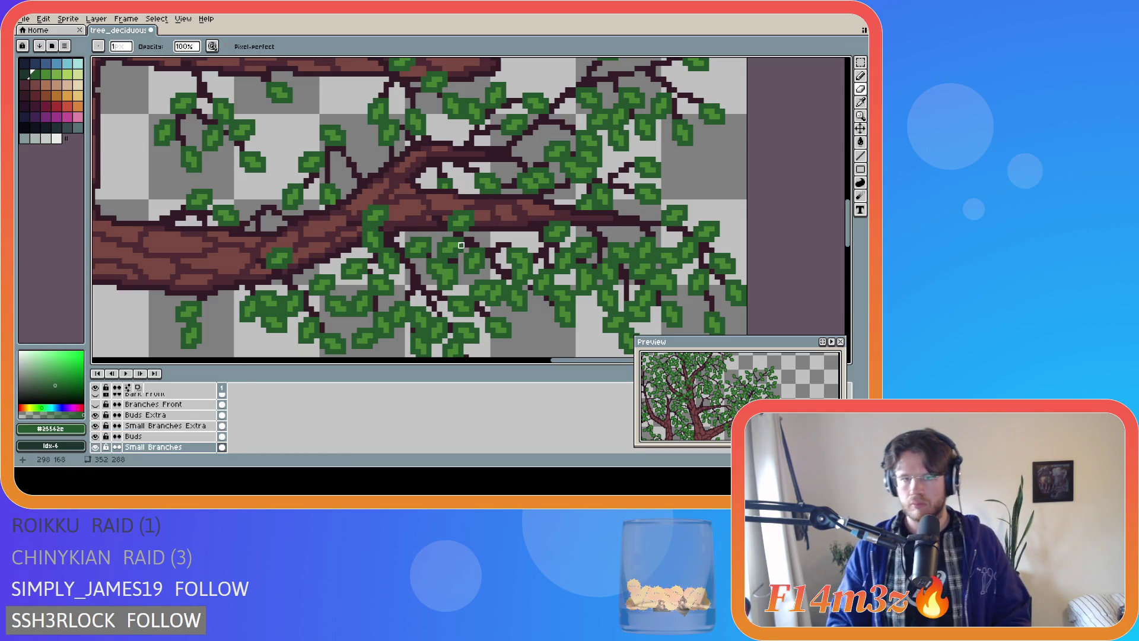
left_click(172, 426)
left_click(444, 214, "alt")
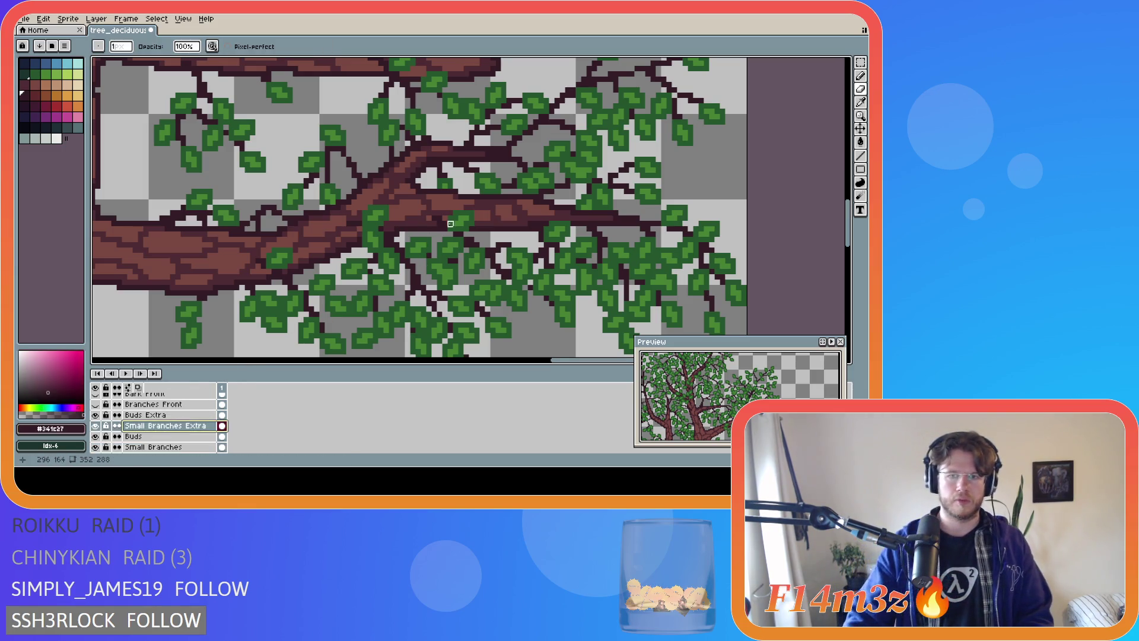
key("b")
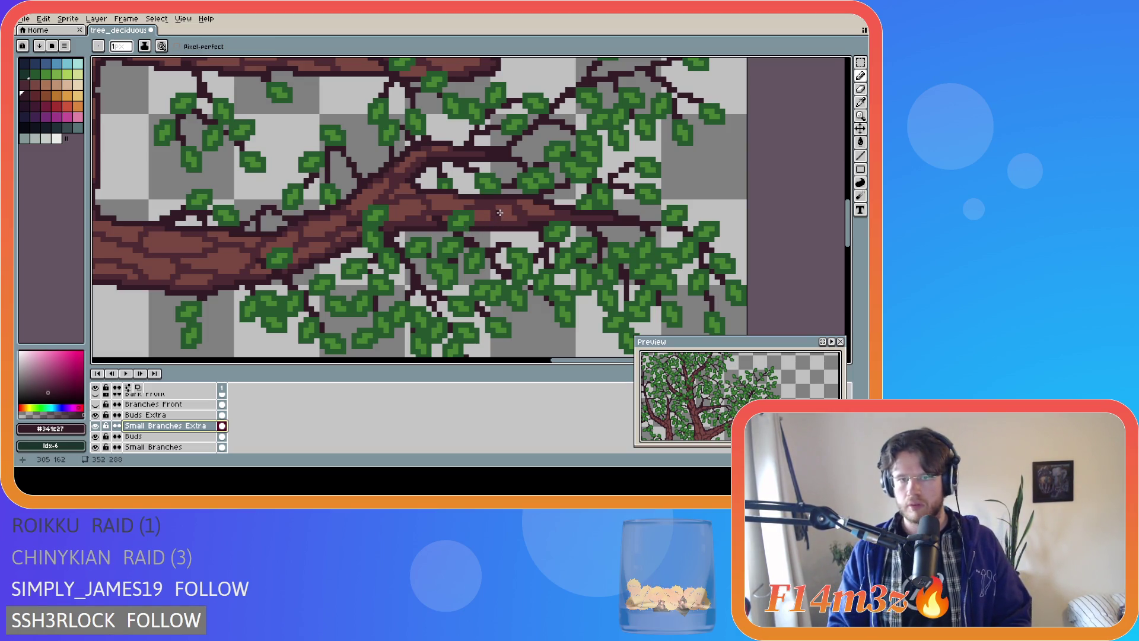
Try two dark twig strokes along the branch and undo both
left_click(499, 213)
key("ctrl")
left_click_drag(518, 209, 547, 208)
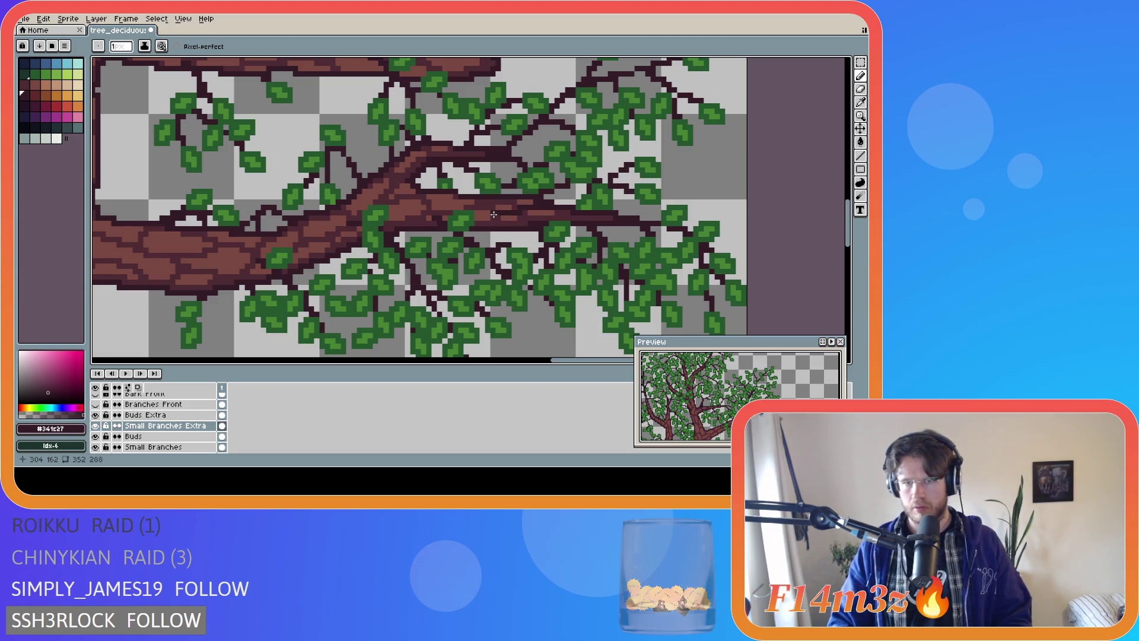
key("ctrl+z")
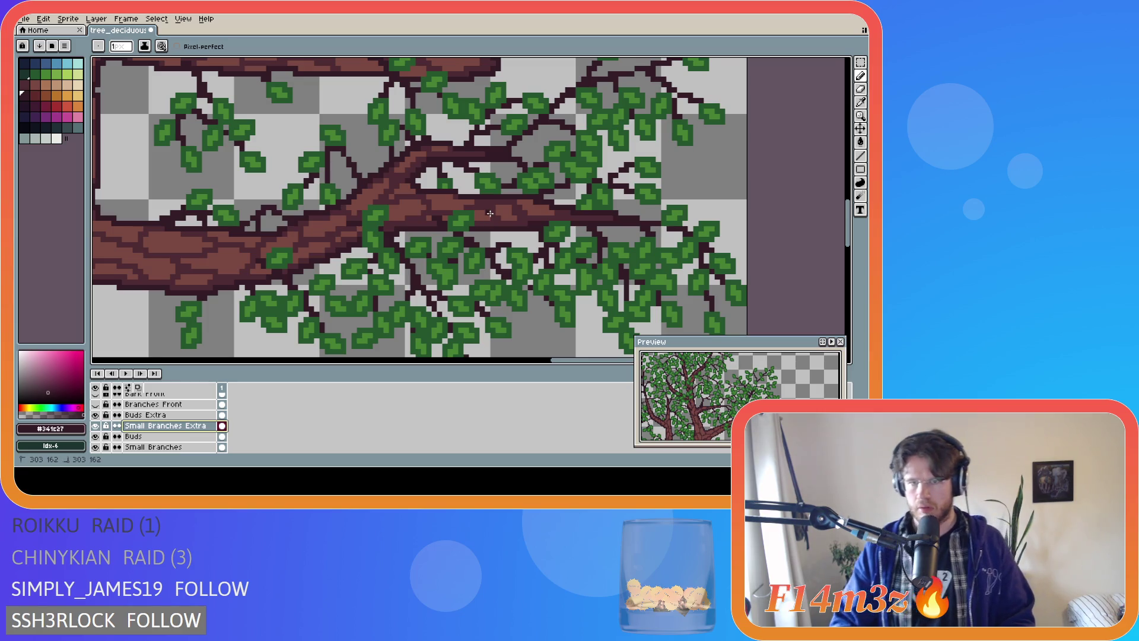
left_click_drag(493, 215, 534, 203)
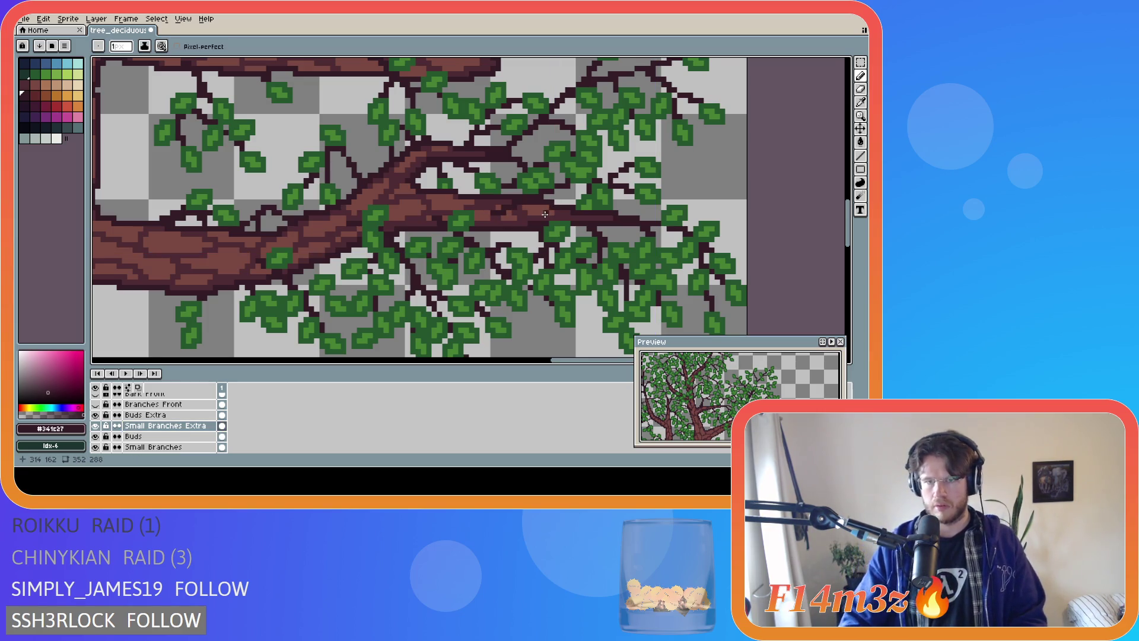
key("ctrl+z")
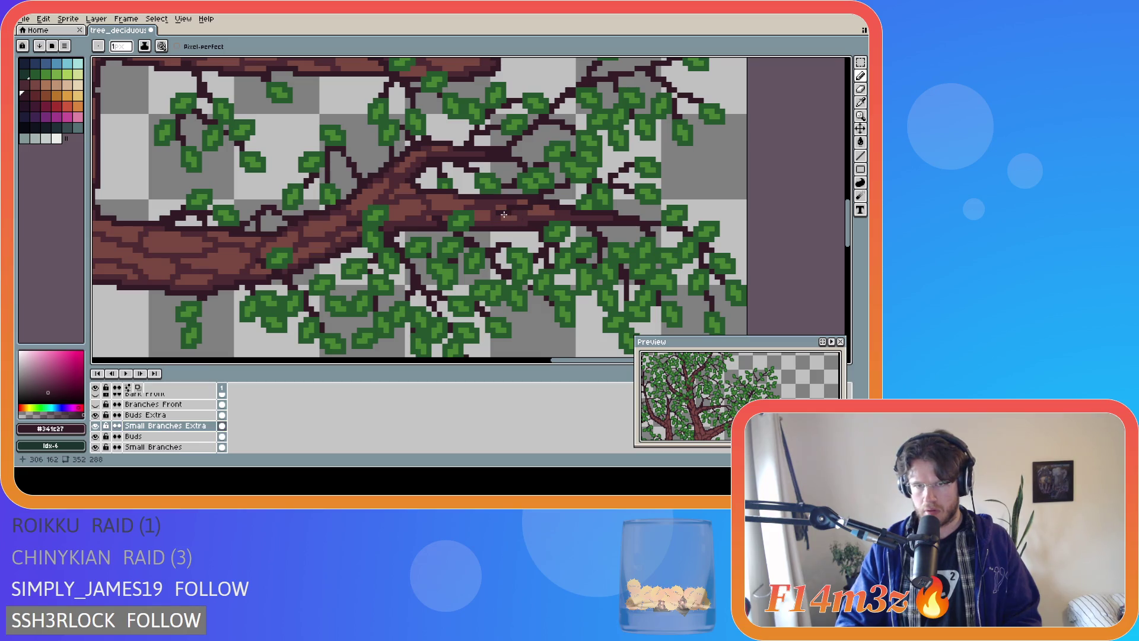
Restore the undone erasing, then add a dark pixel and a short downward twig on the branch
key("i")
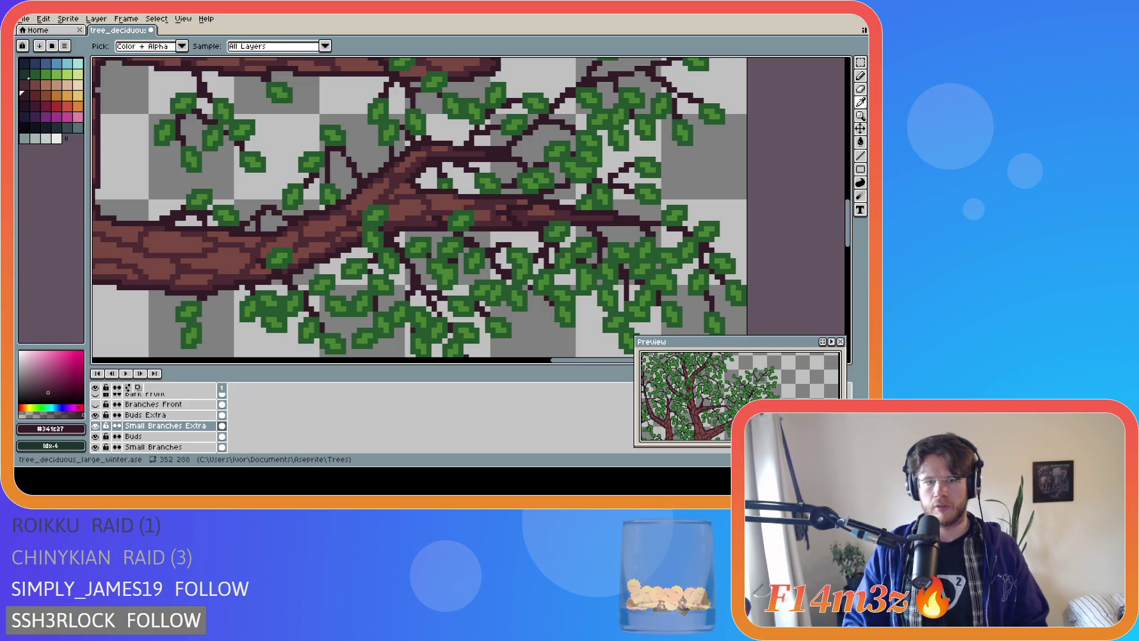
key("v")
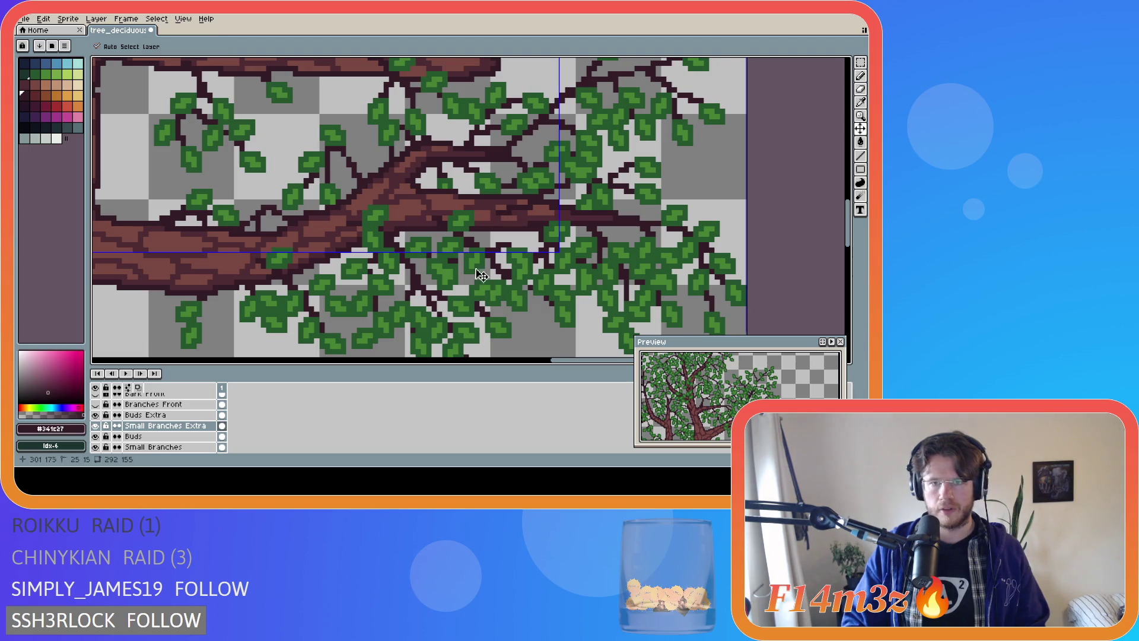
key("b")
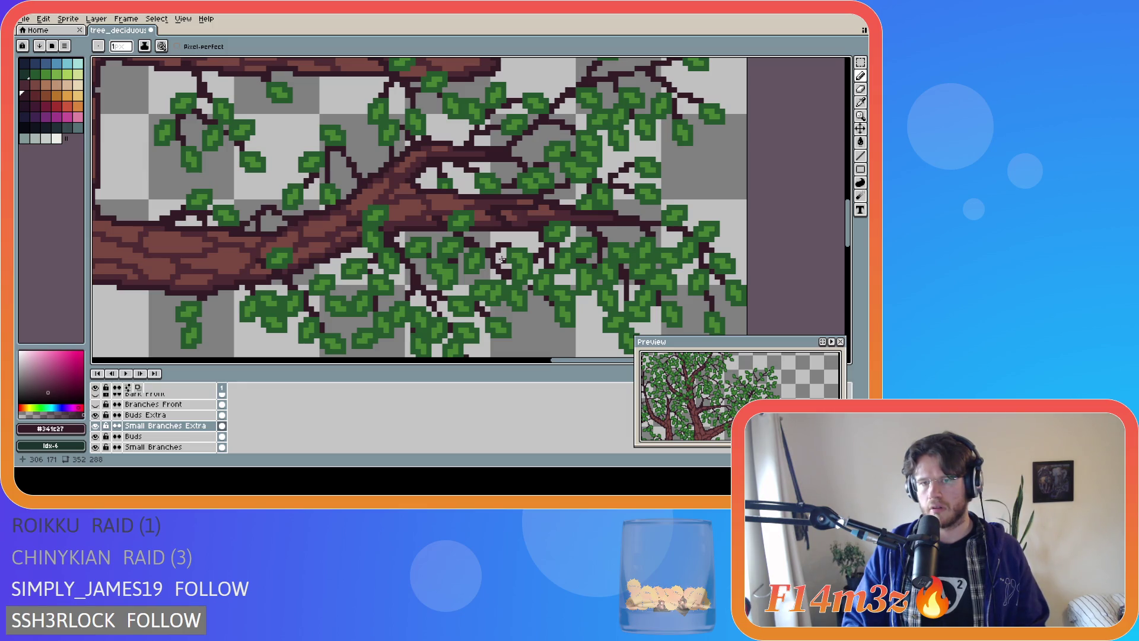
key("ctrl+z")
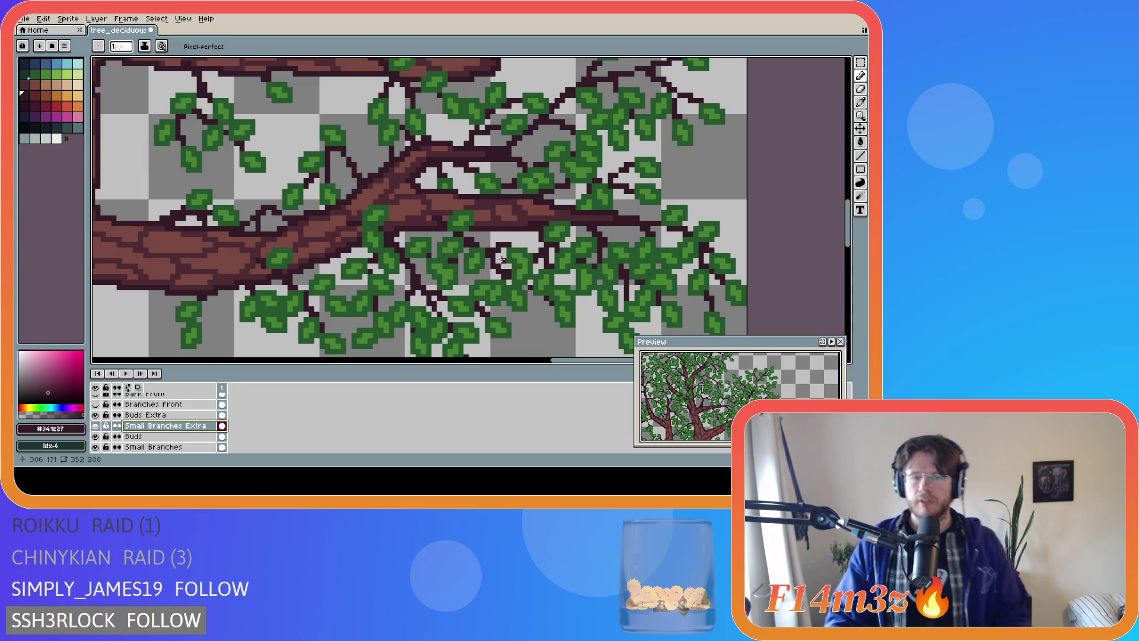
left_click(507, 266, "ctrl")
key("ctrl+y")
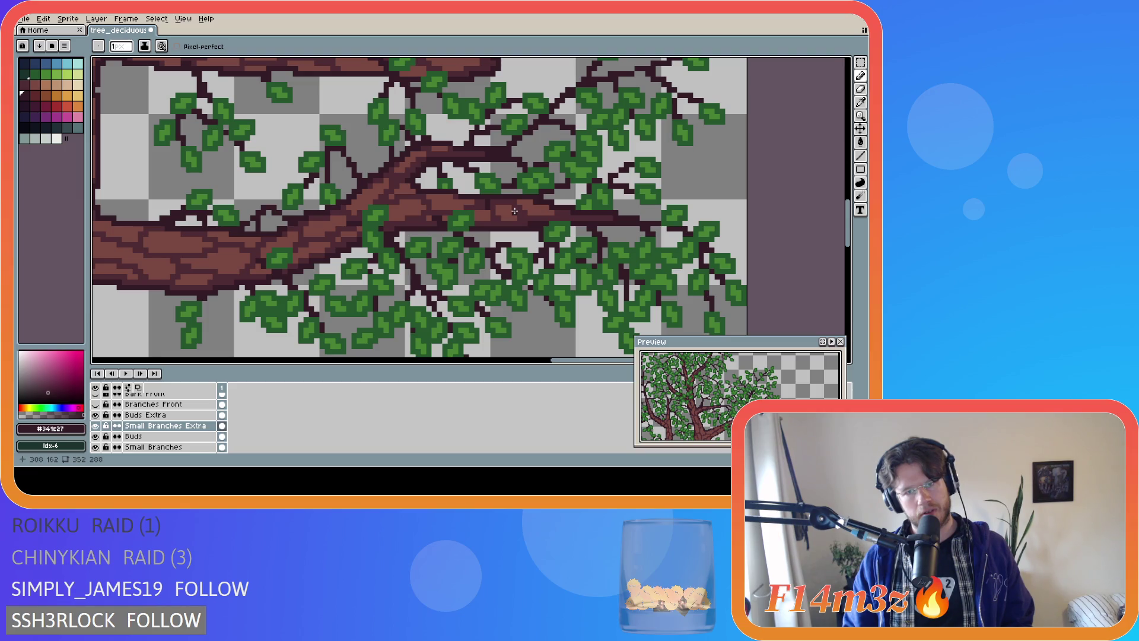
left_click(513, 212)
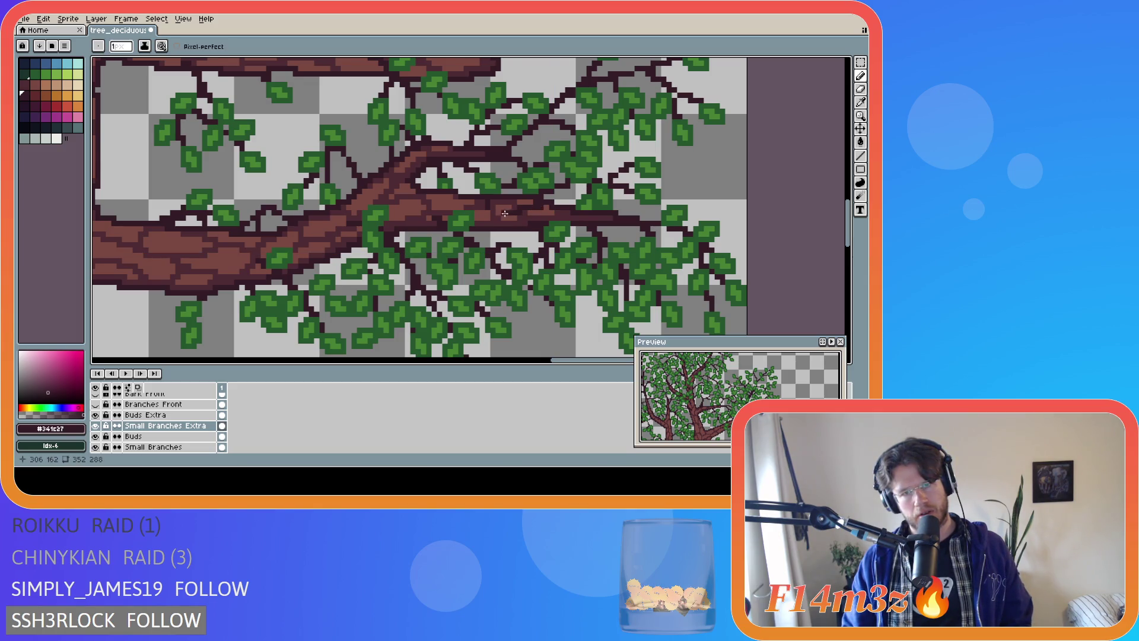
left_click_drag(502, 213, 497, 230)
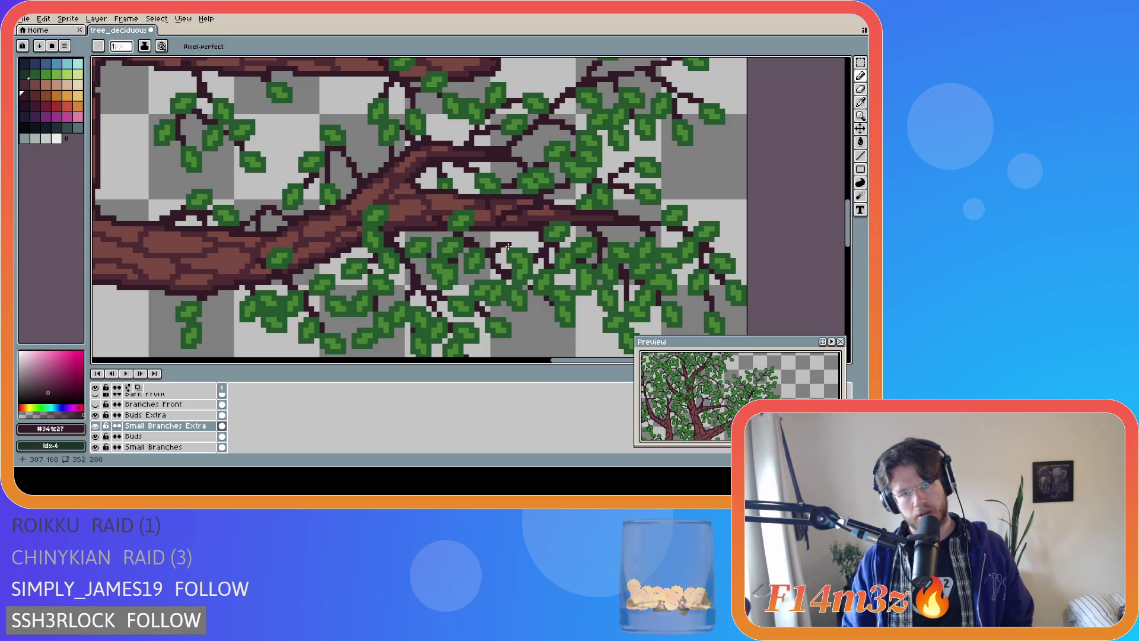
scroll(160, 427, "down", 3)
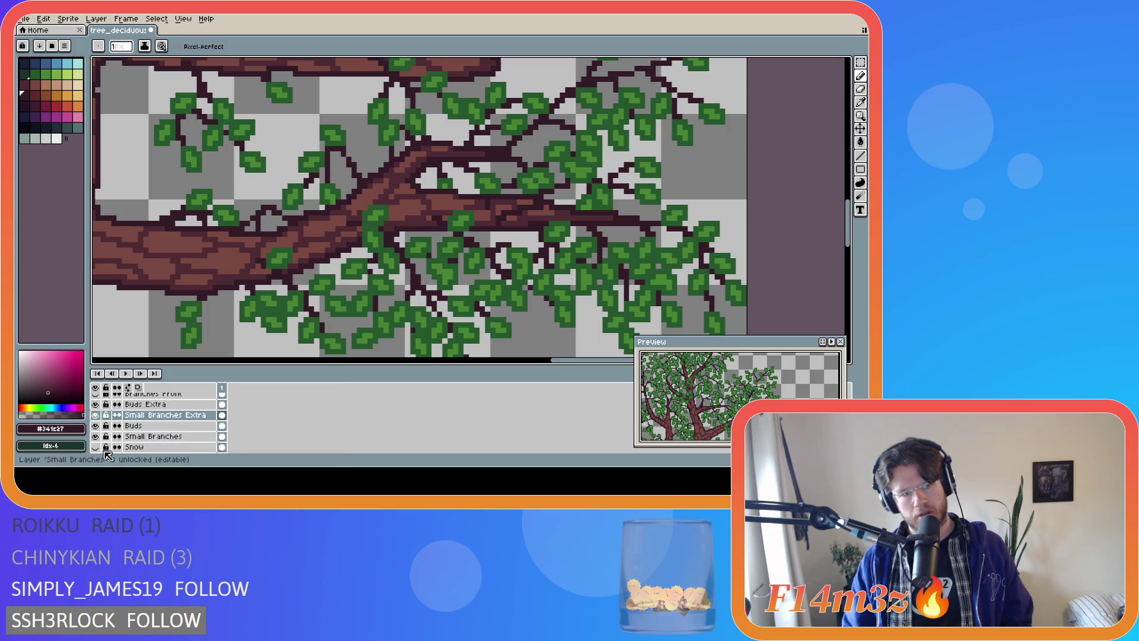
Flick the Tree layer on and off to compare twigs, leave it visible, and undo the stray pixels
left_click(98, 437)
left_click(97, 437)
left_click(97, 438)
left_click(97, 437)
left_click(97, 437)
left_click(98, 437)
left_click(97, 438)
left_click(97, 437)
left_click(97, 438)
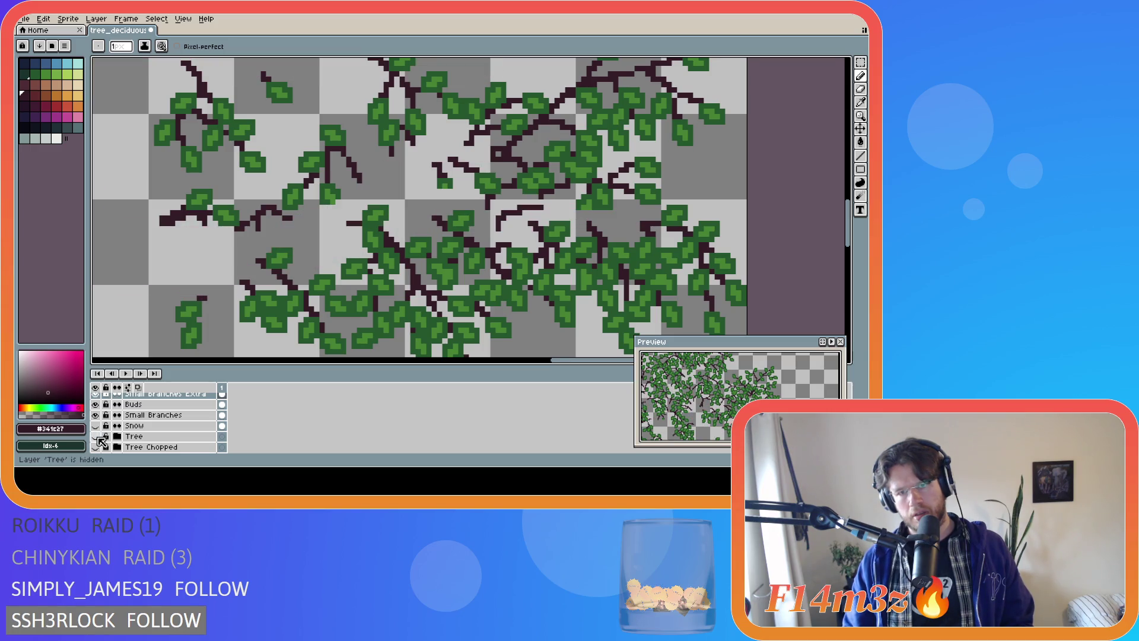
left_click(98, 438)
left_click(97, 437)
left_click(97, 437)
left_click(98, 438)
left_click(96, 437)
left_click(96, 437)
left_click(96, 438)
left_click(96, 437)
left_click(96, 437)
left_click(96, 437)
left_click(97, 437)
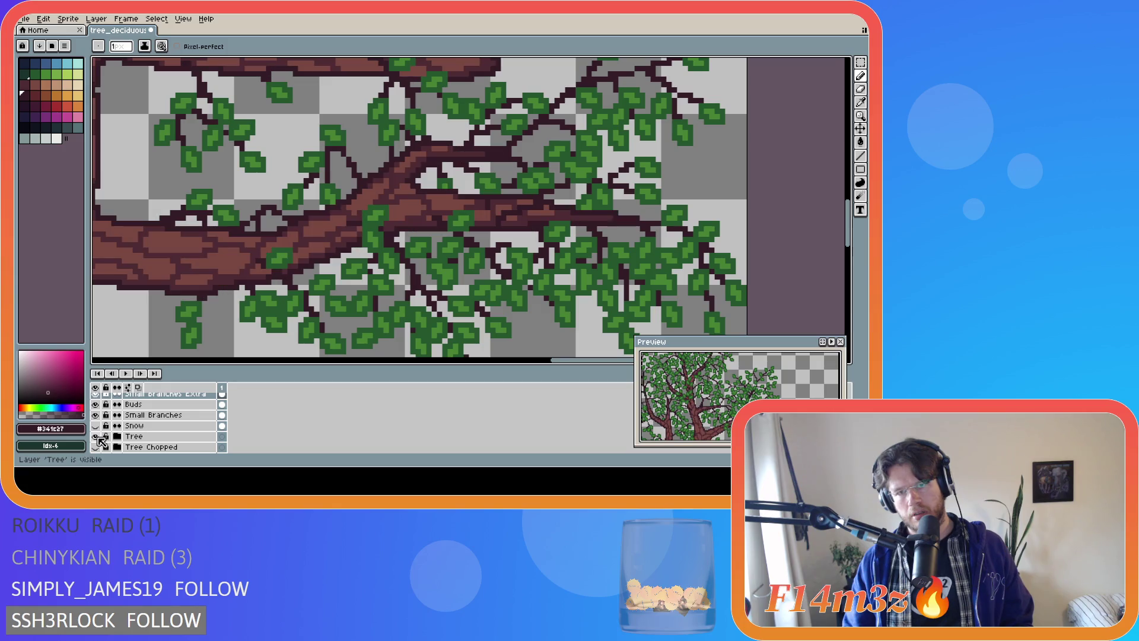
left_click(97, 437)
left_click(98, 437)
left_click(97, 438)
left_click(97, 437)
left_click(98, 437)
left_click(98, 437)
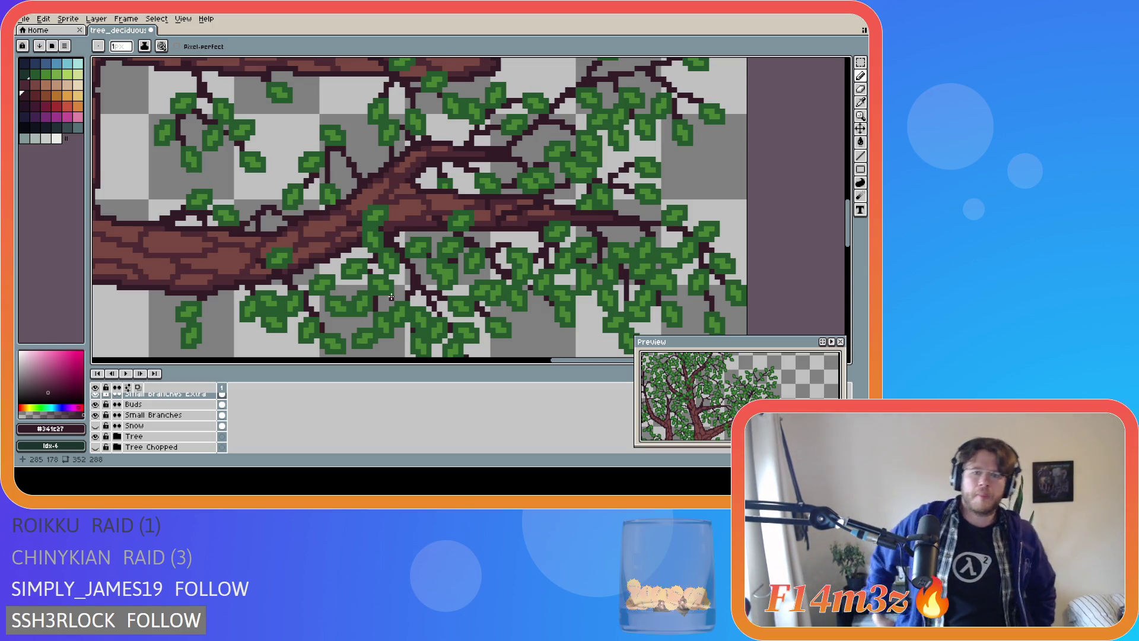
key("ctrl+z")
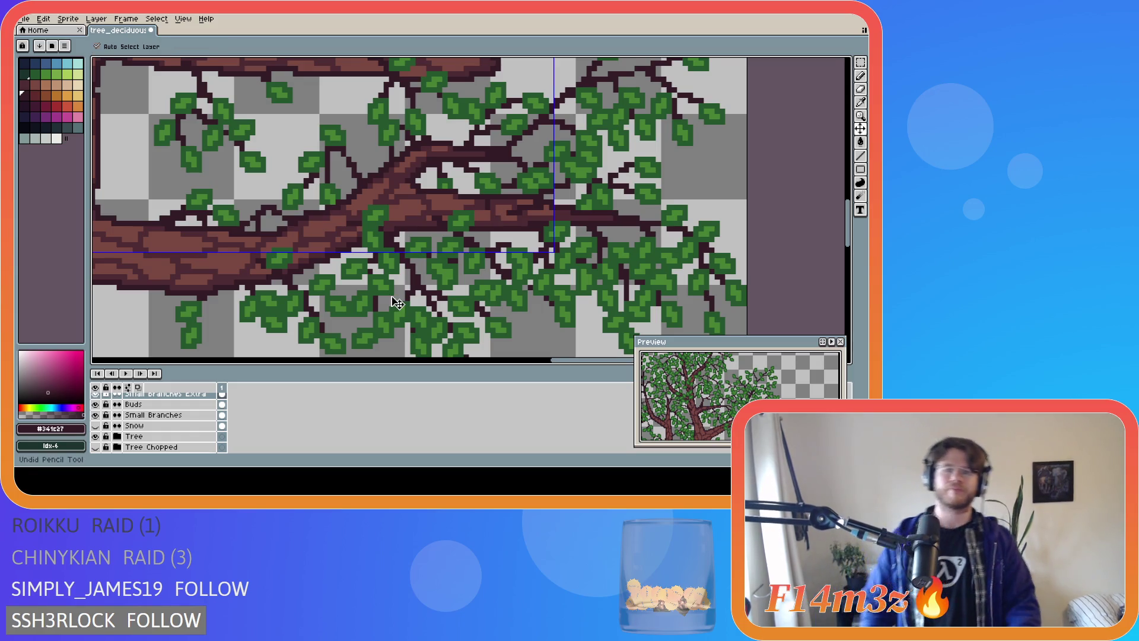
Save tree_deciduous_large_winter.ase, zoom out over the whole tree, then zoom into the right-hand limb
key("ctrl+s")
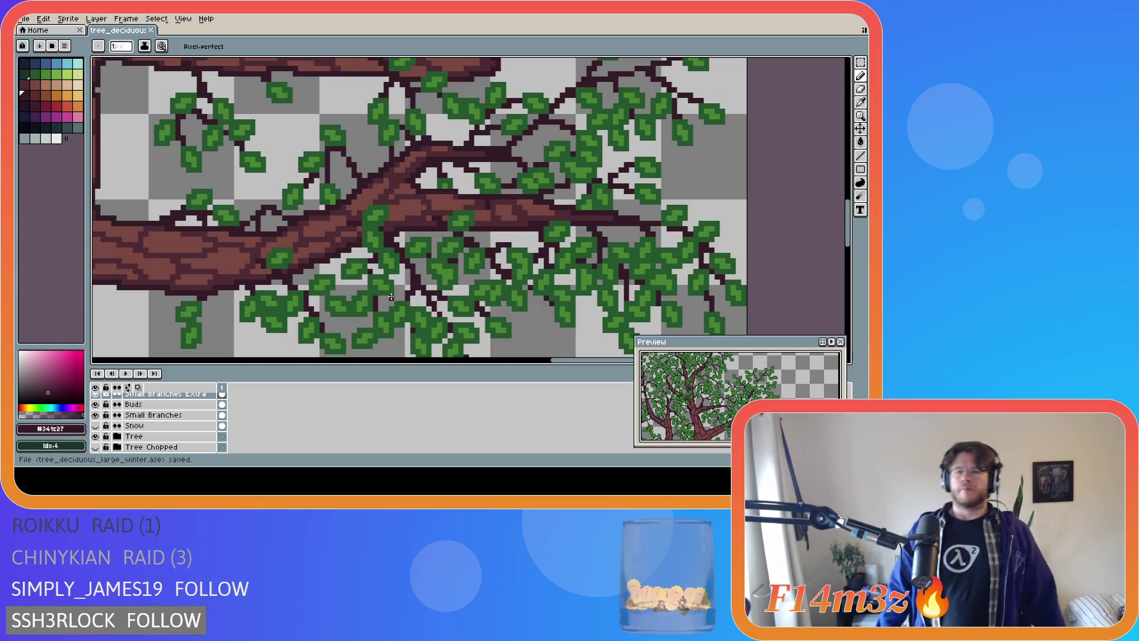
scroll(391, 297, "down", 1)
scroll(388, 294, "down", 1)
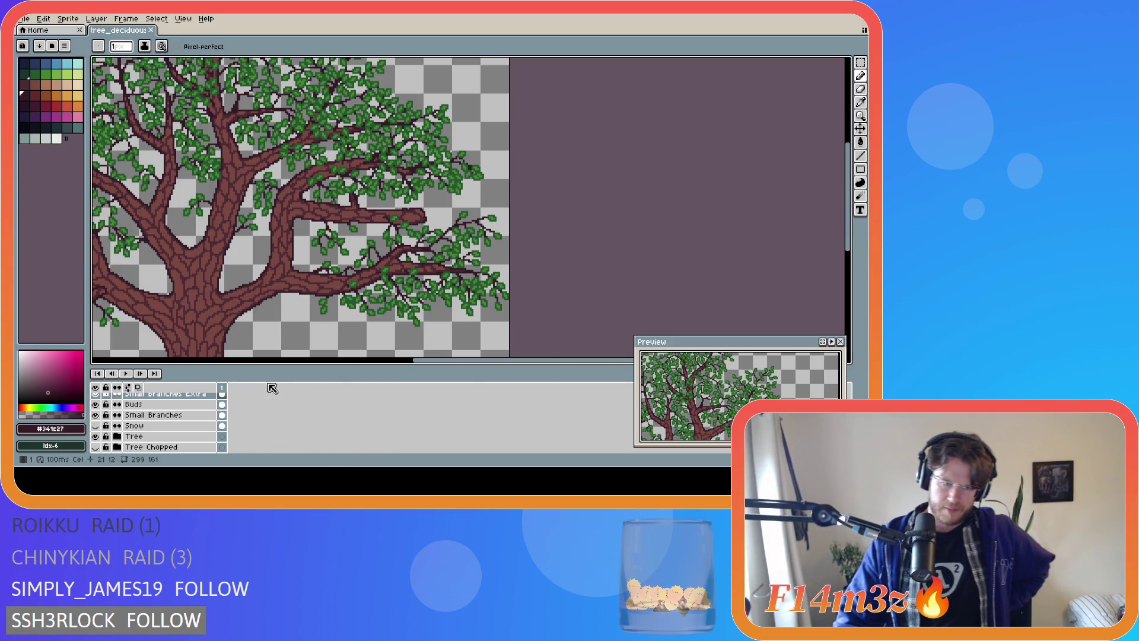
left_click_drag(425, 360, 316, 360)
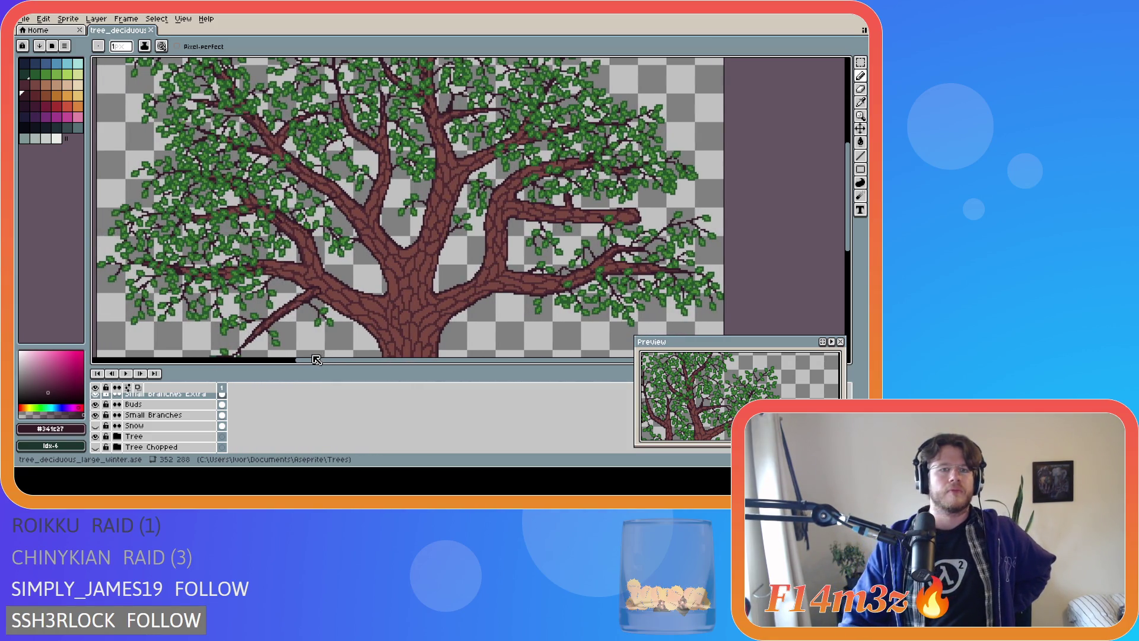
scroll(300, 220, "down", 2)
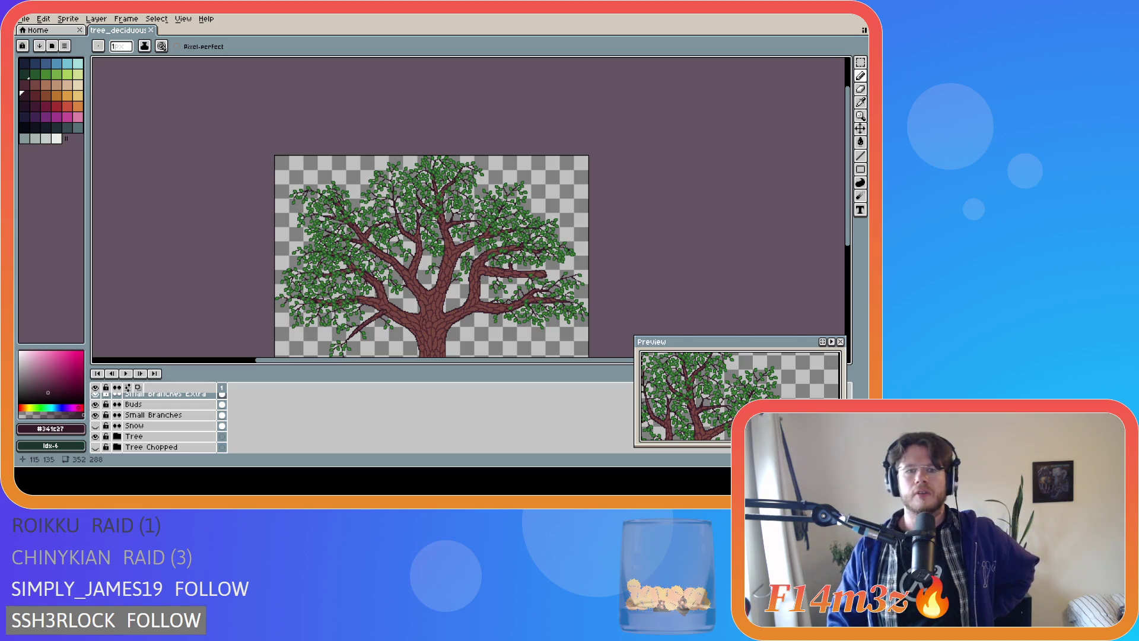
scroll(419, 237, "up", 4)
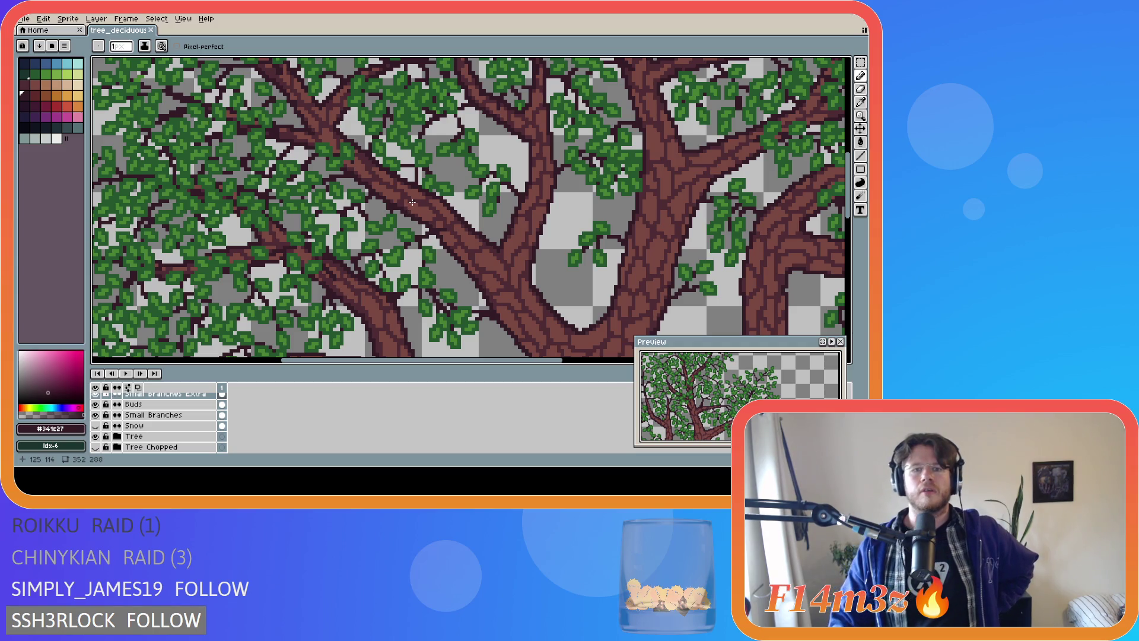
scroll(415, 202, "down", 4)
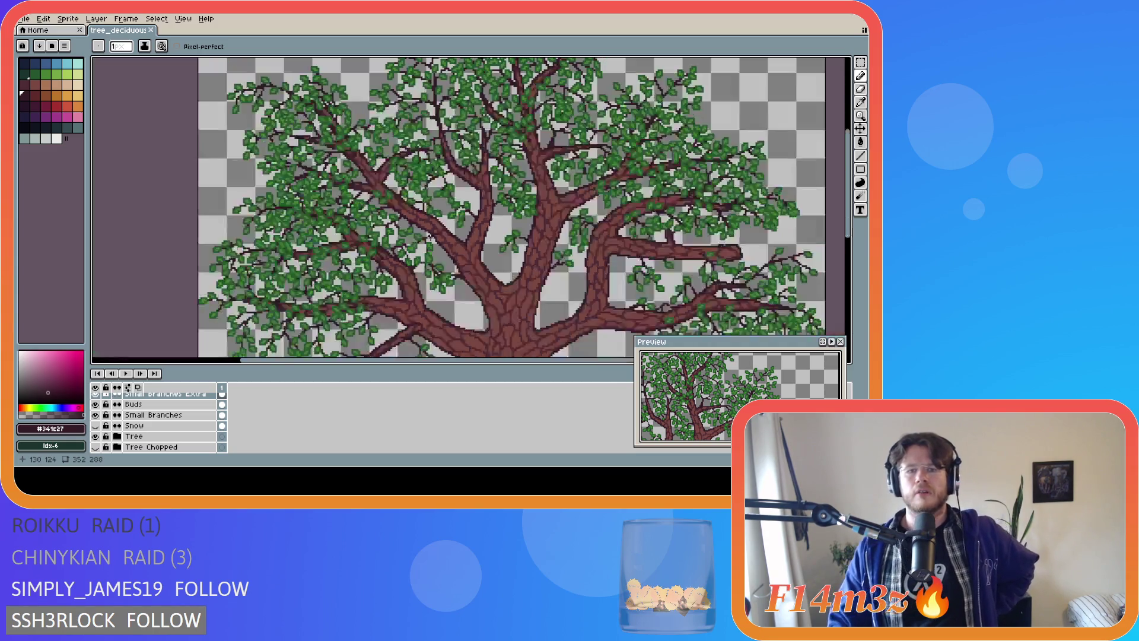
left_click_drag(472, 360, 505, 359)
left_click_drag(848, 213, 848, 236)
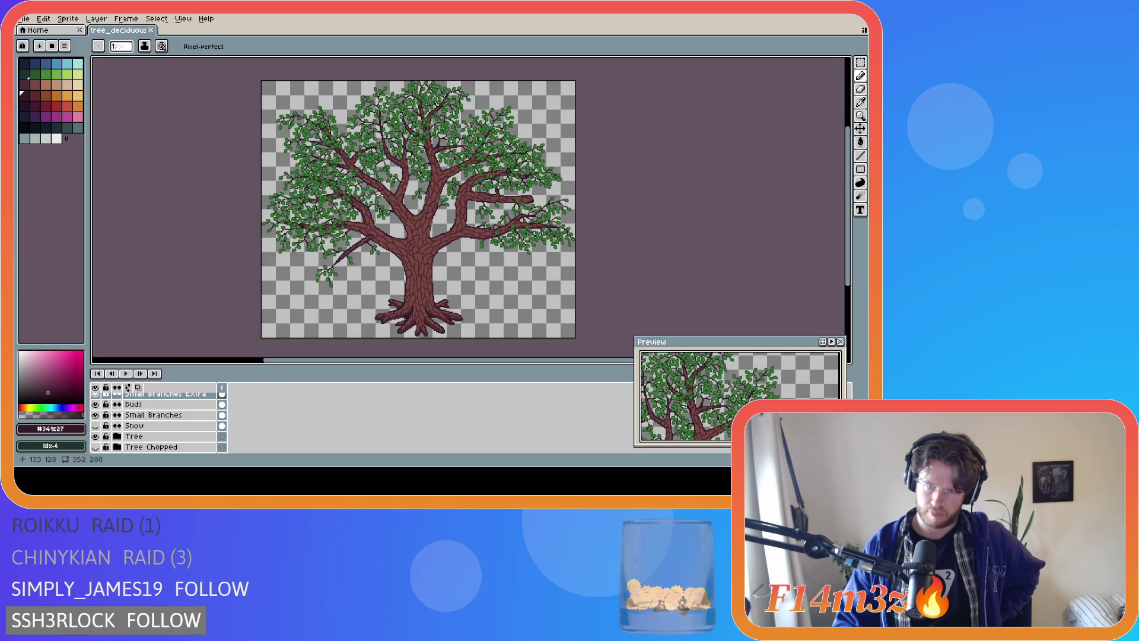
scroll(533, 216, "up", 3)
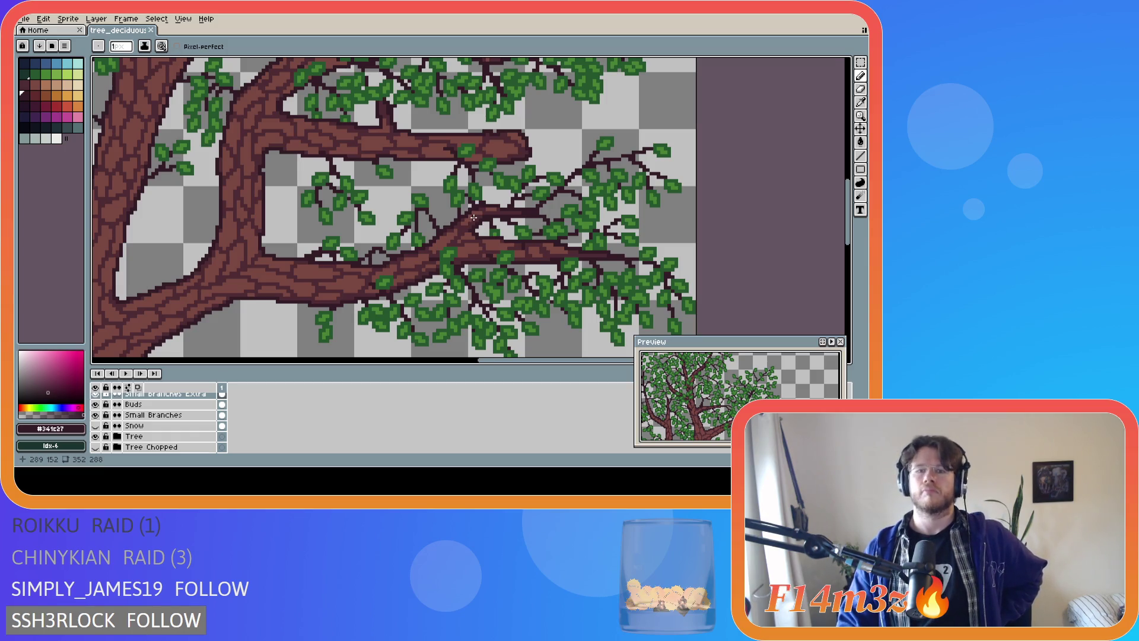
Draw a dark twig line along the branch and extend it further right
left_click_drag(473, 218, 503, 207)
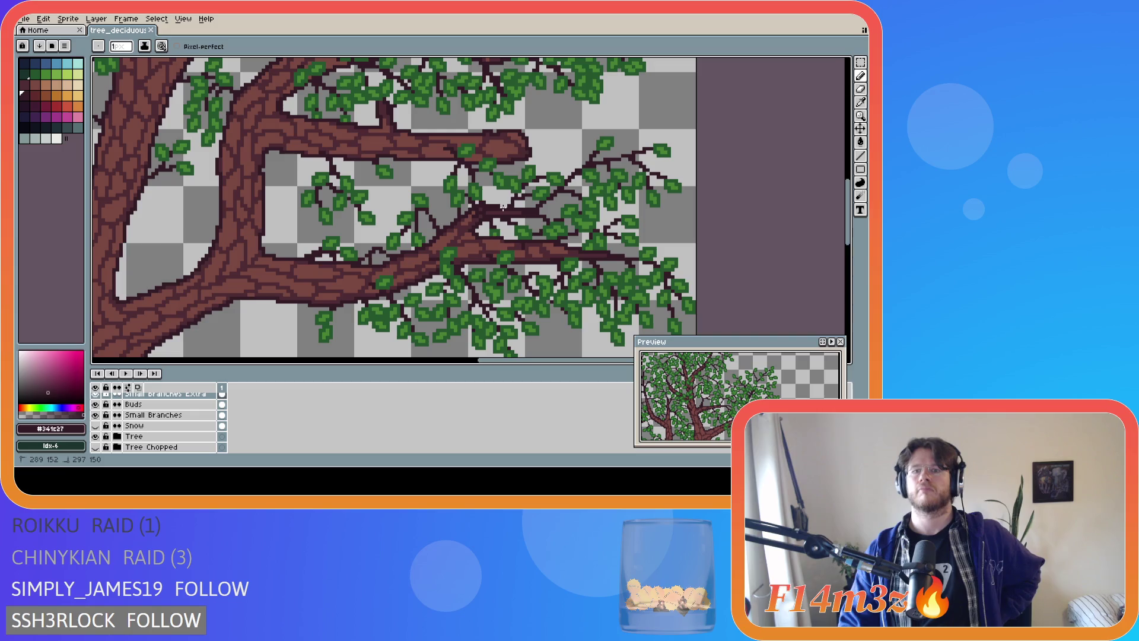
left_click_drag(503, 208, 515, 207)
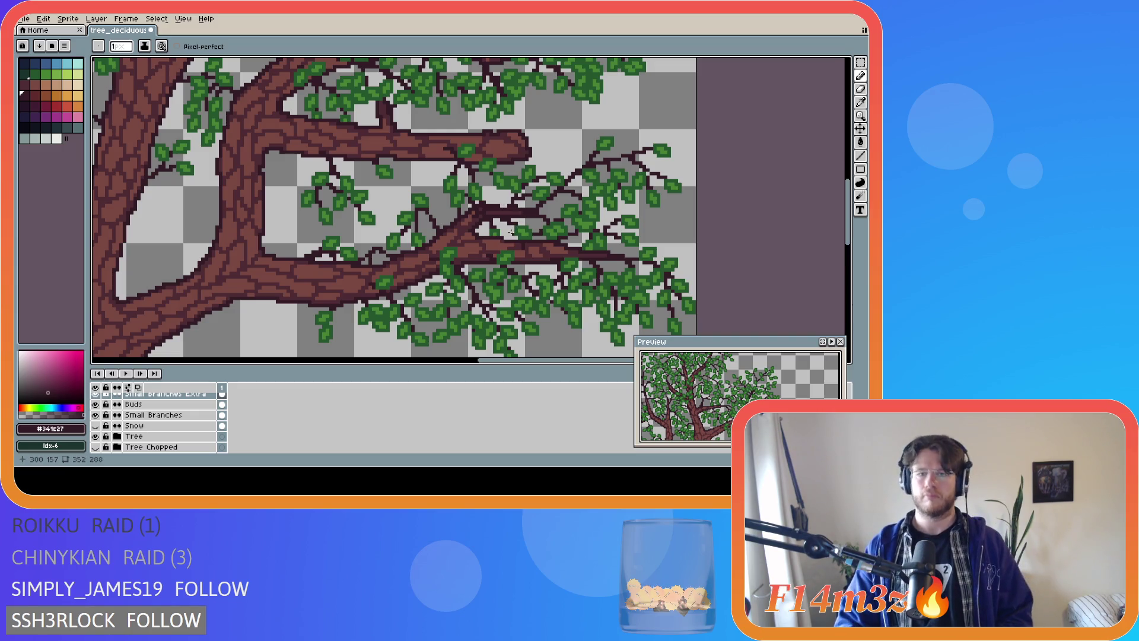
left_click(95, 436)
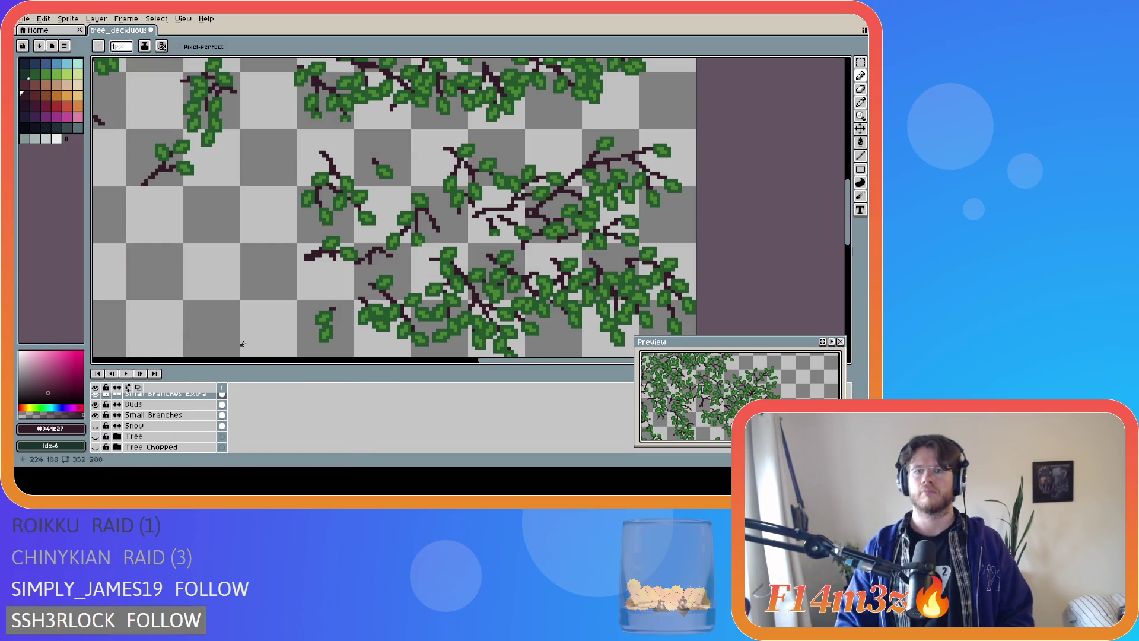
key("ctrl+z")
key("ctrl+y")
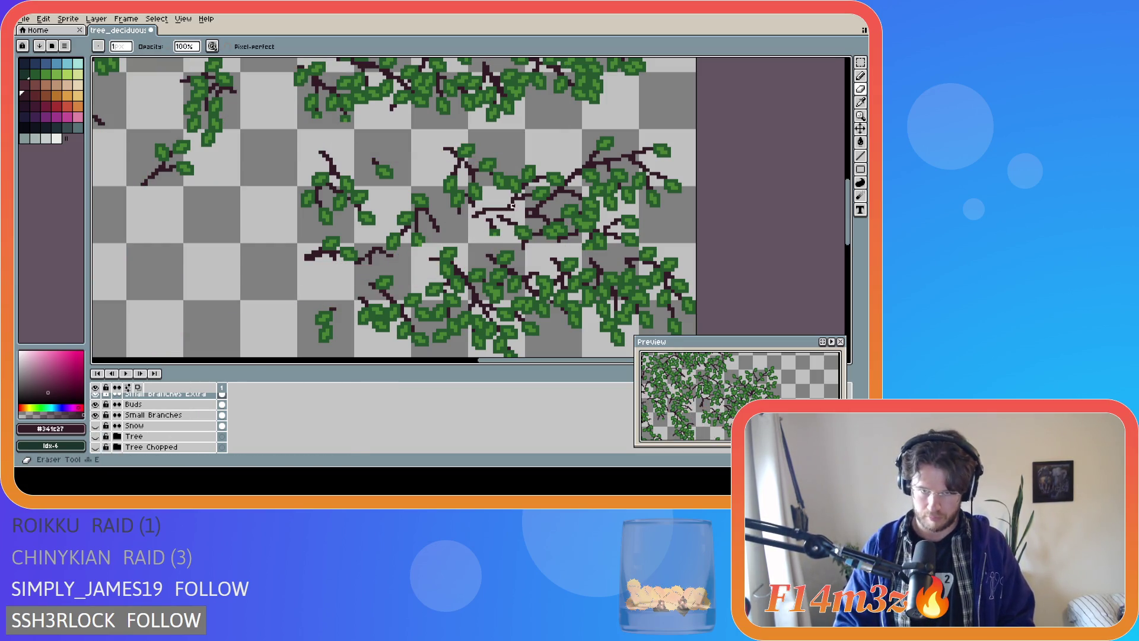
scroll(394, 368, "up", 1)
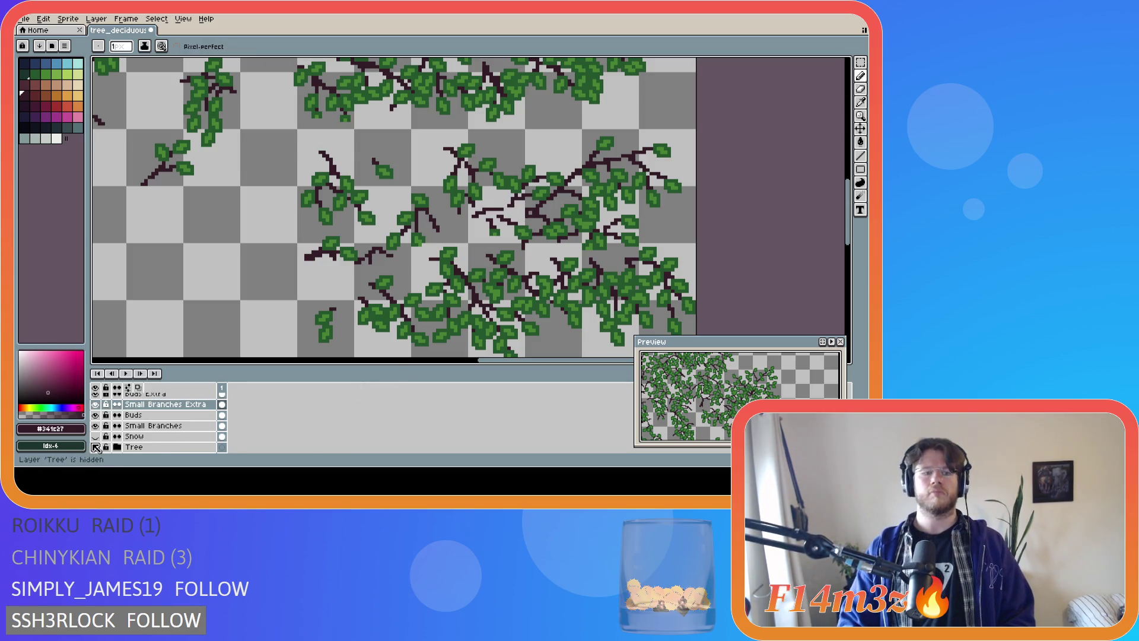
Repeatedly toggle the Tree layer to compare the twigs and buds against the trunk
left_click(95, 447)
left_click(94, 447)
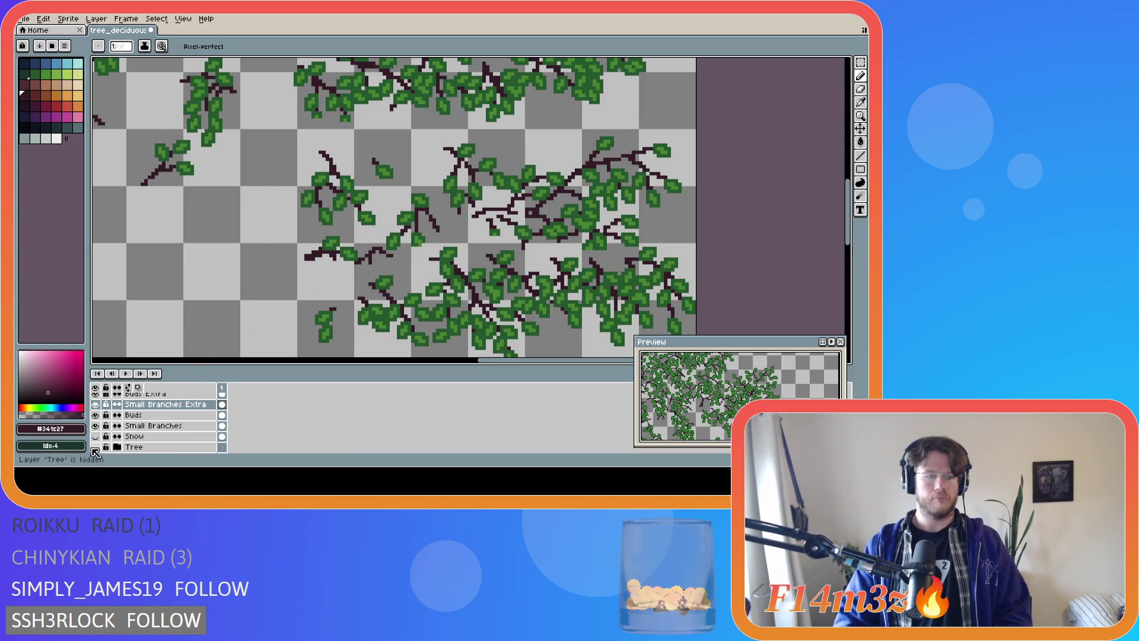
left_click(95, 447)
left_click(95, 448)
left_click(95, 448)
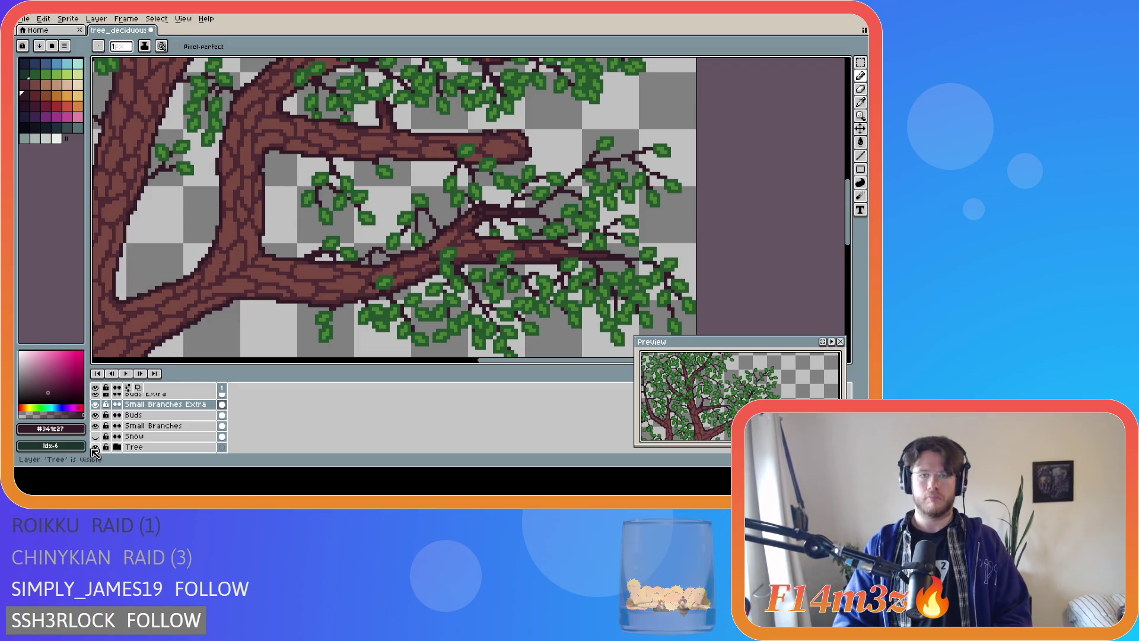
left_click(95, 448)
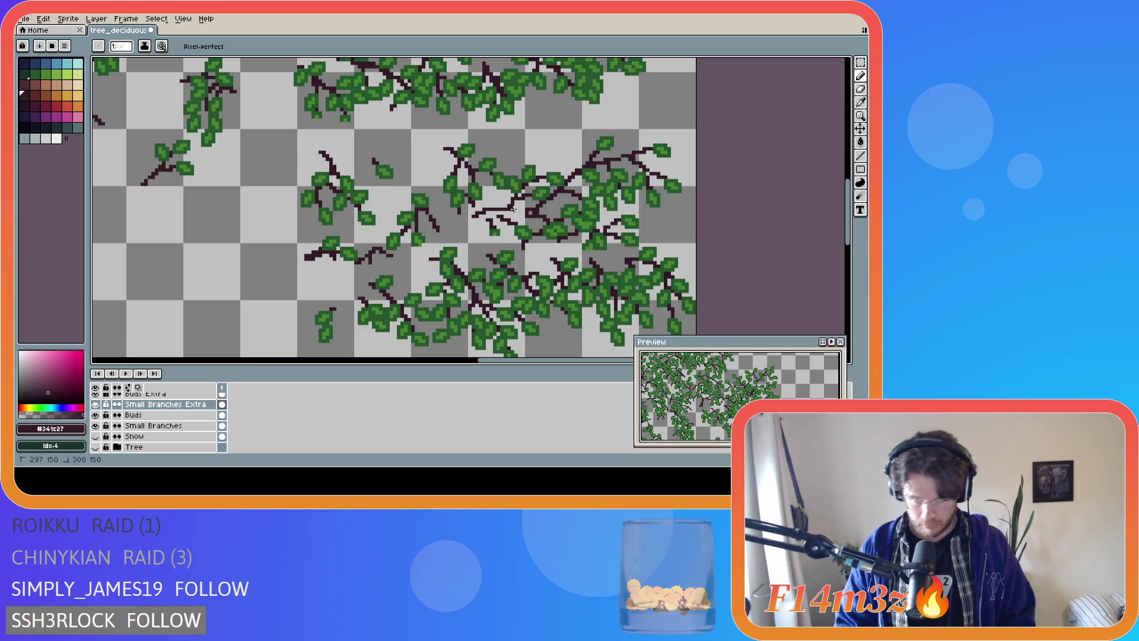
left_click(96, 448)
left_click(100, 451)
left_click(100, 451)
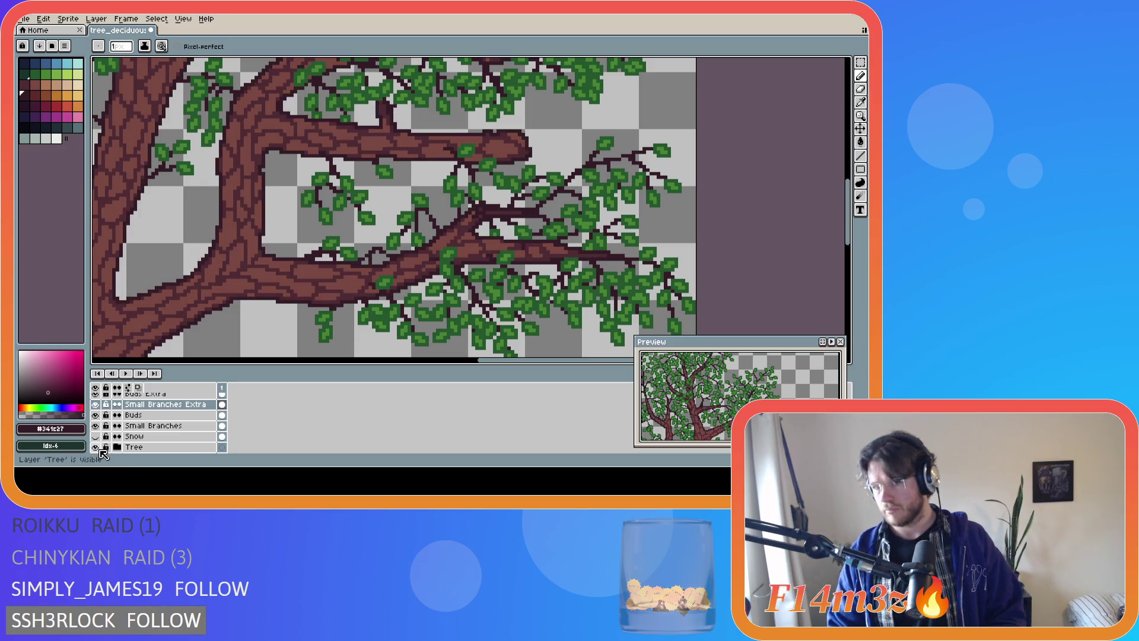
left_click(100, 450)
left_click(100, 450)
left_click(101, 450)
left_click(101, 450)
left_click(100, 450)
left_click(100, 451)
left_click(100, 451)
left_click(101, 451)
left_click(100, 450)
left_click(100, 451)
left_click(101, 451)
left_click(100, 451)
left_click(101, 450)
left_click(101, 450)
left_click(101, 451)
left_click(101, 450)
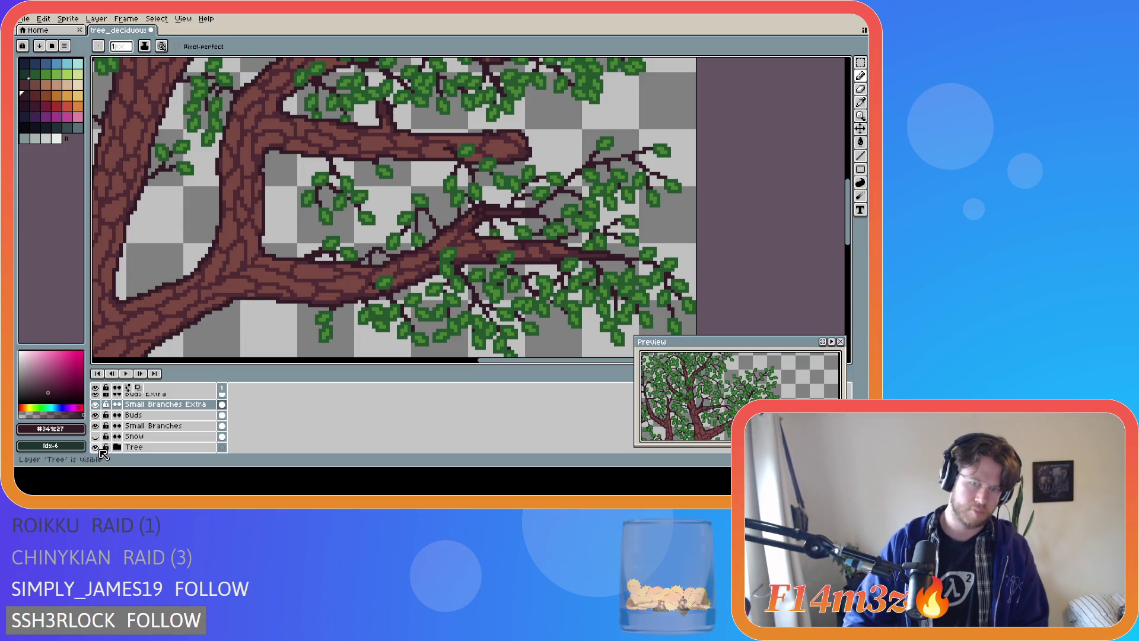
Flick the trunk on and off a few more times, finally leaving the Tree layer hidden
left_click(96, 448)
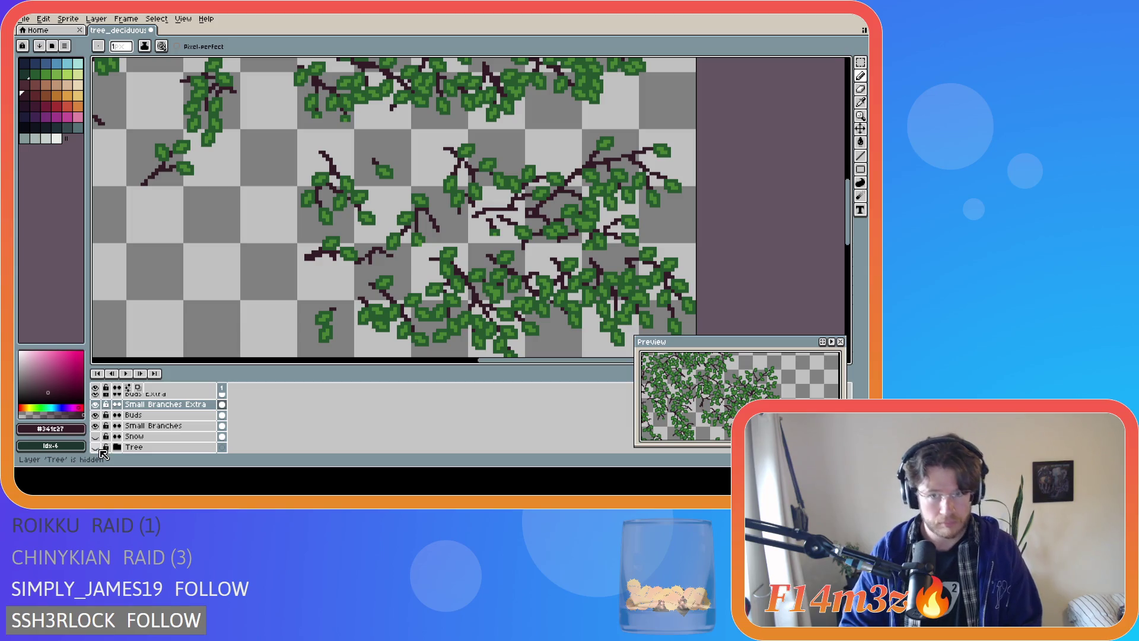
left_click(99, 450)
left_click(99, 450)
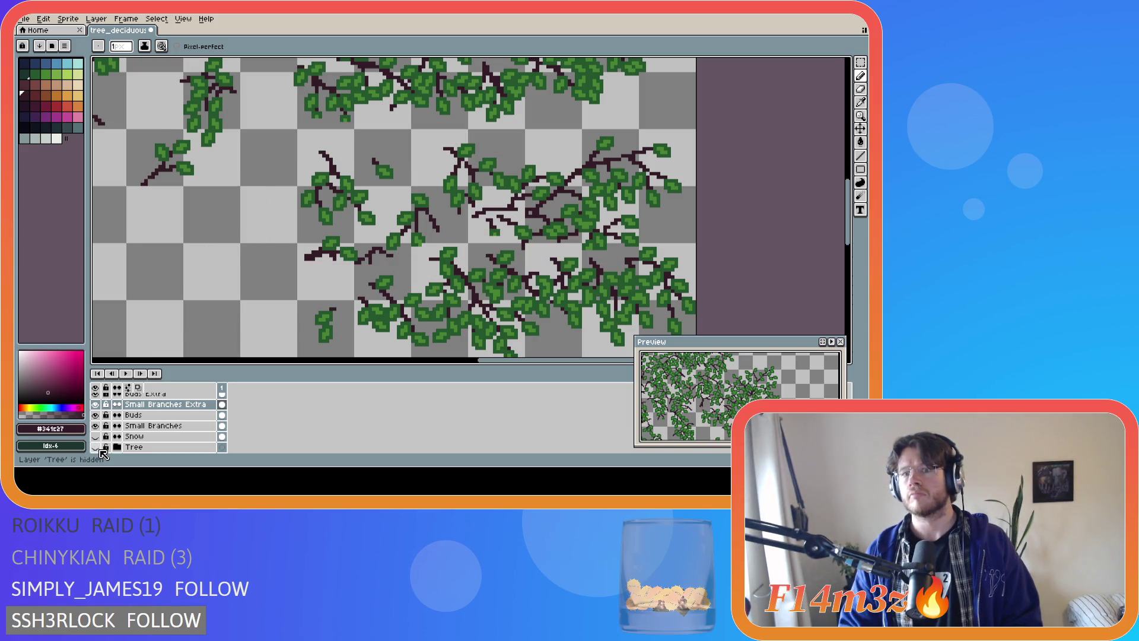
left_click(100, 450)
left_click(100, 450)
left_click(100, 449)
left_click(100, 450)
left_click(100, 450)
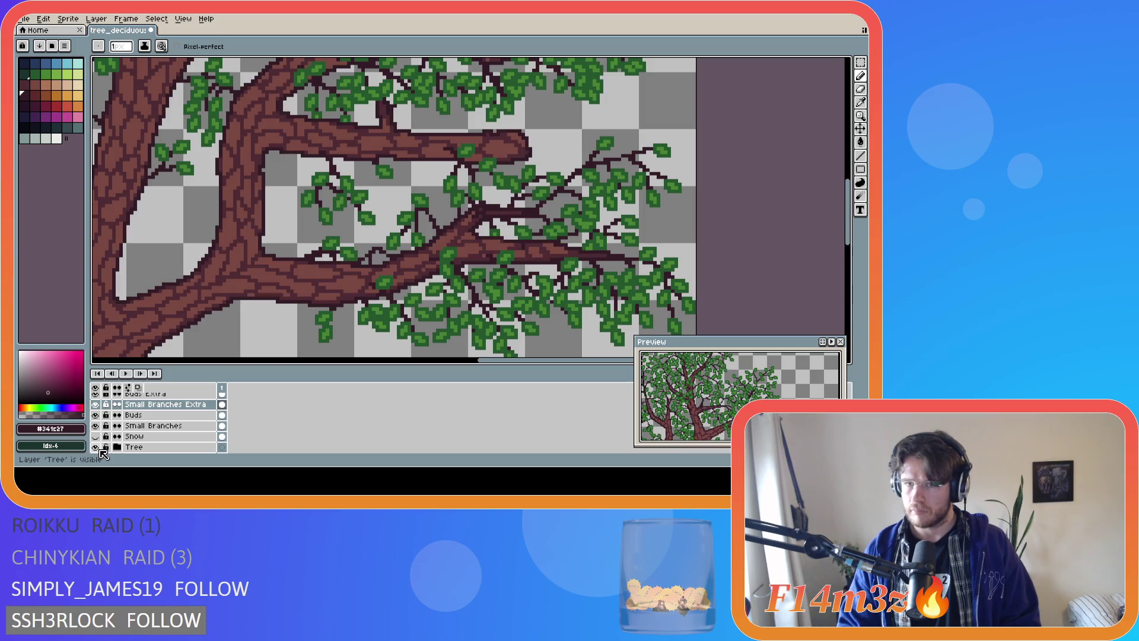
left_click(99, 450)
left_click(100, 450)
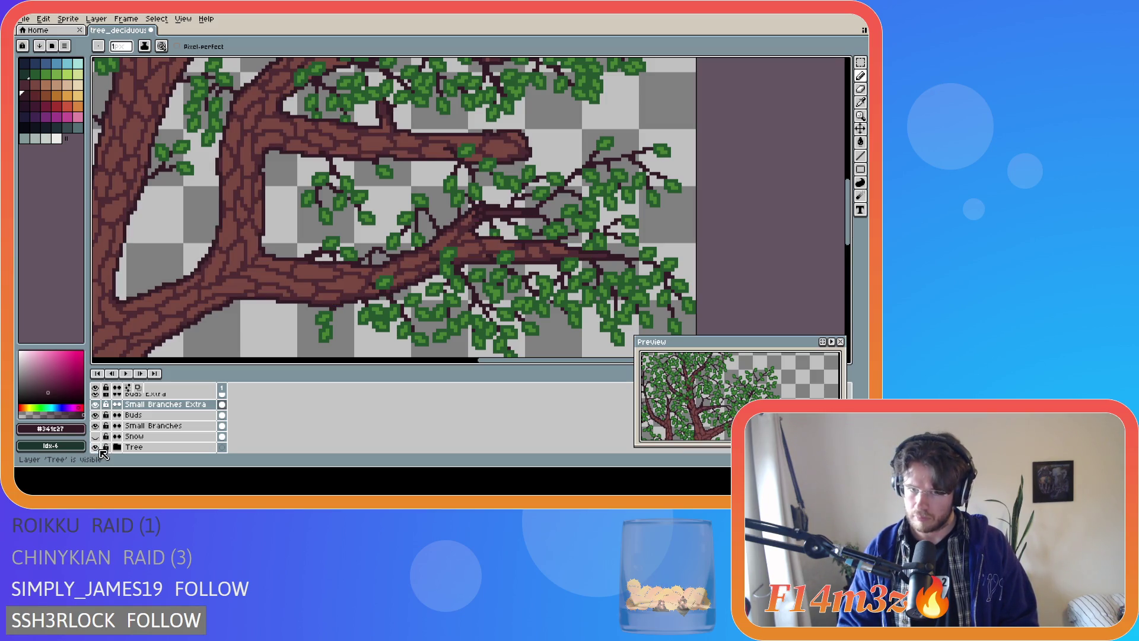
left_click(96, 448)
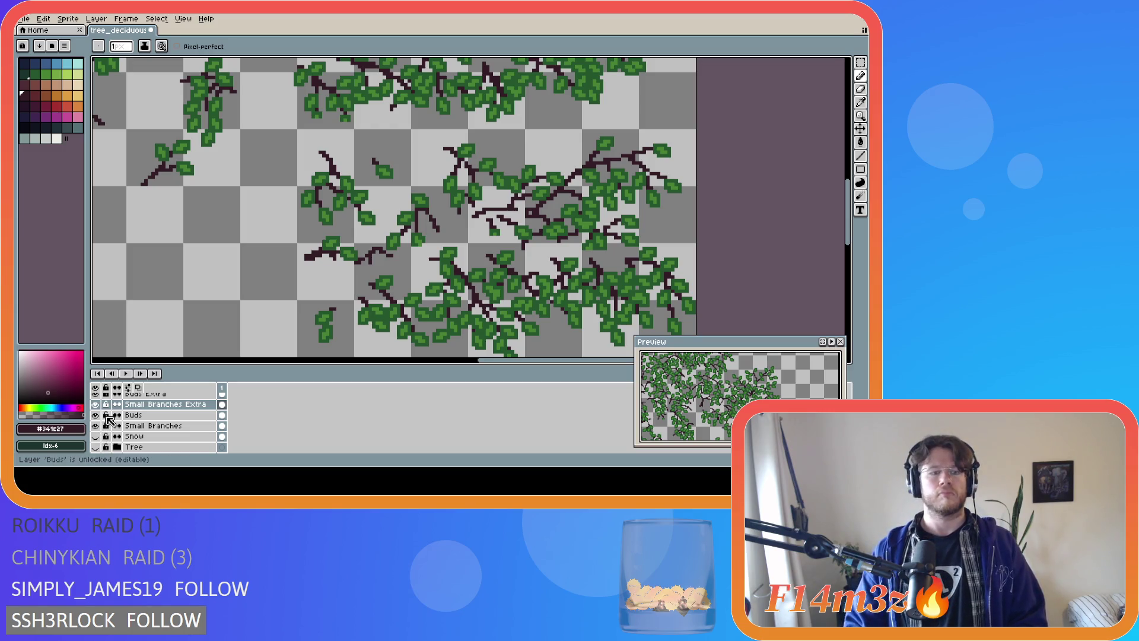
On the Buds Extra layer, pencil green #468232 bud pixels around the central branches
scroll(109, 420, "up", 2)
left_click(146, 415)
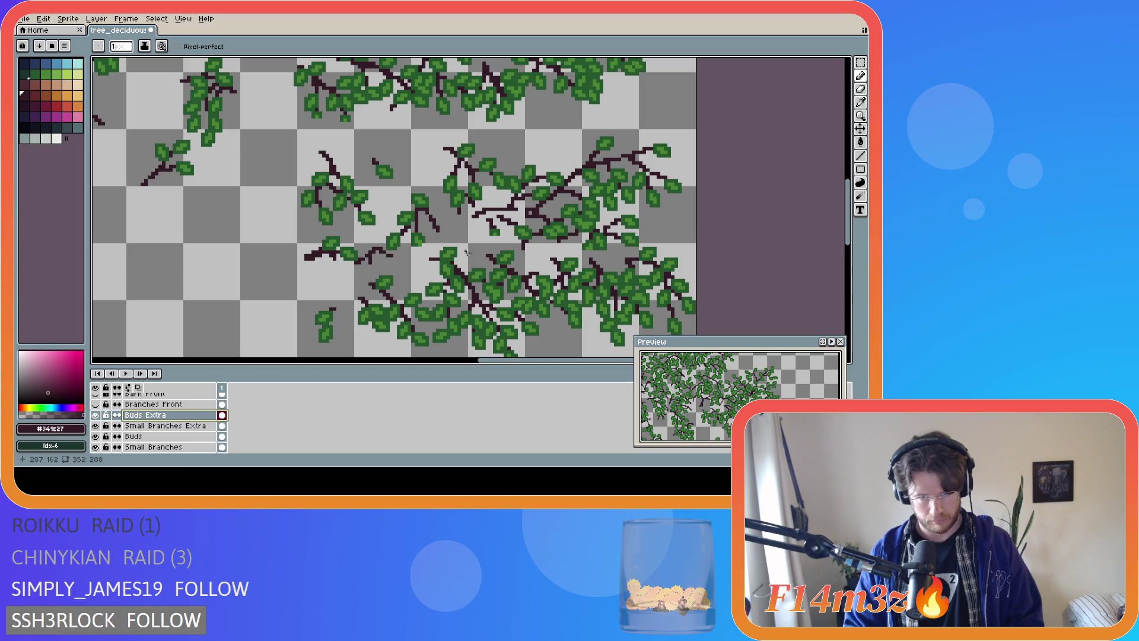
left_click(526, 229, "alt")
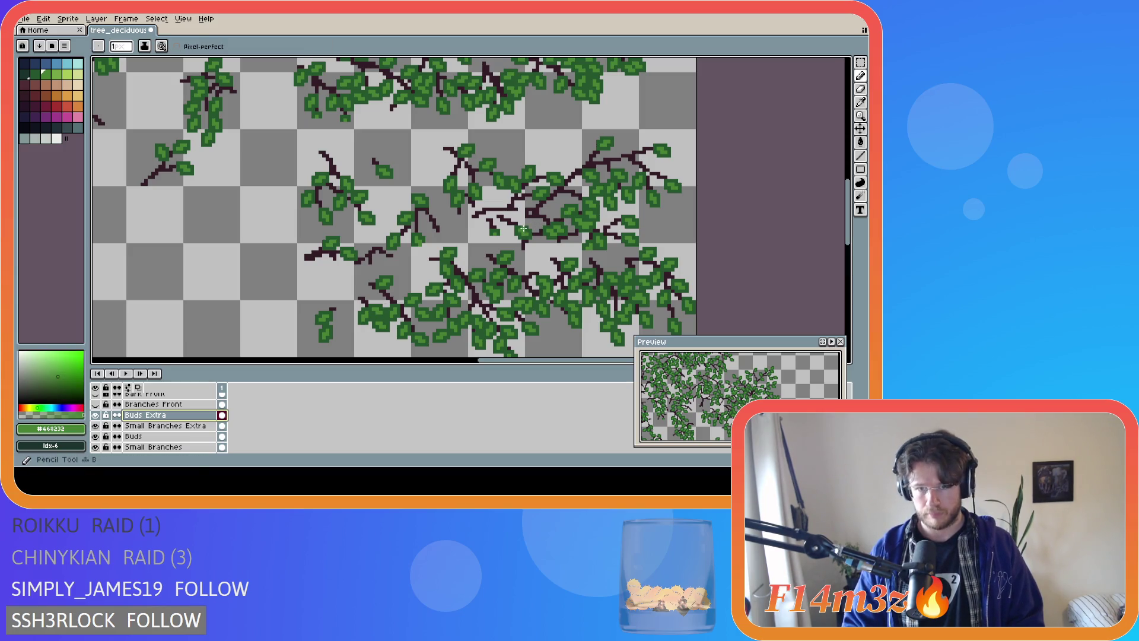
left_click(523, 210)
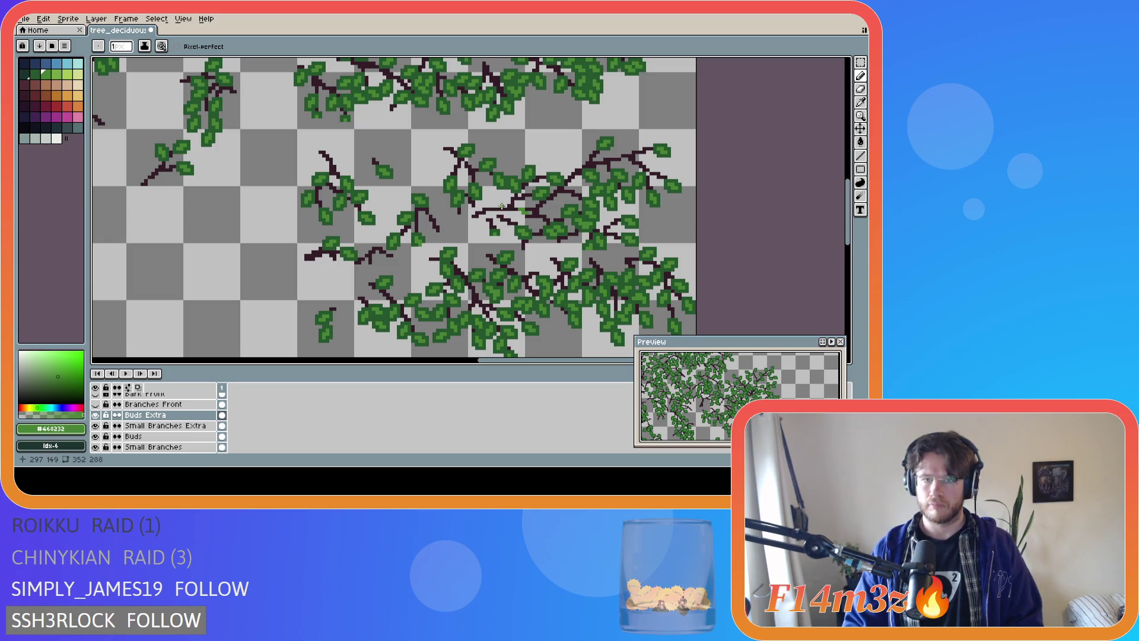
left_click(505, 205)
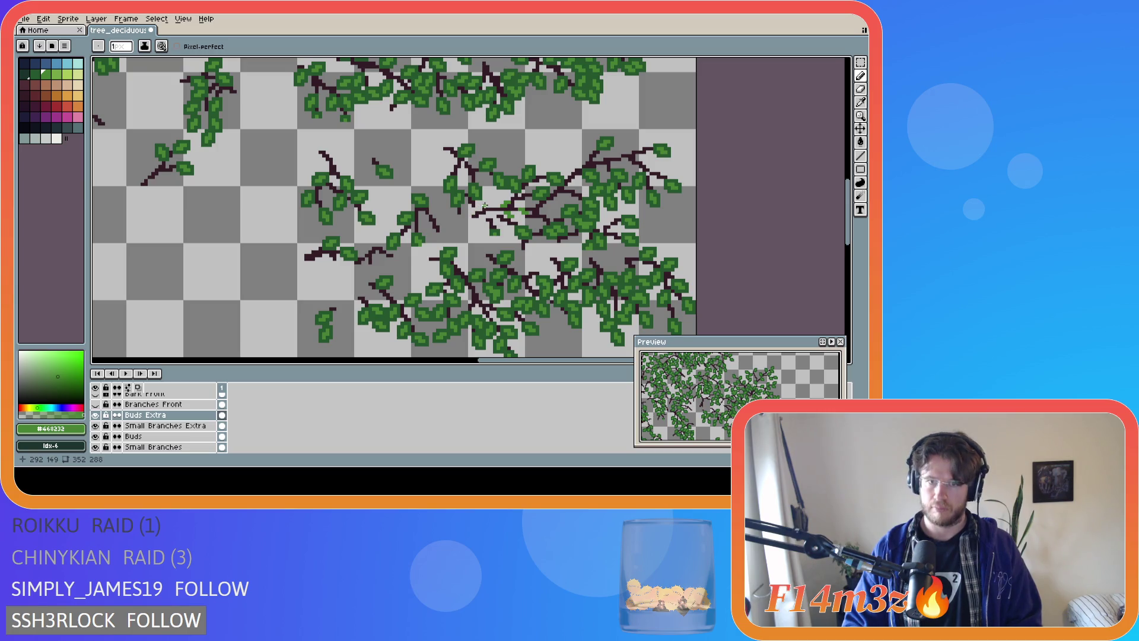
left_click(485, 206)
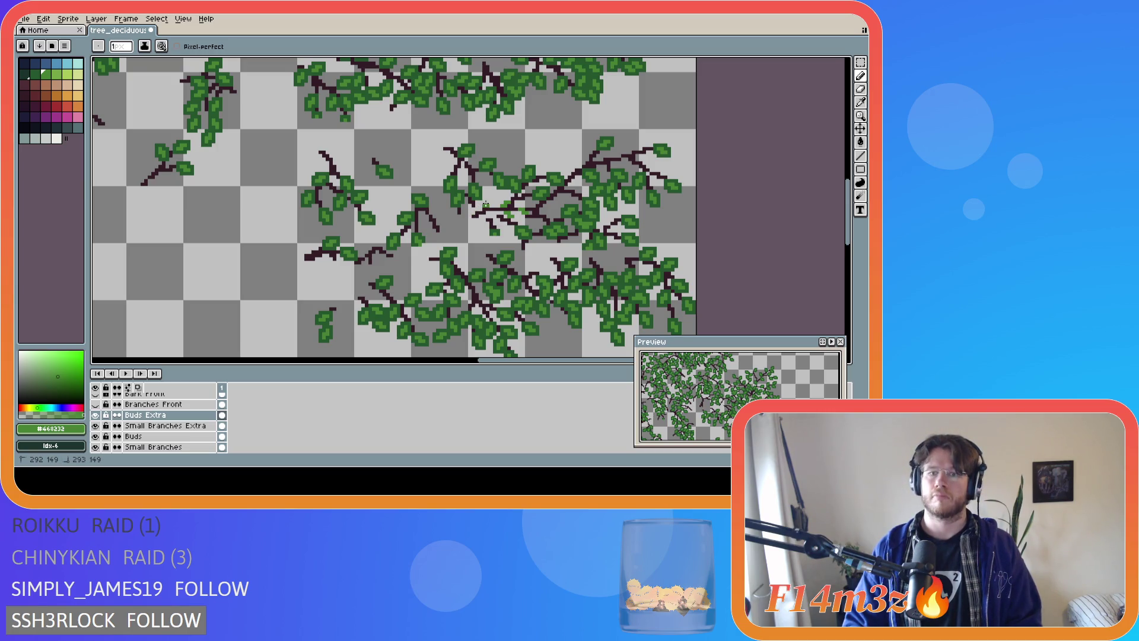
left_click(487, 205)
left_click_drag(488, 206, 492, 203)
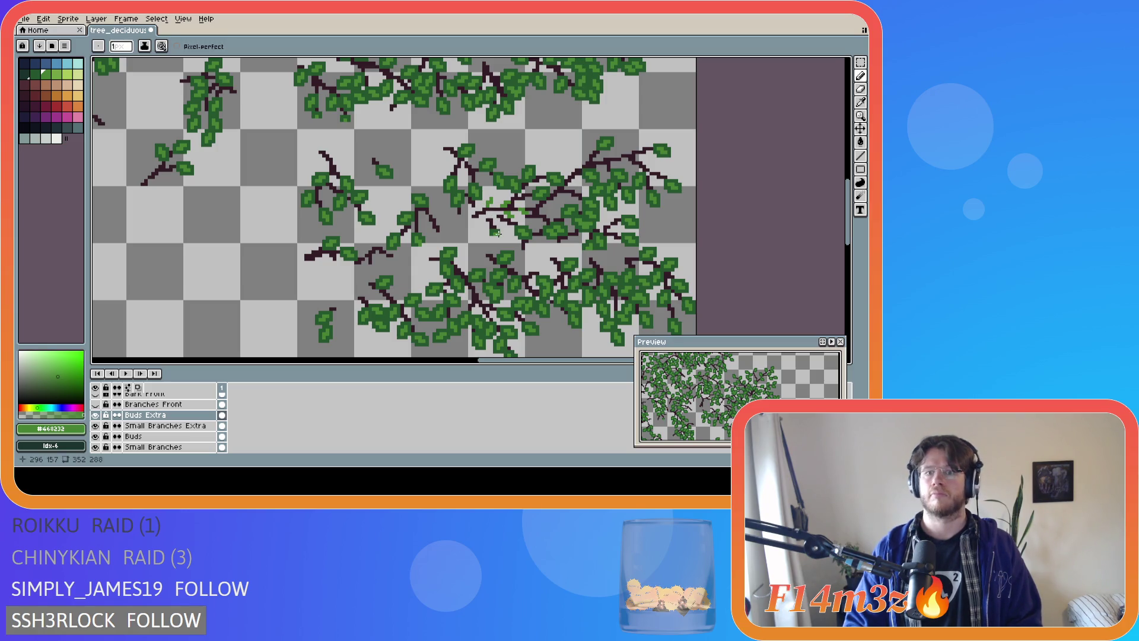
Compare the leaves with the Tree layer shown and hidden, adding one more green pixel, and leave it hidden
scroll(100, 439, "down", 3)
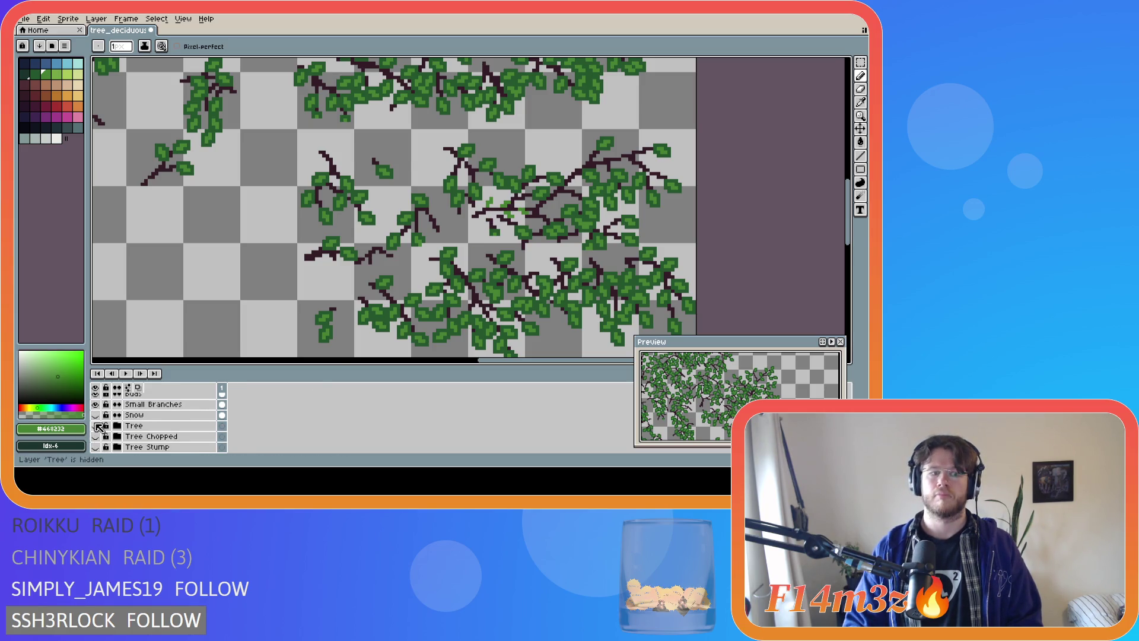
left_click(97, 426)
left_click(98, 426)
left_click(97, 426)
left_click(97, 427)
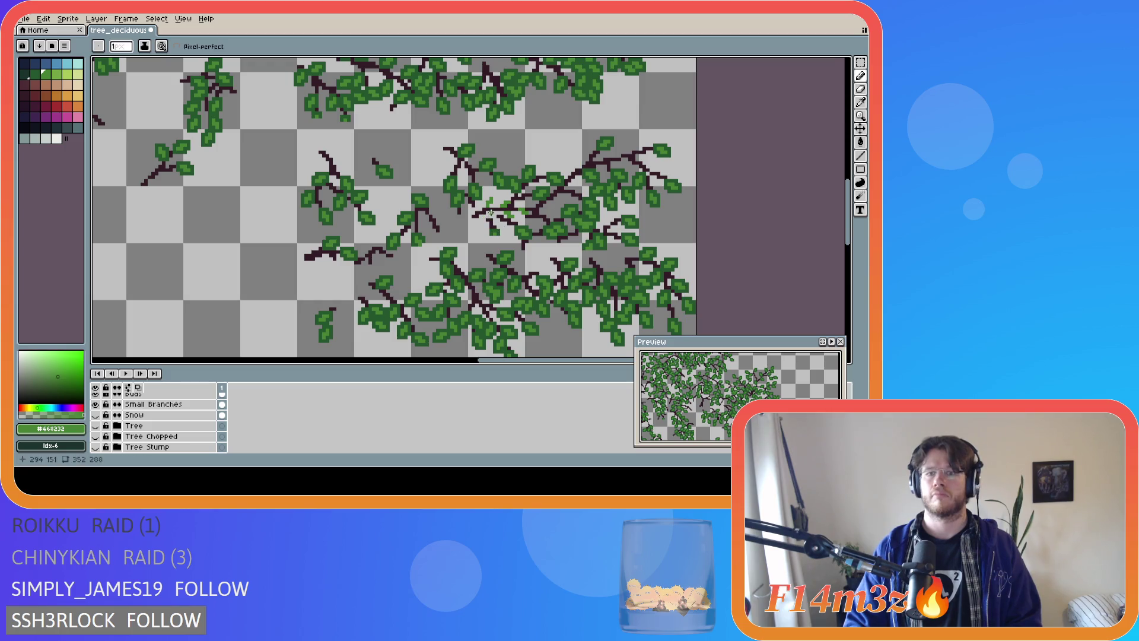
left_click(492, 213)
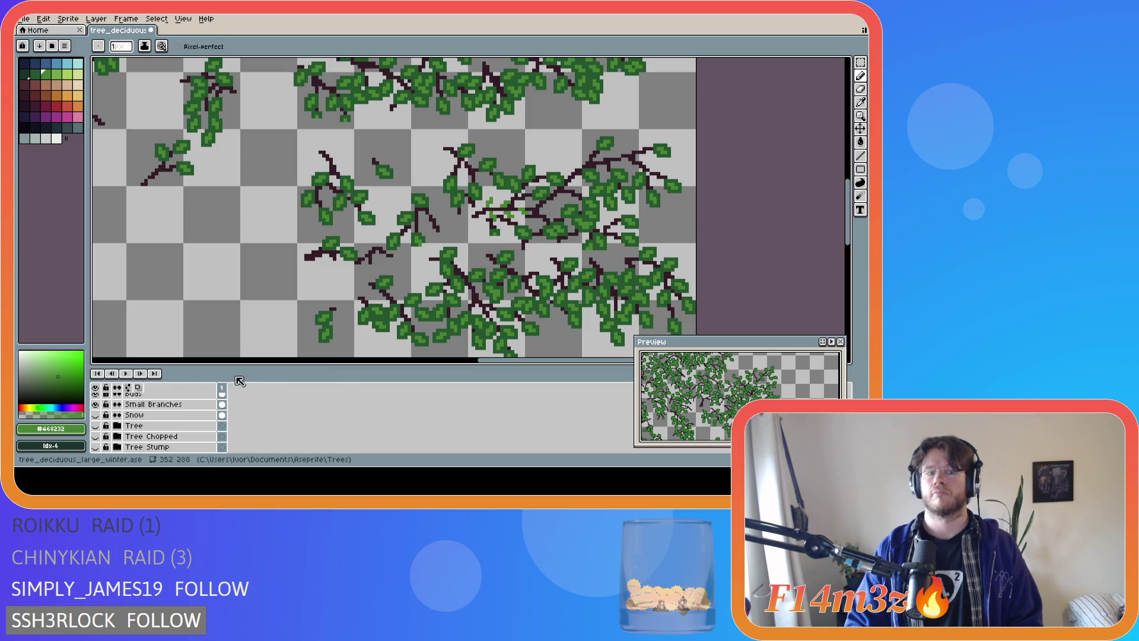
left_click(96, 425)
left_click(96, 425)
left_click(96, 425)
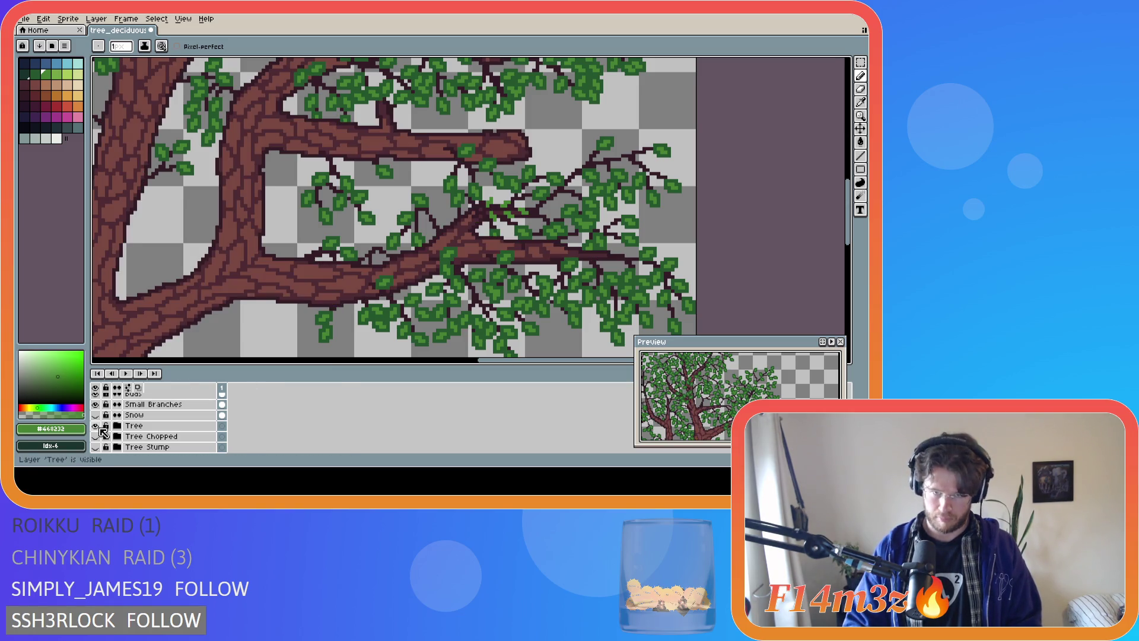
left_click(96, 426)
Sample darker green #25562e from a leaf, paint darker leaf pixels, and save the tree file
key("i")
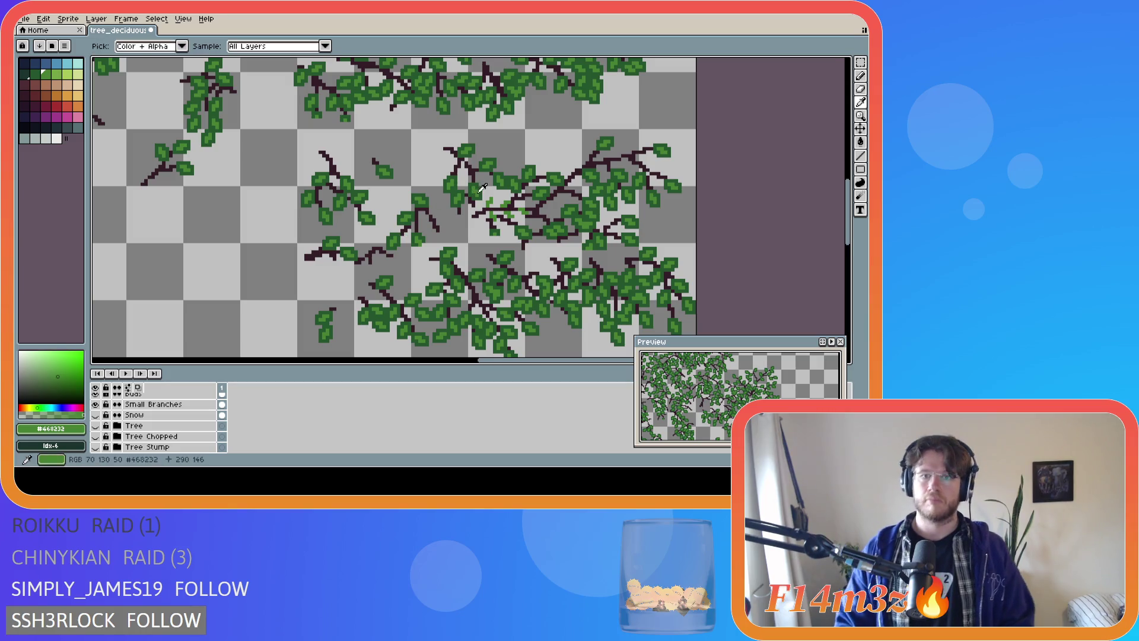
left_click(484, 191)
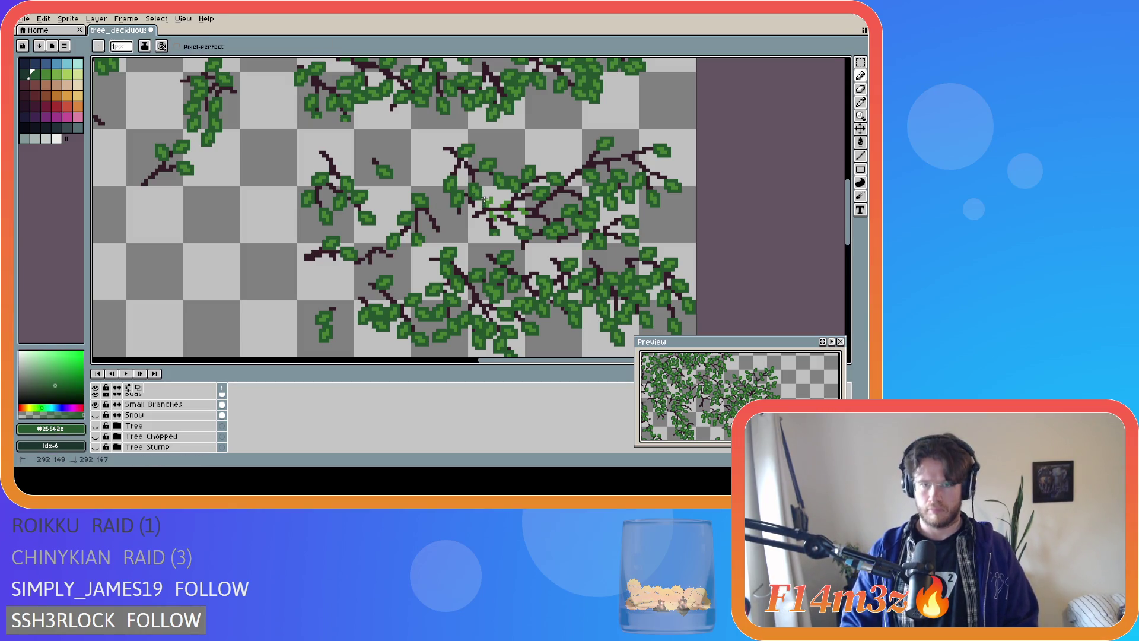
left_click_drag(493, 194, 492, 205)
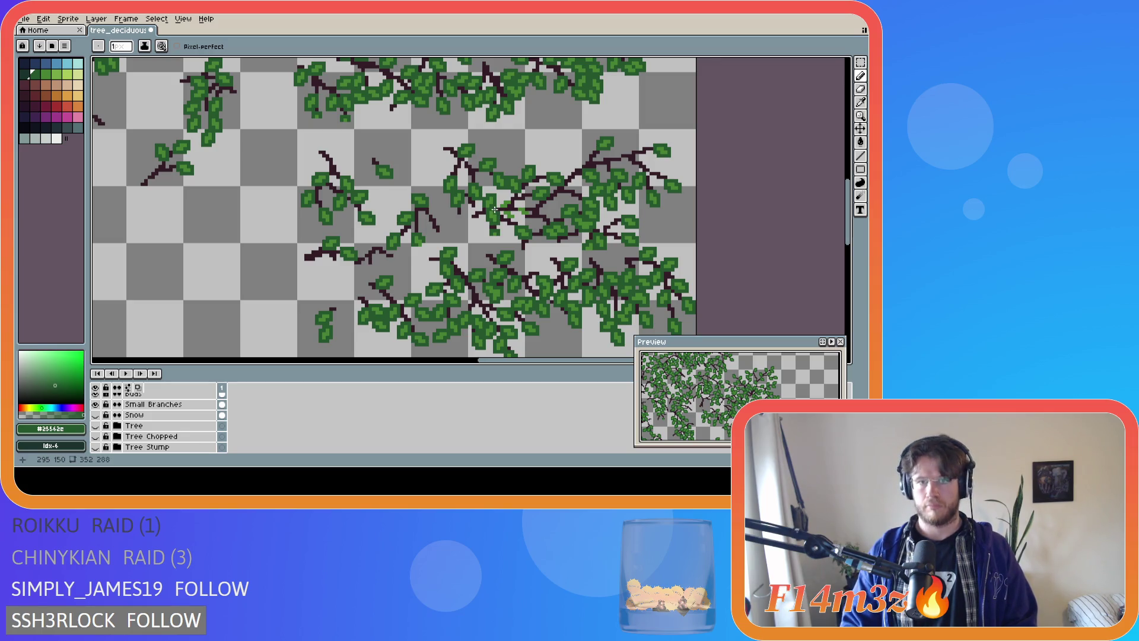
left_click_drag(514, 221, 513, 218)
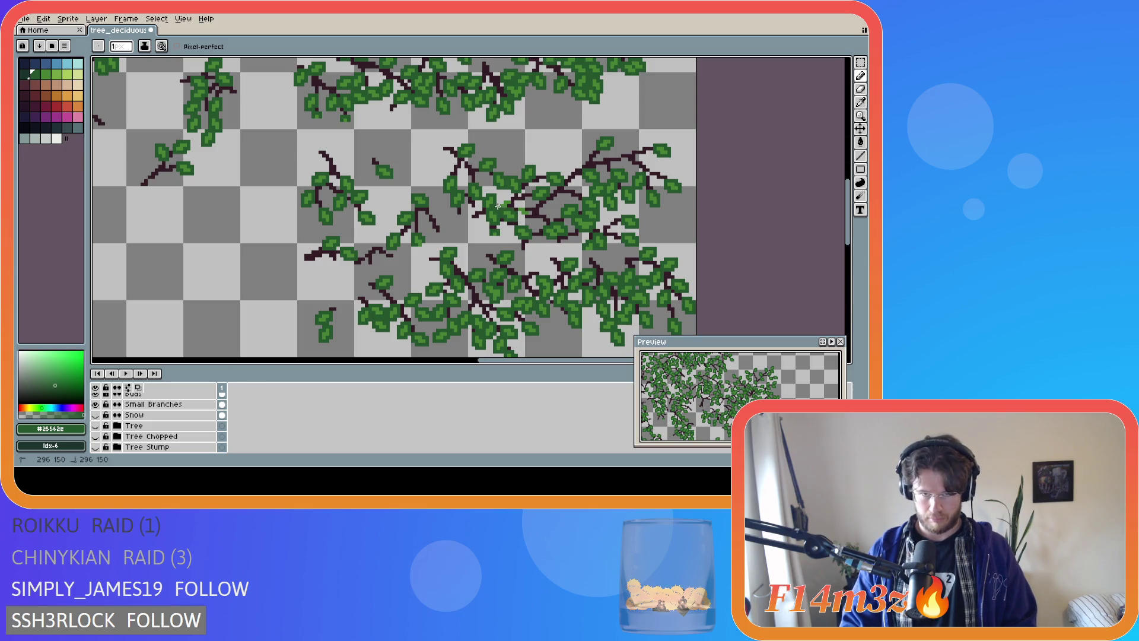
scroll(256, 417, "up", 3)
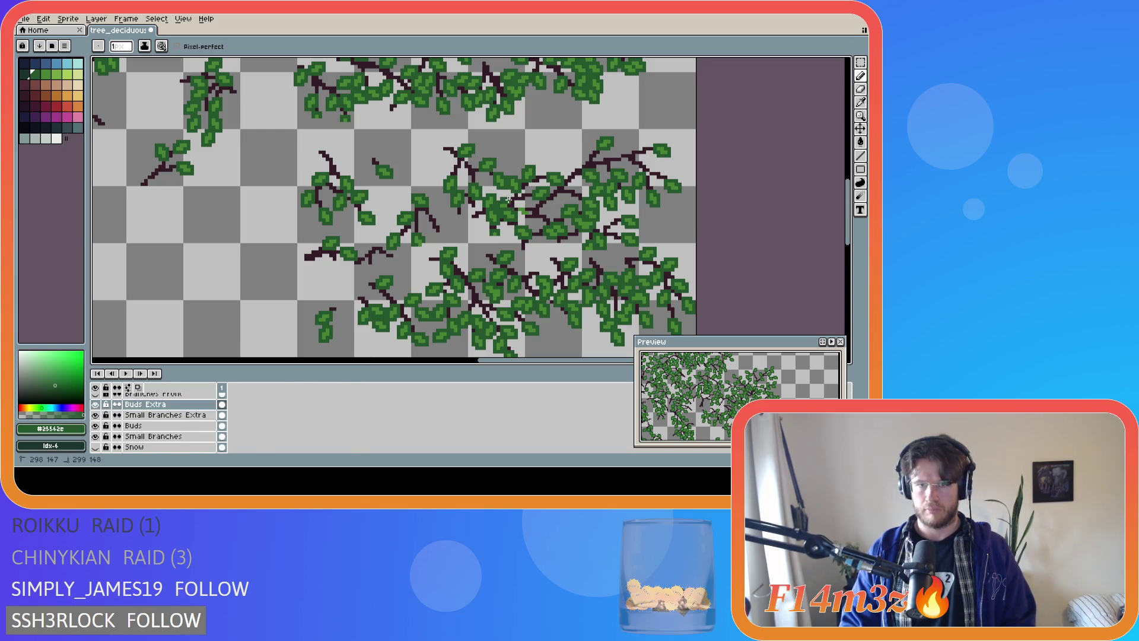
left_click_drag(509, 199, 514, 203)
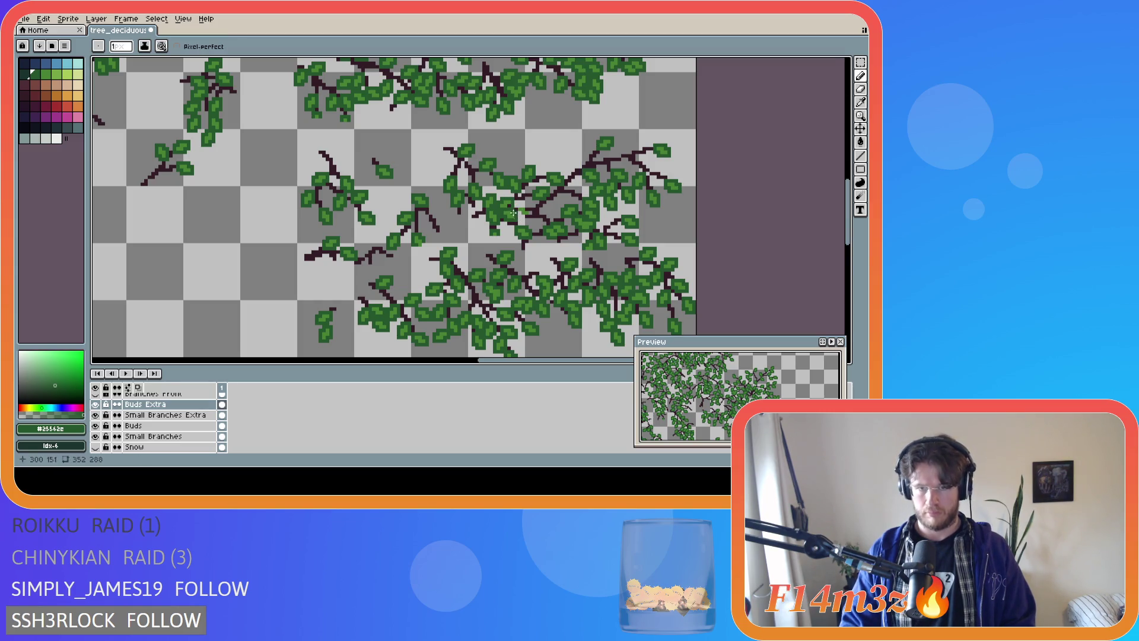
left_click_drag(519, 209, 524, 217)
key("ctrl+s")
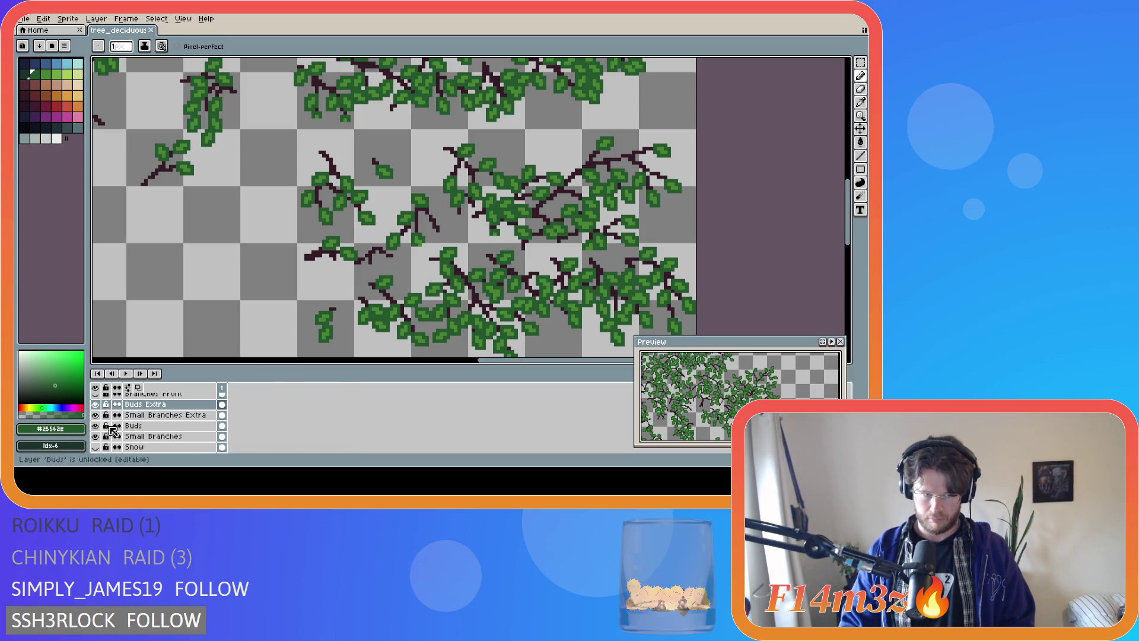
scroll(109, 432, "down", 1)
Show the Tree layer again and step back and forth through the latest pencil strokes
scroll(109, 433, "down", 1)
left_click(95, 436)
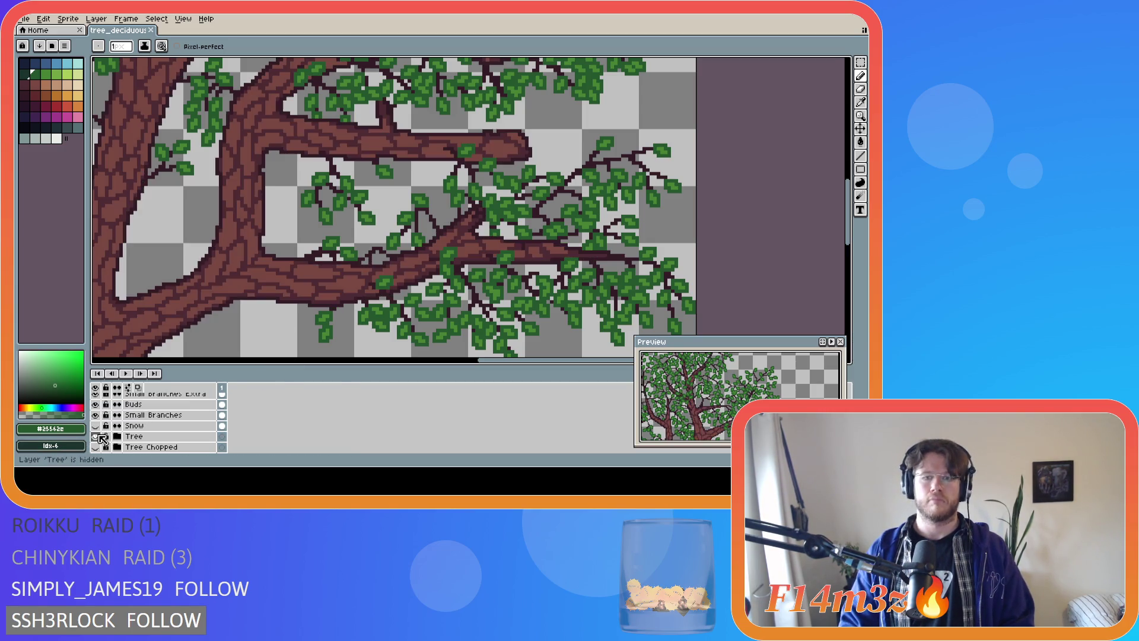
scroll(366, 311, "down", 3)
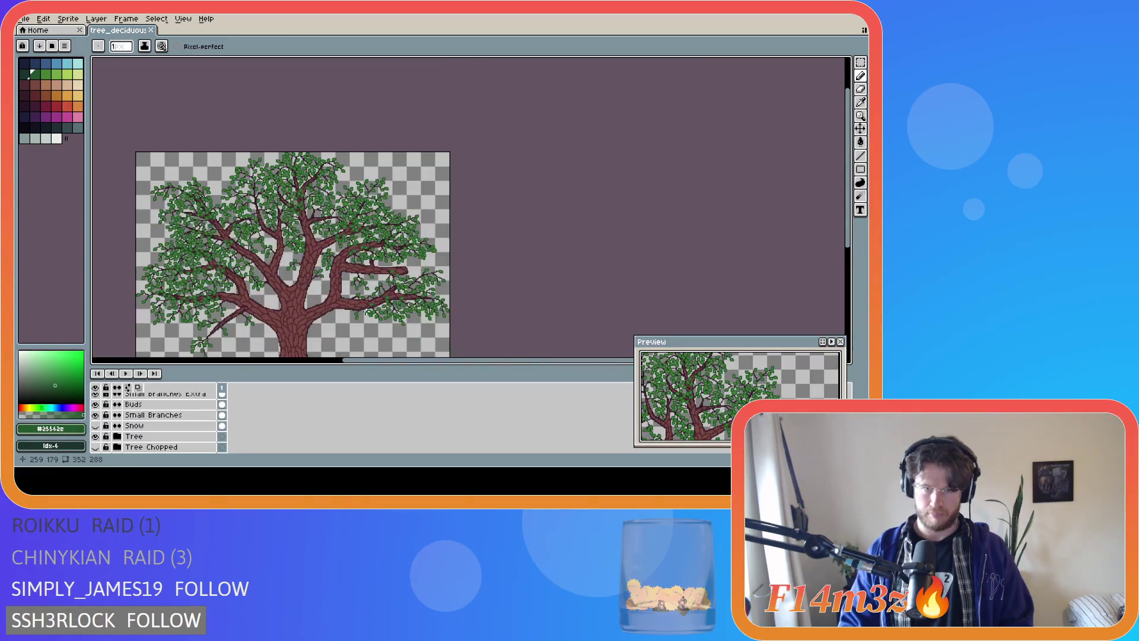
key("ctrl+z")
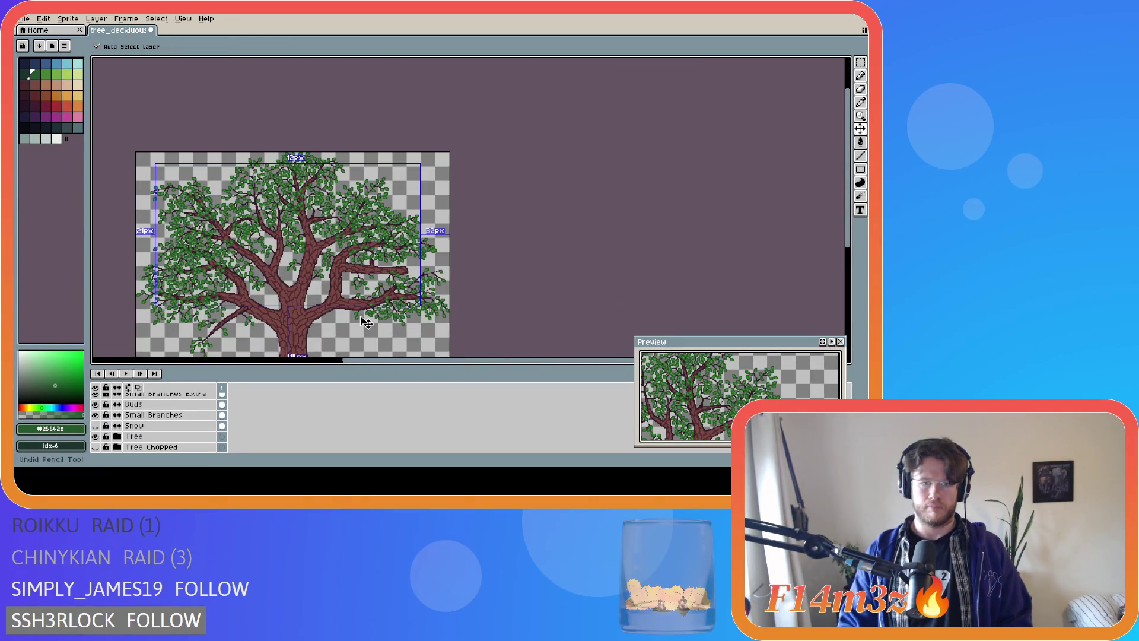
scroll(366, 322, "up", 3)
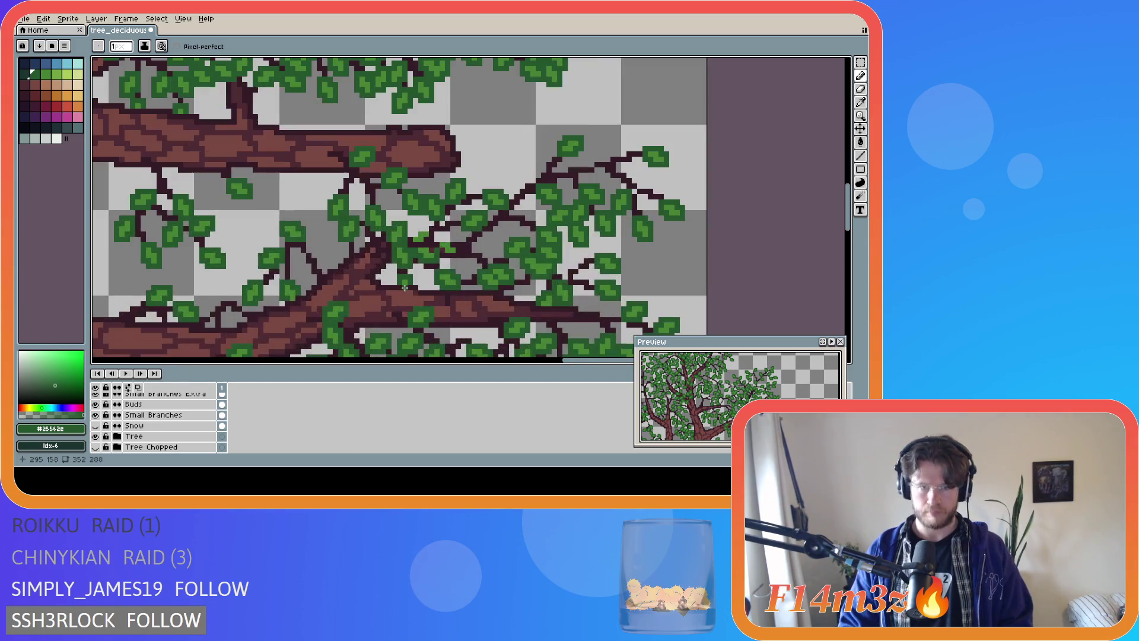
key("ctrl+z")
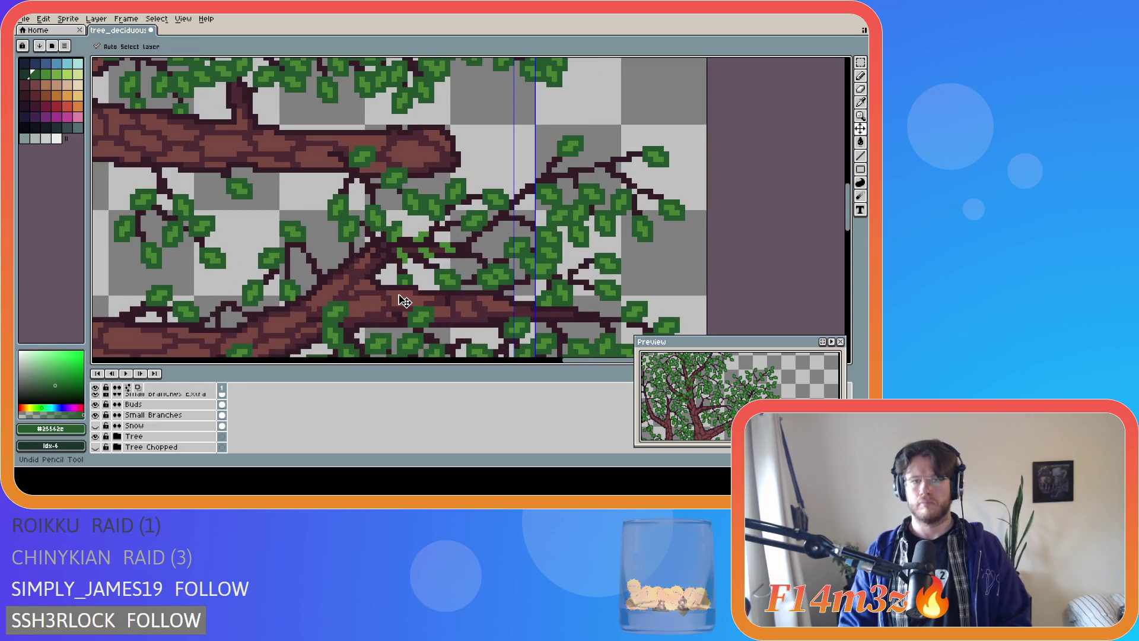
key("ctrl+z")
key("ctrl+z")
key("ctrl+z")
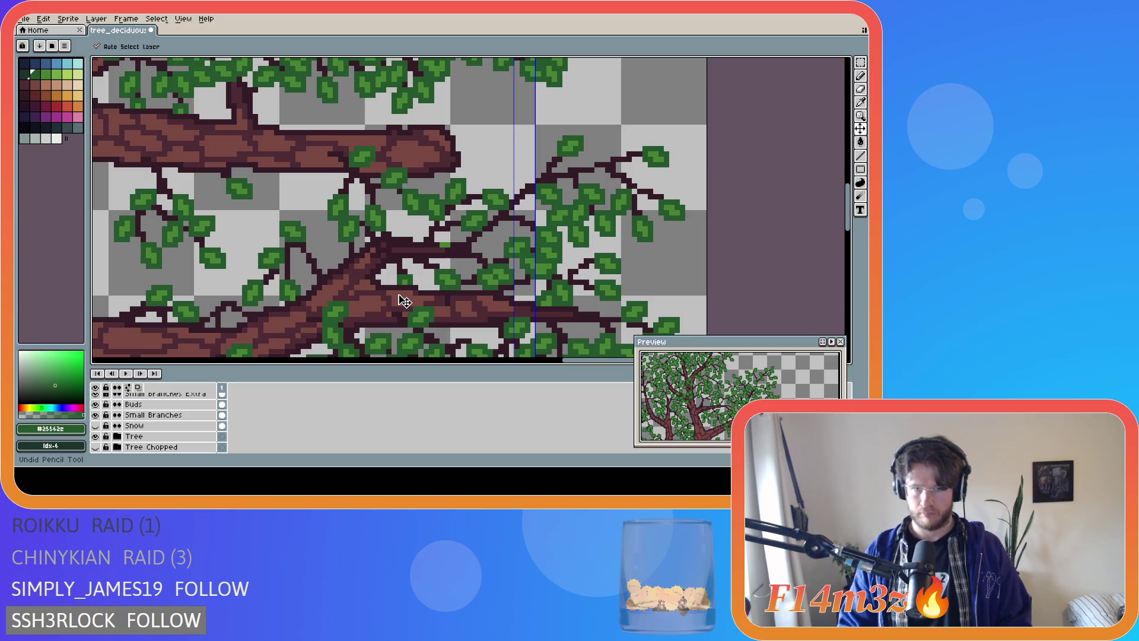
key("ctrl+y")
key("ctrl+y")
key("ctrl+y")
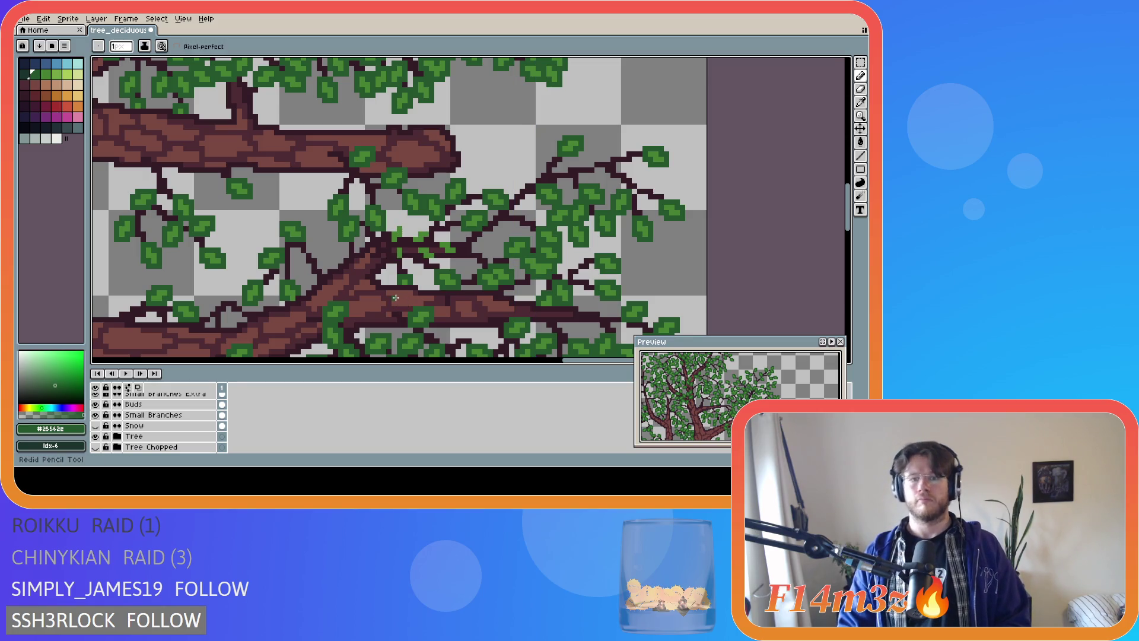
key("ctrl+z")
key("ctrl+z")
key("ctrl+z")
key("ctrl+y")
key("ctrl+y")
key("ctrl+y")
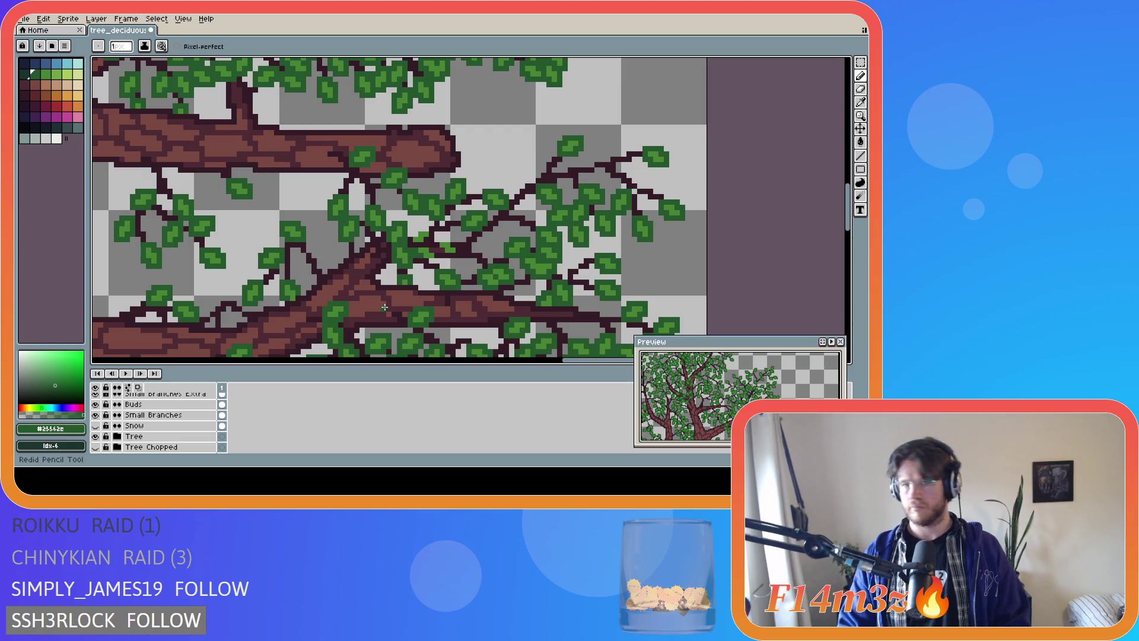
key("ctrl+y")
key("ctrl+y")
key("ctrl+y")
key("ctrl+z")
key("ctrl+y")
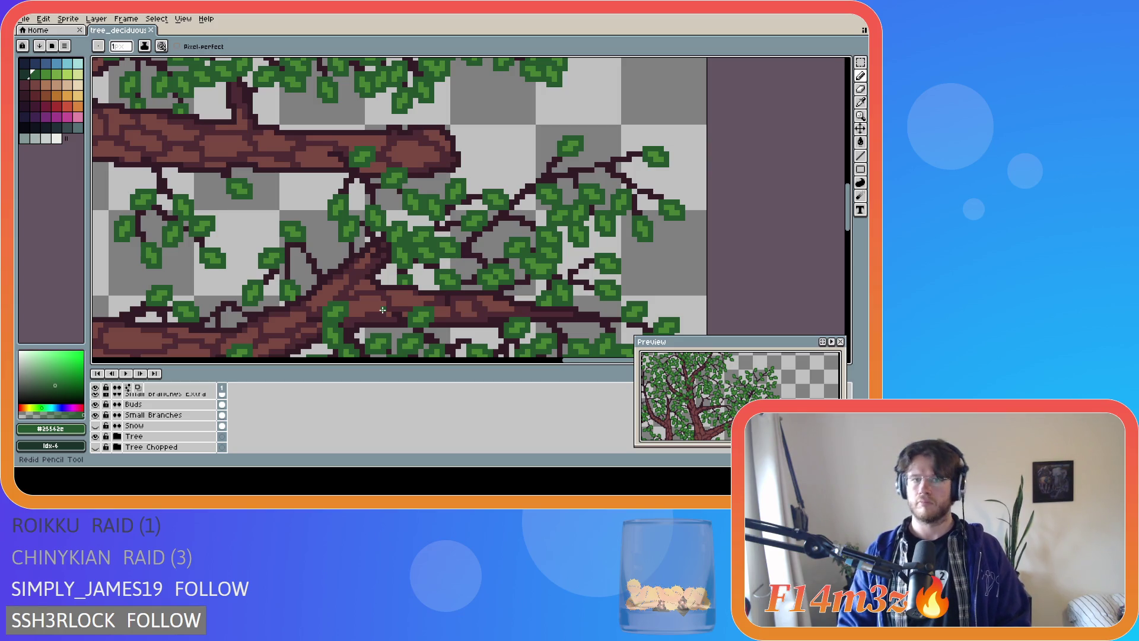
Undo three more recent leaf and branch strokes, return to the Pencil, and save
key("v")
key("ctrl+z")
key("ctrl+z")
key("ctrl+z")
key("ctrl+z")
key("ctrl+z")
key("ctrl+z")
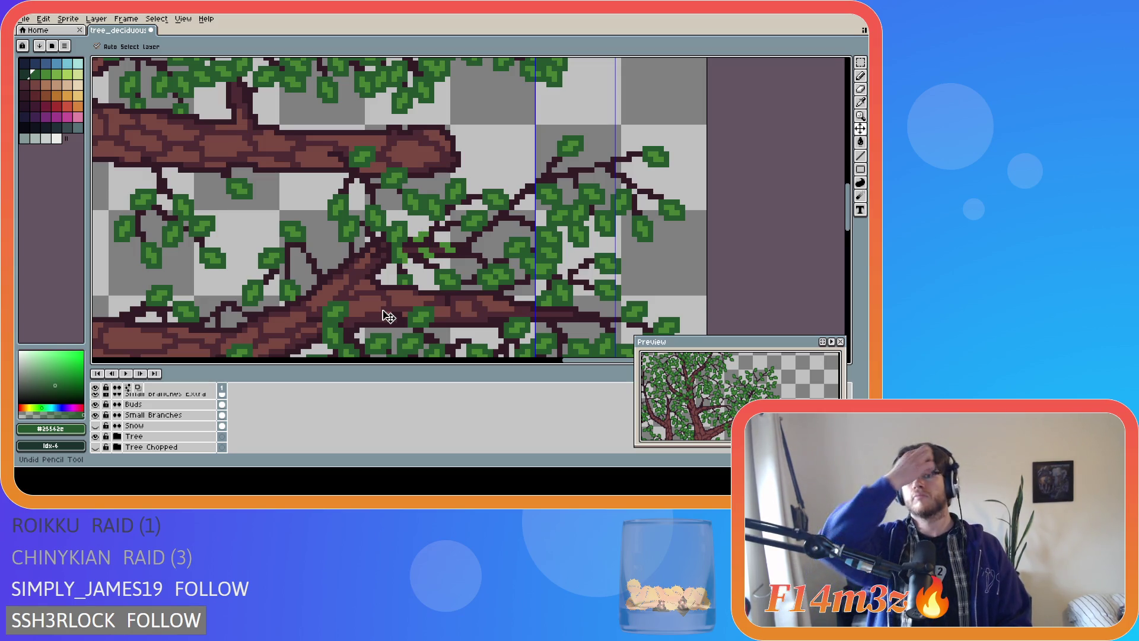
key("ctrl+z")
key("ctrl+z")
key("ctrl+z")
key("ctrl+z")
key("ctrl+z")
key("ctrl+z")
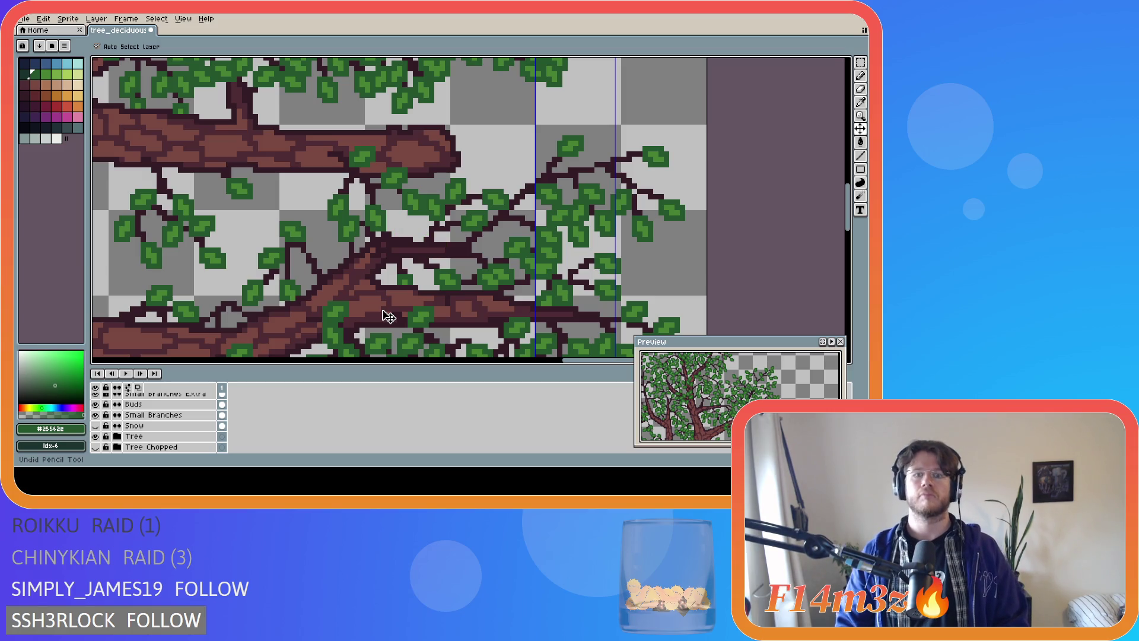
key("ctrl+z")
key("ctrl+z")
key("b")
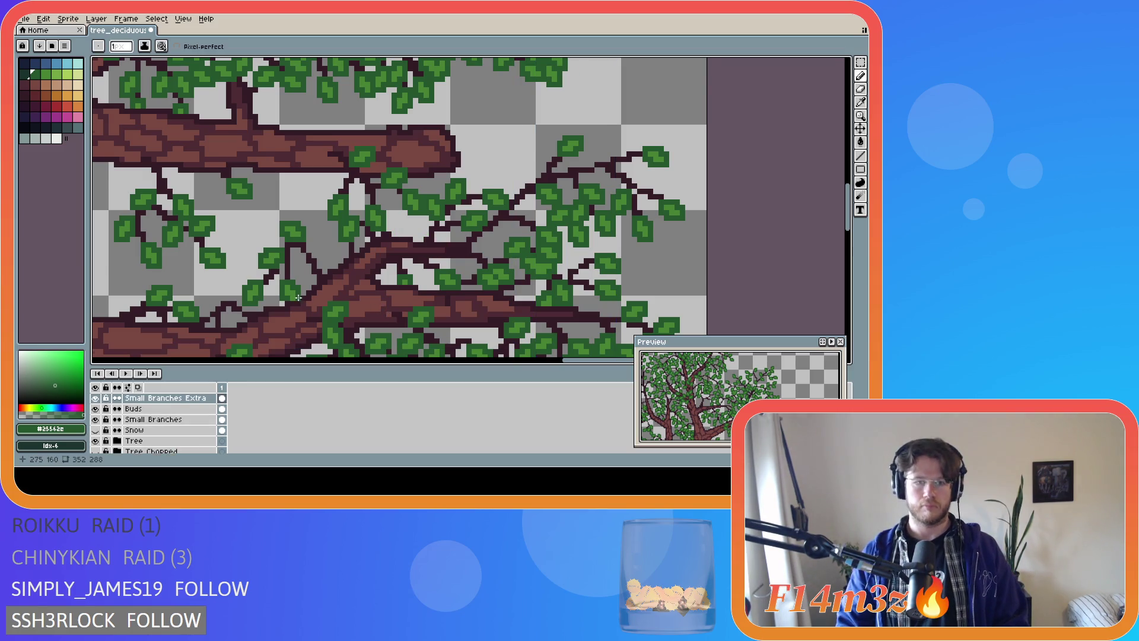
scroll(298, 297, "down", 3)
key("ctrl+s")
left_click_drag(439, 363, 292, 354)
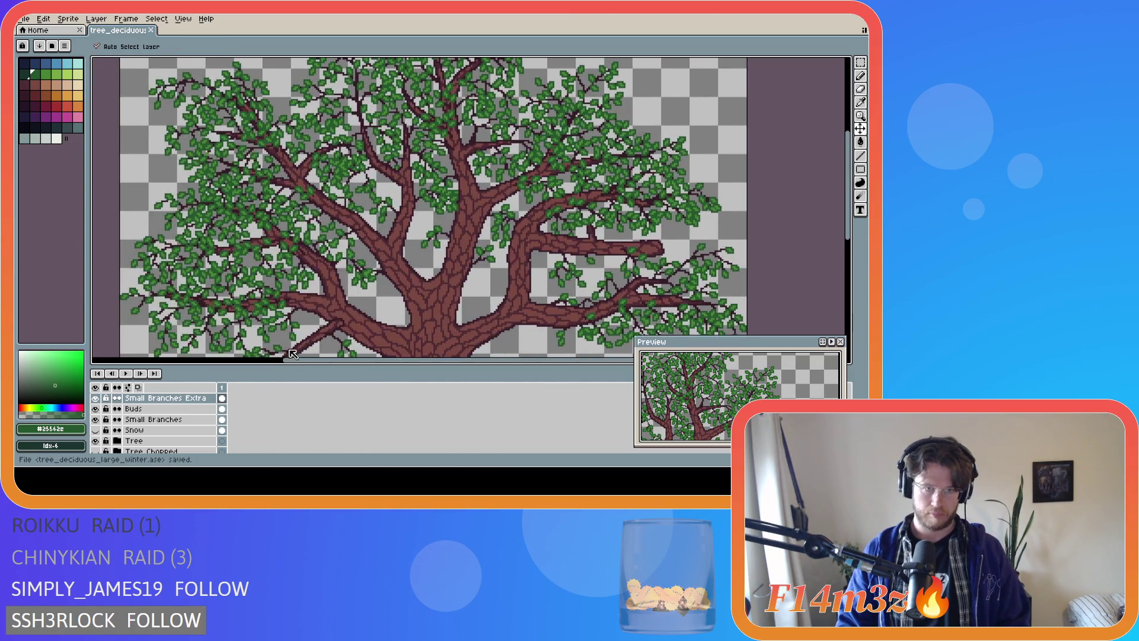
scroll(292, 354, "down", 2)
key("ctrl+s")
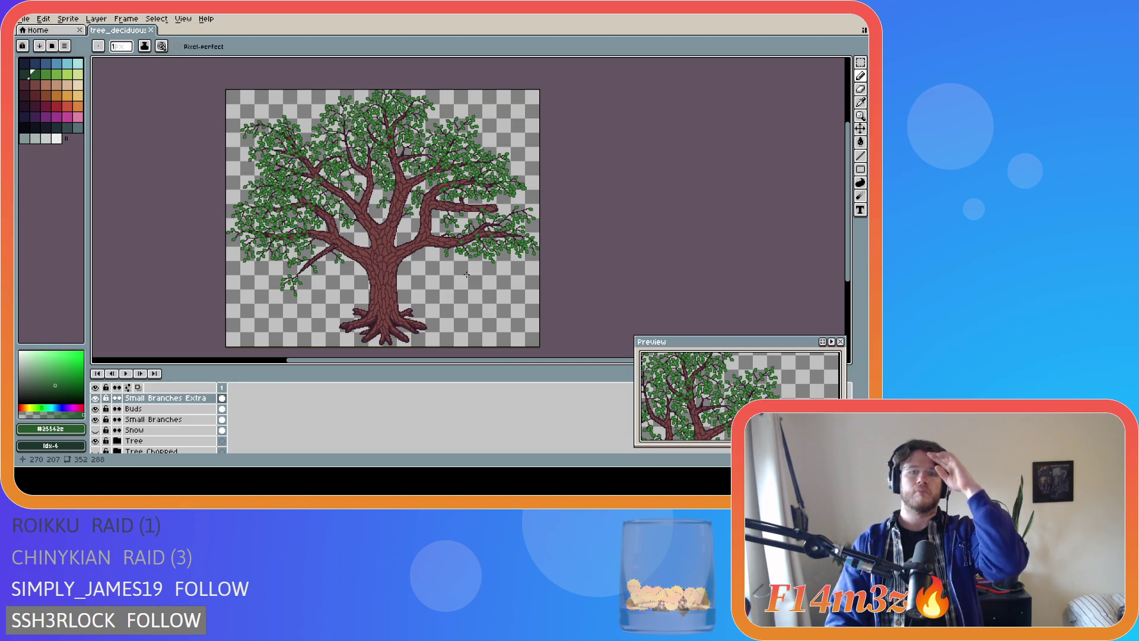
scroll(473, 240, "up", 3)
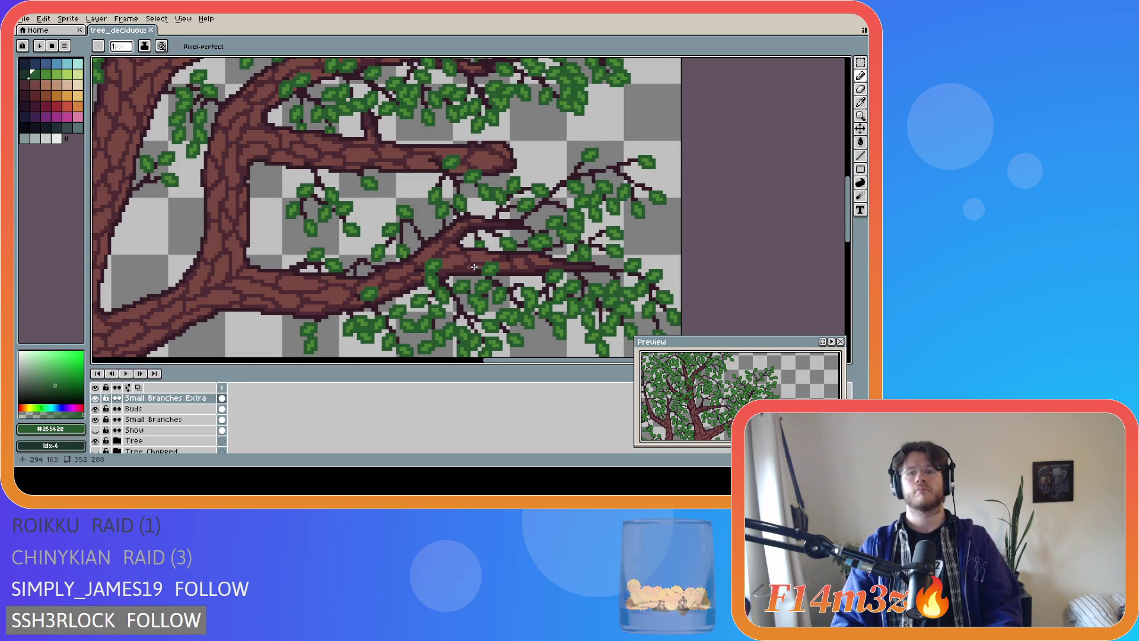
scroll(476, 255, "down", 3)
scroll(473, 264, "up", 3)
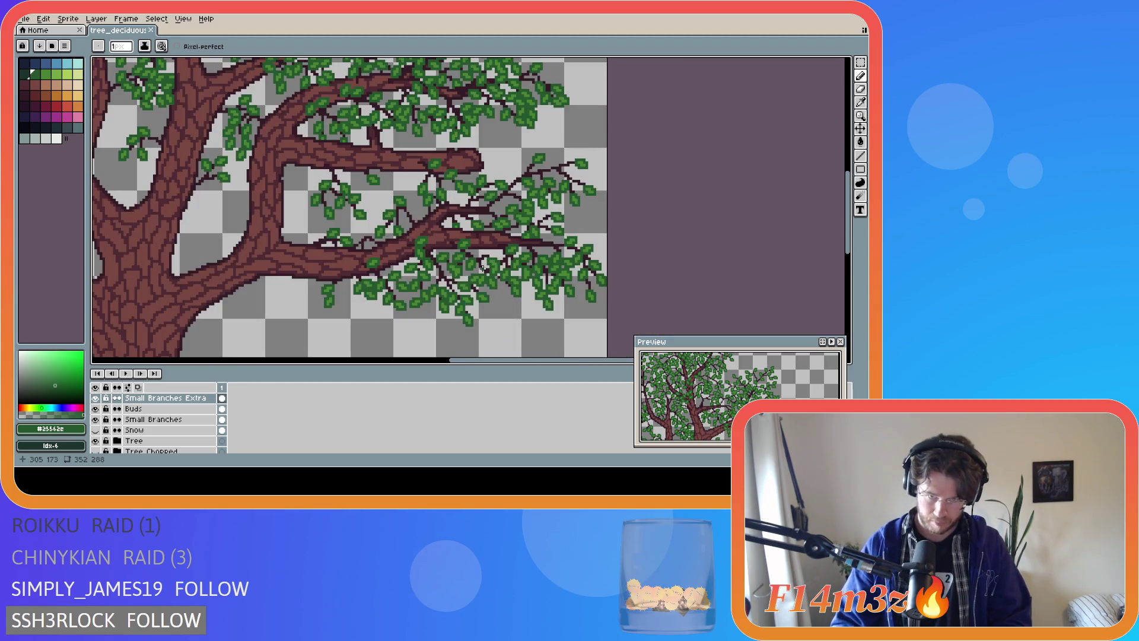
scroll(482, 269, "down", 1)
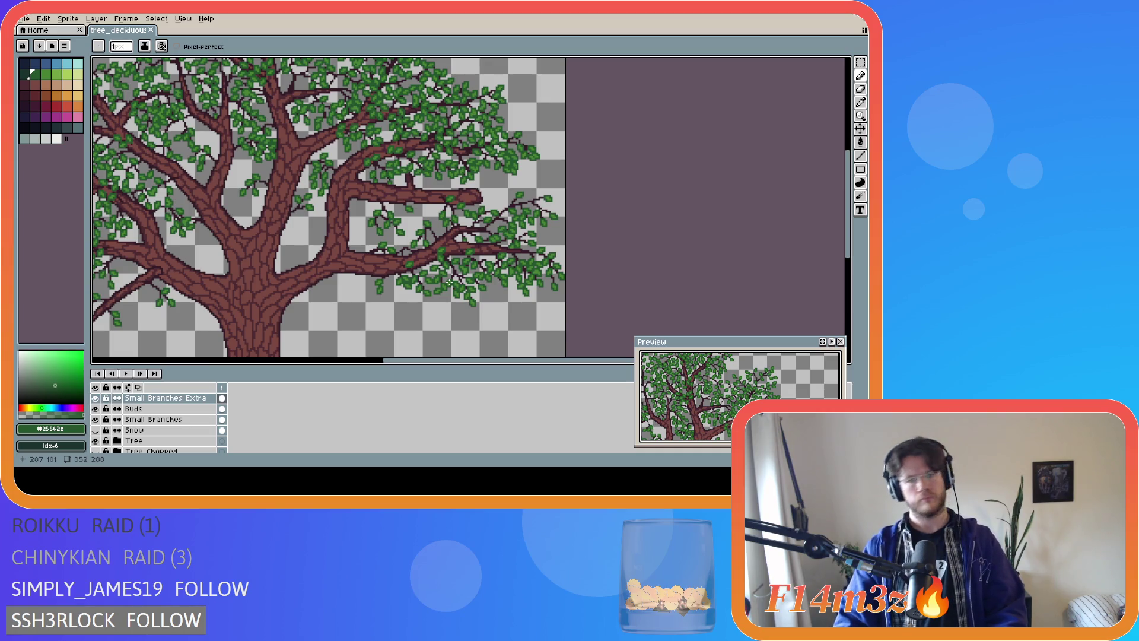
scroll(449, 281, "up", 1)
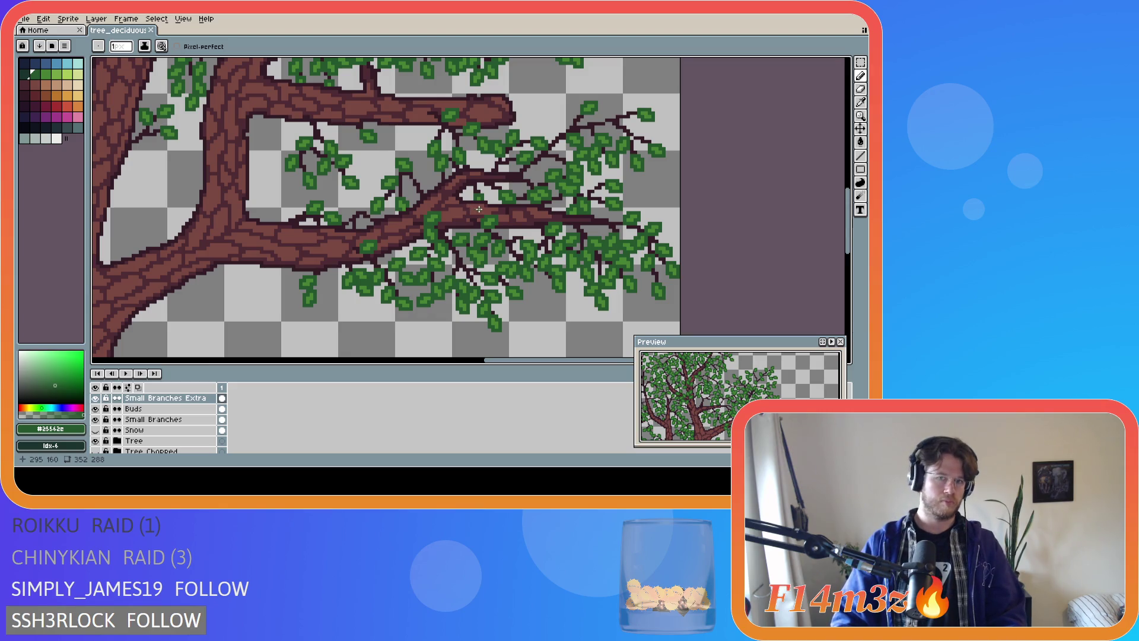
Eyedrop dark branch brown #341c27 from a branch pixel, then zoom out
key("i")
left_click(478, 217)
key("ctrl+s")
scroll(496, 281, "down", 2)
scroll(494, 281, "down", 1)
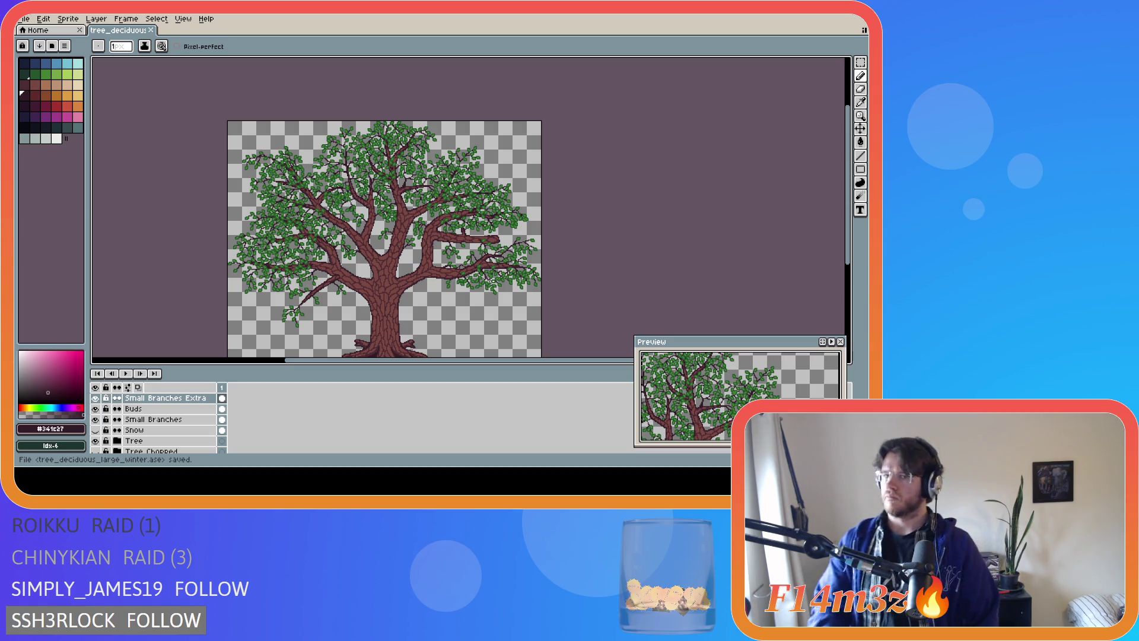
scroll(451, 278, "up", 3)
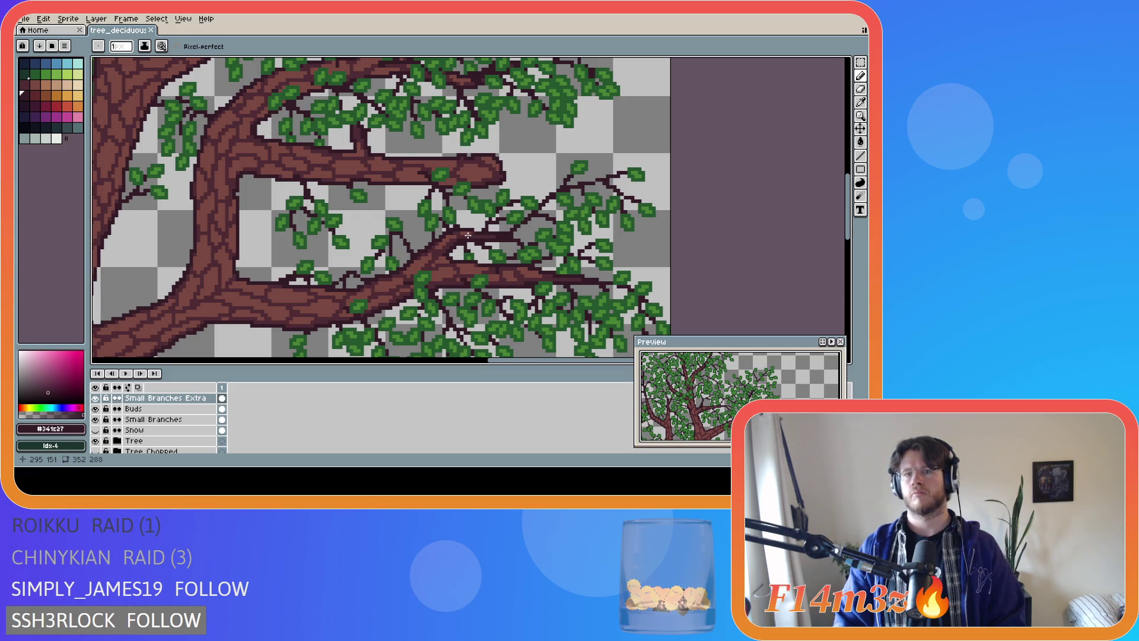
Try drawing a long twig extending the right branch, undoing both freehand and straight-line attempts
left_click_drag(468, 235, 517, 233)
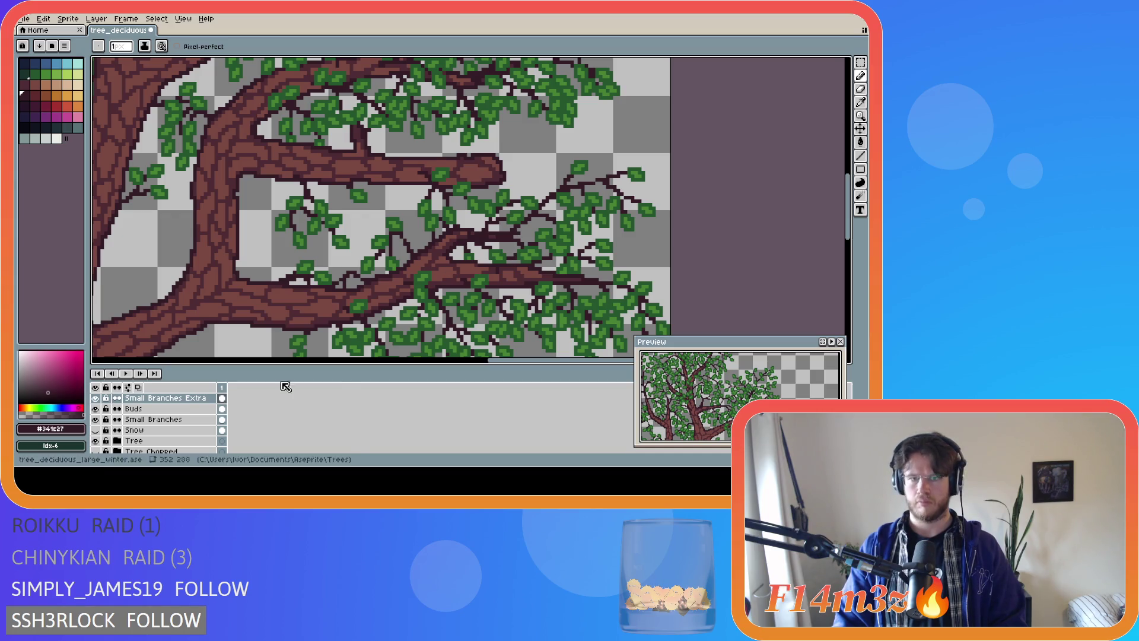
key("v")
key("ctrl+z")
key("b")
left_click(466, 235)
left_click(511, 233, "shift")
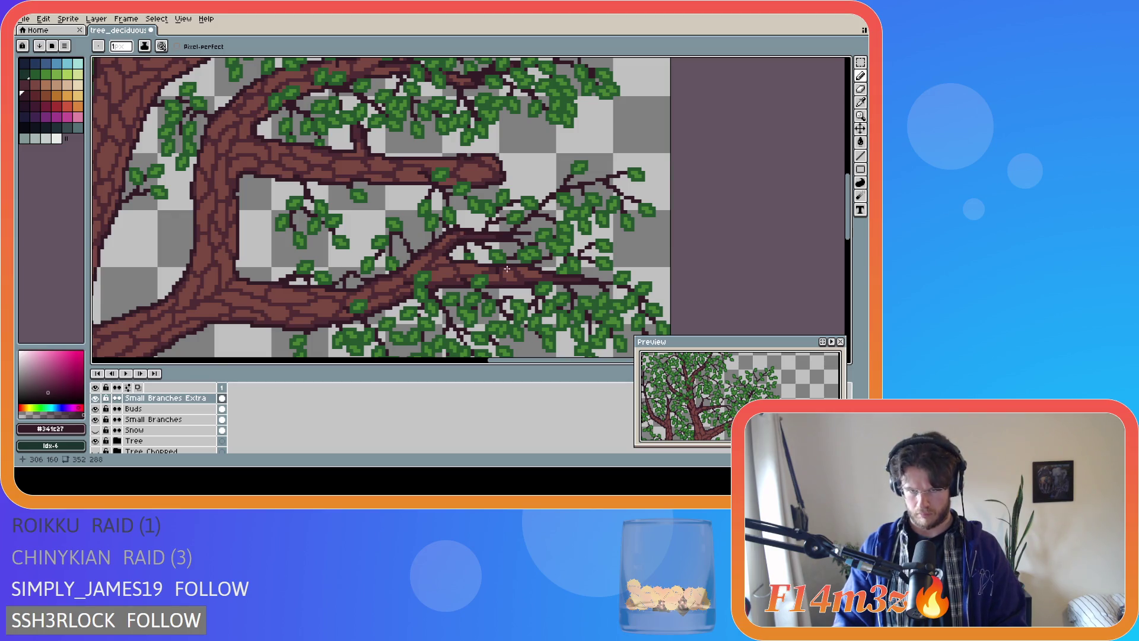
key("v")
key("ctrl+z")
key("b")
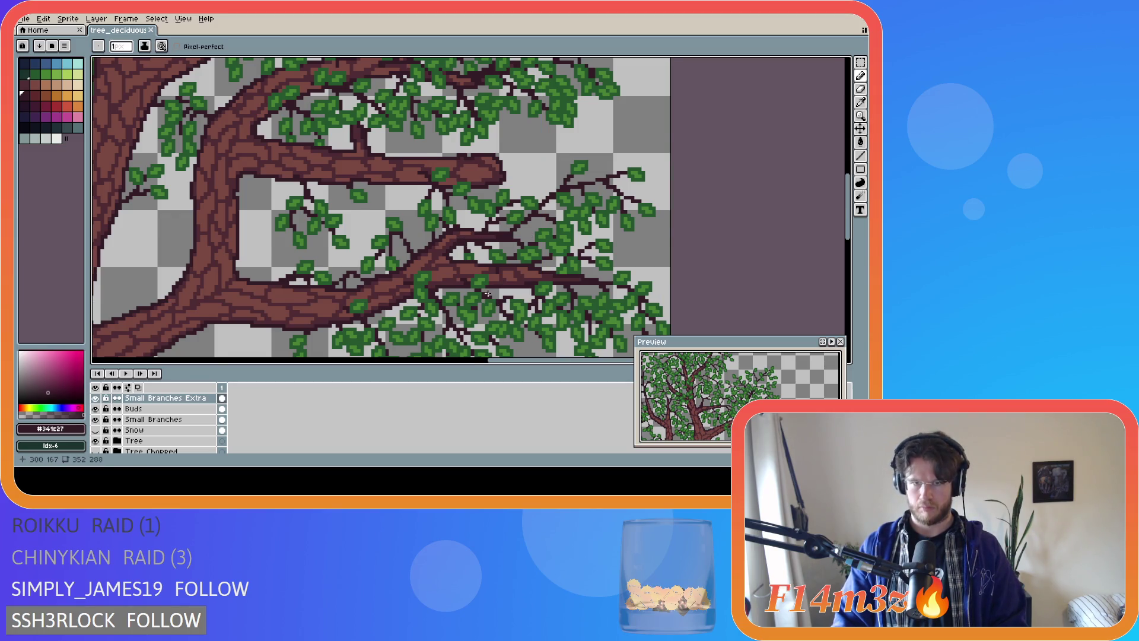
scroll(495, 300, "down", 2)
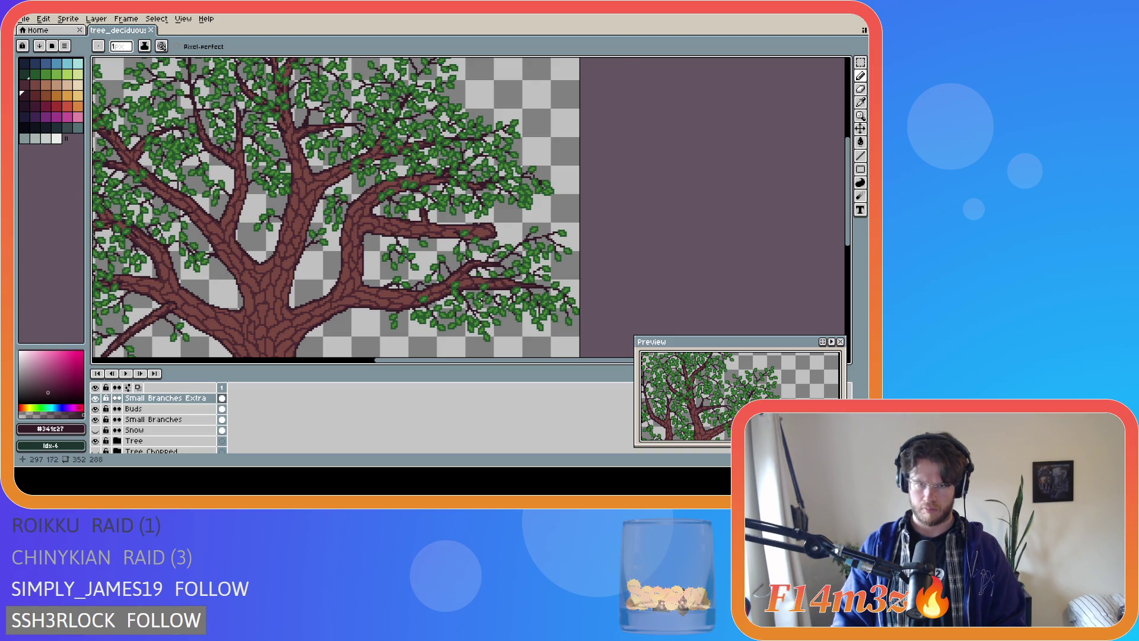
scroll(483, 303, "up", 1)
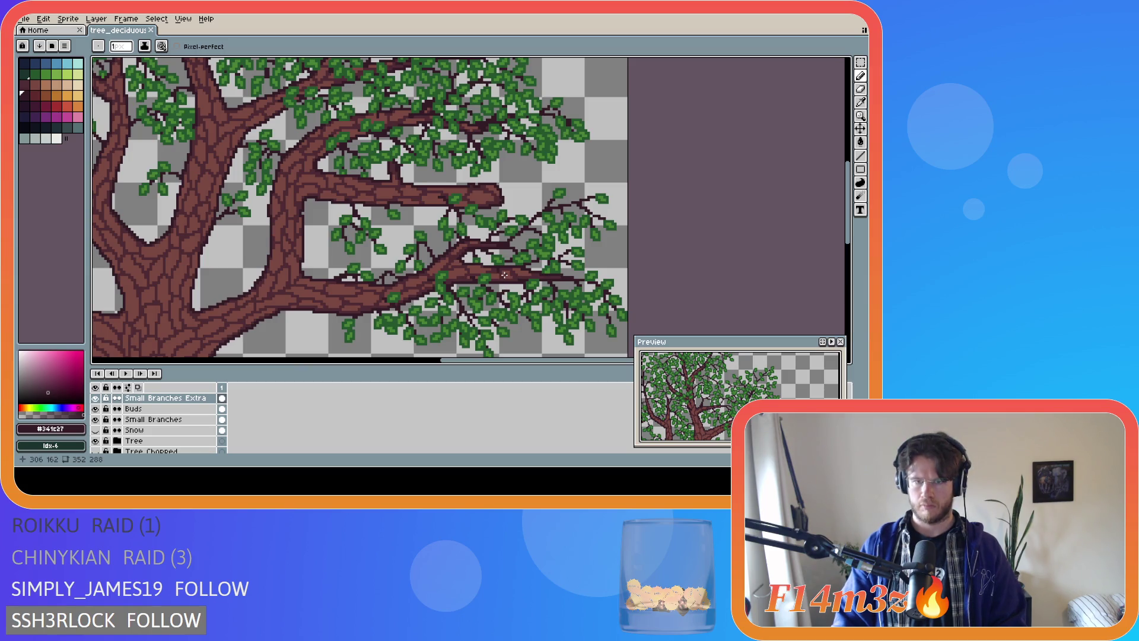
Draw a short dark twig and an extra pixel on the right branch, saving the file
left_click(508, 276)
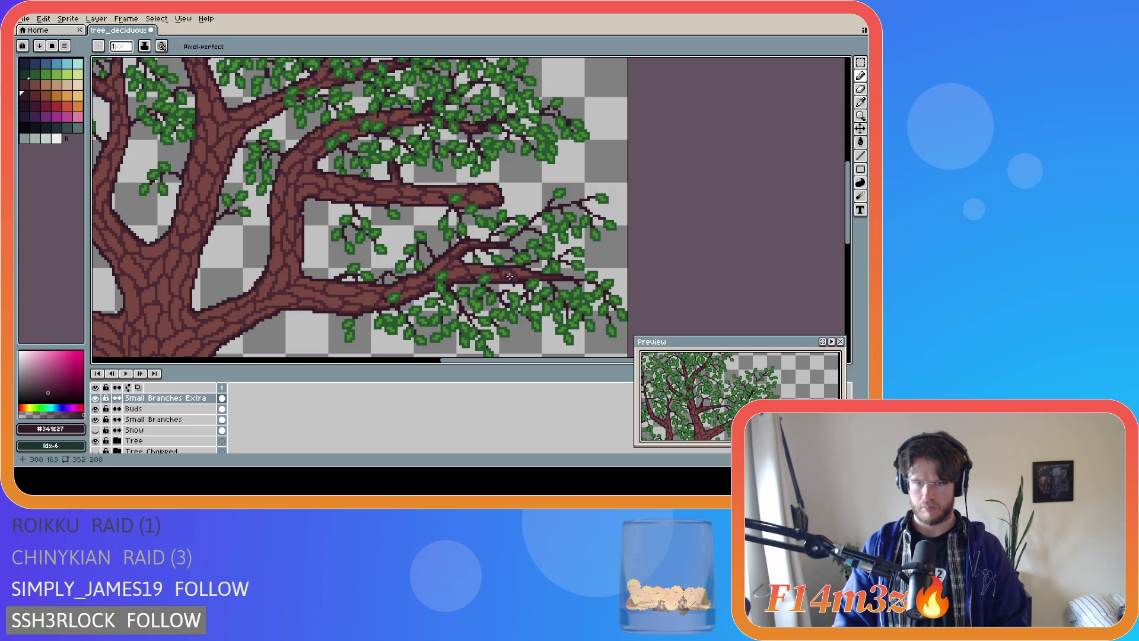
left_click_drag(505, 278, 527, 271)
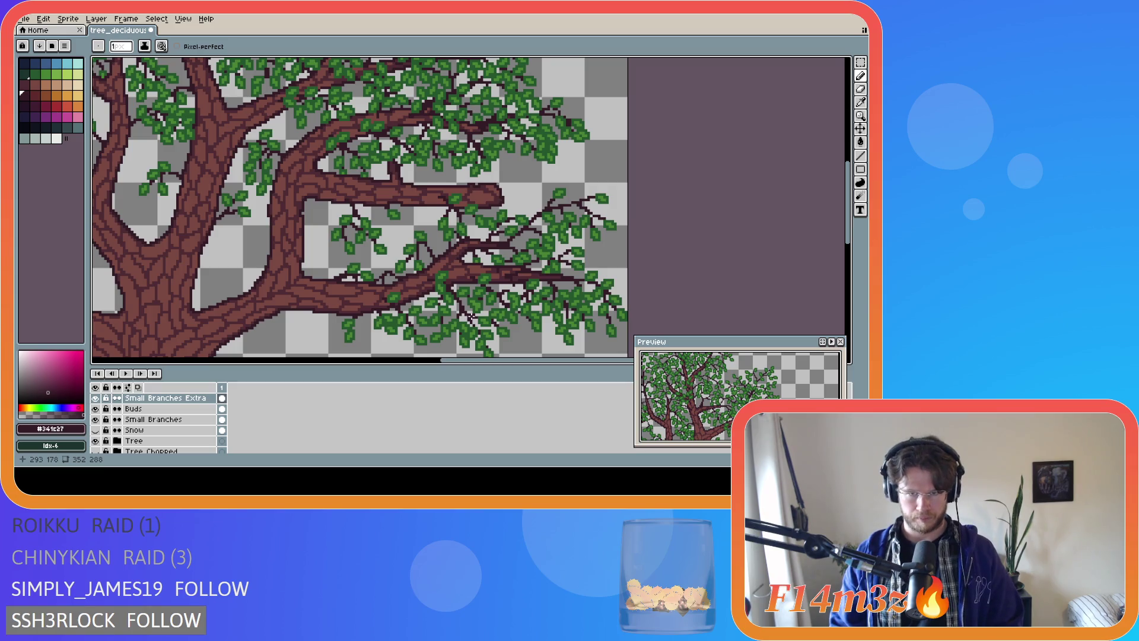
key("ctrl+s")
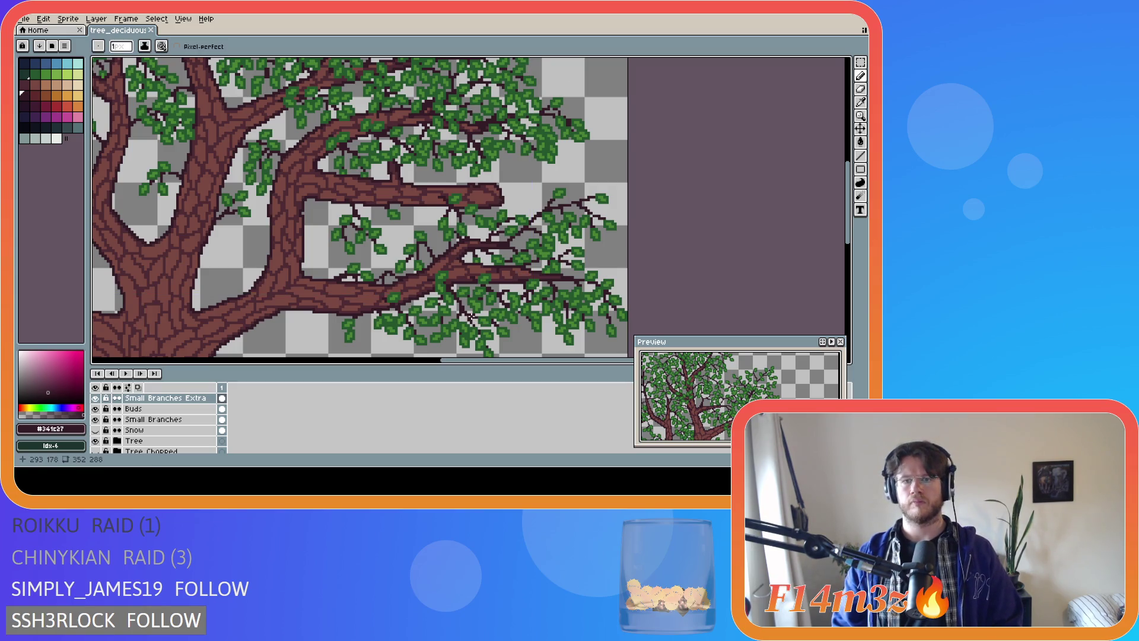
left_click(466, 296)
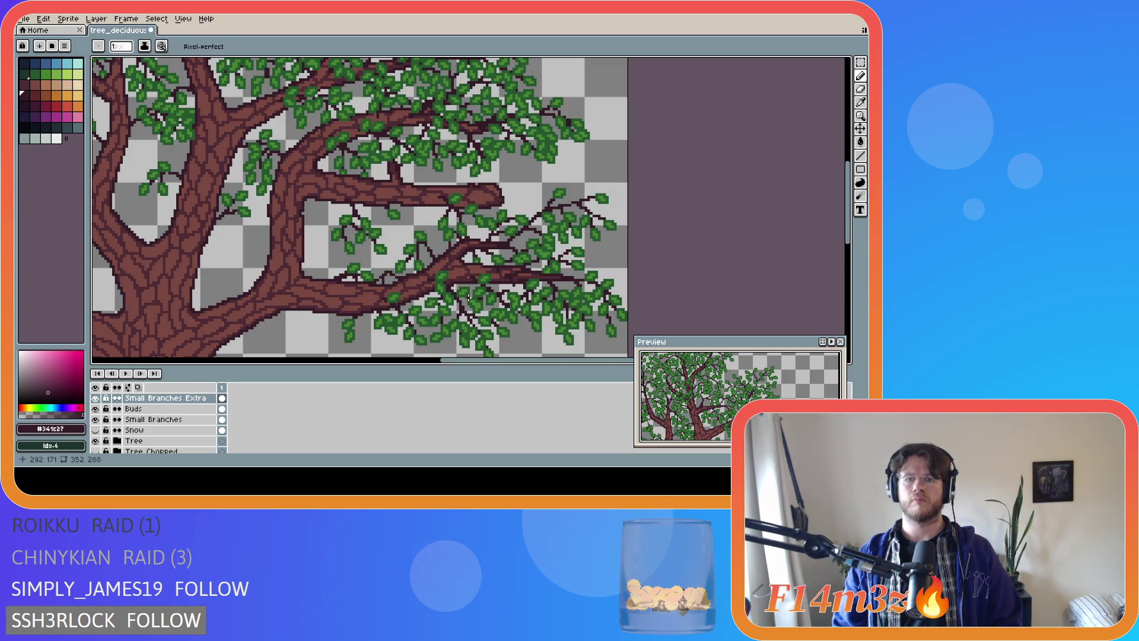
key("ctrl+s")
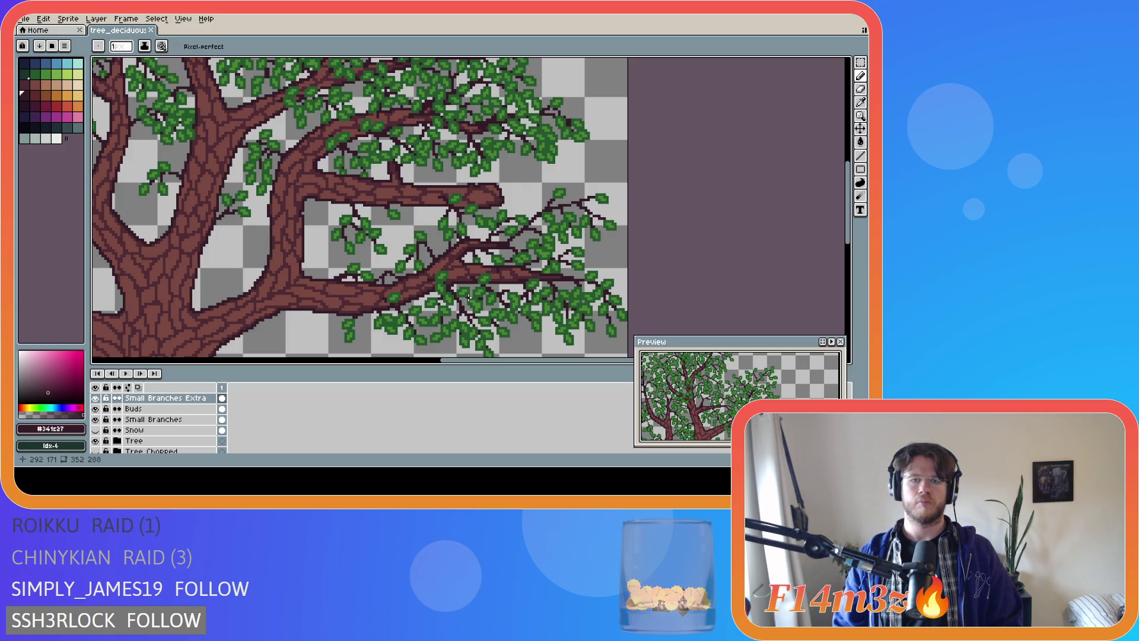
scroll(469, 297, "down", 3)
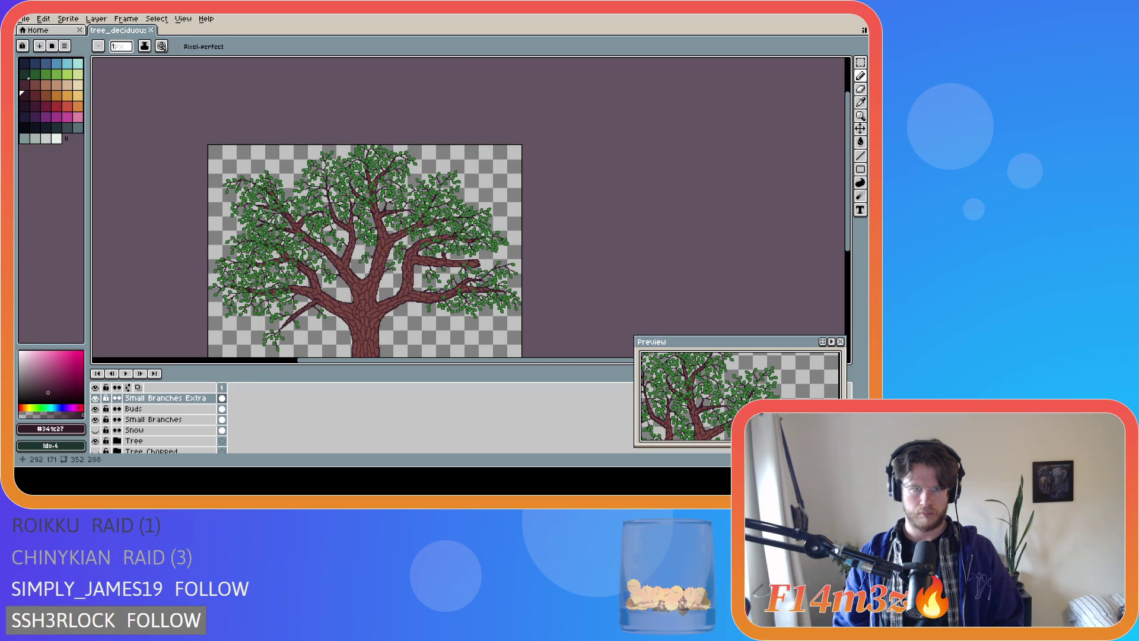
Narrow the palette panel to four columns and save the file
left_click_drag(460, 361, 428, 360)
left_click_drag(850, 248, 848, 285)
key("ctrl+s")
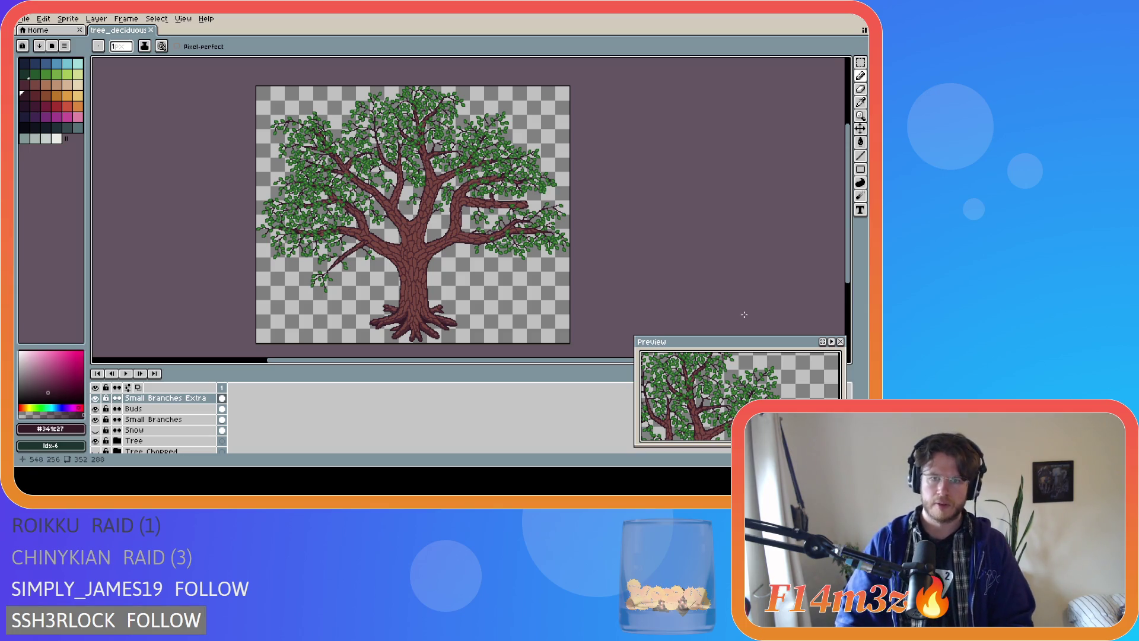
Draw a new dark twig rising up-right from the branch, then hide the Tree layer
scroll(527, 224, "up", 4)
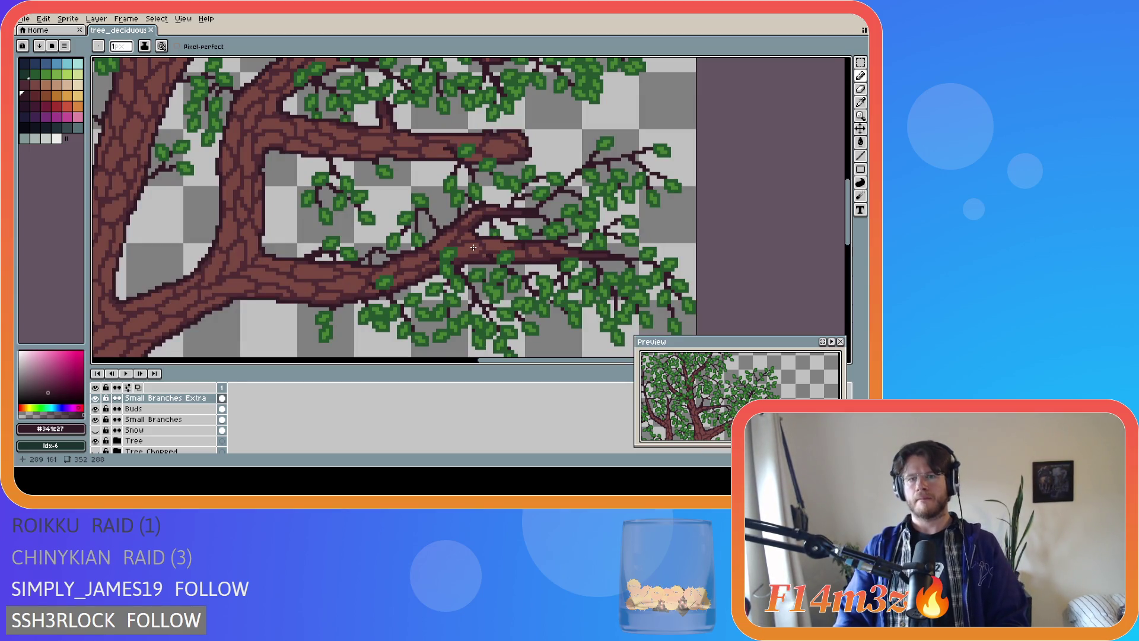
mouse_move(473, 248)
left_mouse_down()
mouse_move(528, 218)
mouse_move(488, 230)
mouse_move(495, 219)
left_mouse_up()
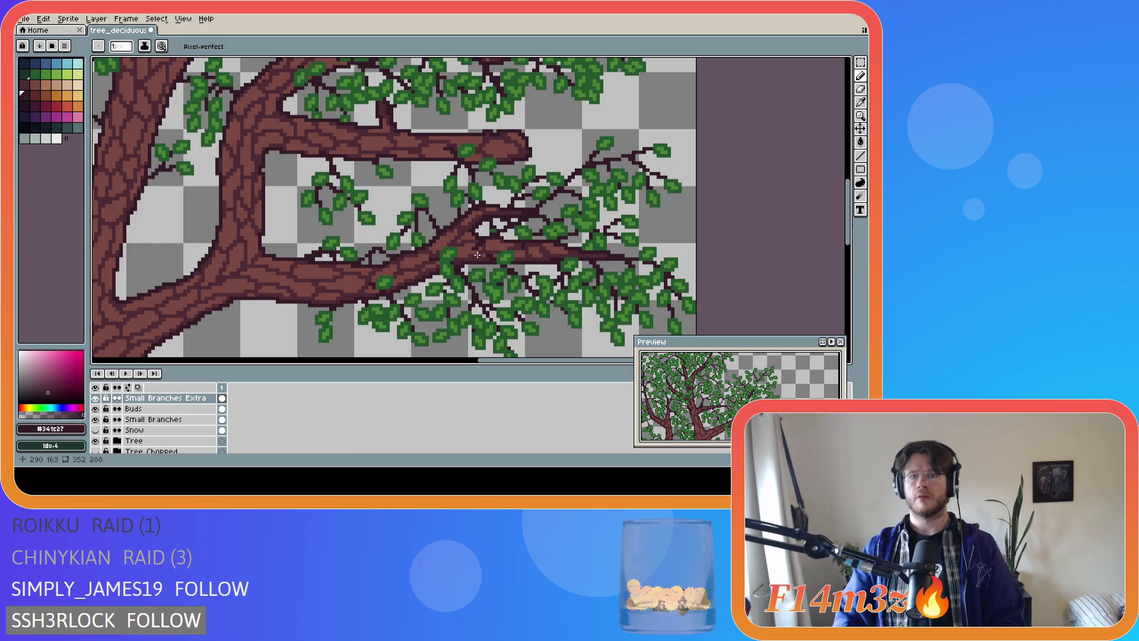
left_click(96, 442)
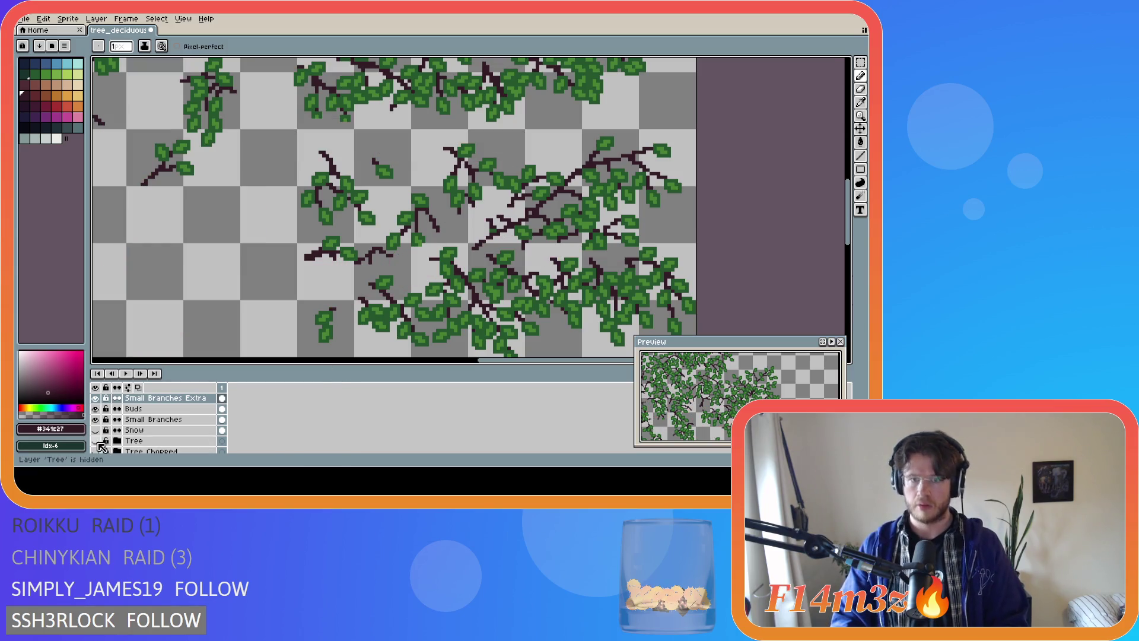
Compare leaves with and without the trunk, hide Tree and Small Branches, and pick green #468232
left_click(96, 441)
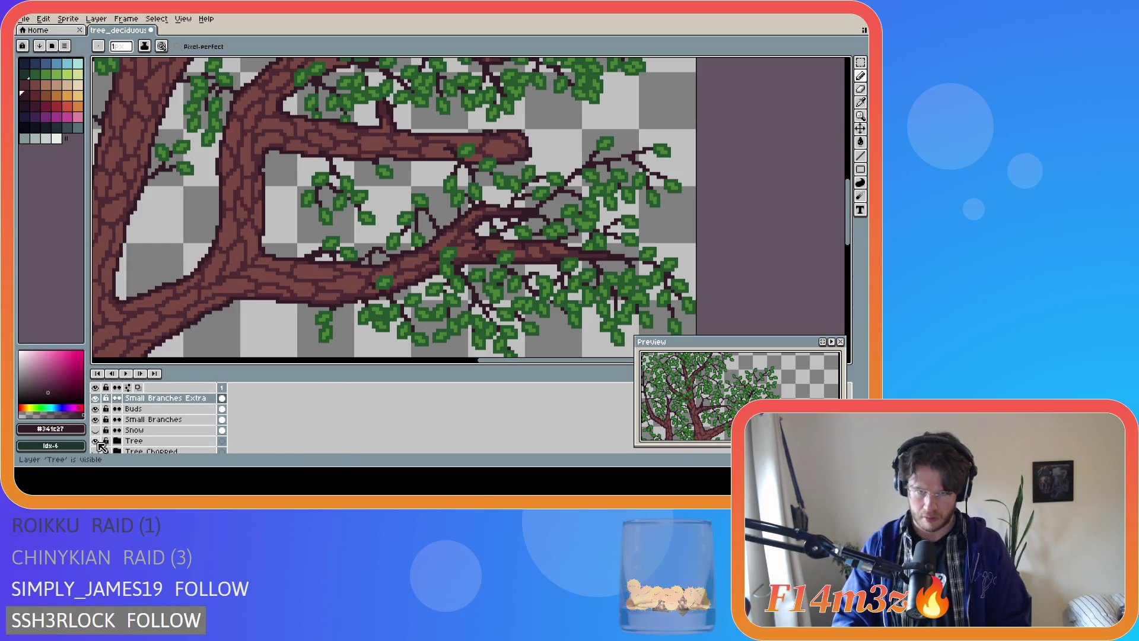
left_click(96, 441)
left_click(96, 442)
left_click(97, 441)
left_click(97, 441)
left_click(97, 442)
left_click(97, 441)
left_click(97, 441)
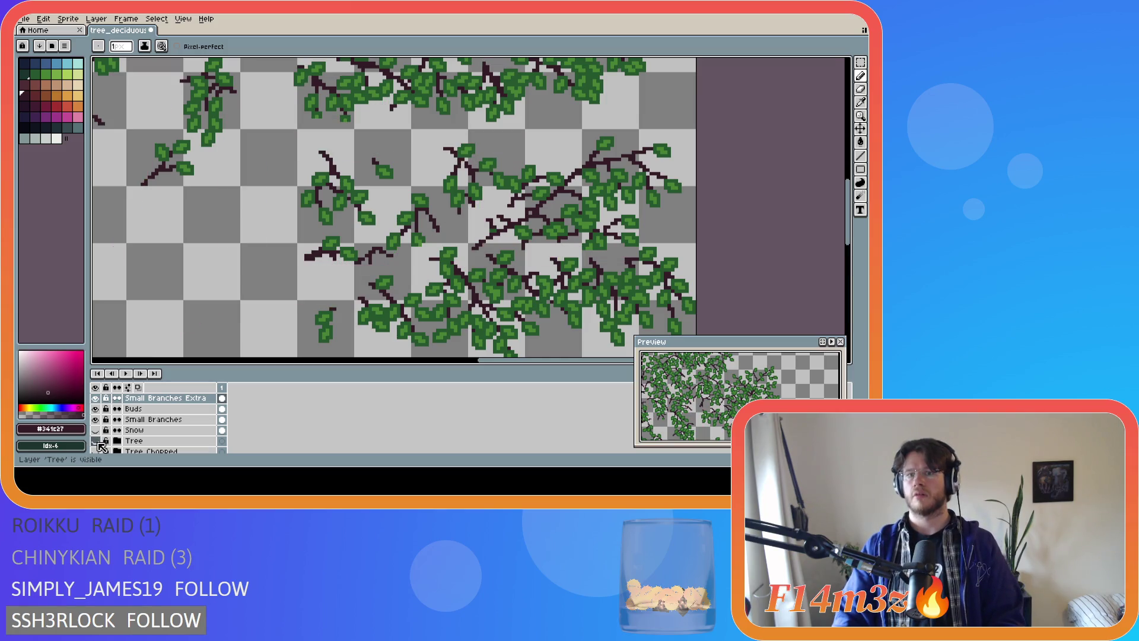
left_click(97, 441)
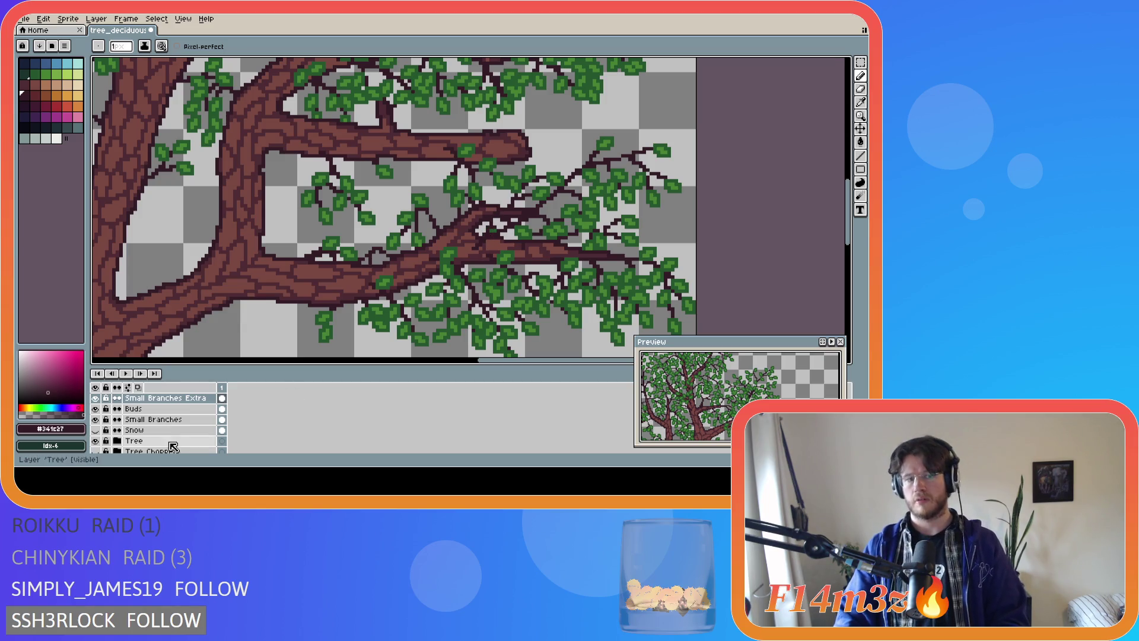
left_click(97, 442)
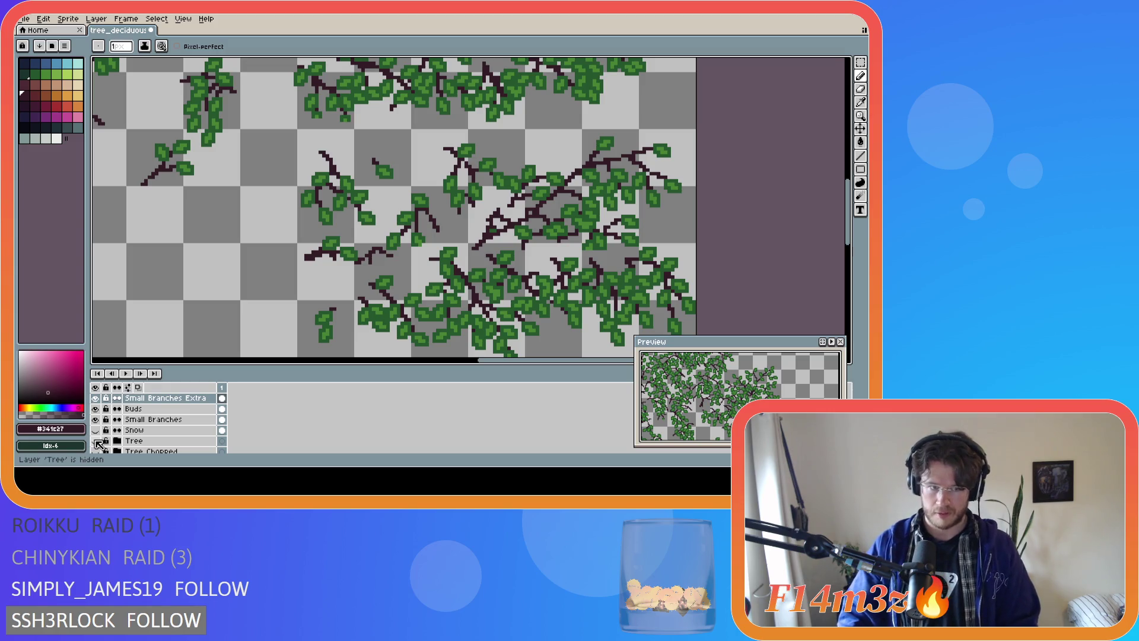
left_click(96, 420)
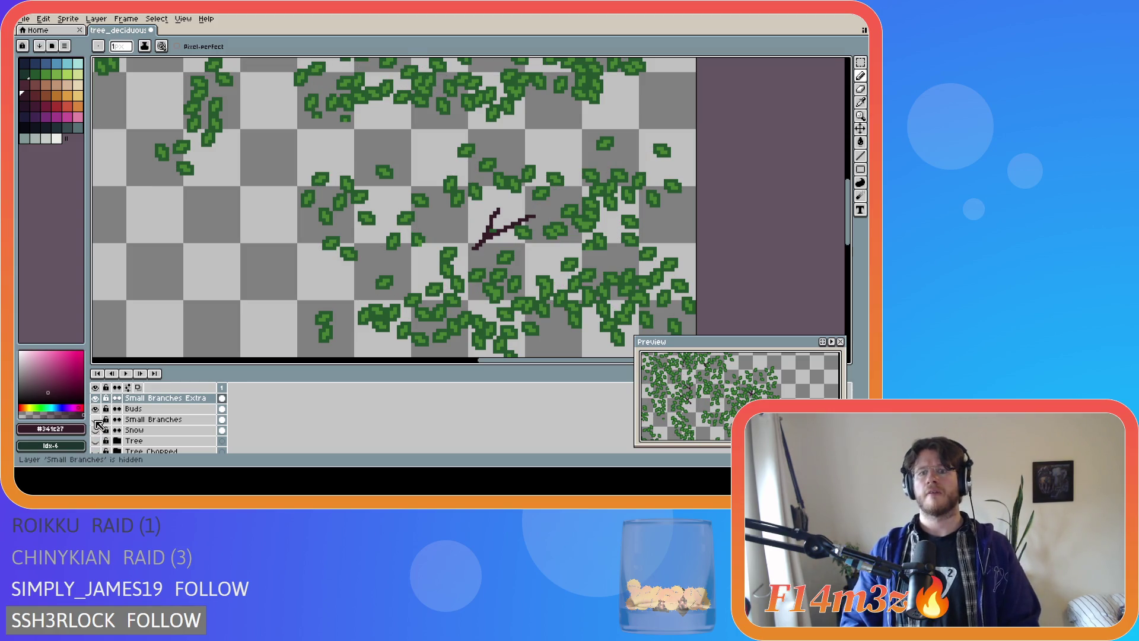
left_click(525, 229, "alt")
Dot green #468232 bud pixels at the extra twig's tips, then show the Tree layer to check
scroll(172, 424, "up", 2)
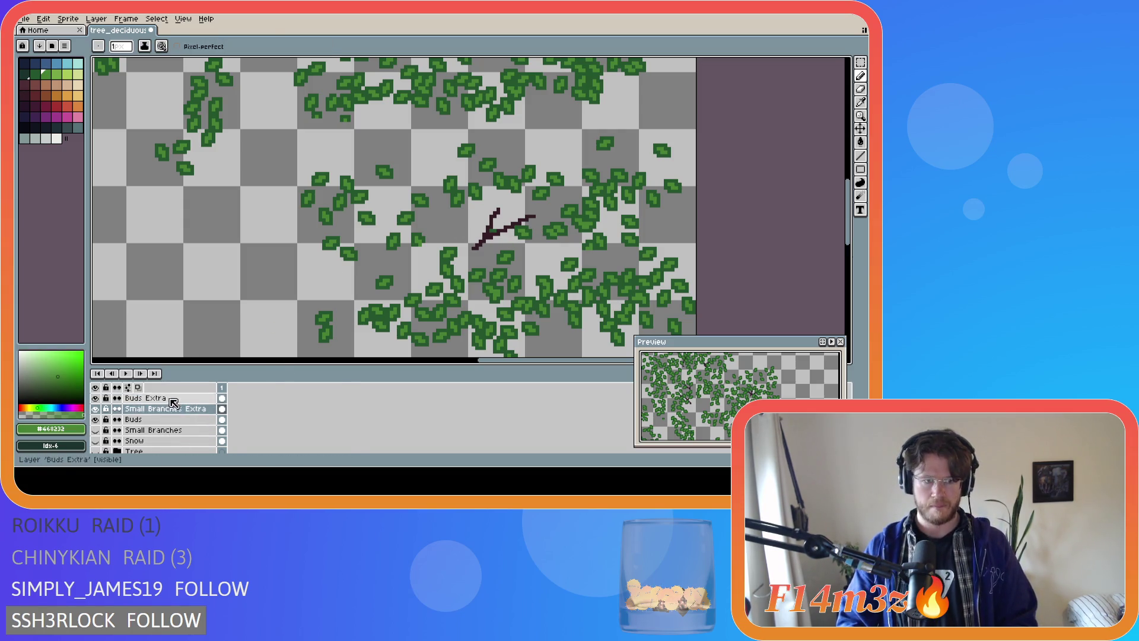
left_click_drag(536, 214, 541, 209)
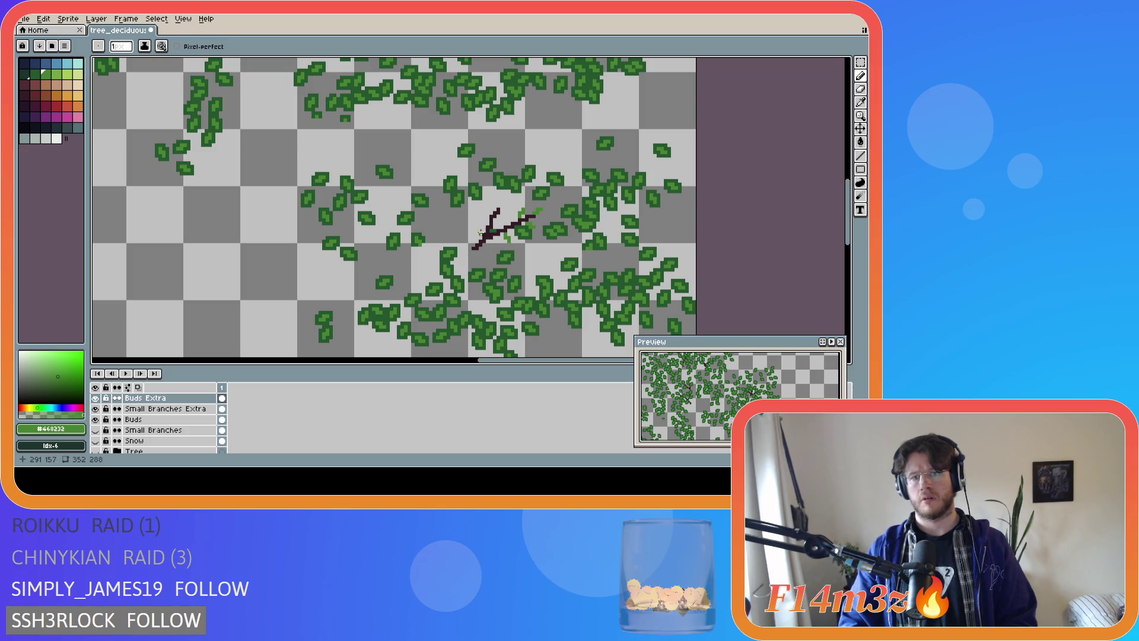
left_click(503, 204)
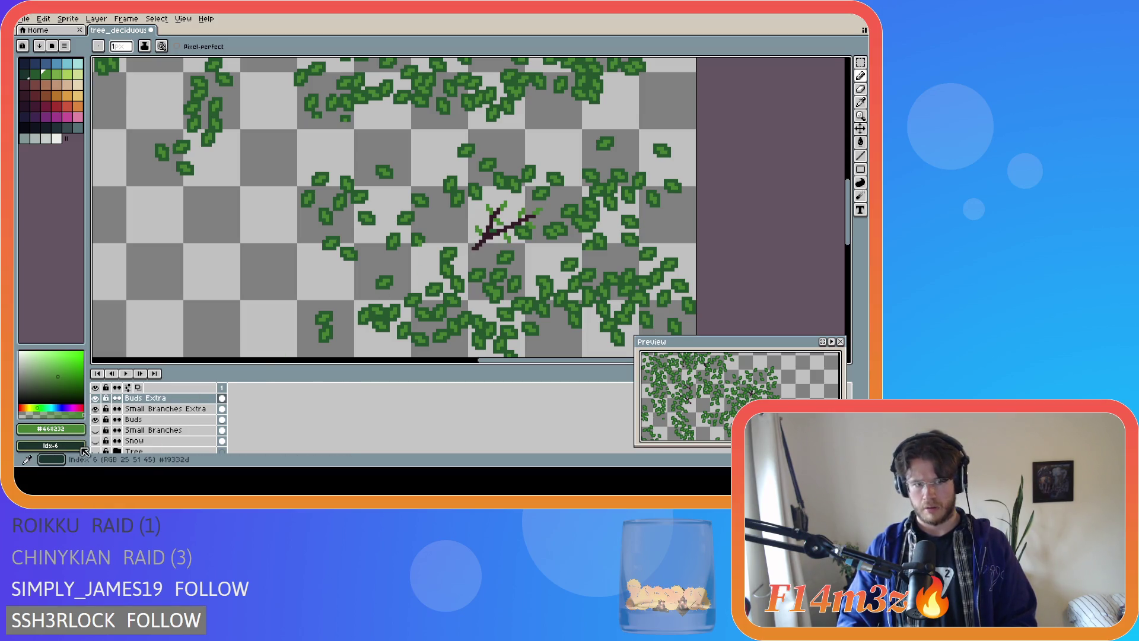
left_click(96, 451)
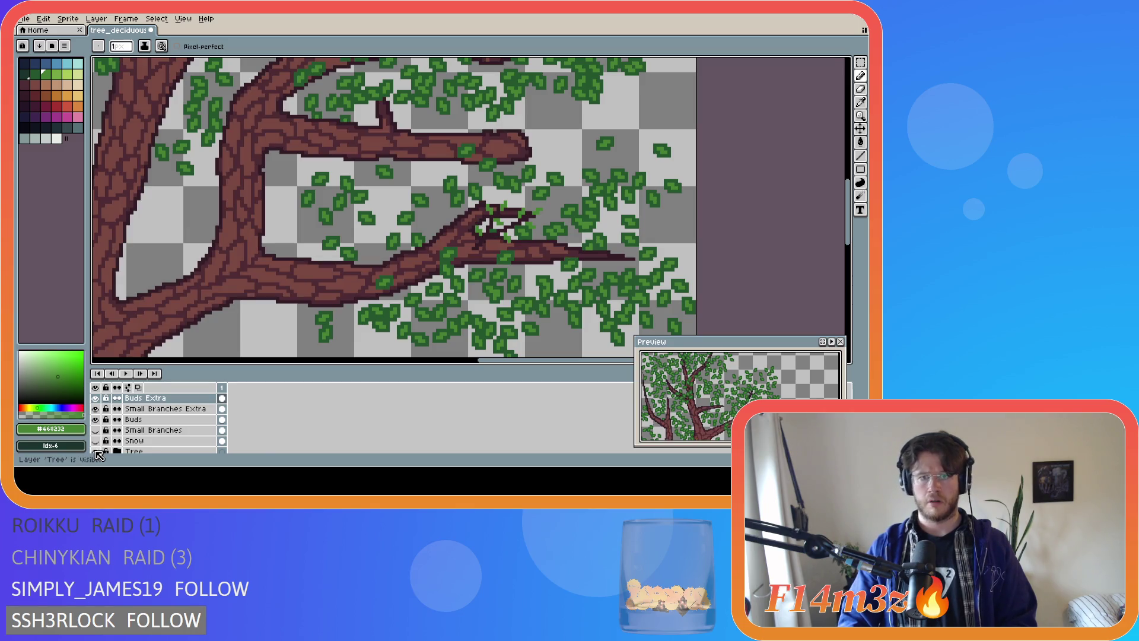
Hide the Tree layer, sample colours from the canvas ending on dark green #25562e, and return to Buds Extra
left_click(97, 452)
left_click(96, 452)
left_click(97, 452)
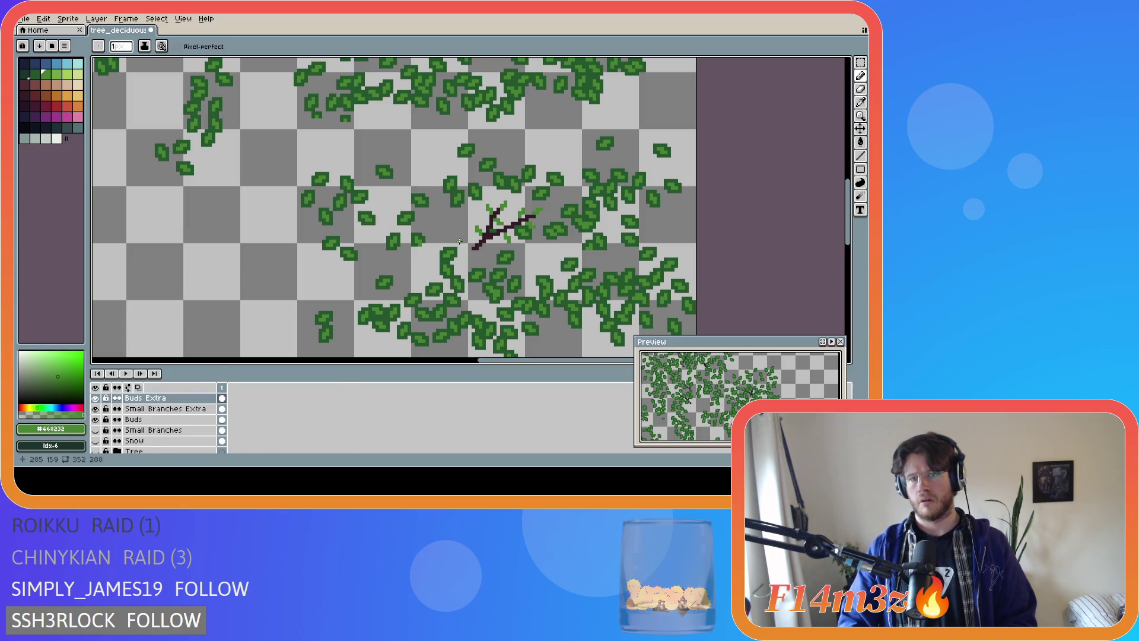
left_click(178, 408)
key("i")
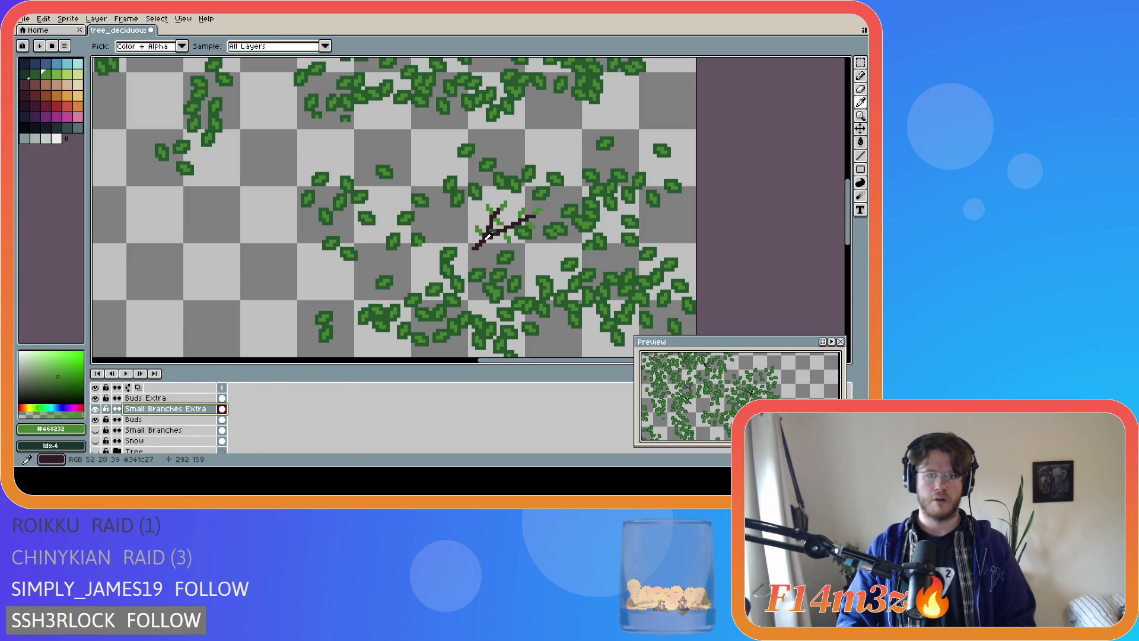
left_click(488, 236)
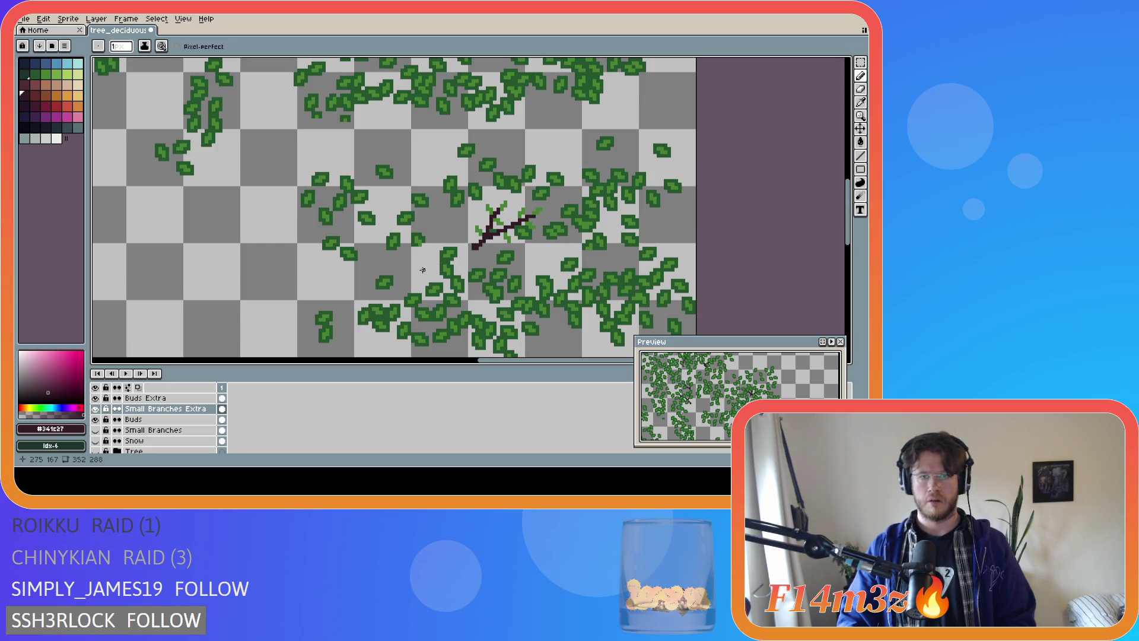
key("ctrl")
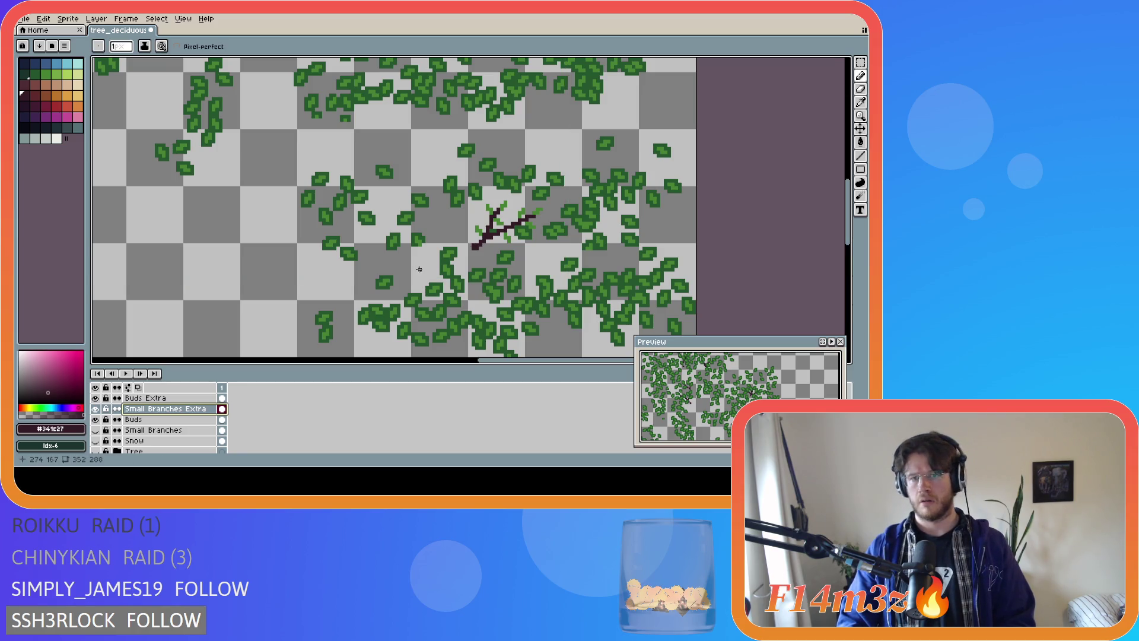
key("alt")
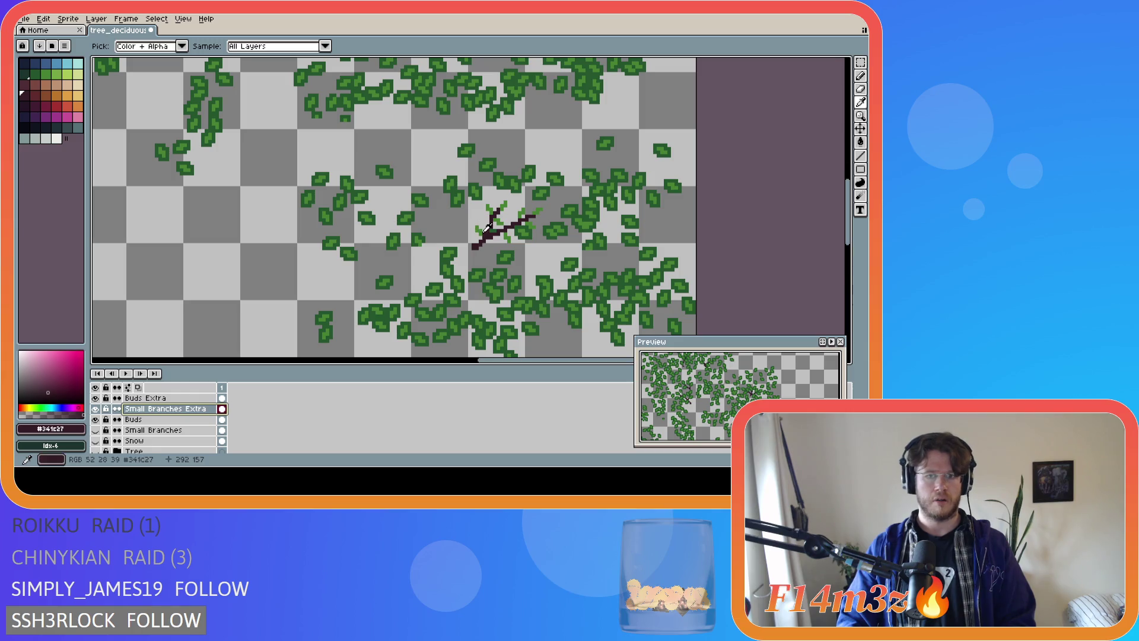
left_click(524, 226, "alt")
key("Up")
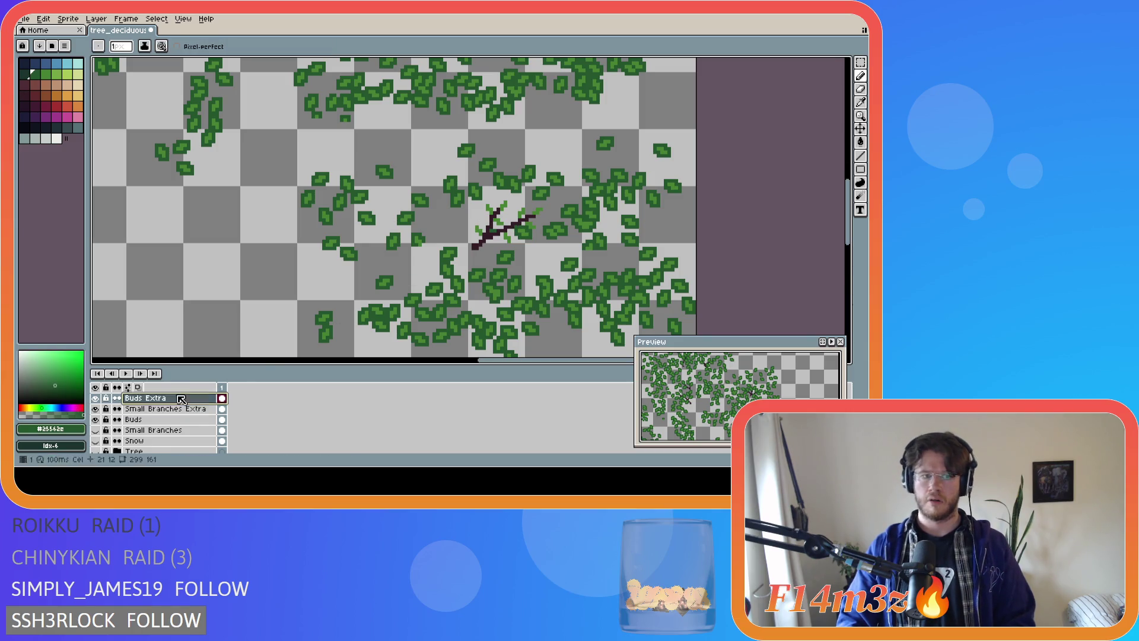
Paint dark green pixels on the buds and twig tip, undoing one stray shading stroke
left_click(525, 223)
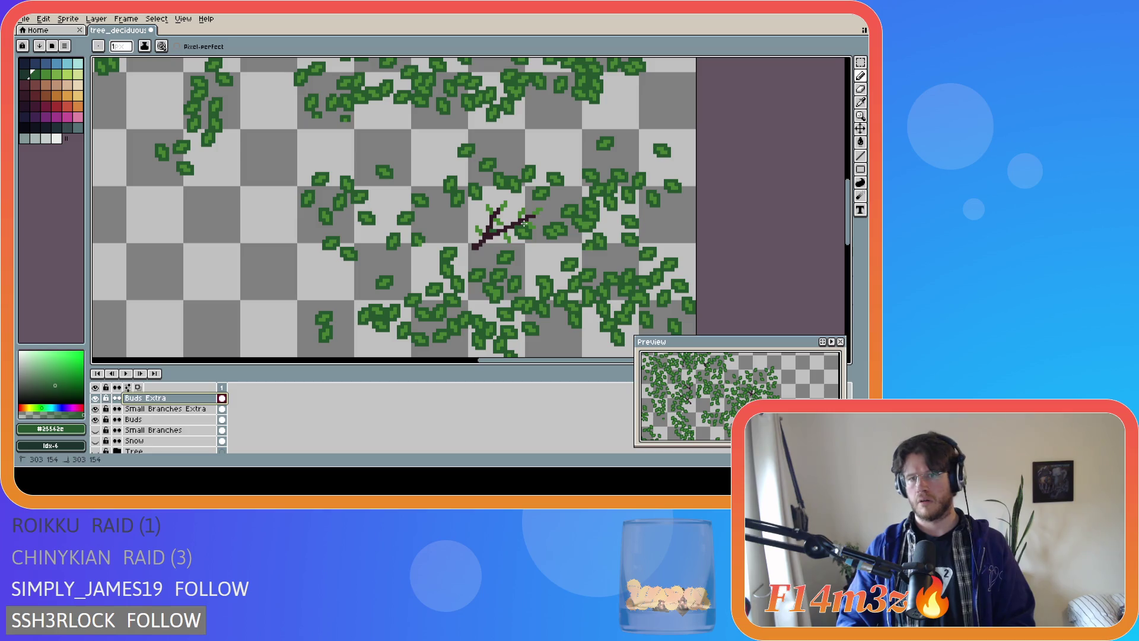
left_click(533, 220)
left_click(534, 223)
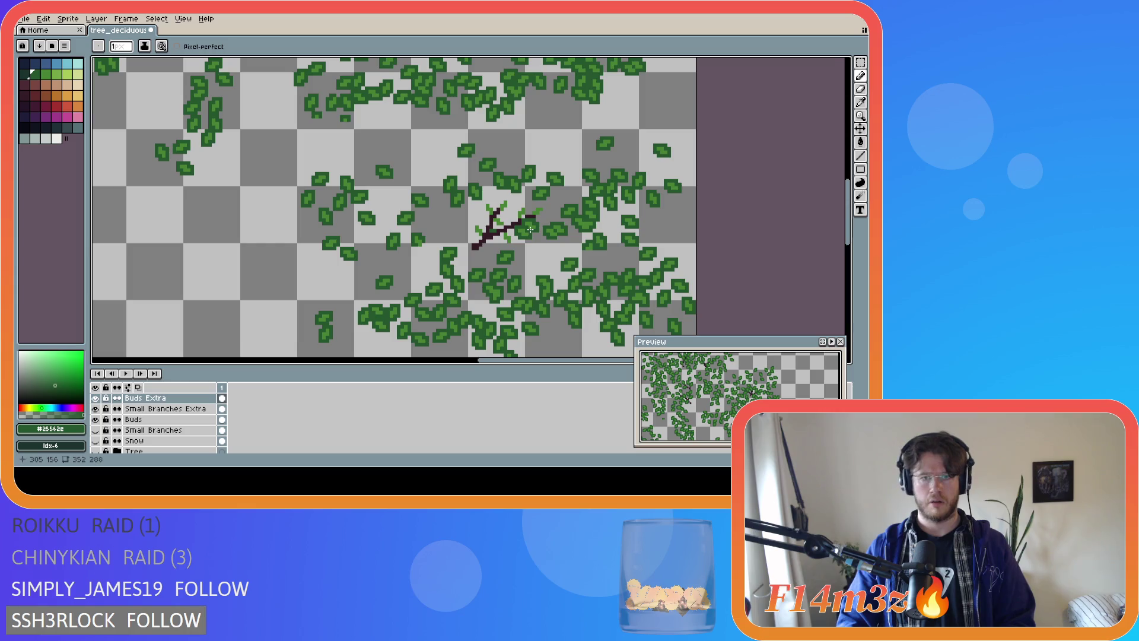
left_click(533, 216)
left_click(541, 214)
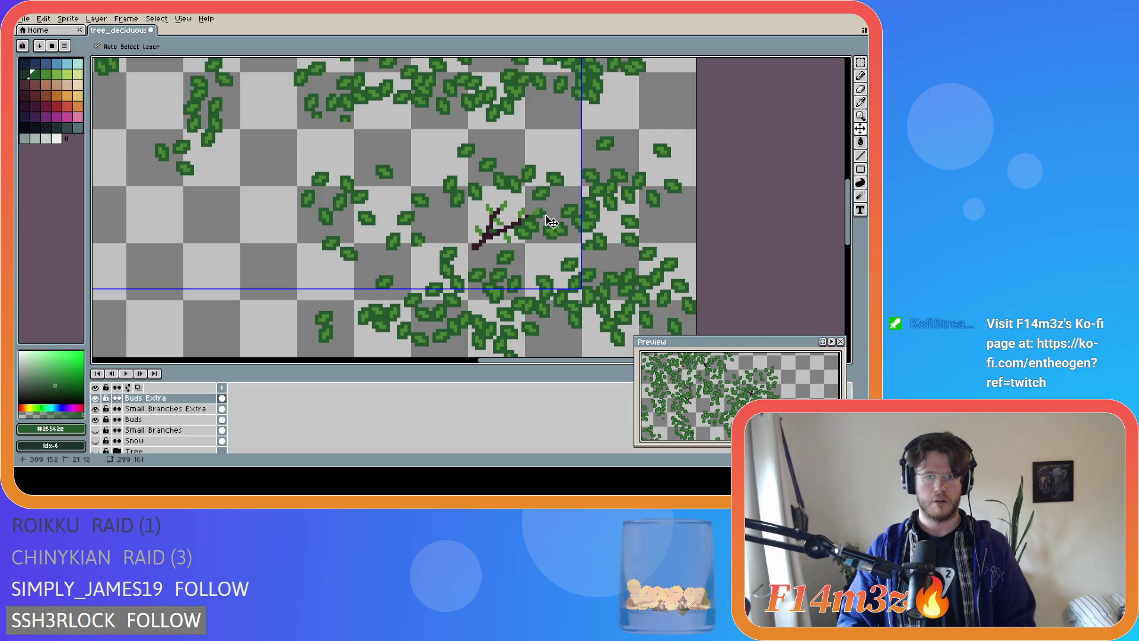
left_click(544, 213)
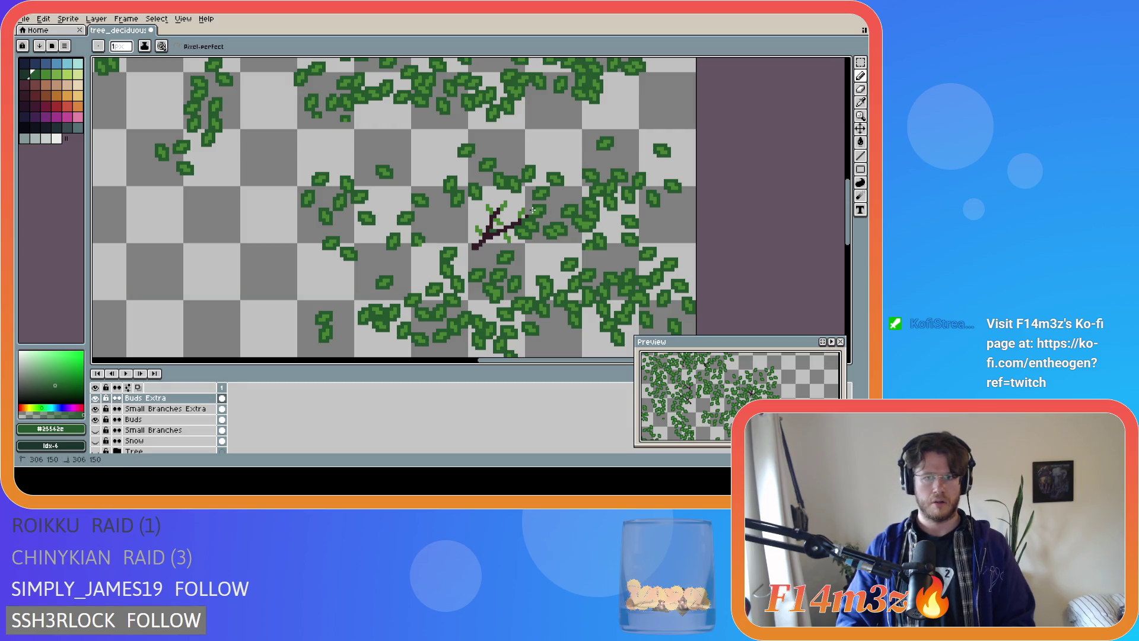
left_click(524, 216)
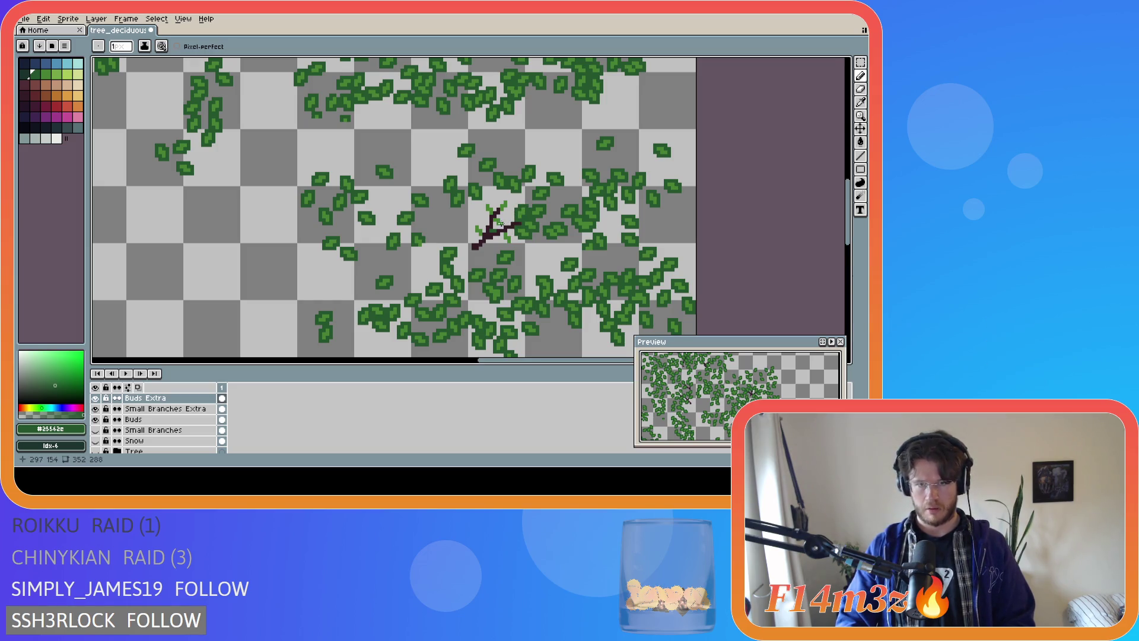
left_click_drag(504, 225, 505, 222)
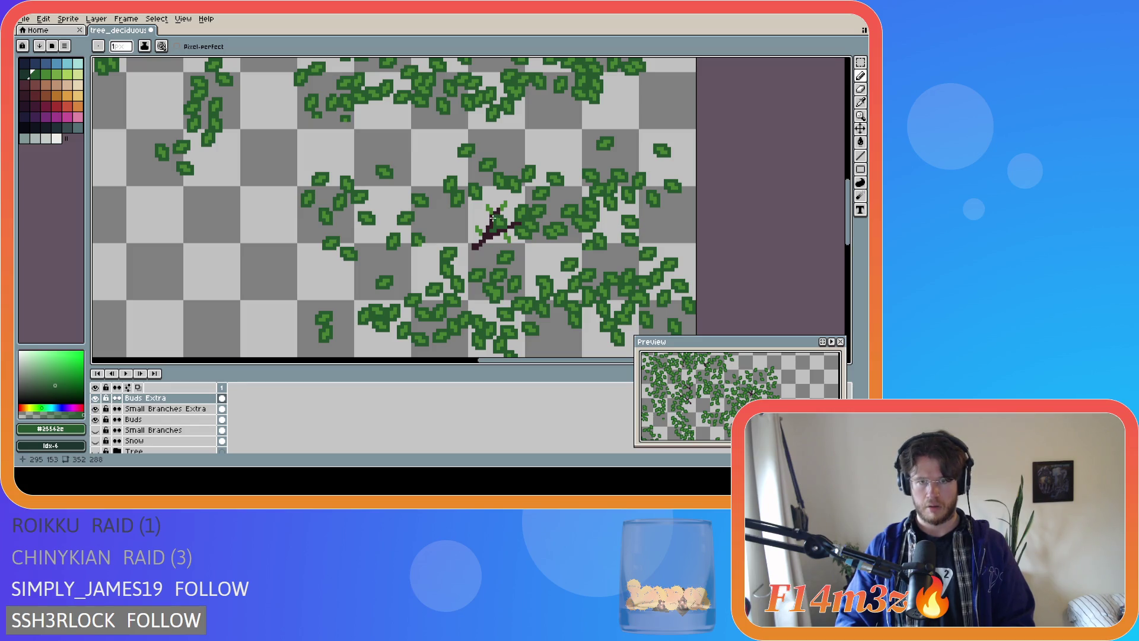
key("v")
key("ctrl+z")
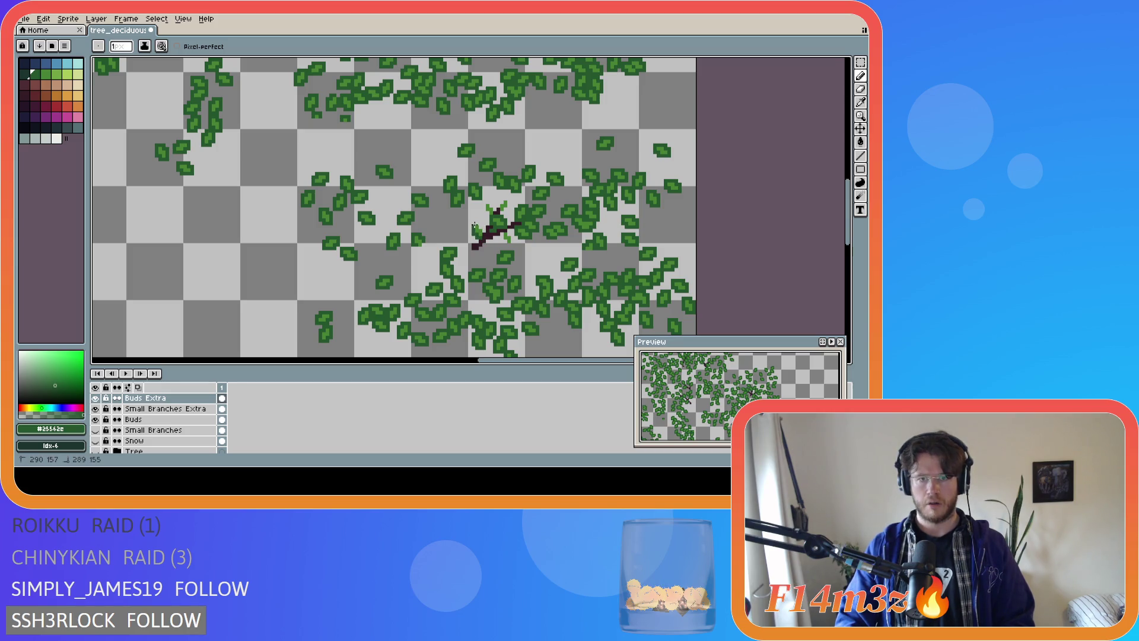
Add more dark green shading beside the twig, save tree_deciduous_large_winter.ase, and show the Tree layer
left_click_drag(481, 227, 483, 209)
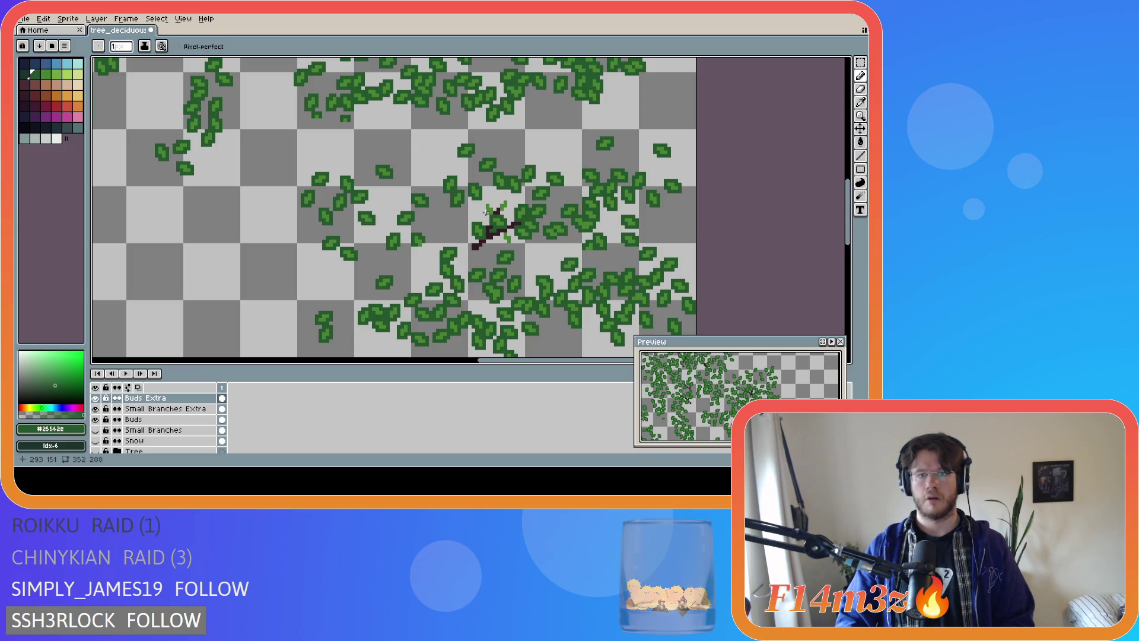
left_click_drag(484, 202, 483, 203)
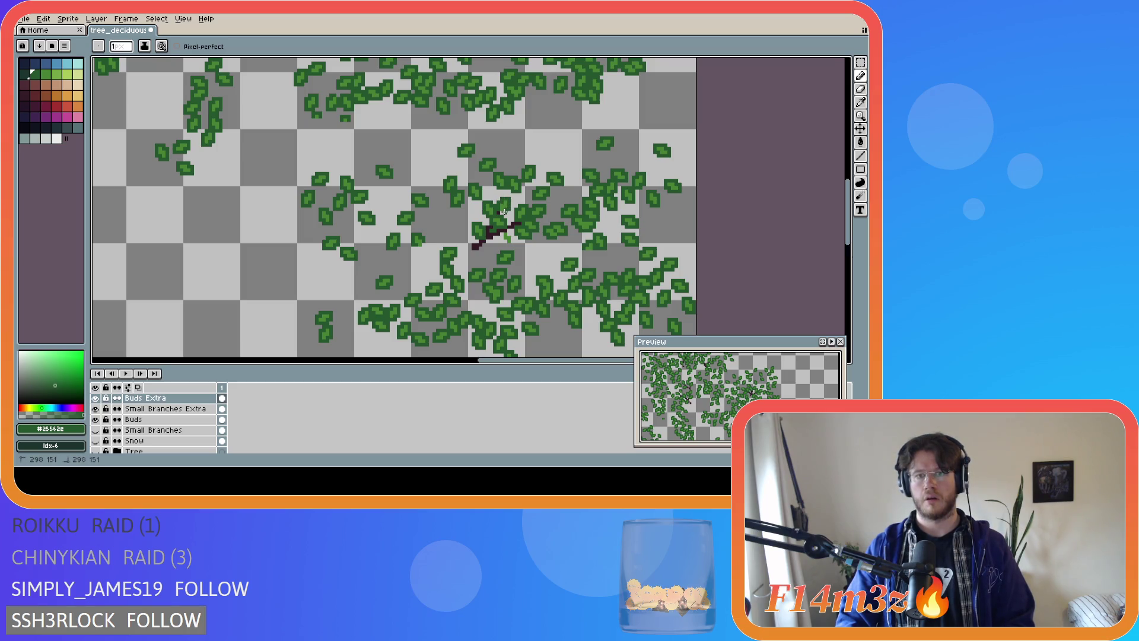
key("ctrl+s")
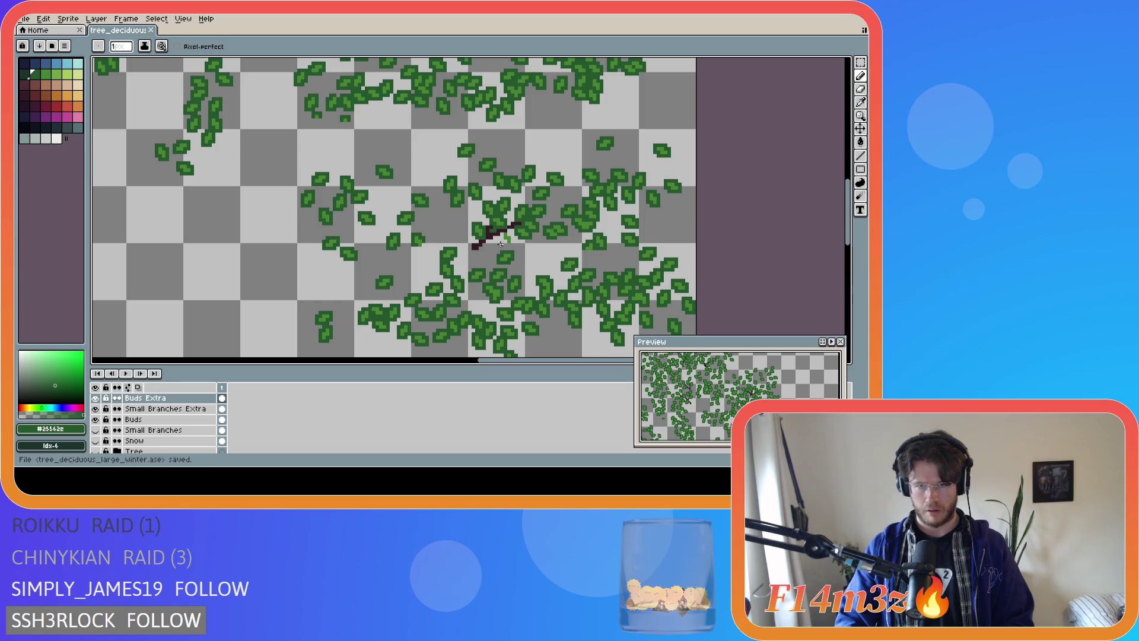
left_click_drag(502, 240, 513, 235)
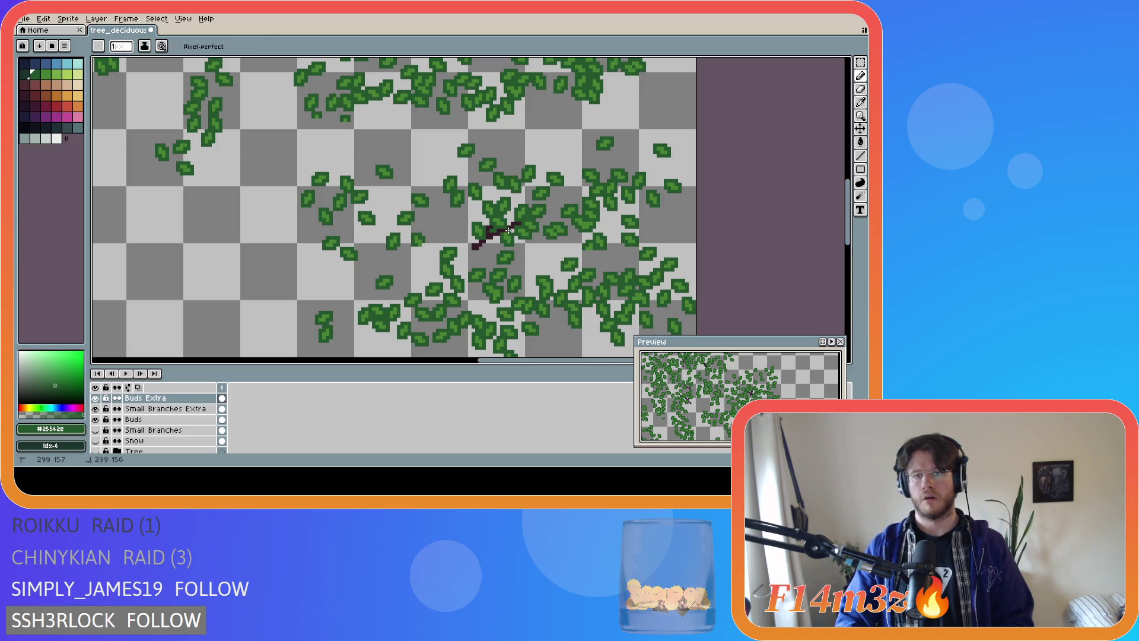
key("ctrl+s")
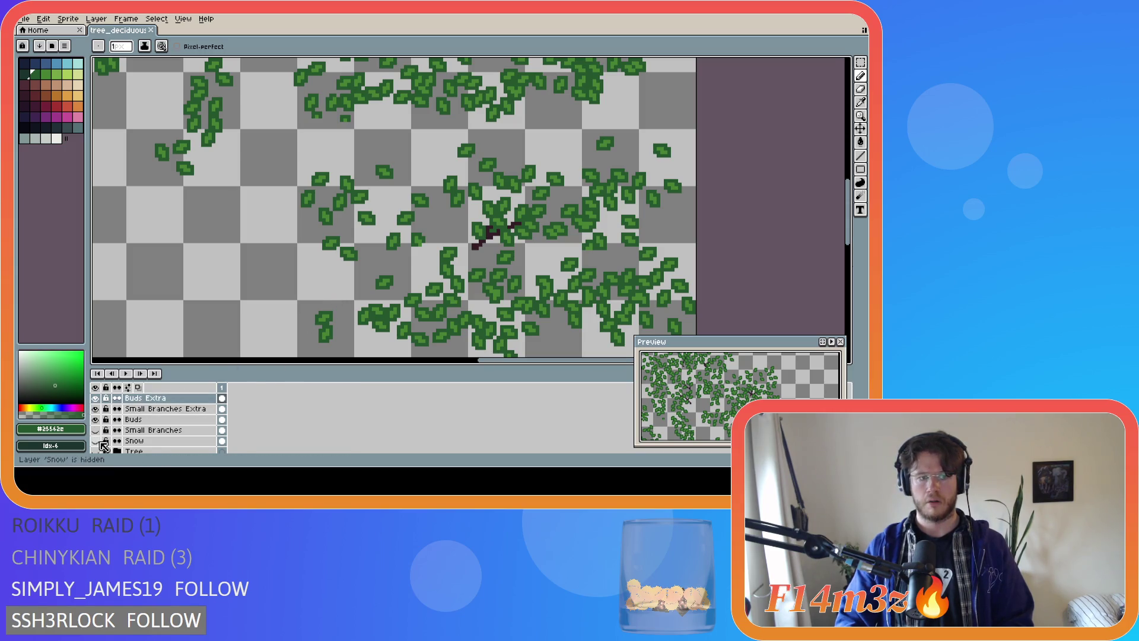
left_click(95, 451)
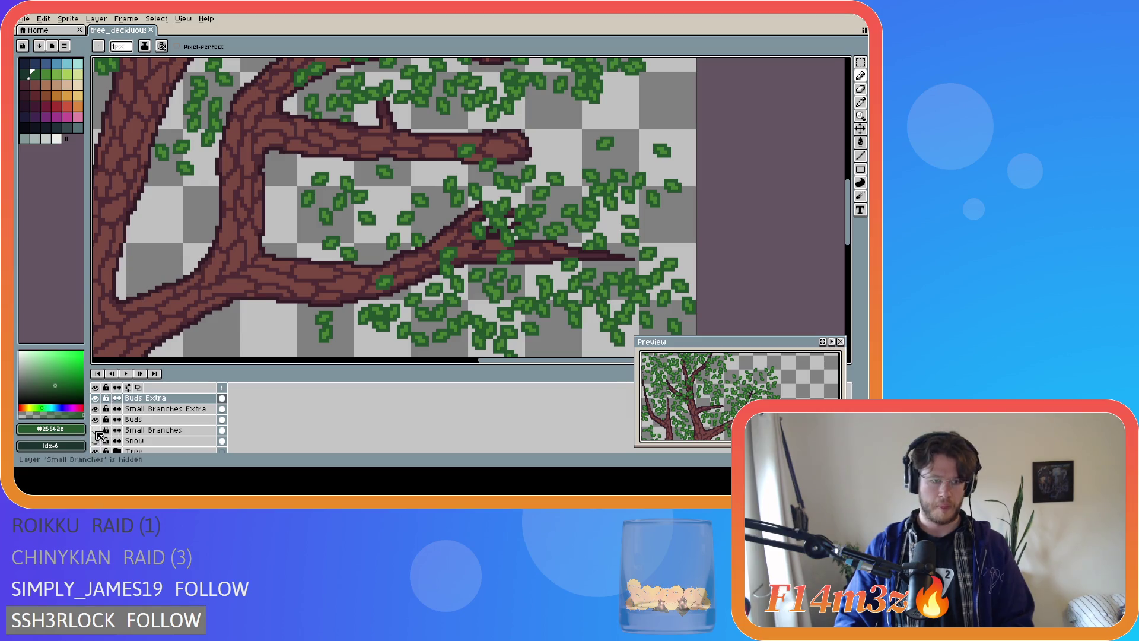
Toggle the Tree, Buds Extra, Small Branches Extra and Buds layers to see what each contributes
left_click(96, 430)
scroll(414, 281, "down", 3)
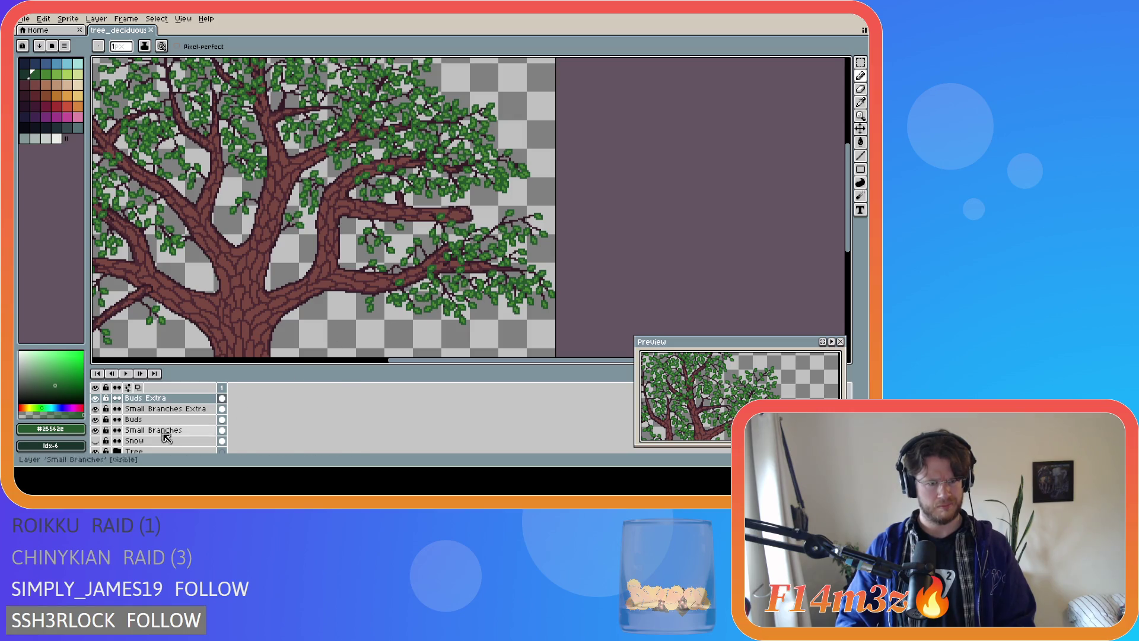
left_click(96, 452)
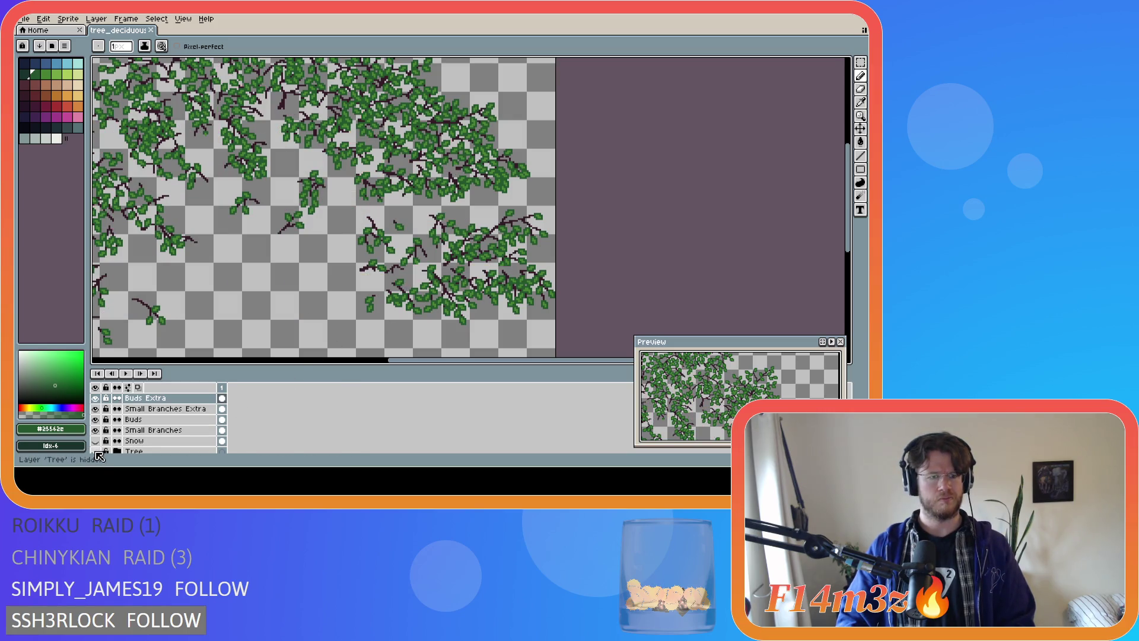
left_click(96, 398)
left_click(95, 409)
left_click(95, 409)
left_click(96, 431)
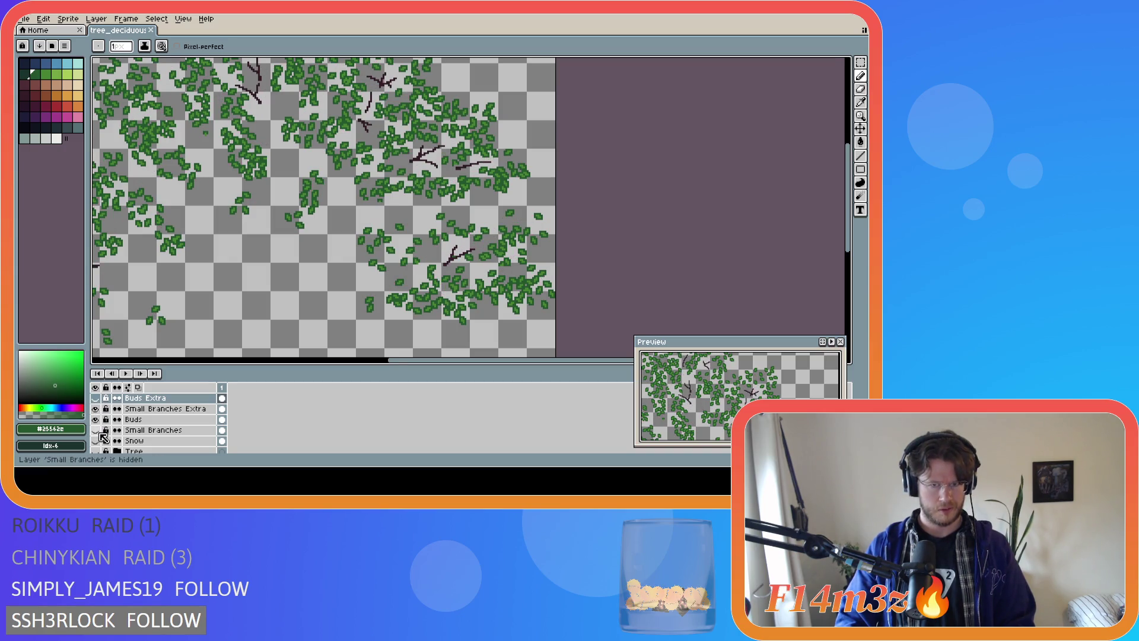
left_click(96, 419)
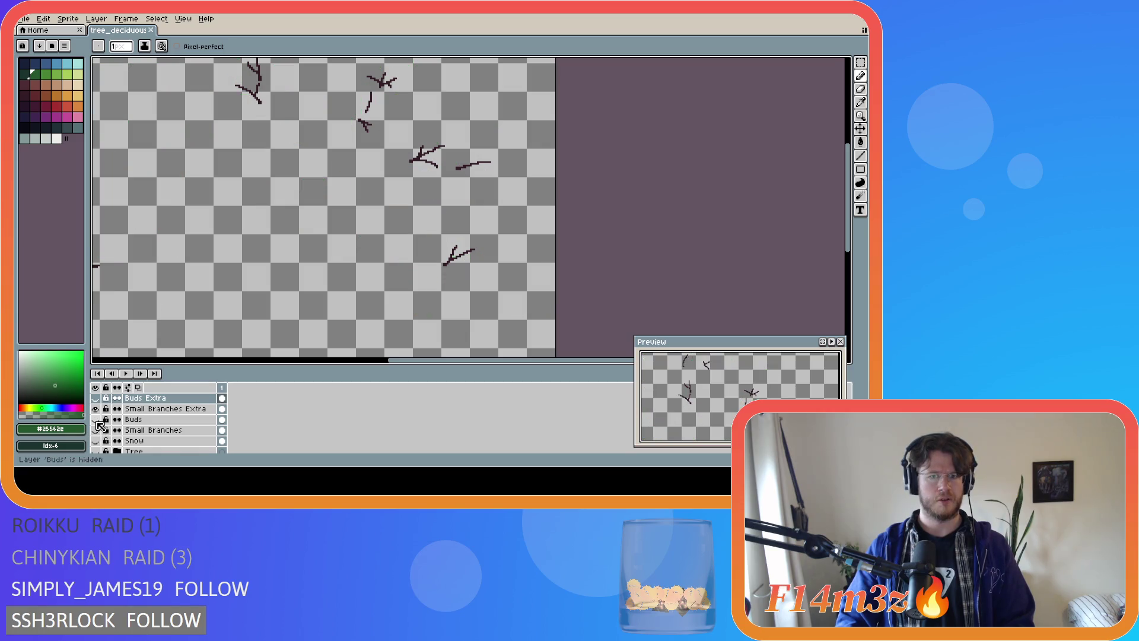
left_click(96, 420)
left_click(97, 420)
left_click(96, 451)
left_click(96, 451)
left_click(96, 451)
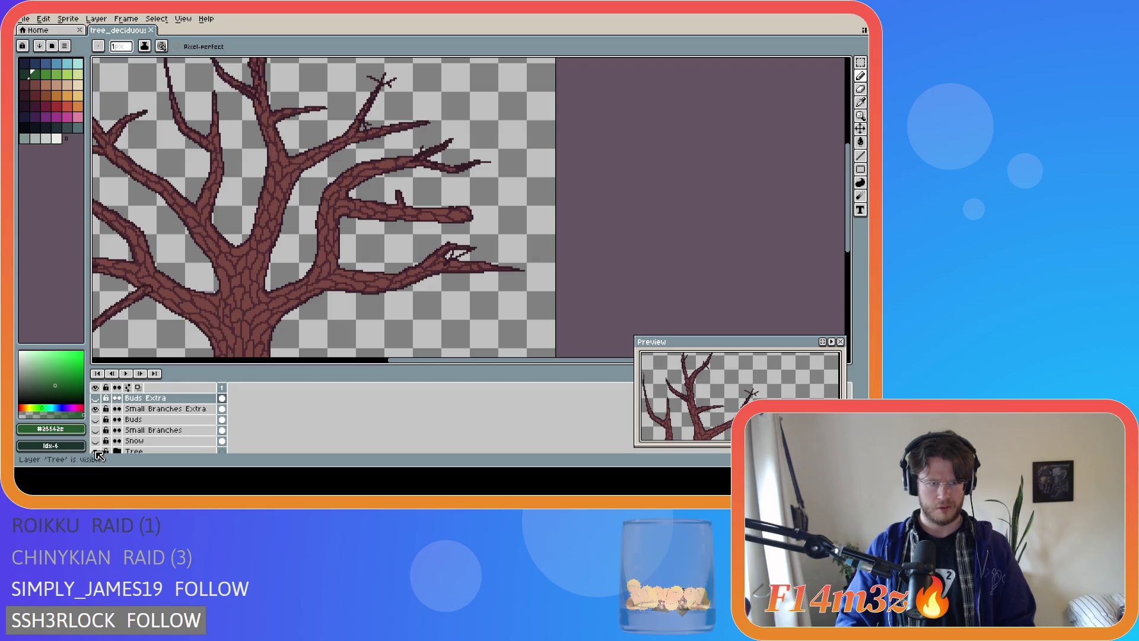
Compare the Small Branches, Buds and trunk layers on and off, ending with Buds shown
scroll(98, 451, "up", 1)
left_click(96, 442)
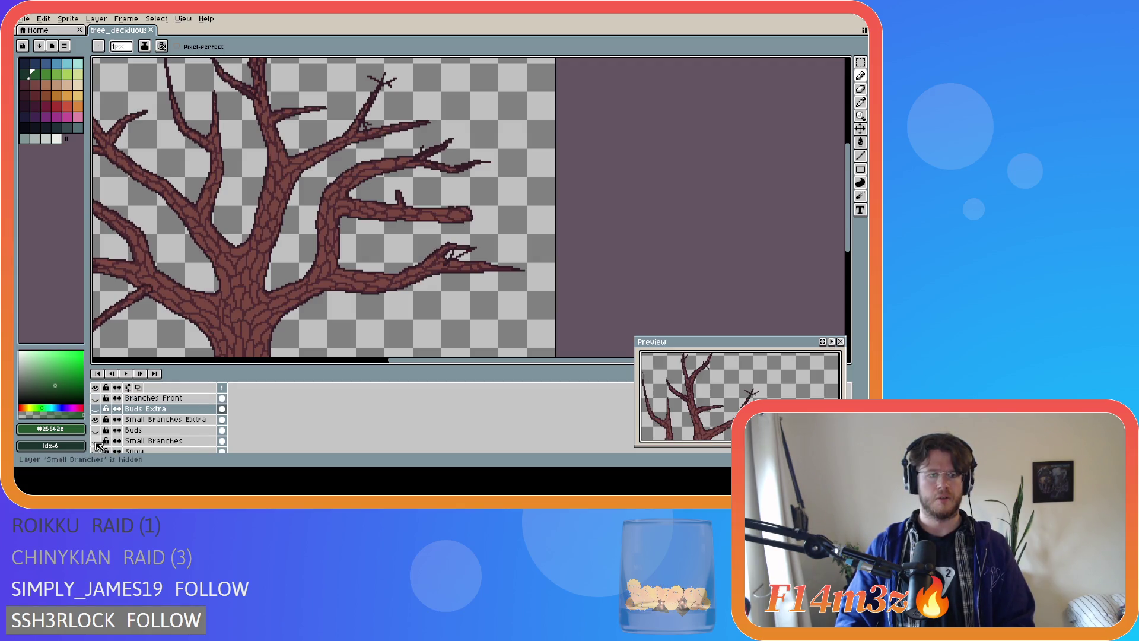
left_click(96, 442)
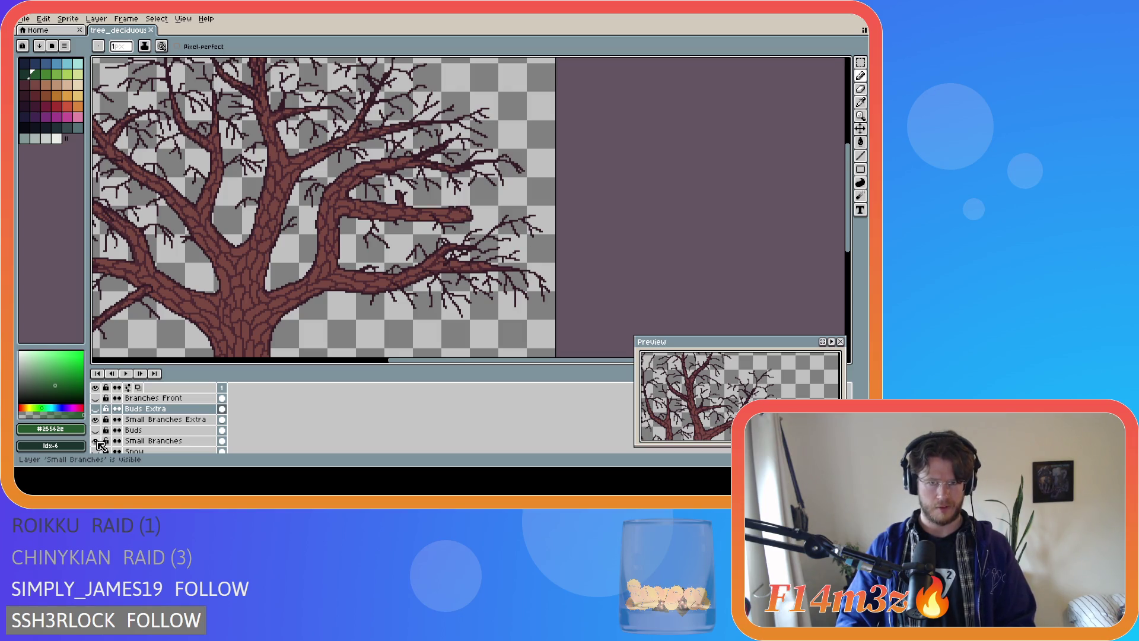
left_click(96, 430)
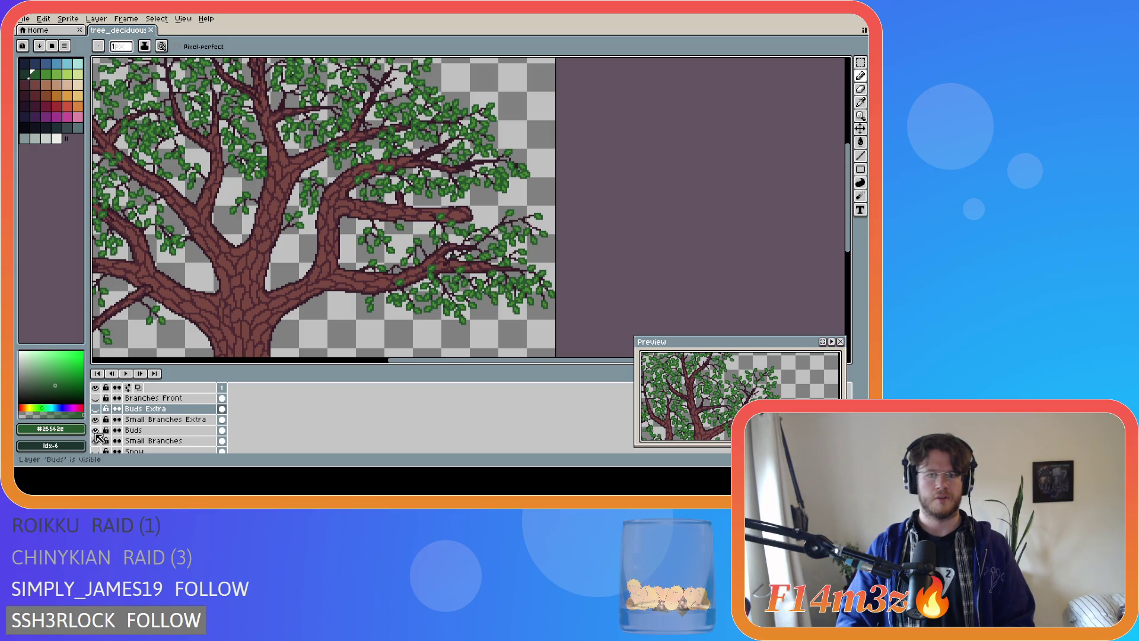
left_click(95, 430)
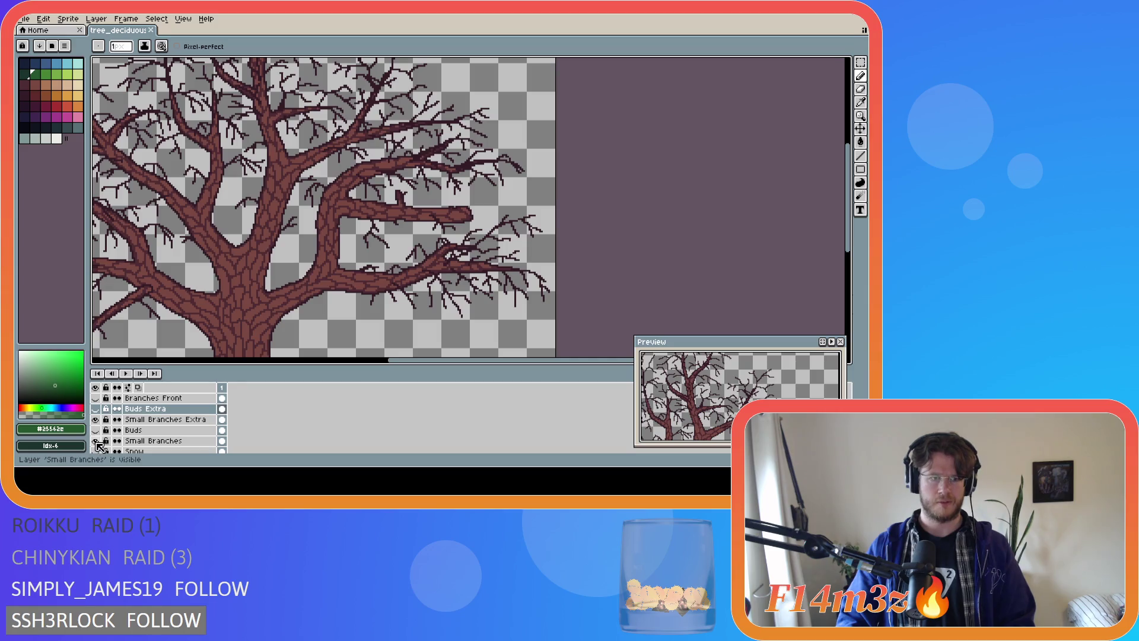
left_click(95, 440)
scroll(98, 446, "down", 3)
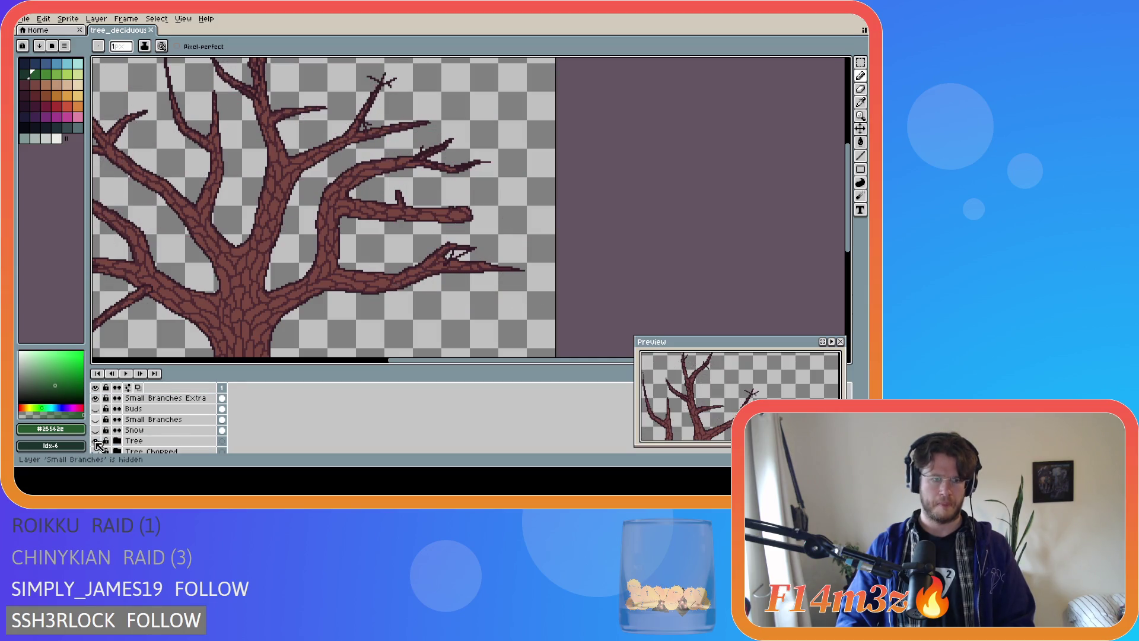
scroll(98, 447, "down", 1)
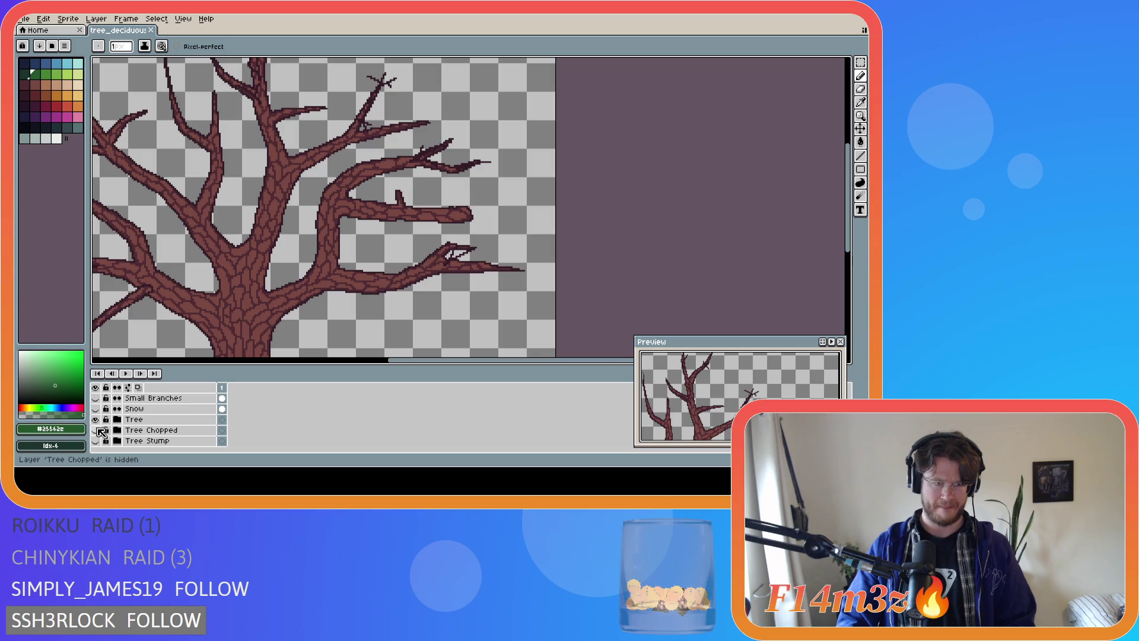
left_click(96, 420)
left_click(97, 420)
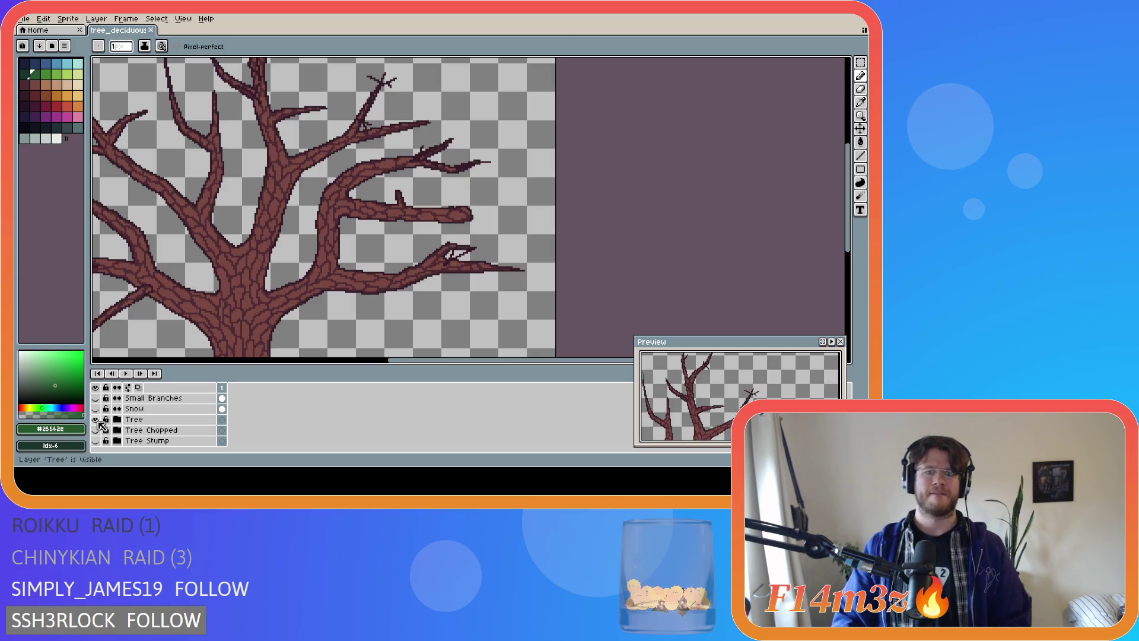
left_click(97, 420)
left_click(97, 420)
scroll(97, 420, "up", 1)
scroll(100, 425, "up", 1)
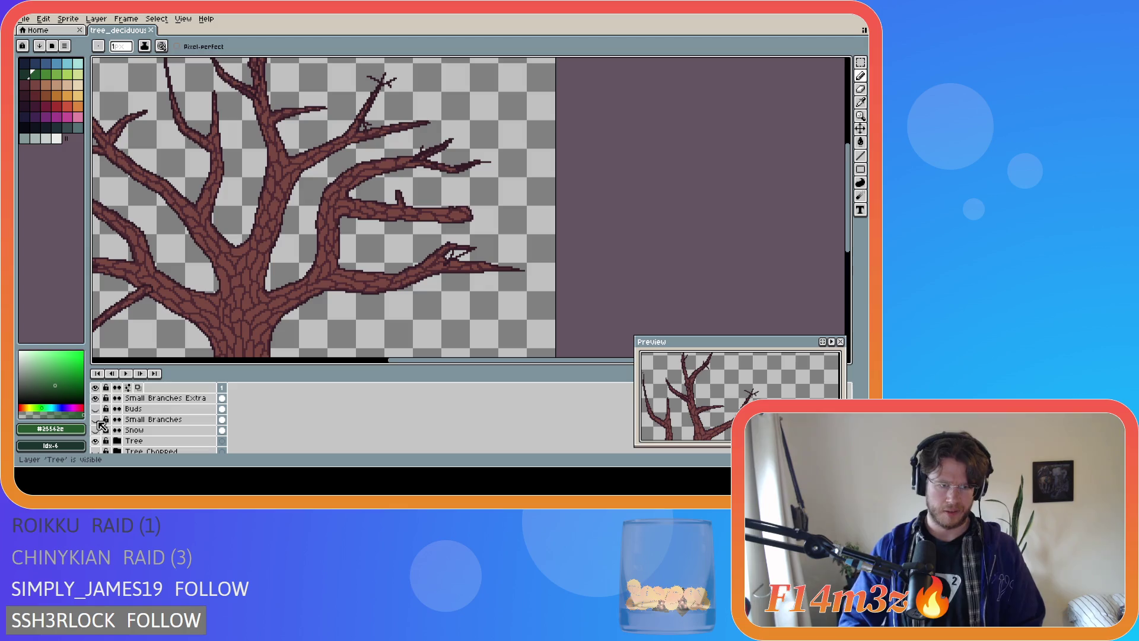
left_click(96, 409)
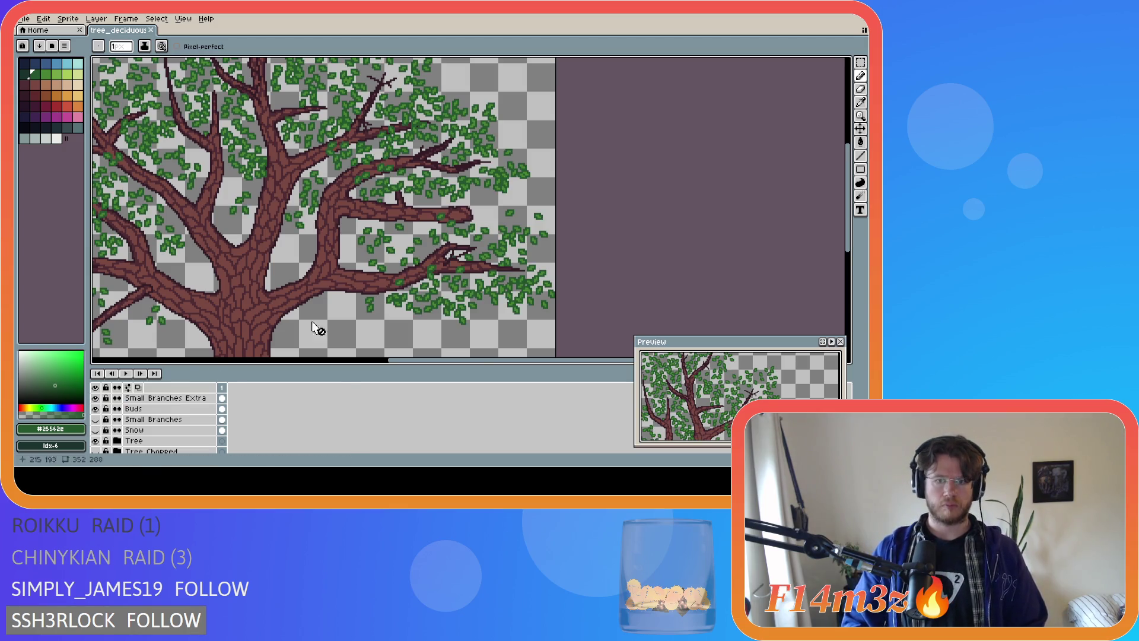
scroll(447, 265, "up", 1)
scroll(497, 247, "up", 1)
Eyedrop the dark branch colour and test a twig stroke at the fork, then undo it
key("i")
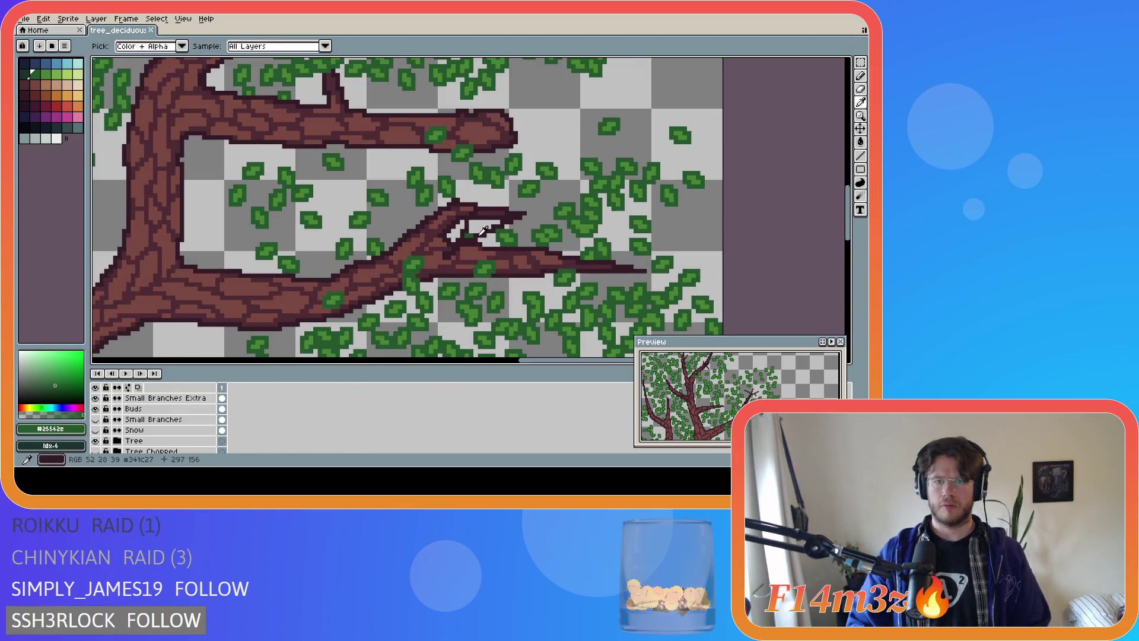
left_click(488, 230)
scroll(140, 437, "up", 3)
key("v")
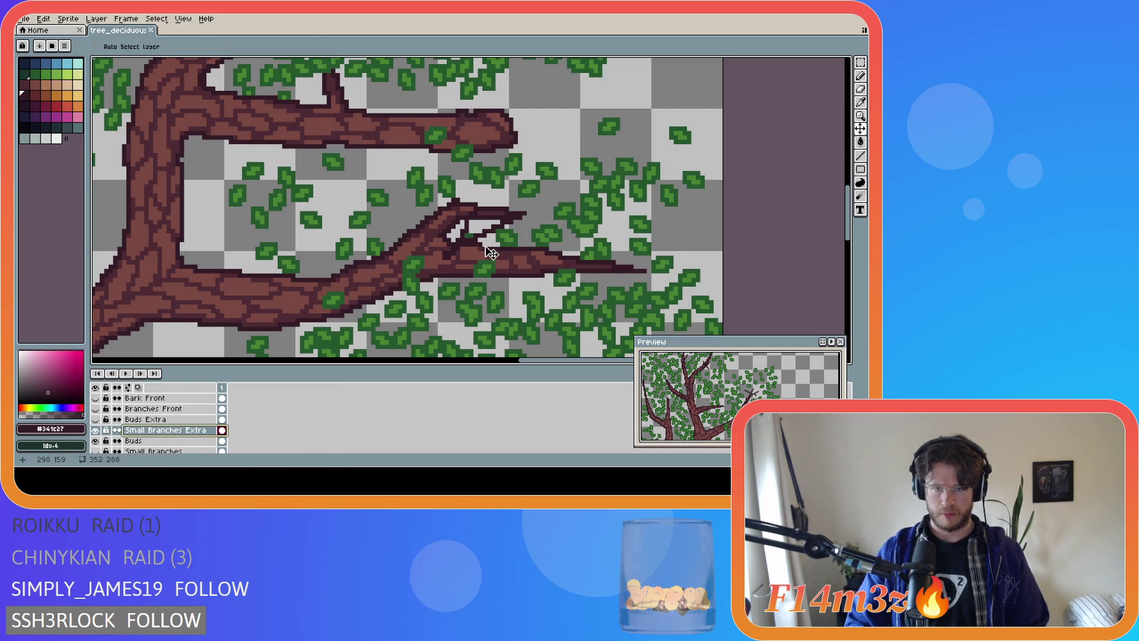
key("b")
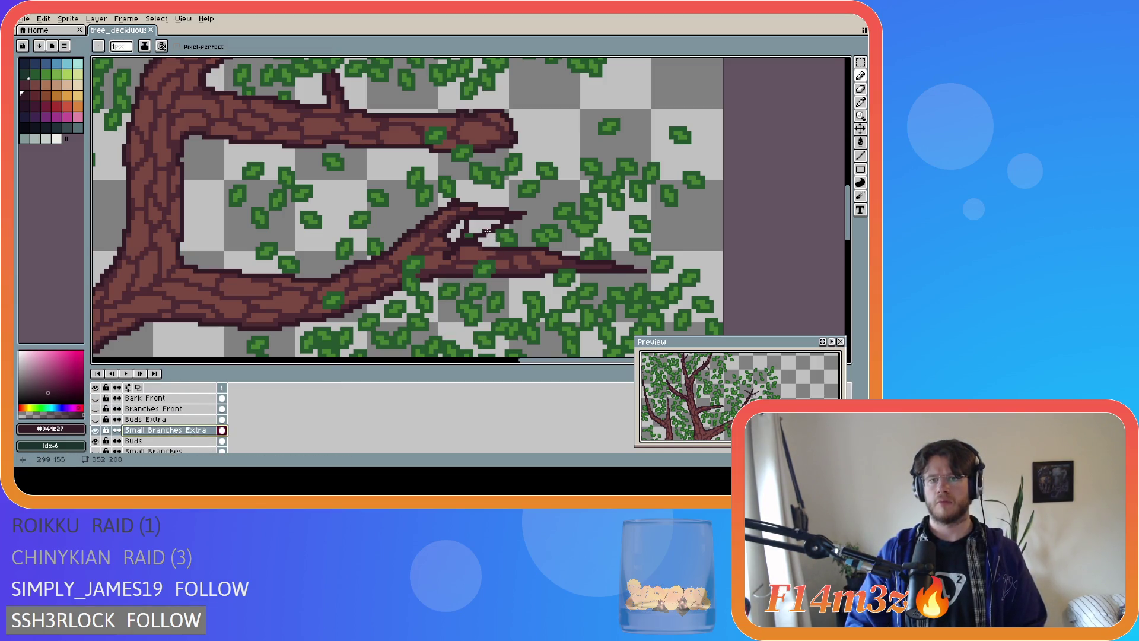
mouse_move(492, 232)
left_mouse_down()
mouse_move(540, 268)
mouse_move(495, 232)
mouse_move(522, 249)
mouse_move(517, 261)
mouse_move(509, 248)
mouse_move(534, 279)
mouse_move(492, 243)
mouse_move(534, 268)
left_mouse_up()
key("ctrl+z")
key("ctrl+z")
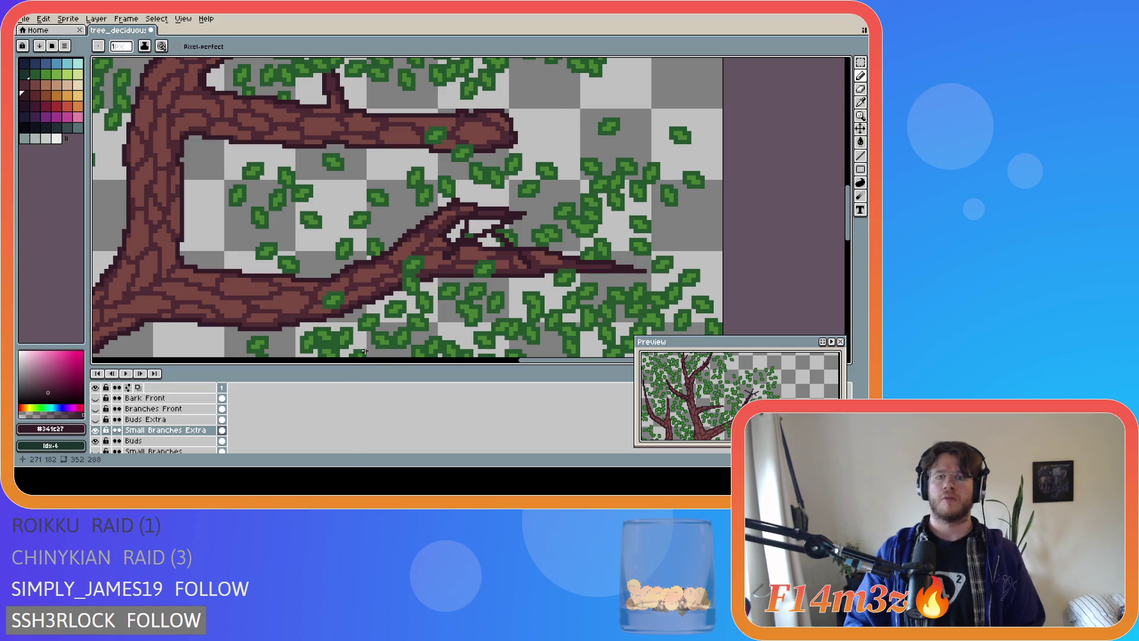
Undo the last twig stroke, check the twigs without the trunk, and show Buds again
scroll(116, 448, "down", 1)
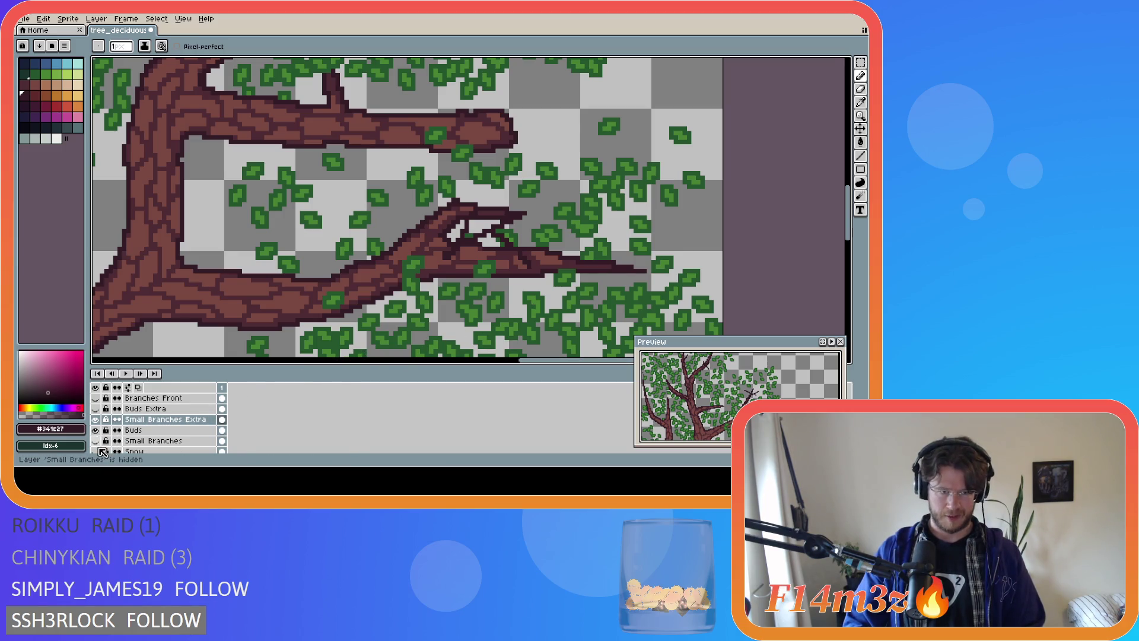
scroll(110, 451, "down", 1)
left_click(96, 451)
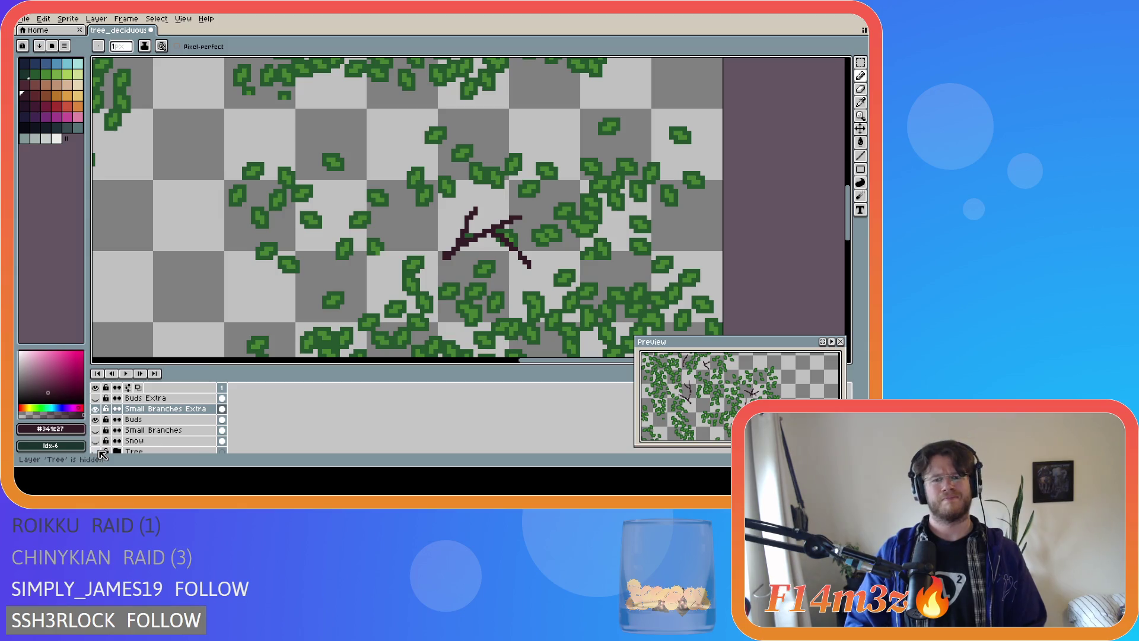
key("ctrl+z")
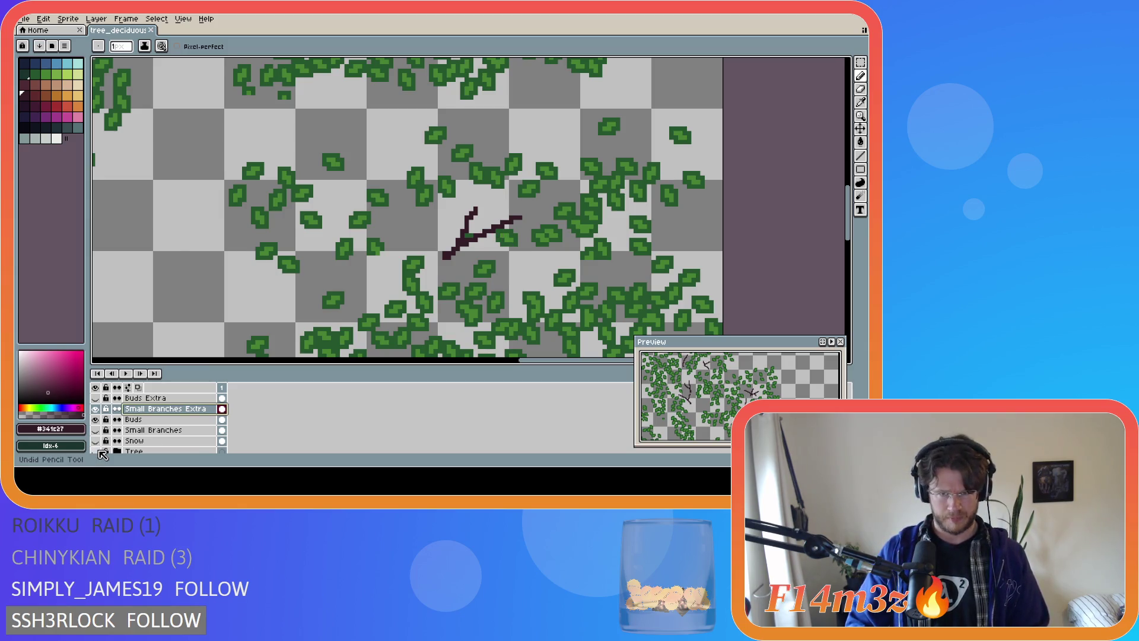
left_click(100, 452)
scroll(131, 431, "down", 1)
scroll(131, 431, "up", 2)
left_click(97, 431)
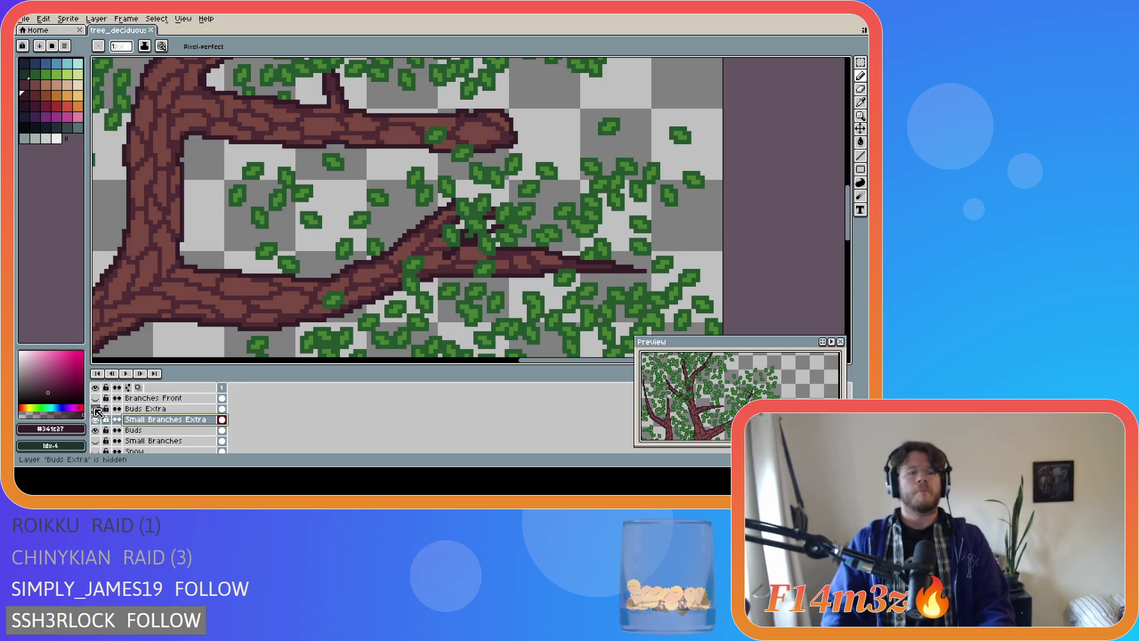
Show Small Branches and draw dark twigs along the right branch, saving the sprite
left_click(95, 441)
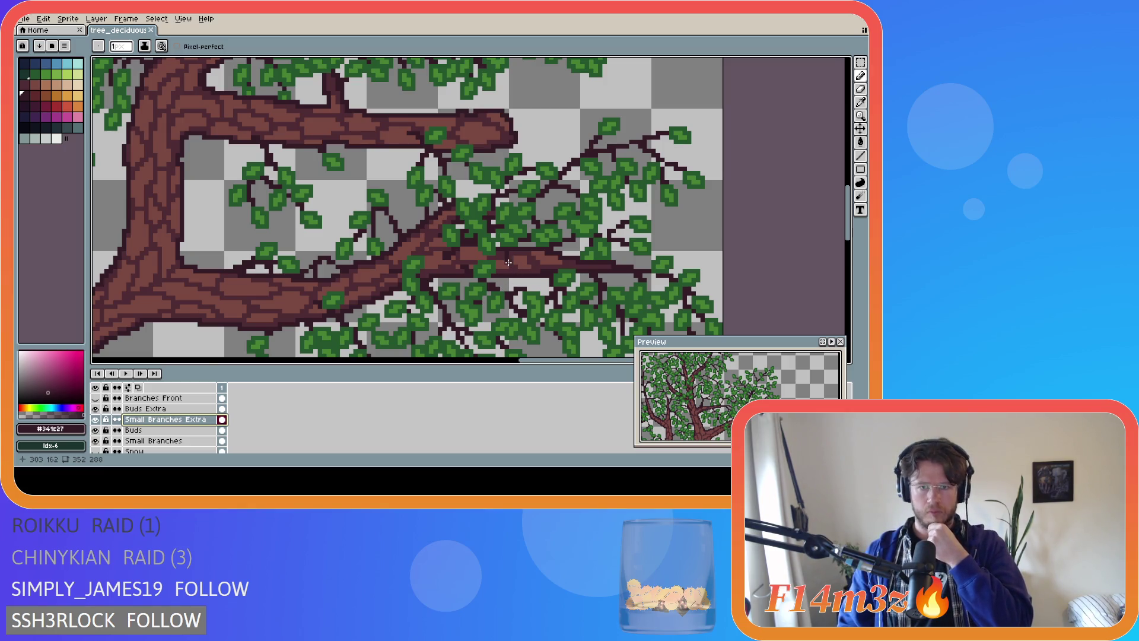
left_click_drag(506, 262, 569, 254)
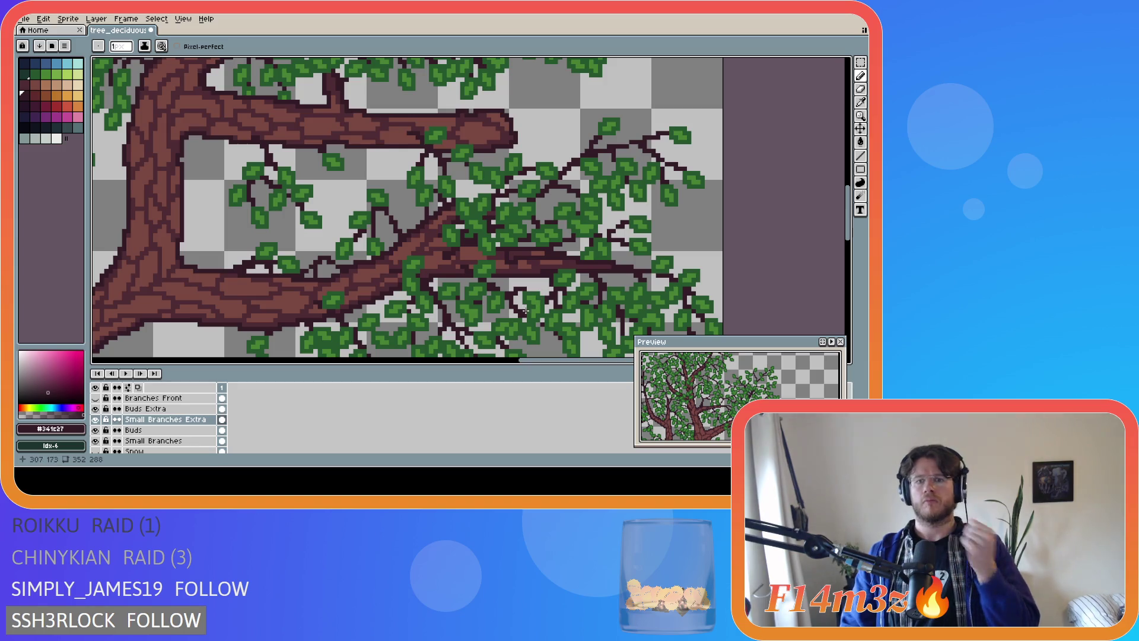
key("ctrl+s")
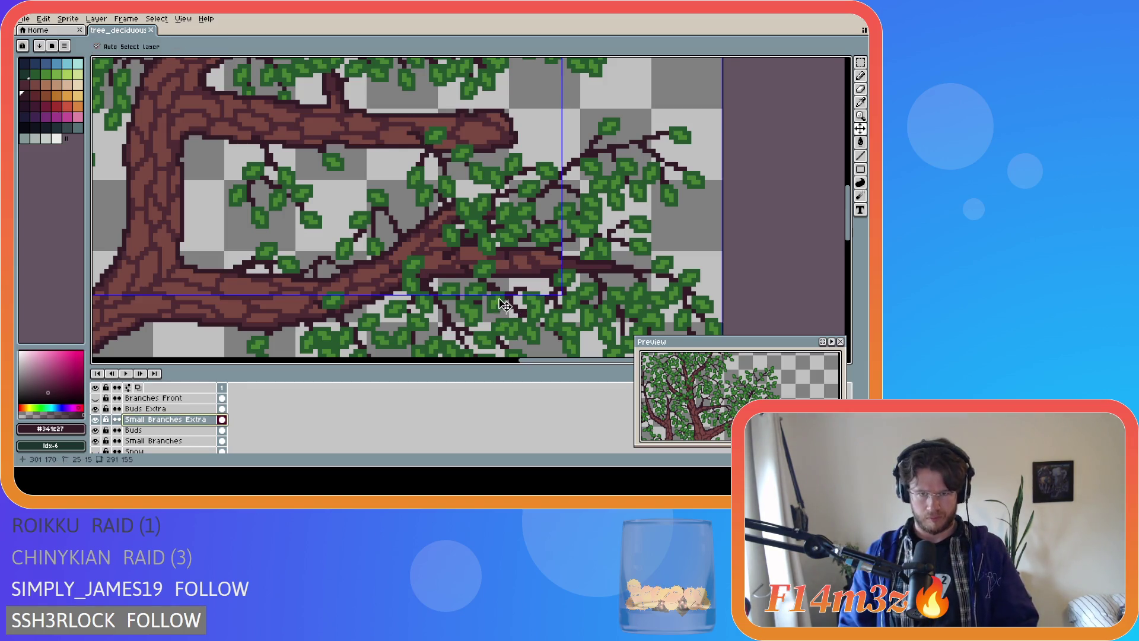
left_click_drag(505, 262, 561, 256)
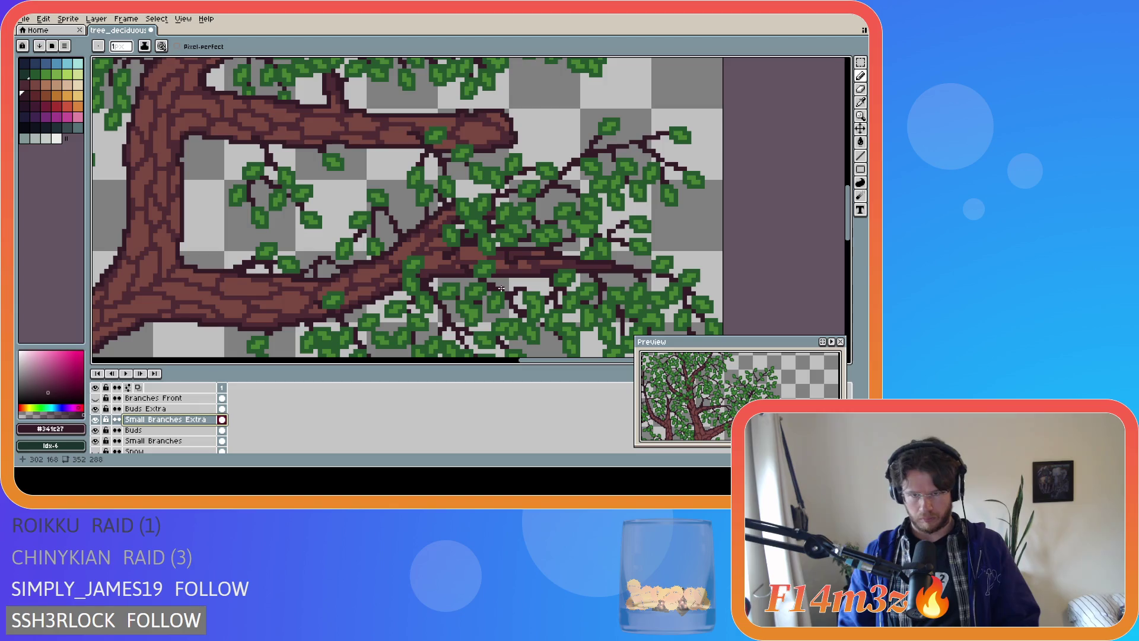
left_click_drag(505, 262, 564, 252)
left_click_drag(552, 304, 545, 312)
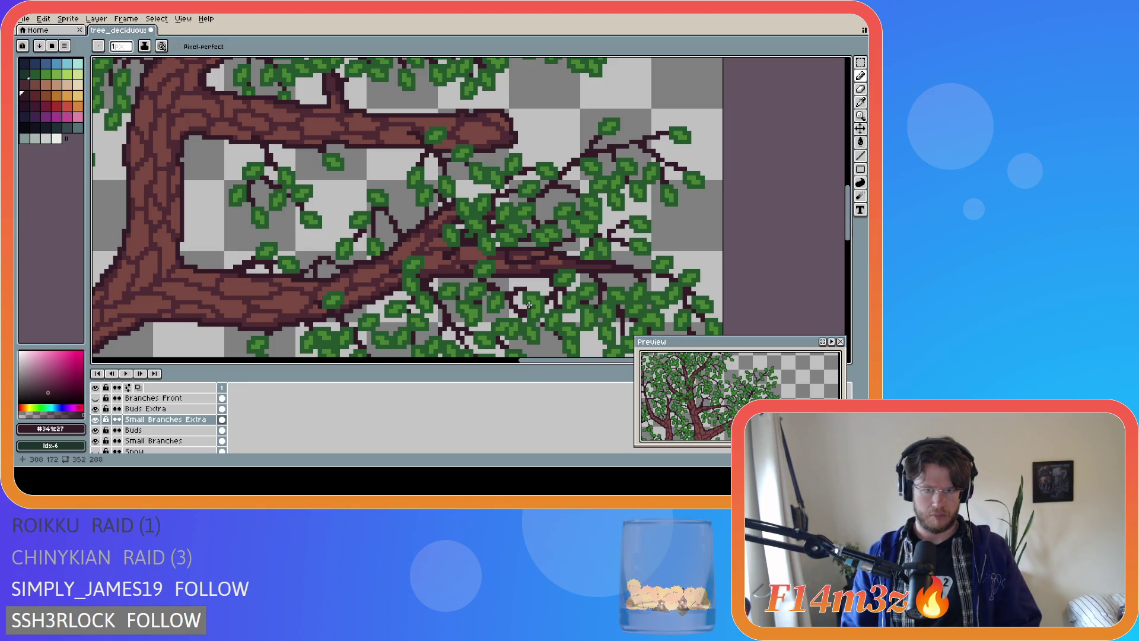
key("ctrl+s")
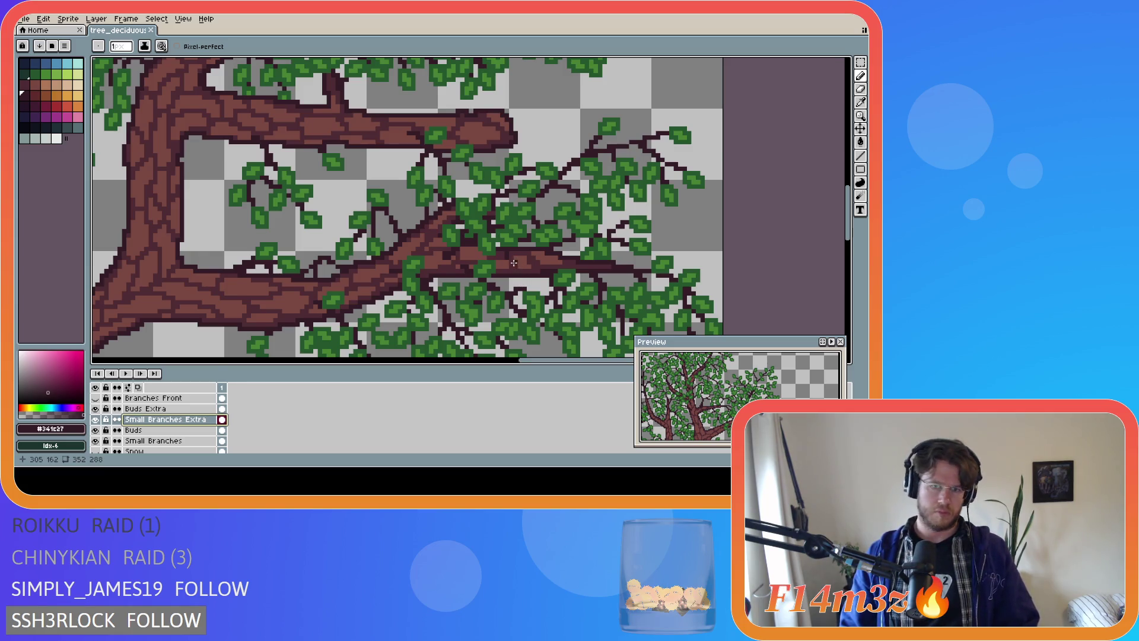
Add two more short dark strokes on the branch, then select and commit the twig area
left_click_drag(512, 259, 532, 271)
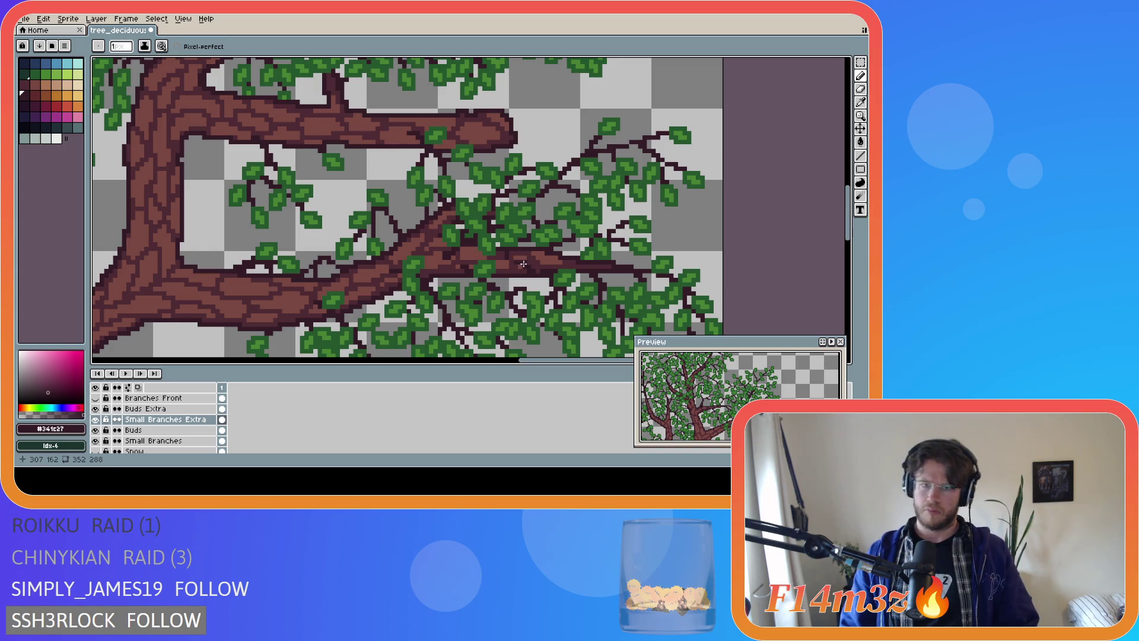
left_click_drag(524, 264, 564, 255)
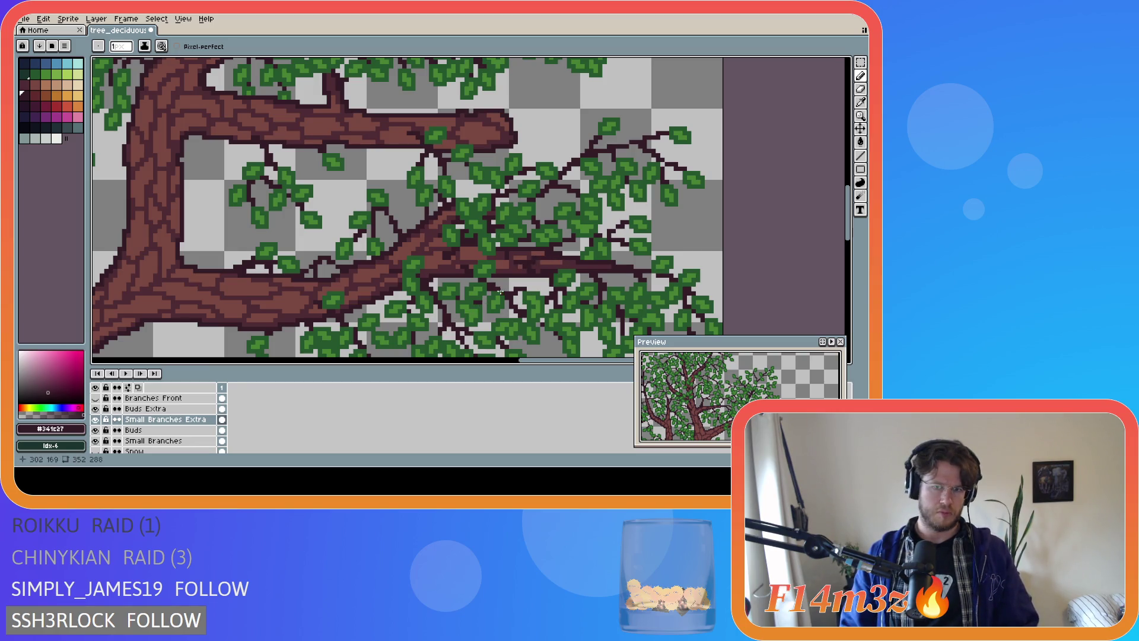
key("e")
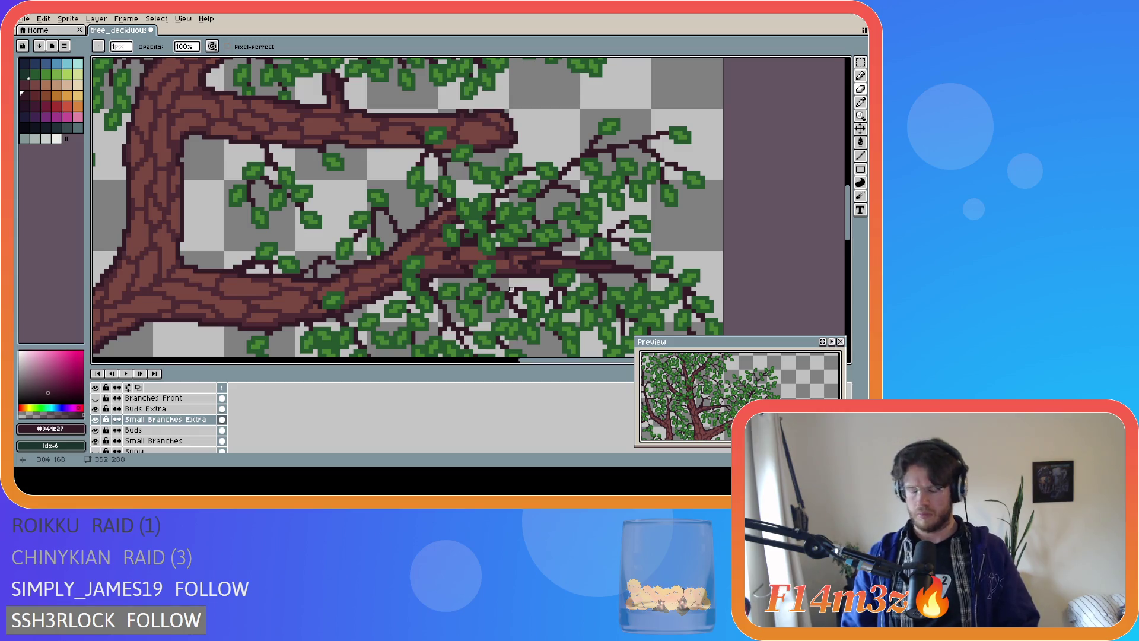
key("m")
left_click_drag(508, 245, 588, 300)
key("ctrl+d")
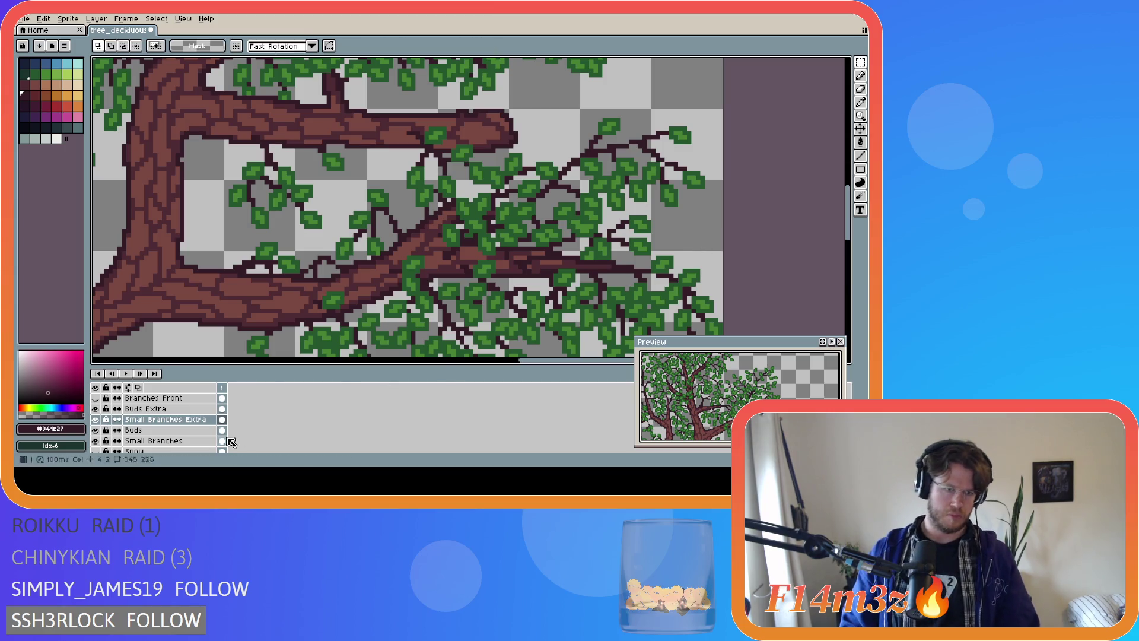
Check the branches with the trunk hidden, then sample leaf green #468232 for the Pencil
scroll(108, 448, "down", 1)
scroll(109, 448, "down", 2)
left_click(97, 432)
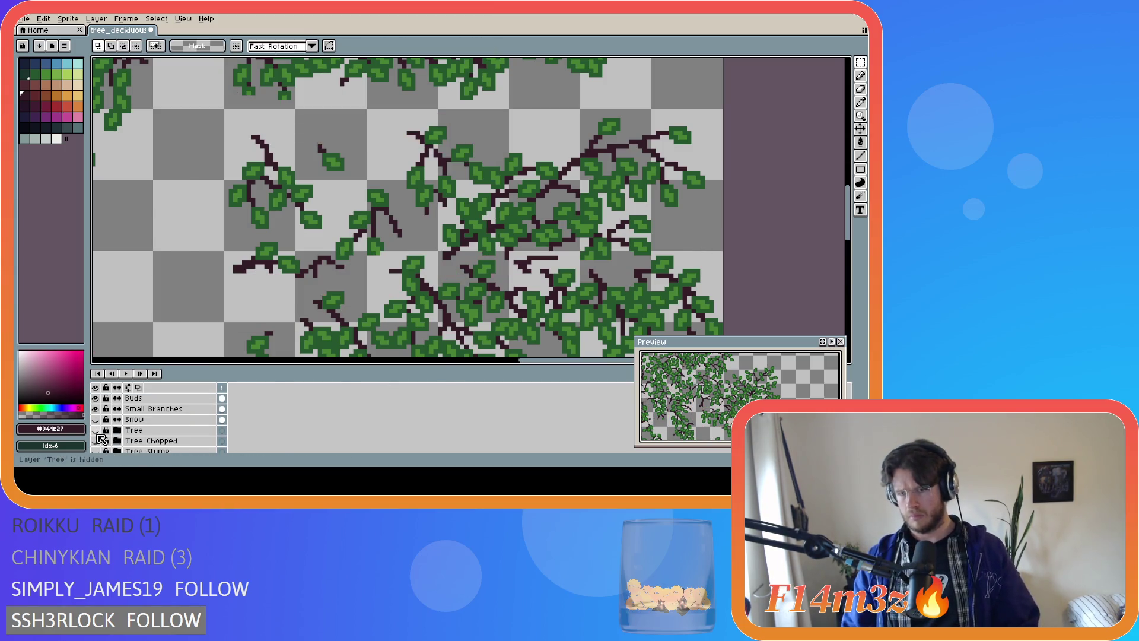
left_click(96, 430)
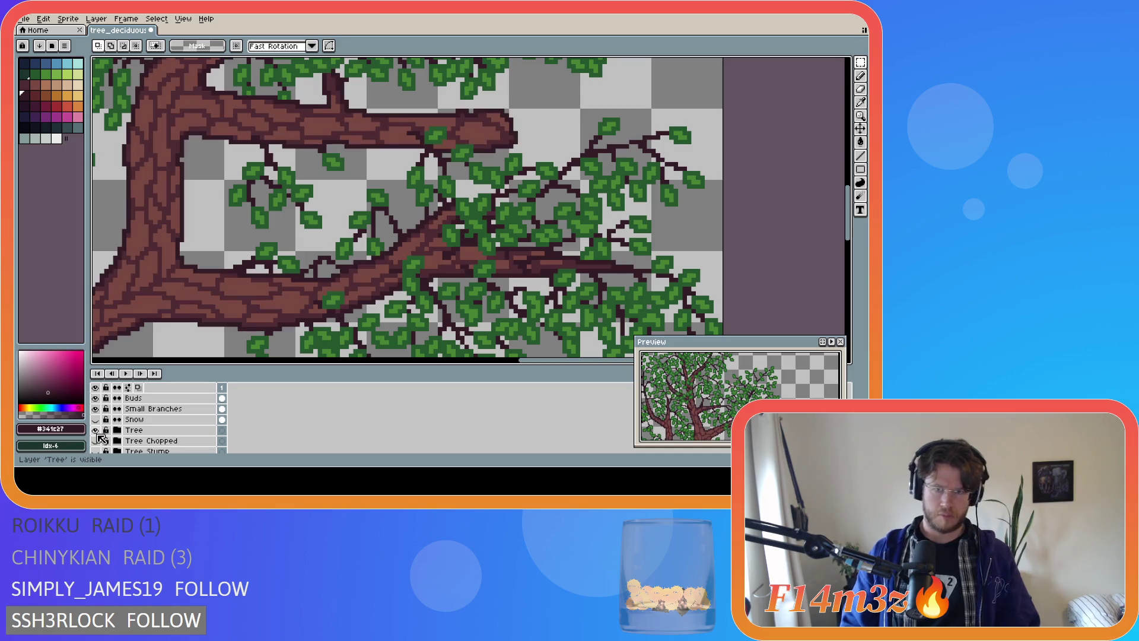
key("i")
left_click(558, 276)
key("b")
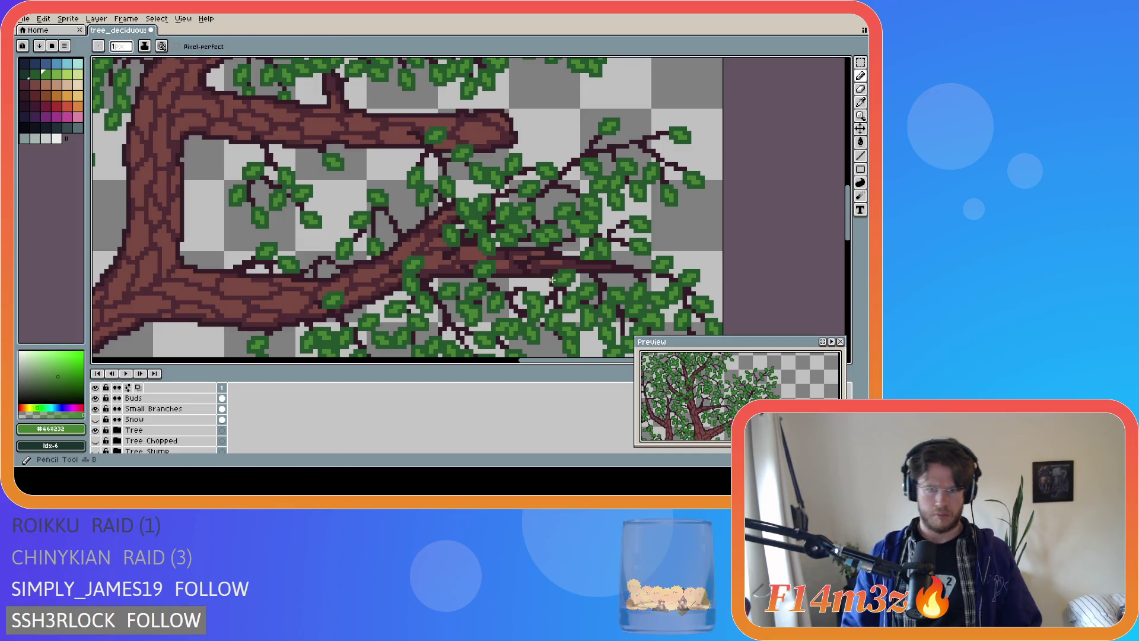
With the trunk hidden, dab small green leaf pixels among the central branches
scroll(112, 430, "down", 1)
left_click(96, 419)
scroll(118, 421, "up", 4)
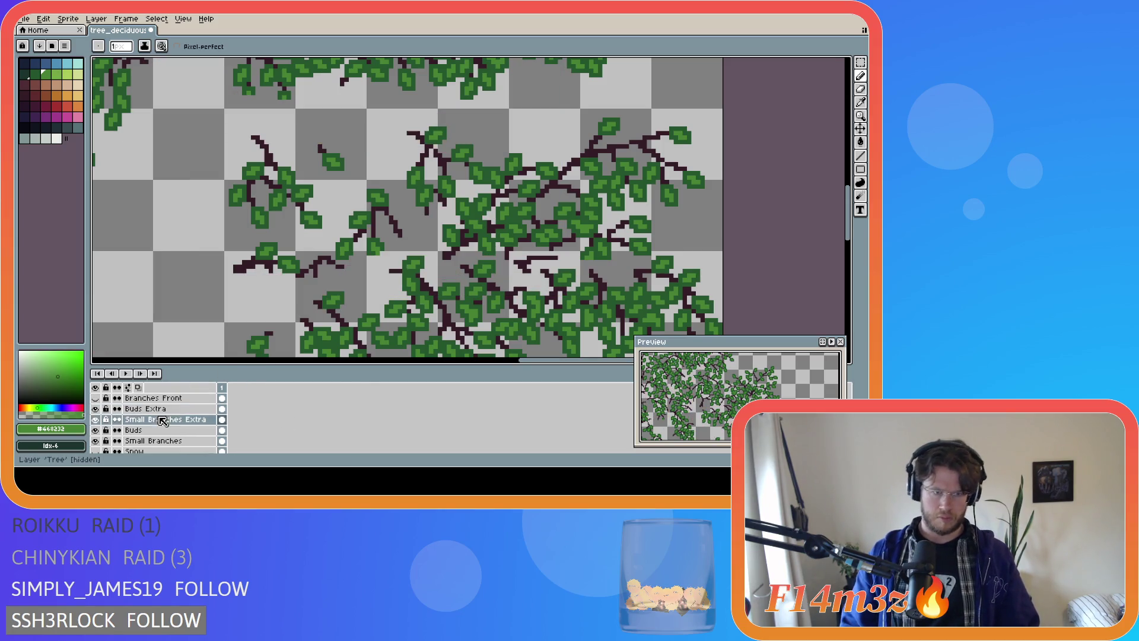
left_click_drag(529, 275, 536, 277)
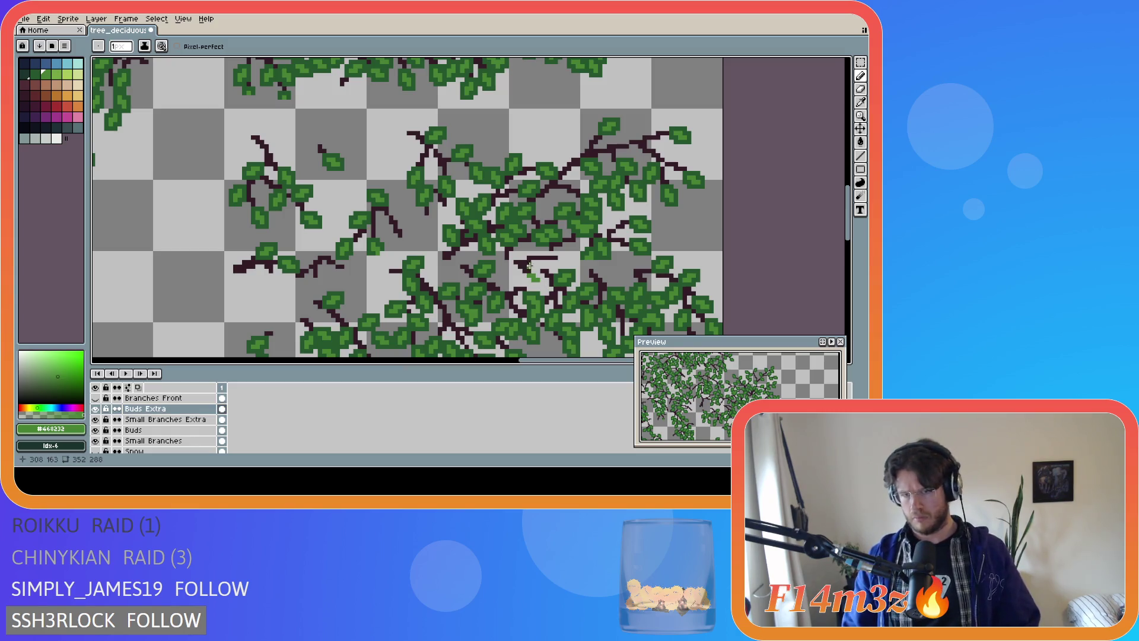
left_click_drag(568, 254, 561, 257)
left_click(547, 250)
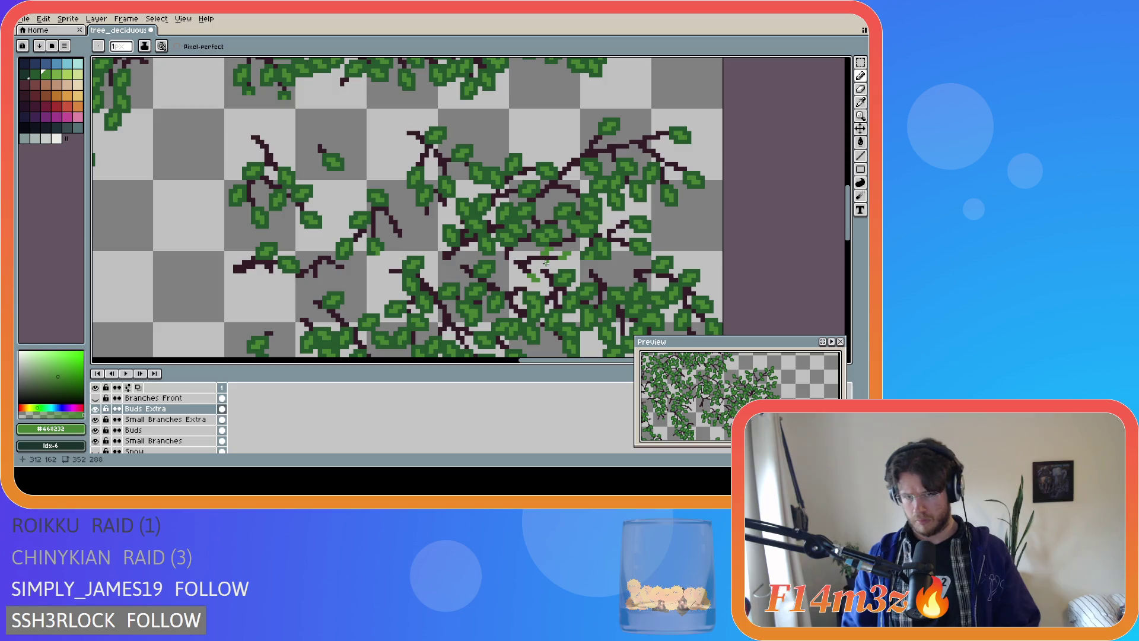
left_click(550, 264)
left_click(552, 264)
left_click(554, 264)
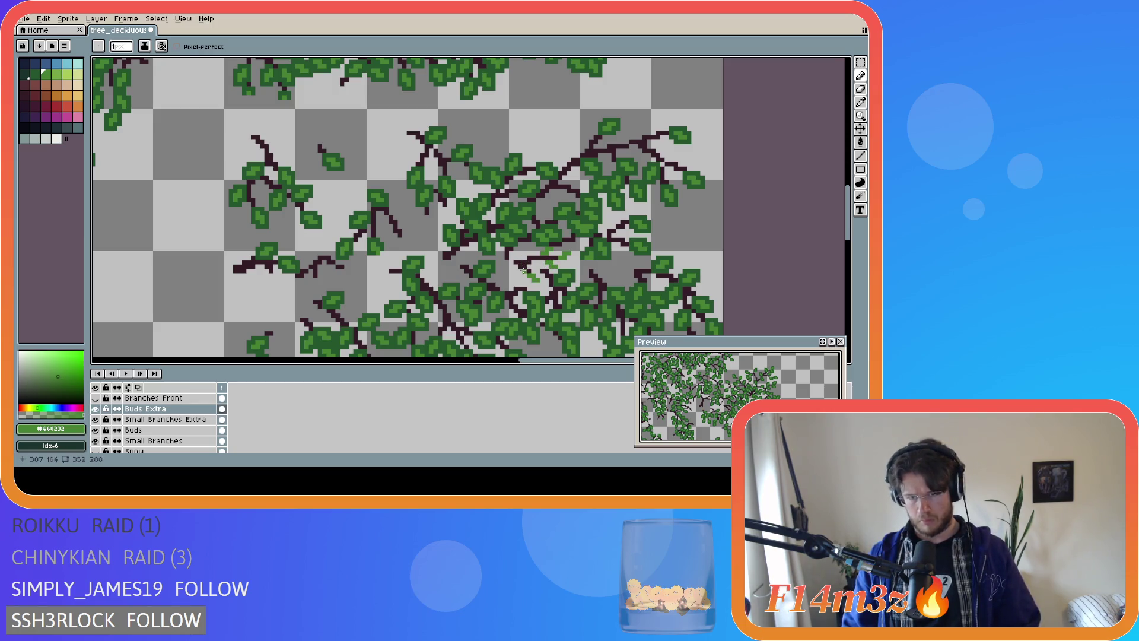
left_click_drag(516, 271, 518, 274)
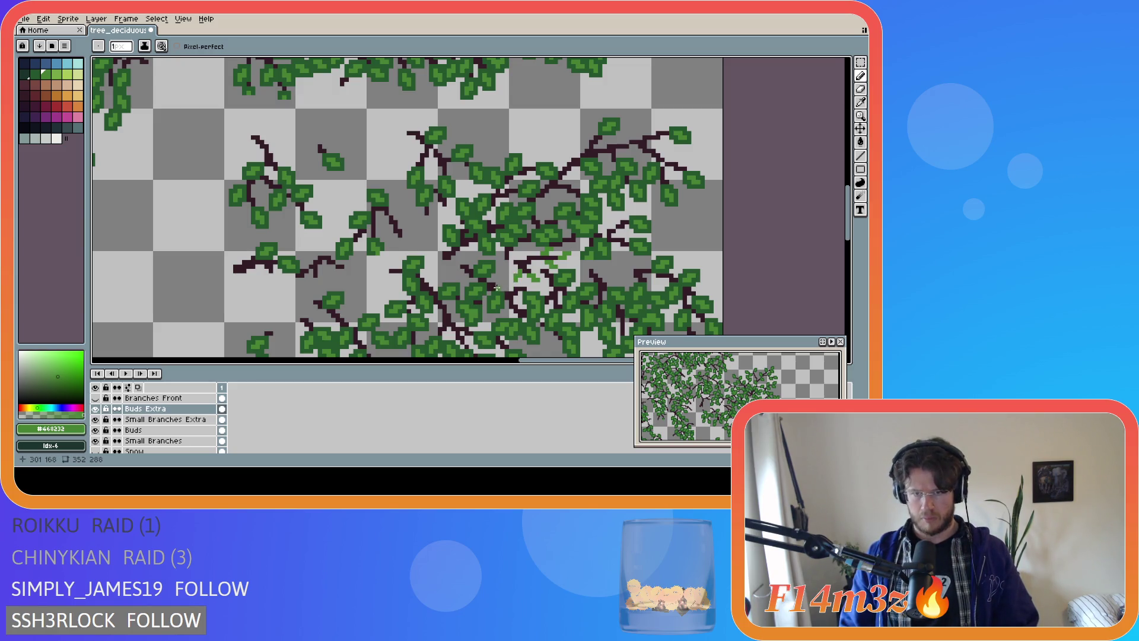
left_click(527, 252)
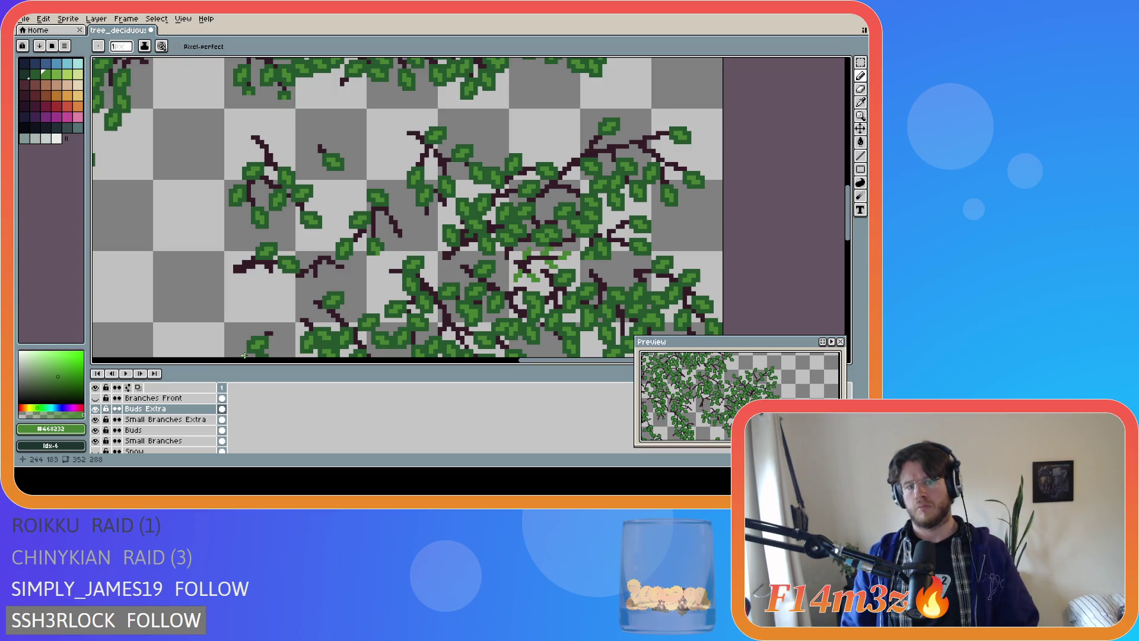
Toggle the Tree layer's trunk on and off to compare the new leaves
scroll(96, 442, "down", 2)
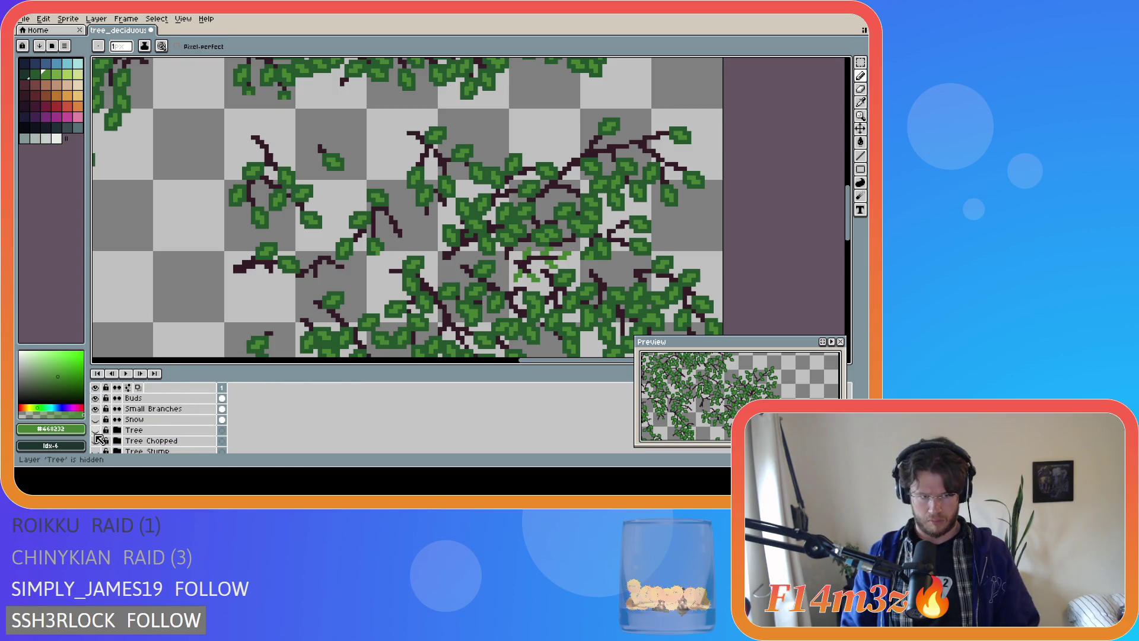
left_click(96, 431)
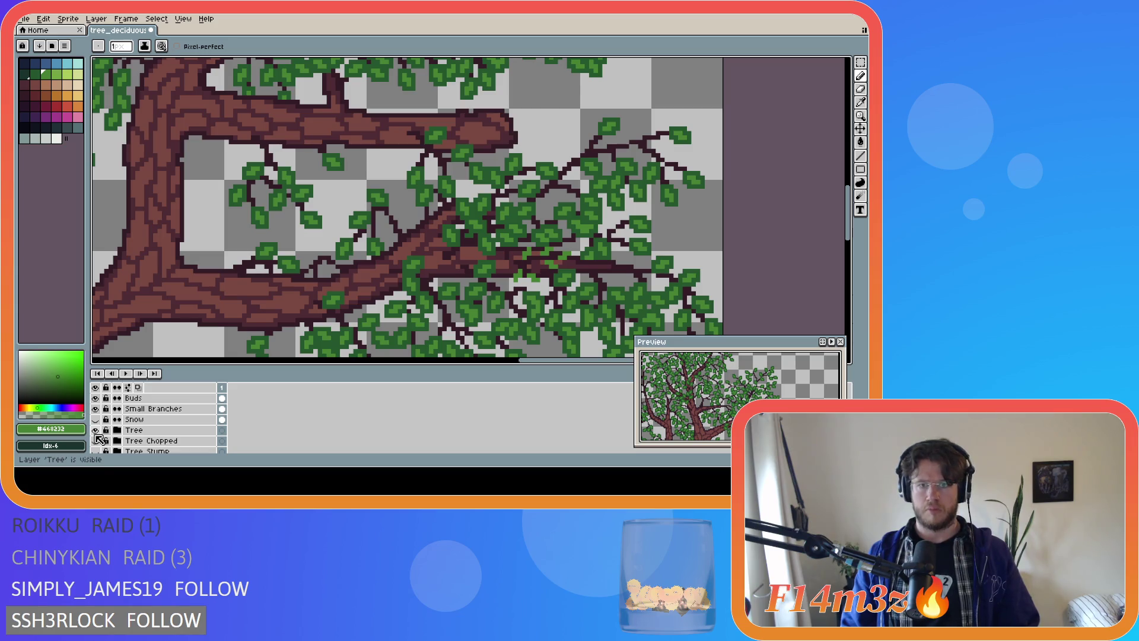
left_click(96, 434)
left_click(96, 435)
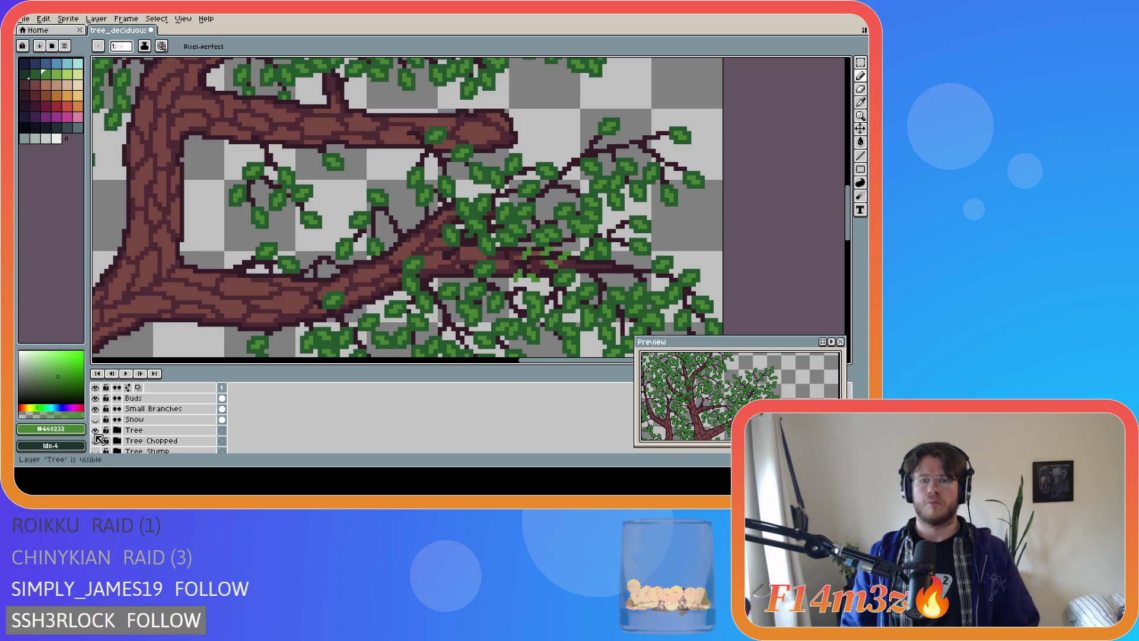
left_click(96, 432)
left_click(96, 433)
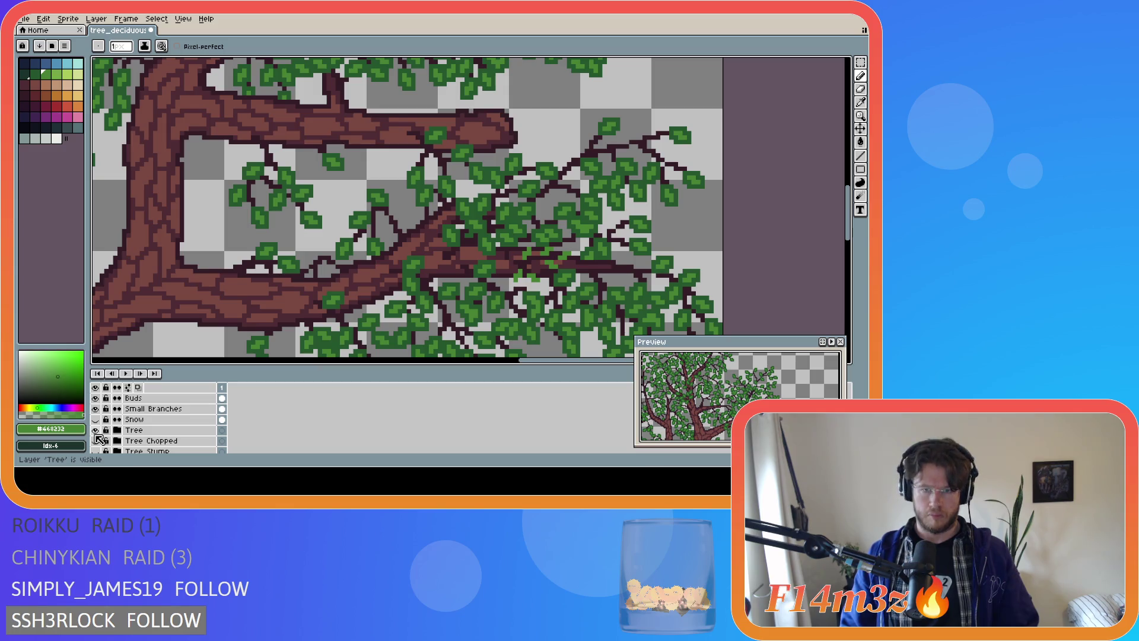
Select the central branch patch, nudge it one pixel left, and deselect to commit
key("m")
mouse_move(502, 222)
left_mouse_down()
mouse_move(541, 285)
mouse_move(608, 305)
left_mouse_up()
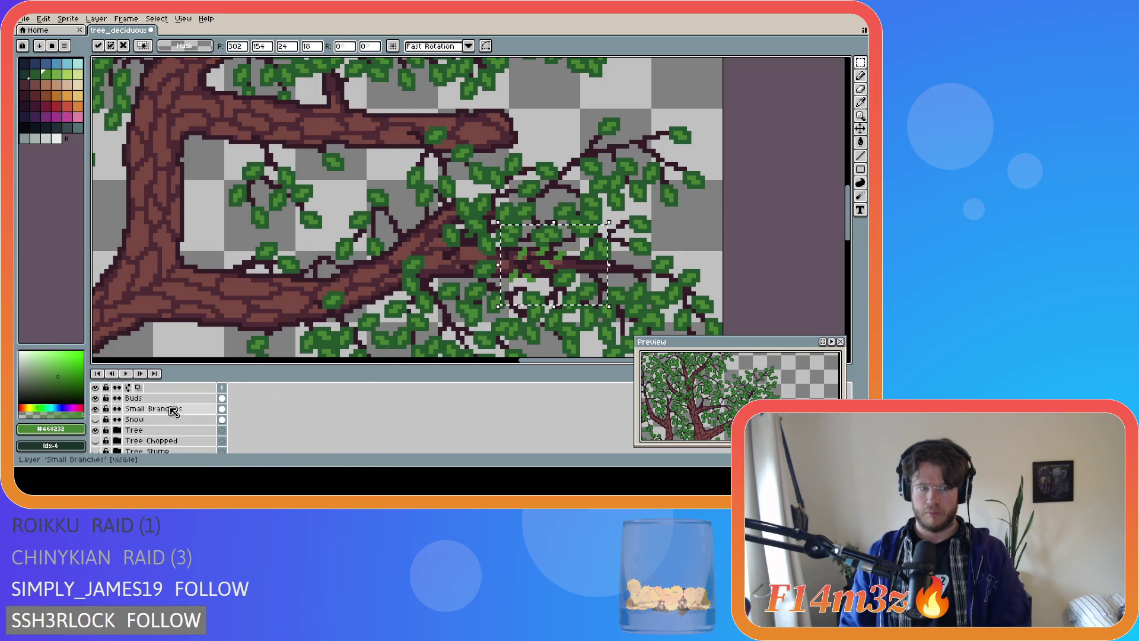
scroll(178, 414, "up", 3)
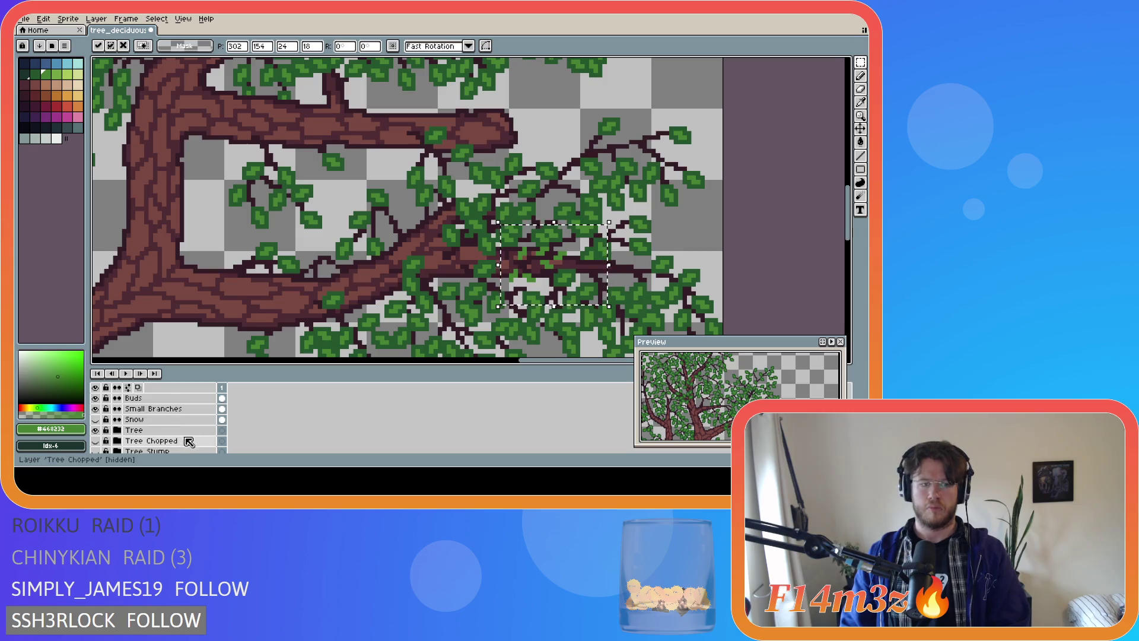
key("Left")
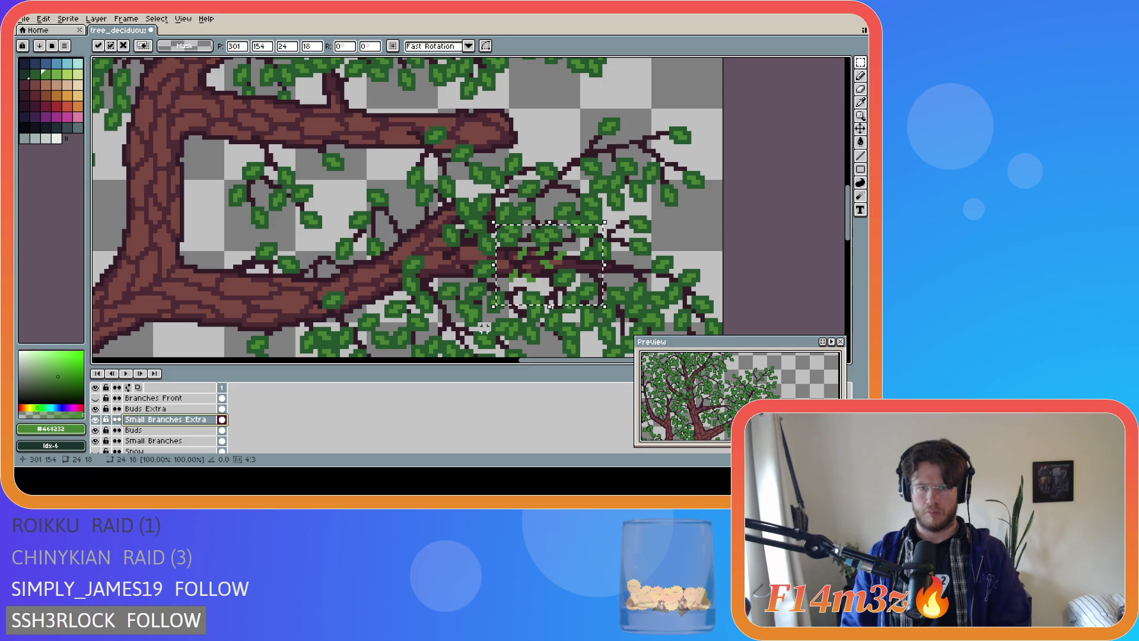
left_click(422, 298)
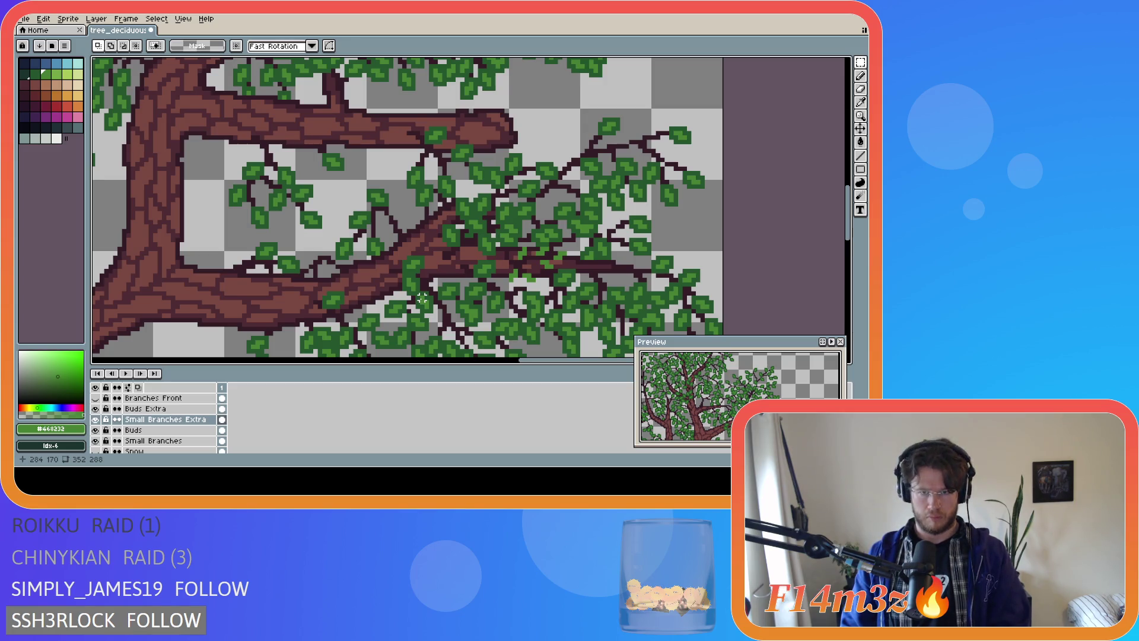
Pick dark green #25562e and dab shading pixels onto the central leaves on Buds Extra
key("b")
left_click(492, 268, "alt")
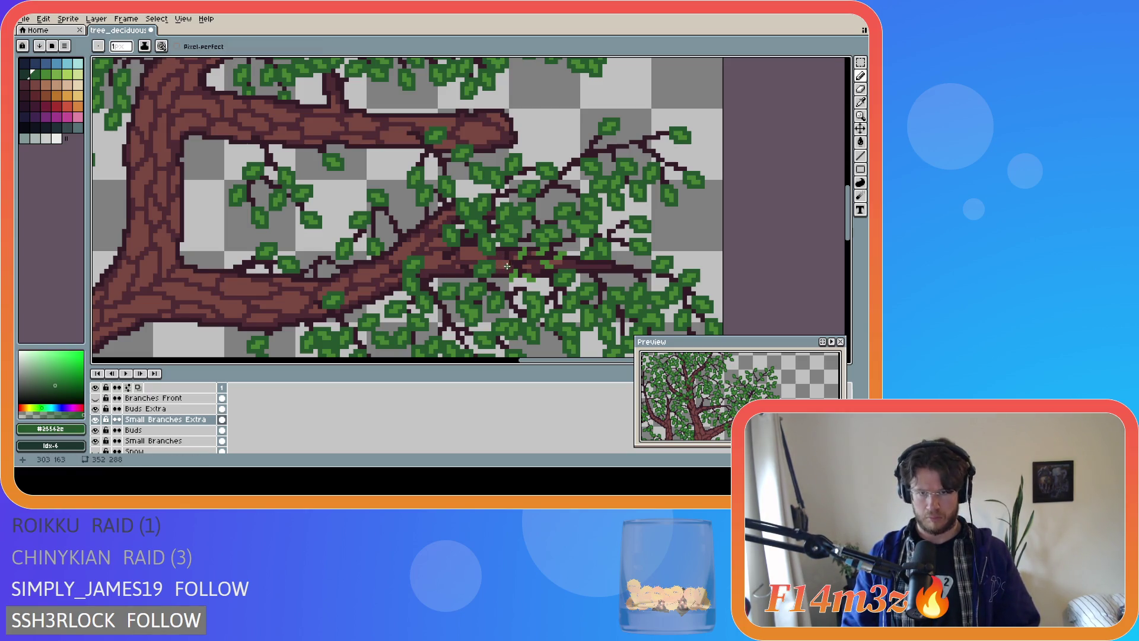
left_click(183, 410)
mouse_move(508, 270)
left_mouse_down()
mouse_move(519, 267)
mouse_move(512, 278)
left_mouse_up()
left_click(519, 274)
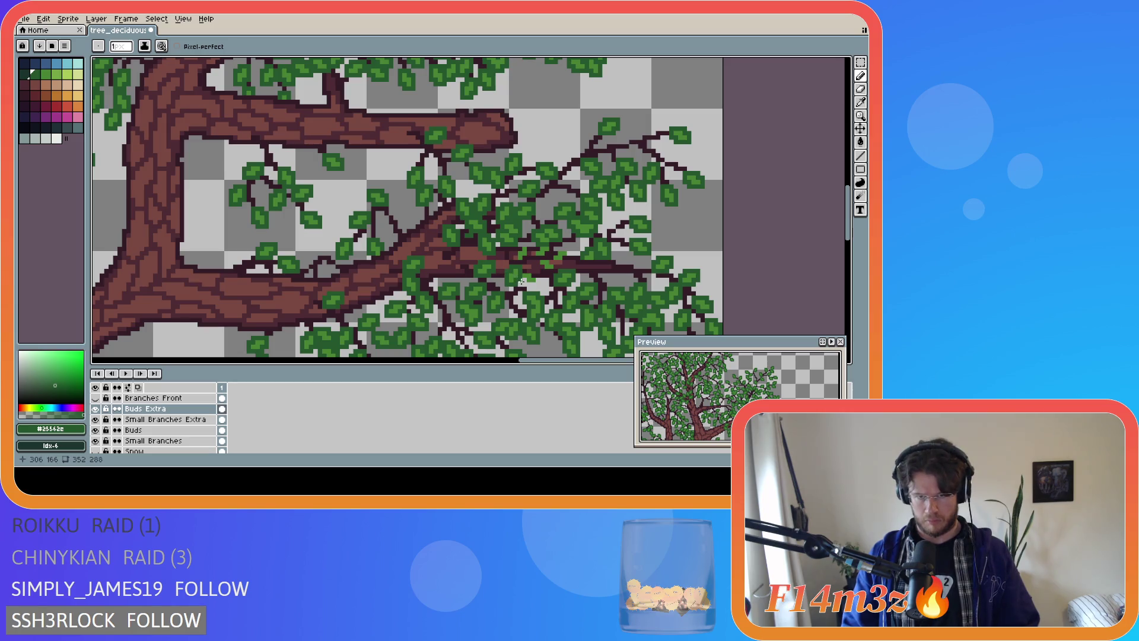
left_click(537, 282)
left_click(534, 276)
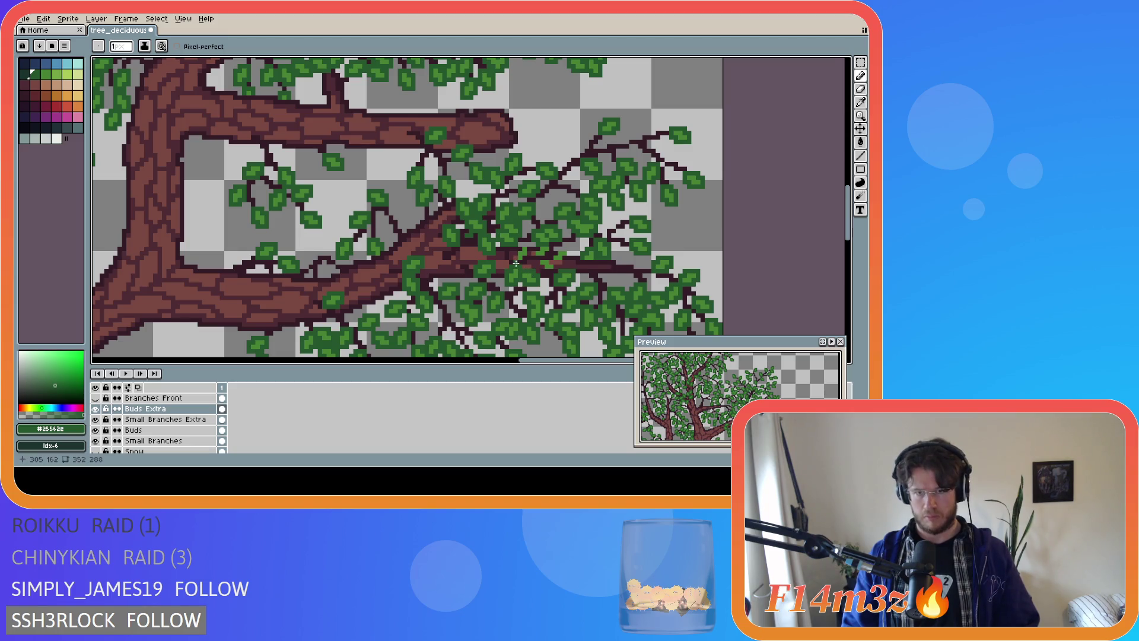
left_click_drag(522, 262, 524, 243)
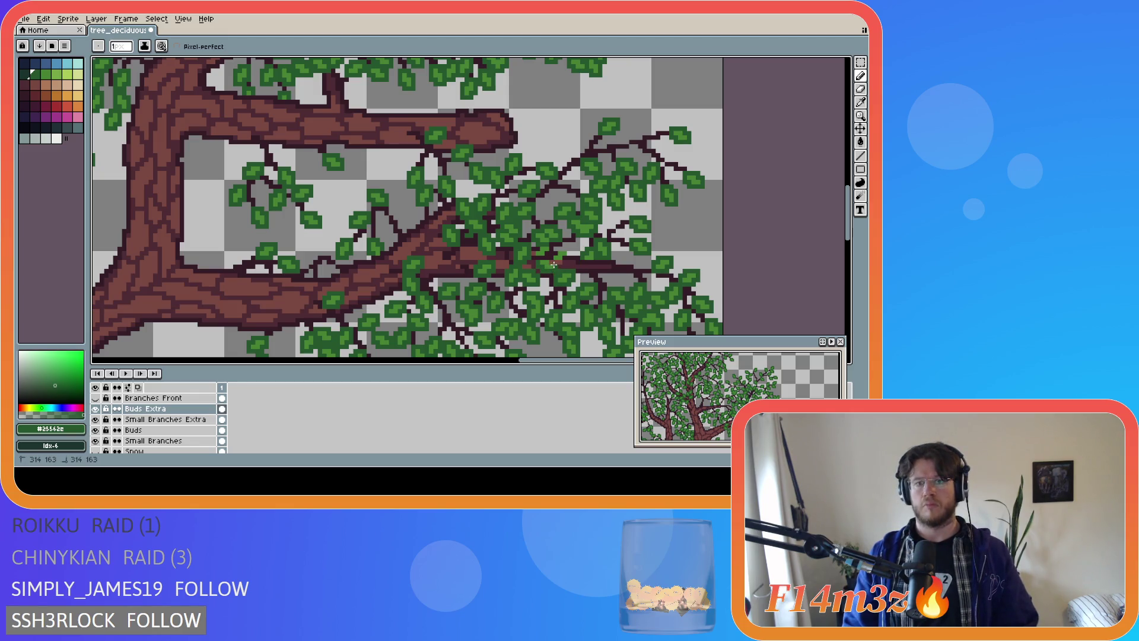
mouse_move(551, 261)
left_mouse_down()
mouse_move(537, 258)
mouse_move(543, 244)
left_mouse_up()
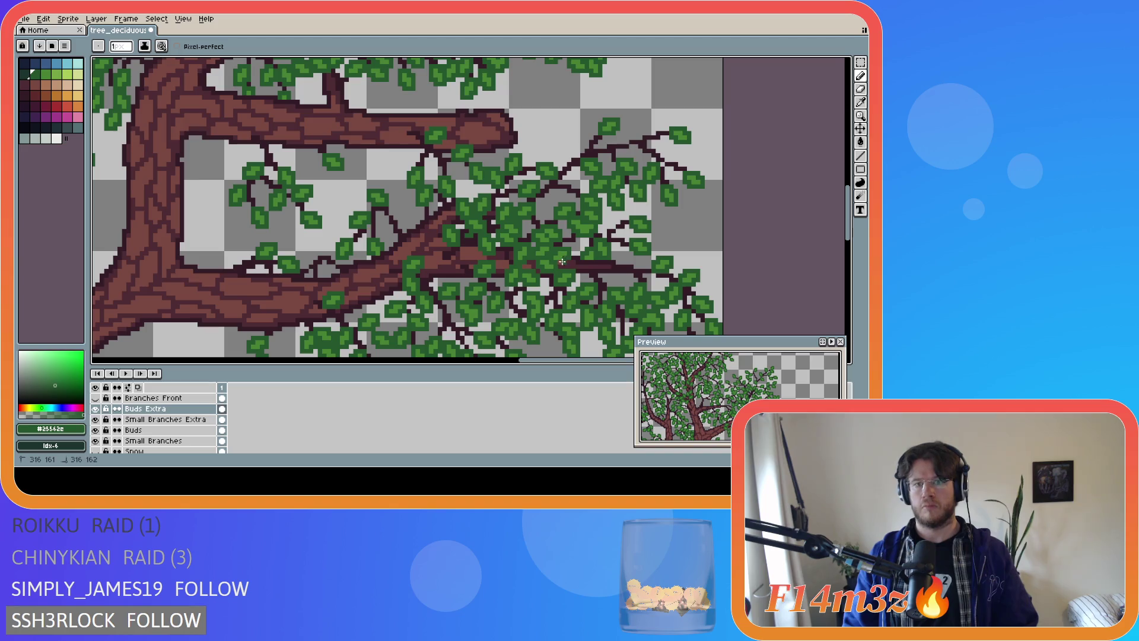
Save tree_deciduous_large_winter.ase, then zoom out and pan to centre the whole tree
key("v")
key("ctrl+s")
scroll(362, 338, "down", 3)
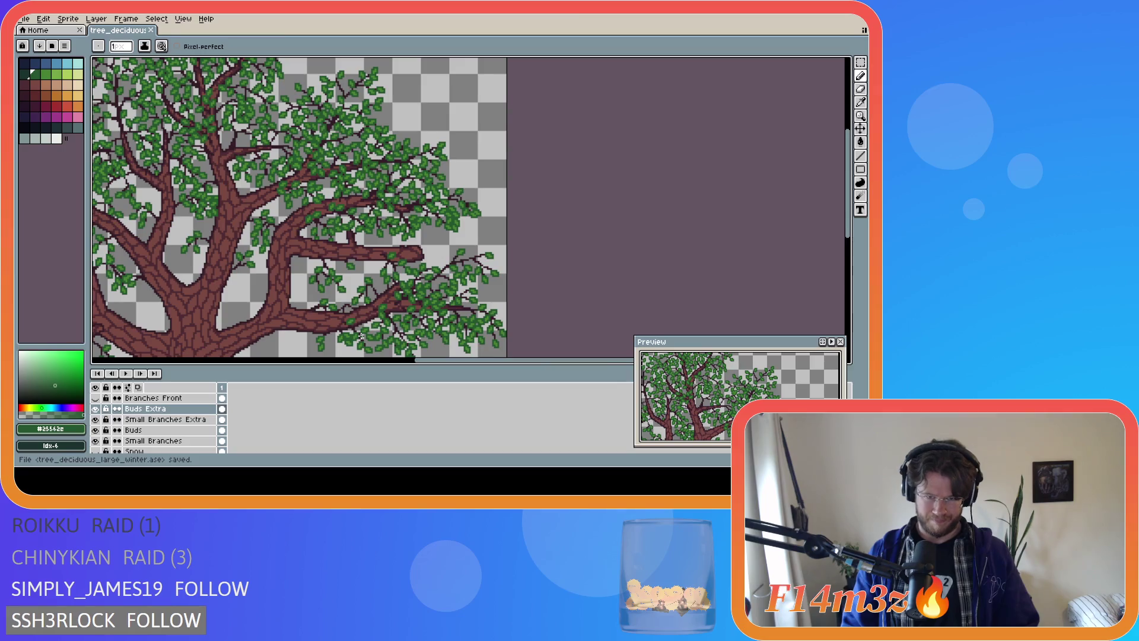
scroll(361, 336, "down", 2)
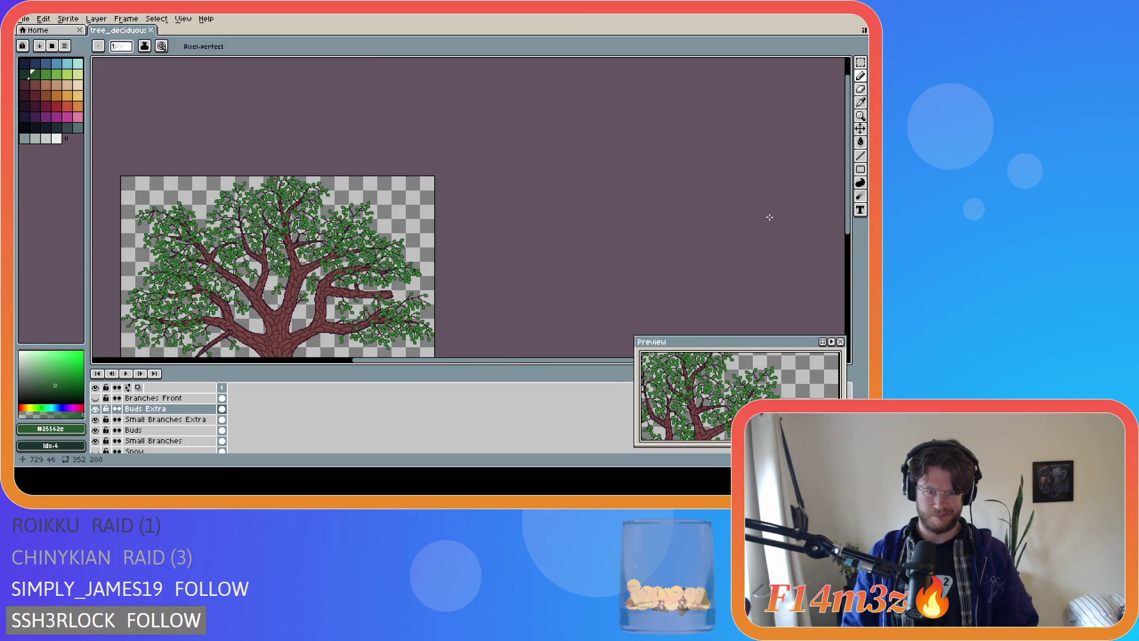
left_click_drag(847, 195, 847, 241)
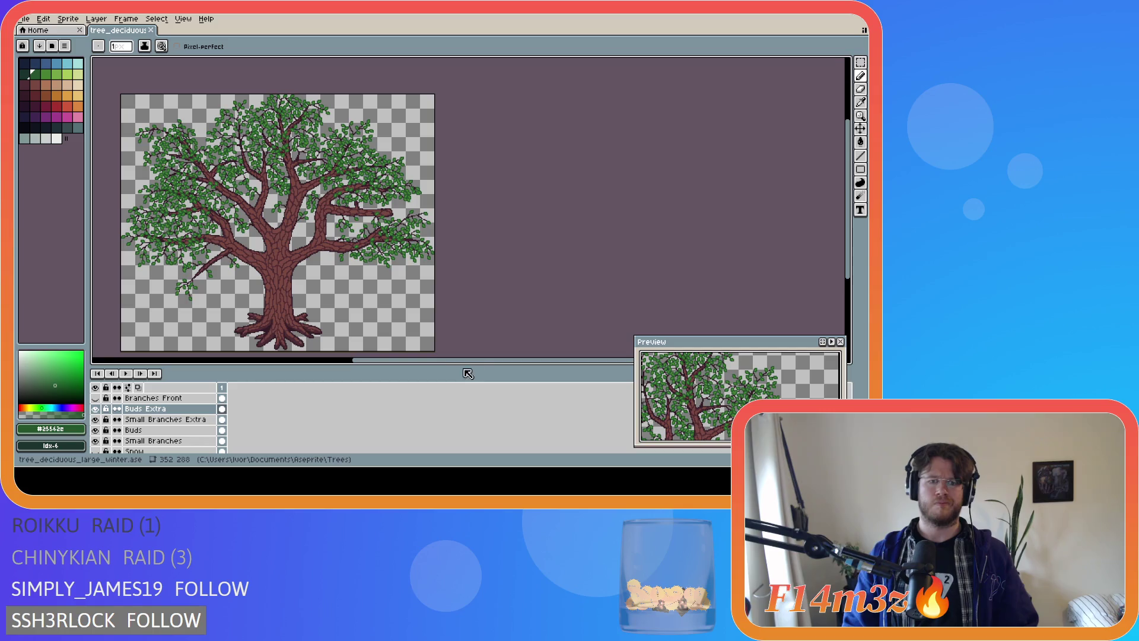
left_click_drag(452, 361, 403, 361)
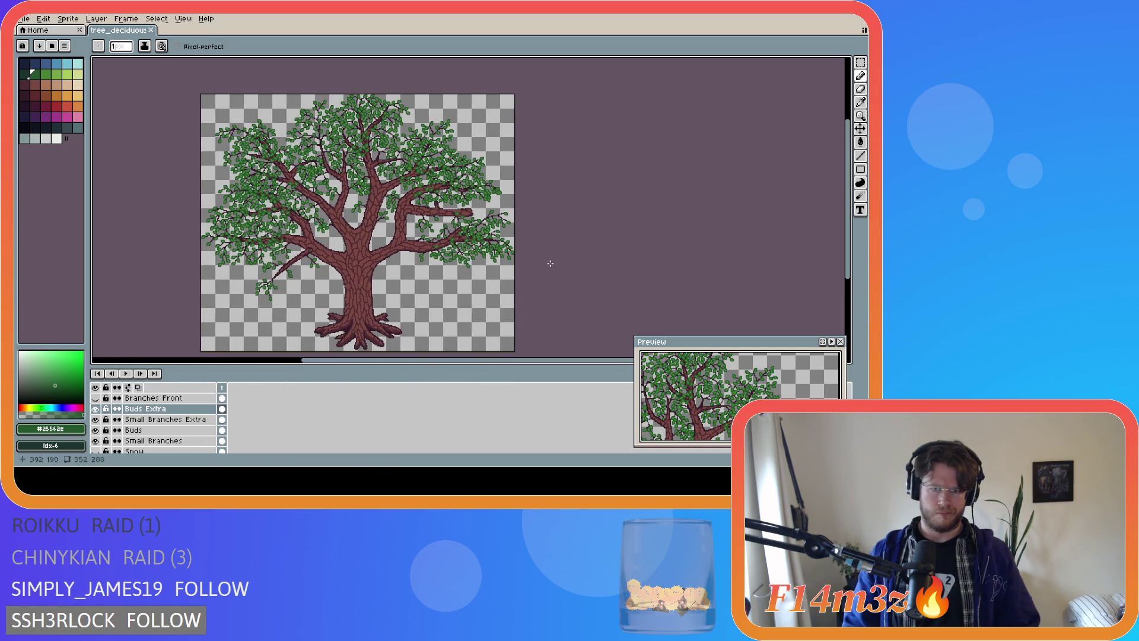
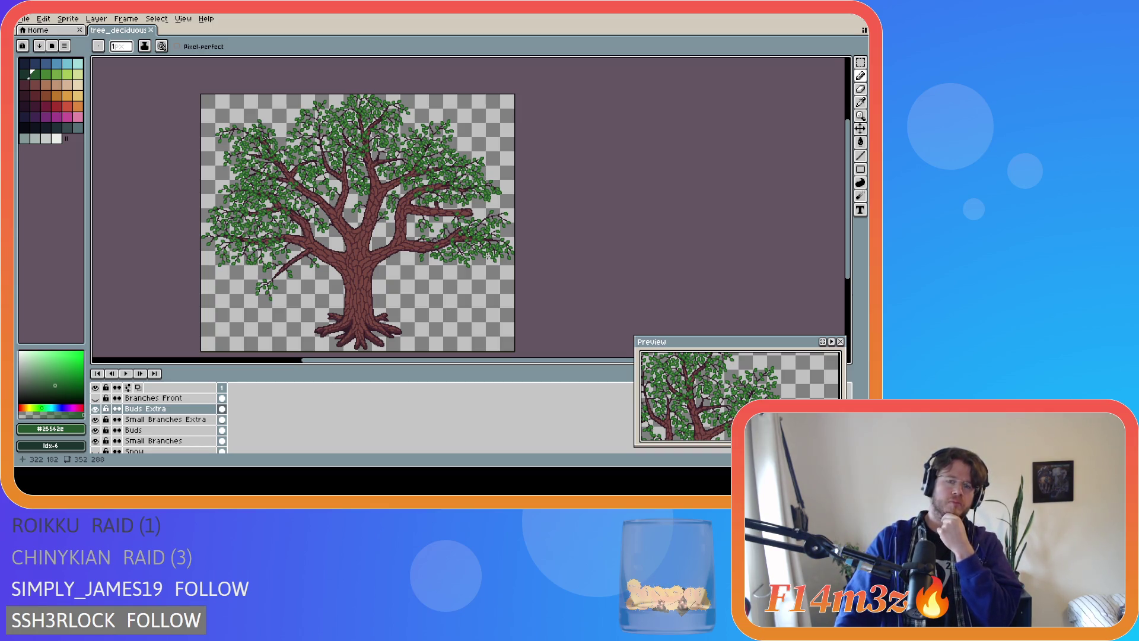
On the Buds layer, pencil light-green bud pixels along the right-hand branch and save
scroll(502, 254, "up", 2)
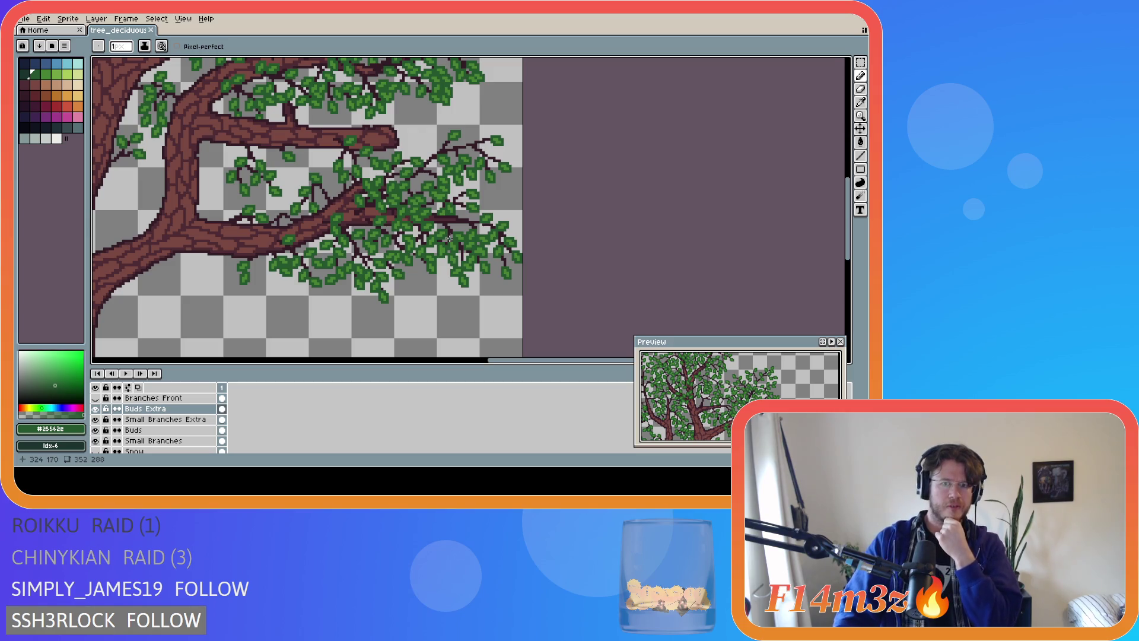
scroll(462, 230, "up", 2)
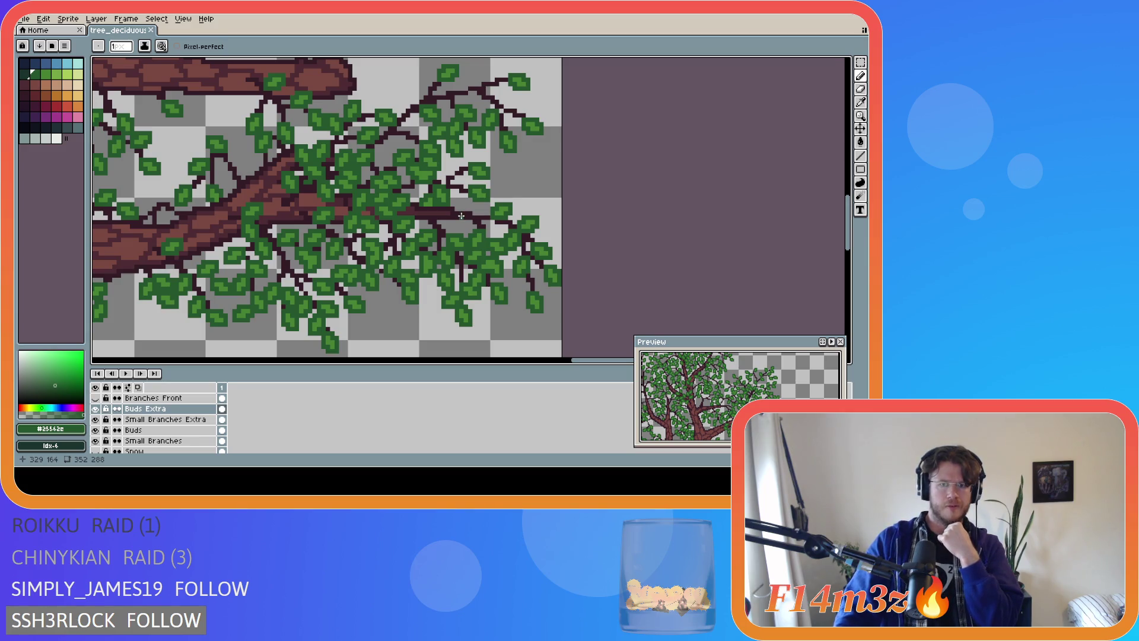
left_click(487, 212, "alt")
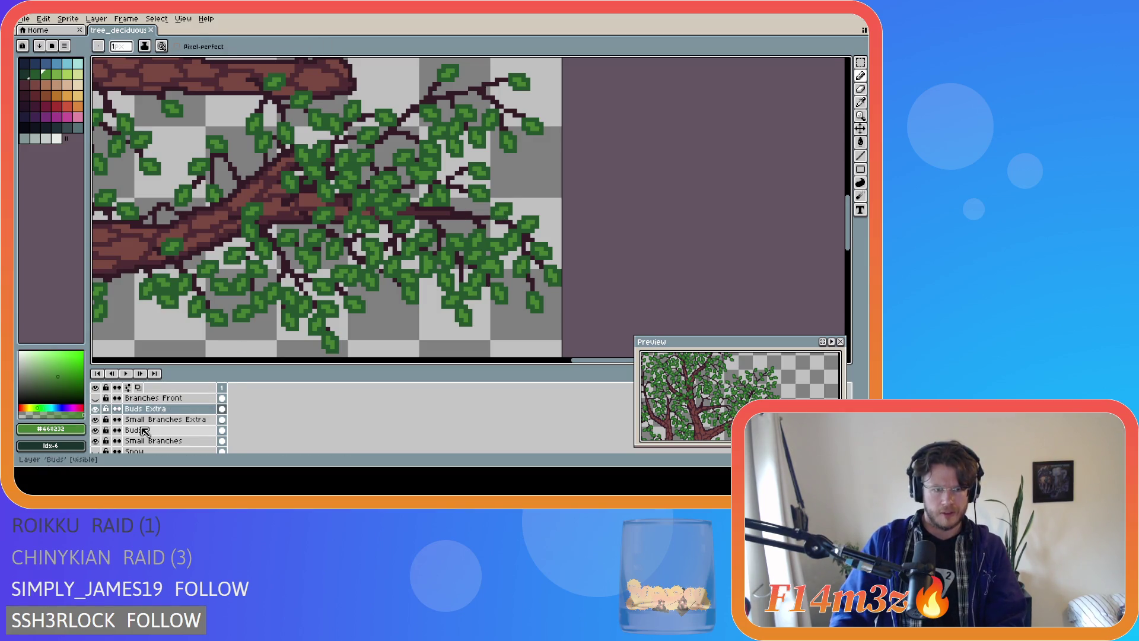
left_click(455, 202)
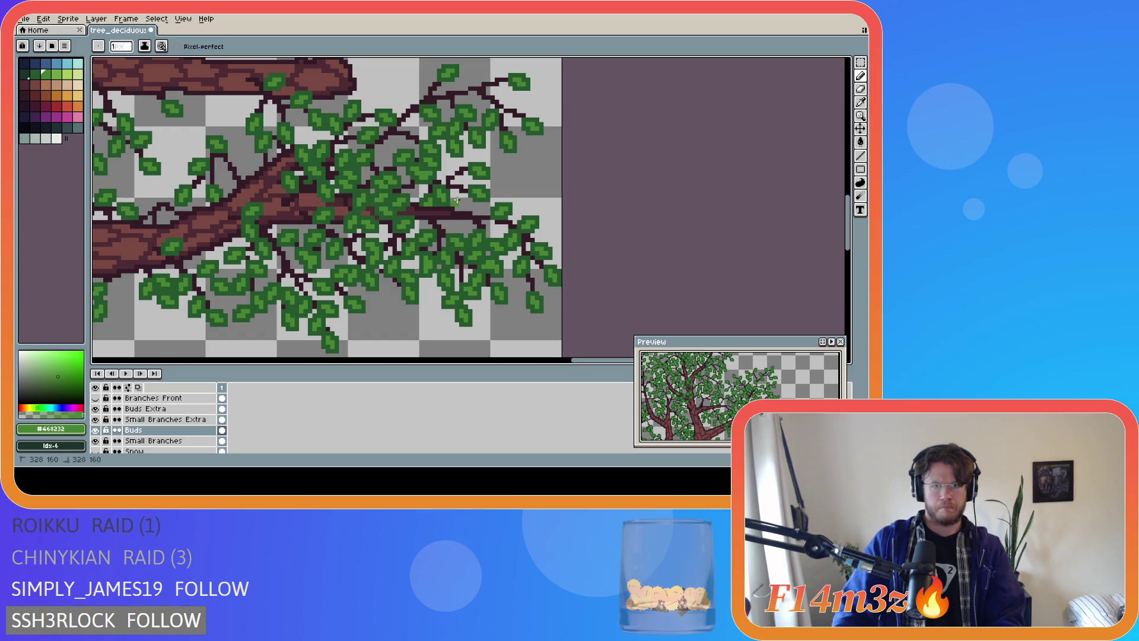
left_click_drag(457, 221, 460, 222)
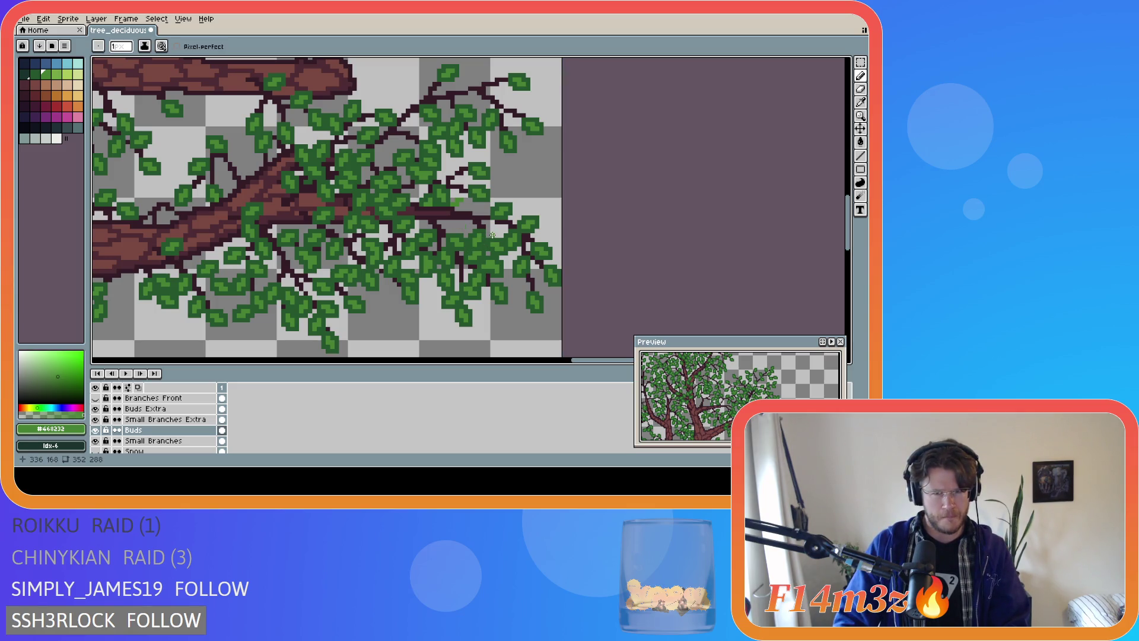
key("ctrl+s")
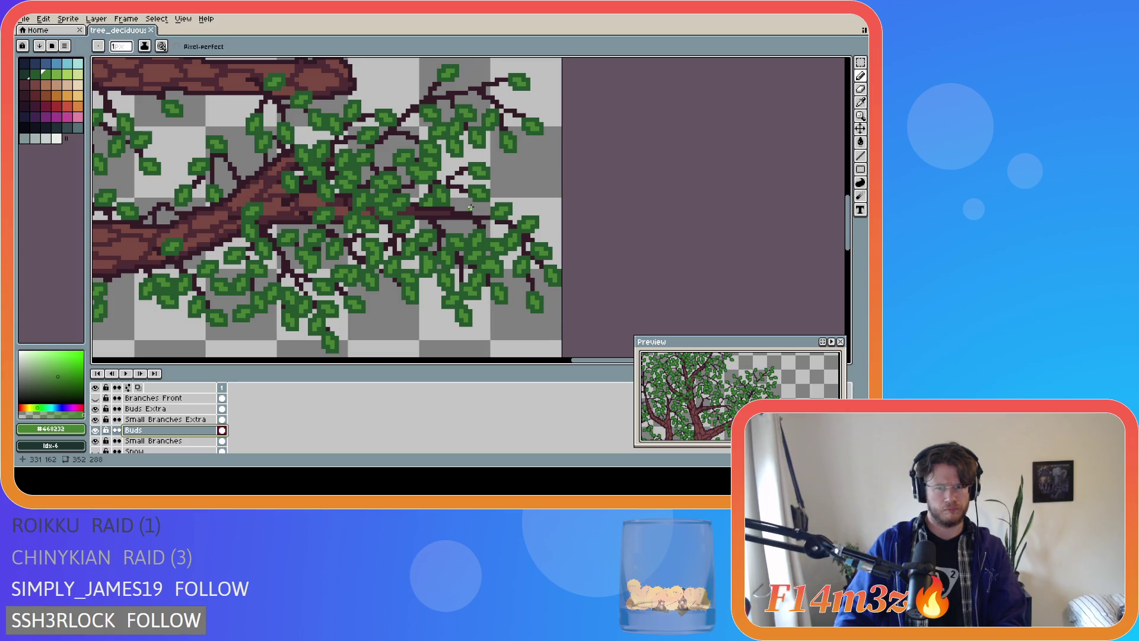
left_click(473, 208)
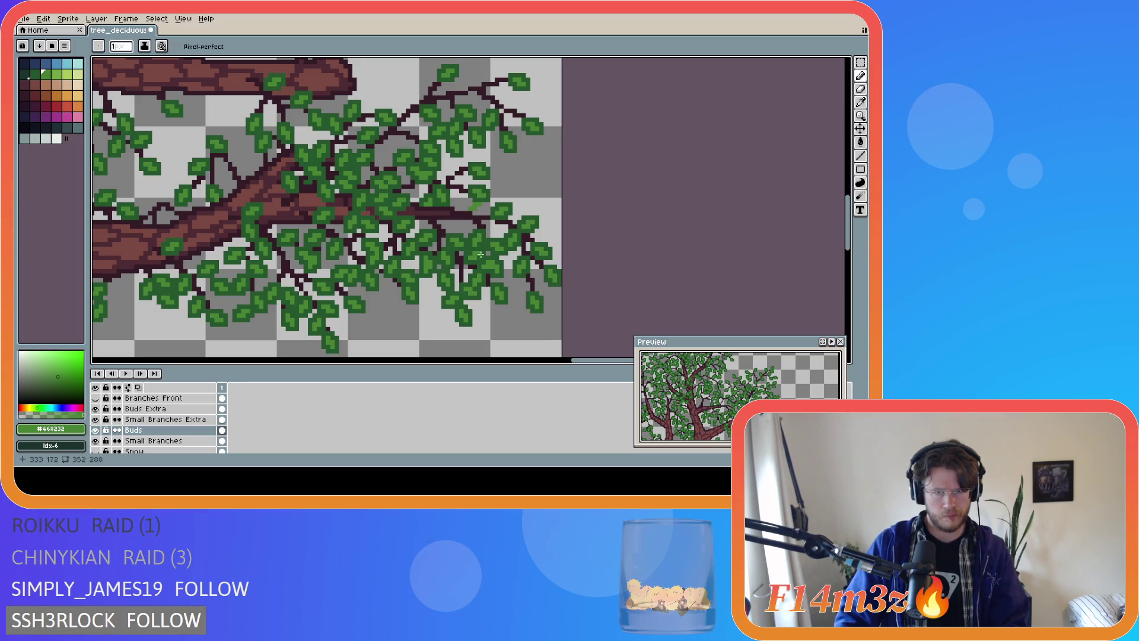
key("ctrl+s")
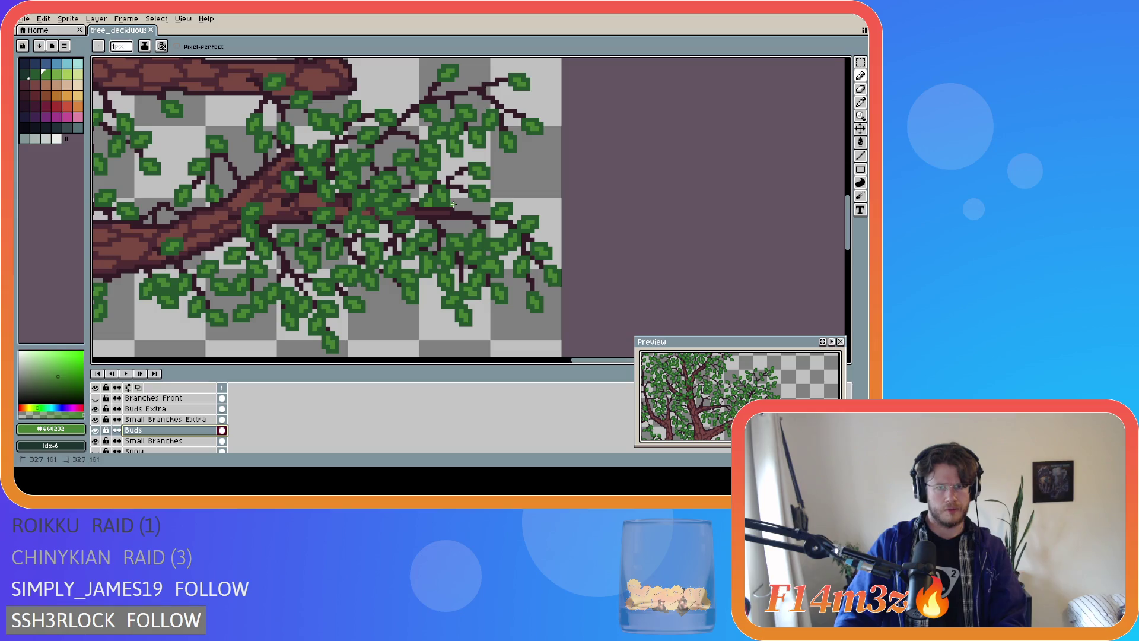
On the Buds Extra layer, paint a darker green sprig on the branch and save
left_click(460, 220, "ctrl")
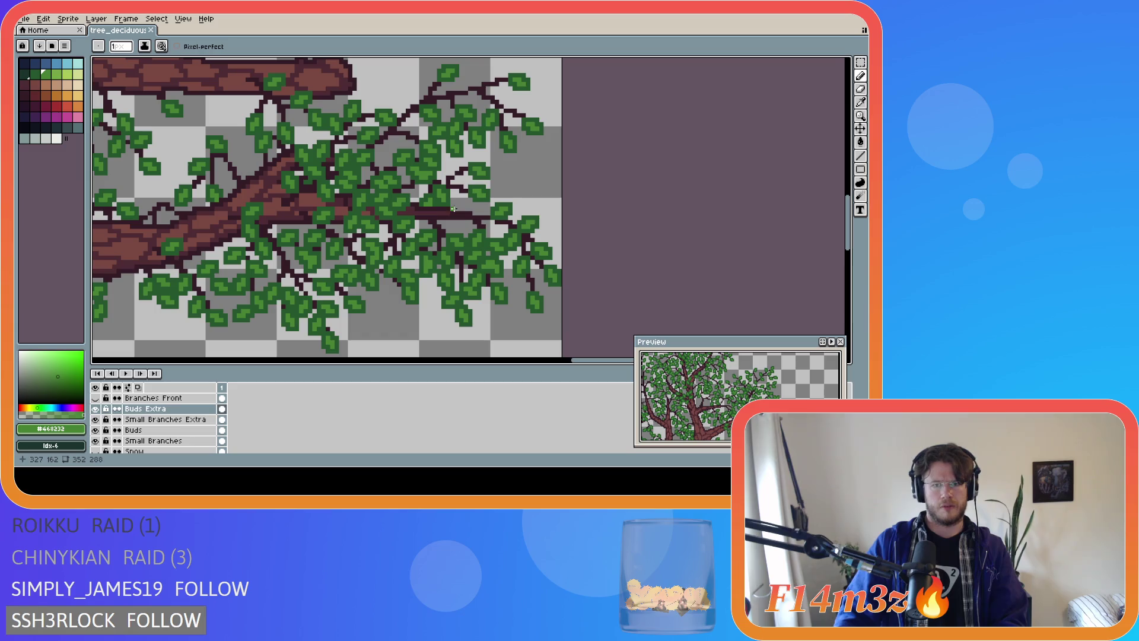
left_click(464, 205)
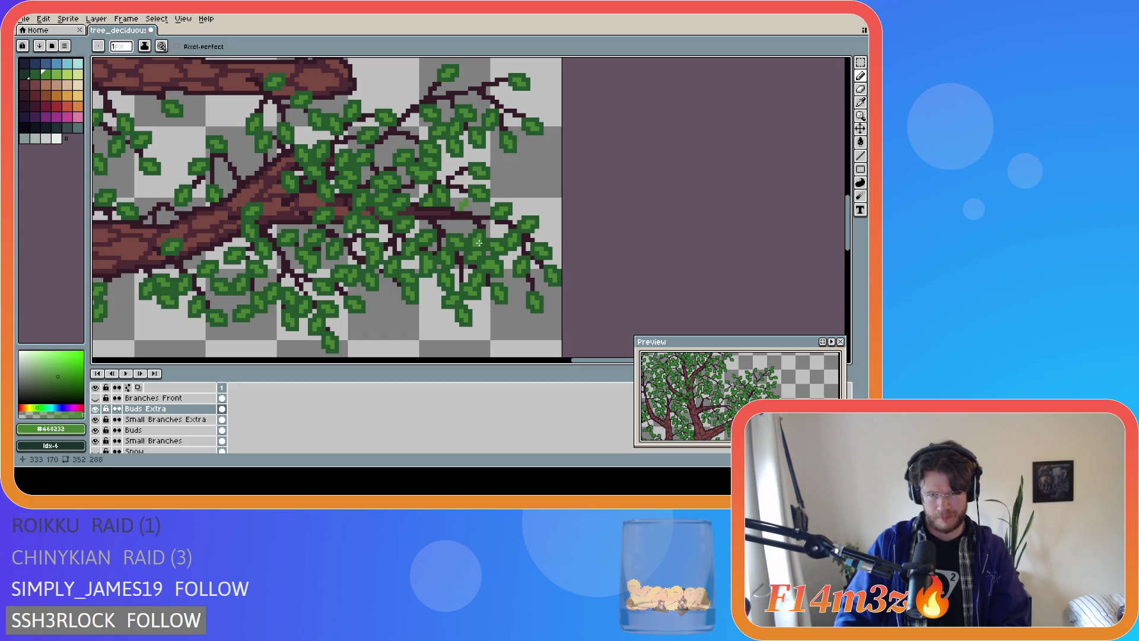
left_click(502, 214, "alt")
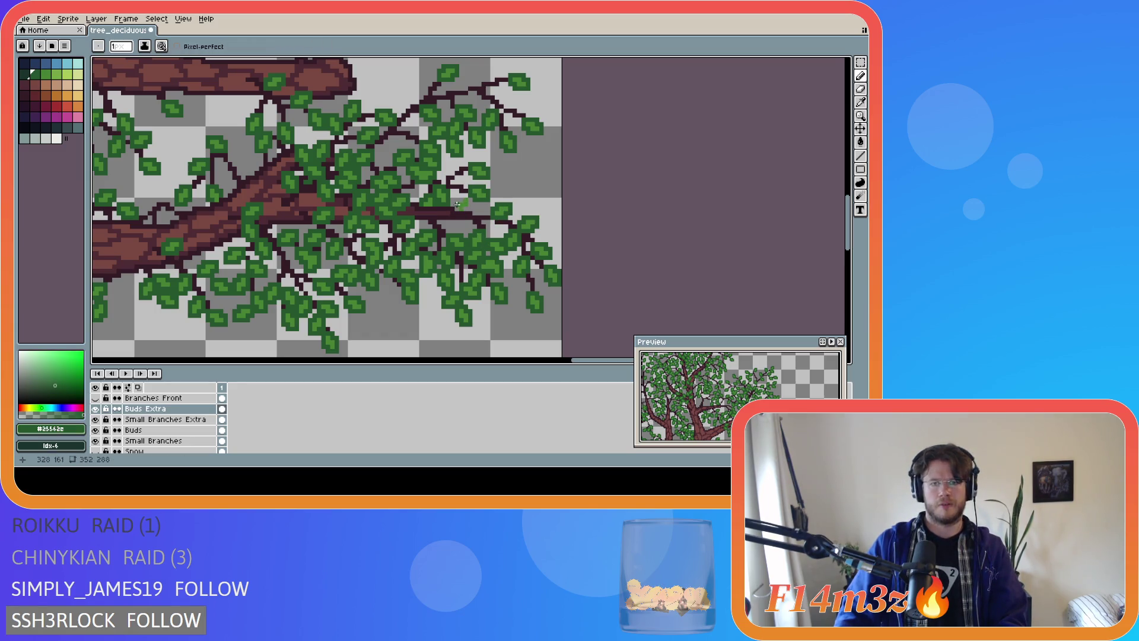
left_click_drag(458, 212, 469, 207)
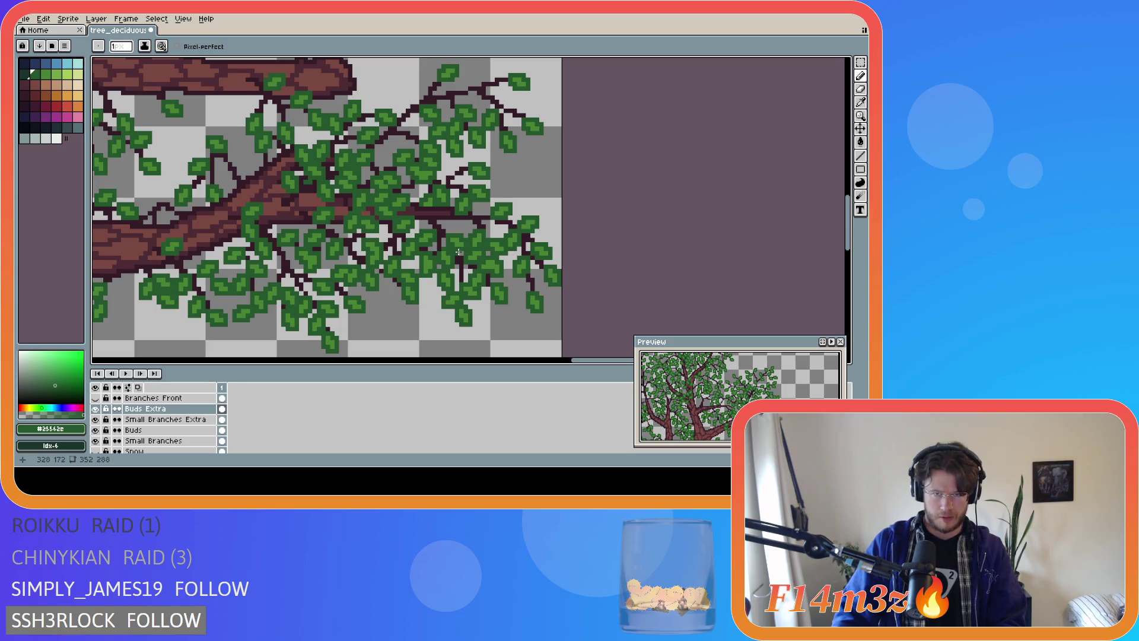
key("ctrl+s")
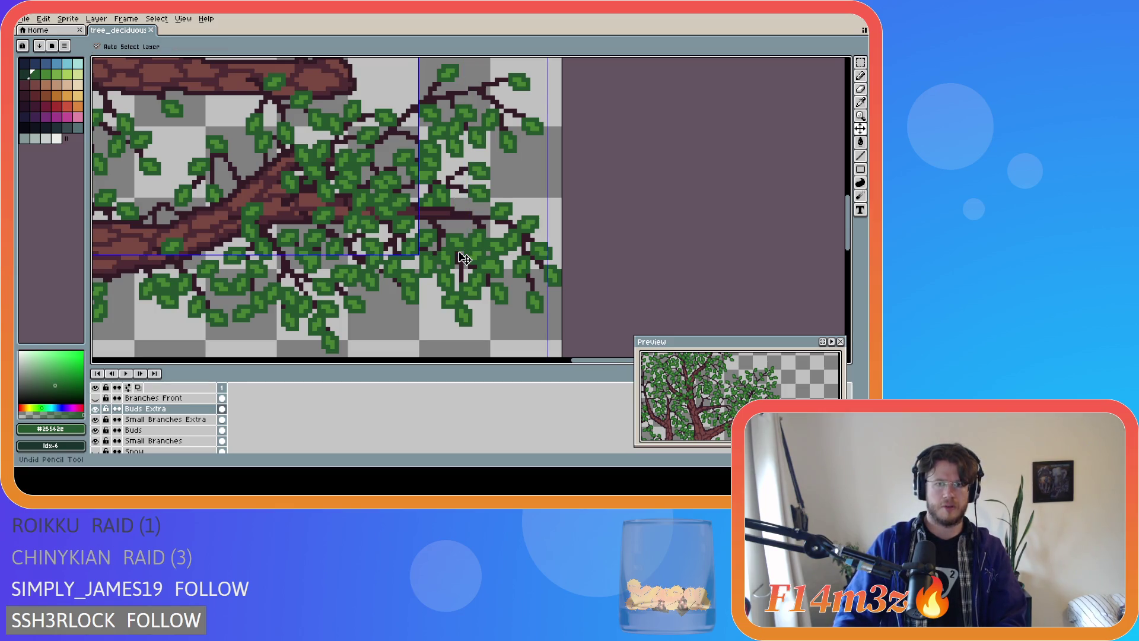
Toggle the Buds Extra layer's visibility repeatedly to compare the leaves with and without it
scroll(363, 252, "down", 1)
scroll(363, 252, "down", 1)
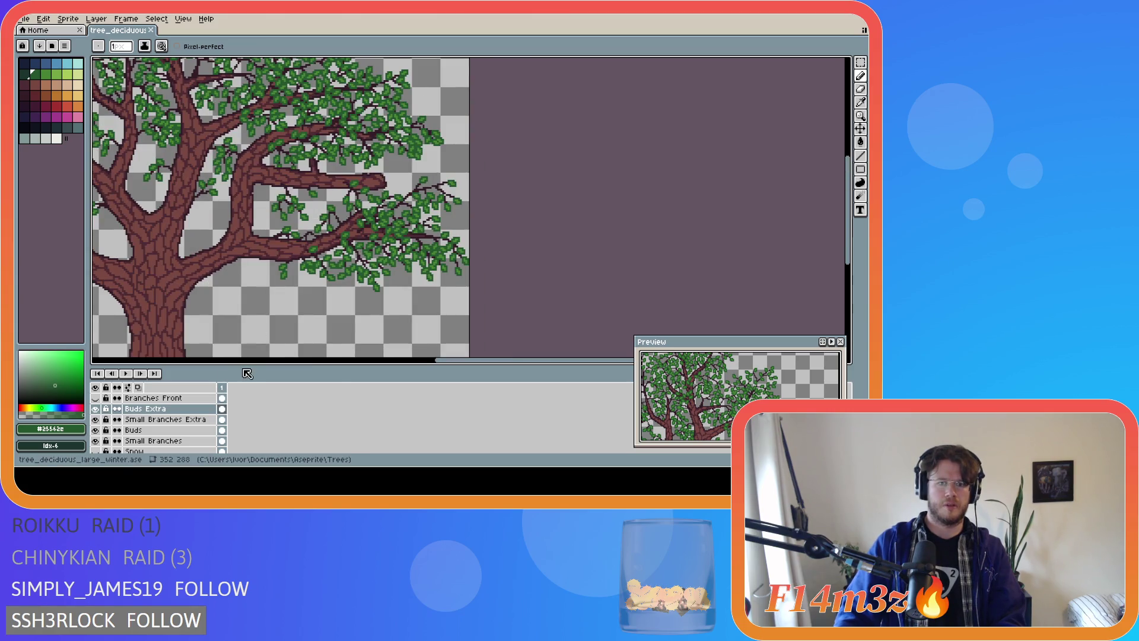
scroll(302, 311, "down", 1)
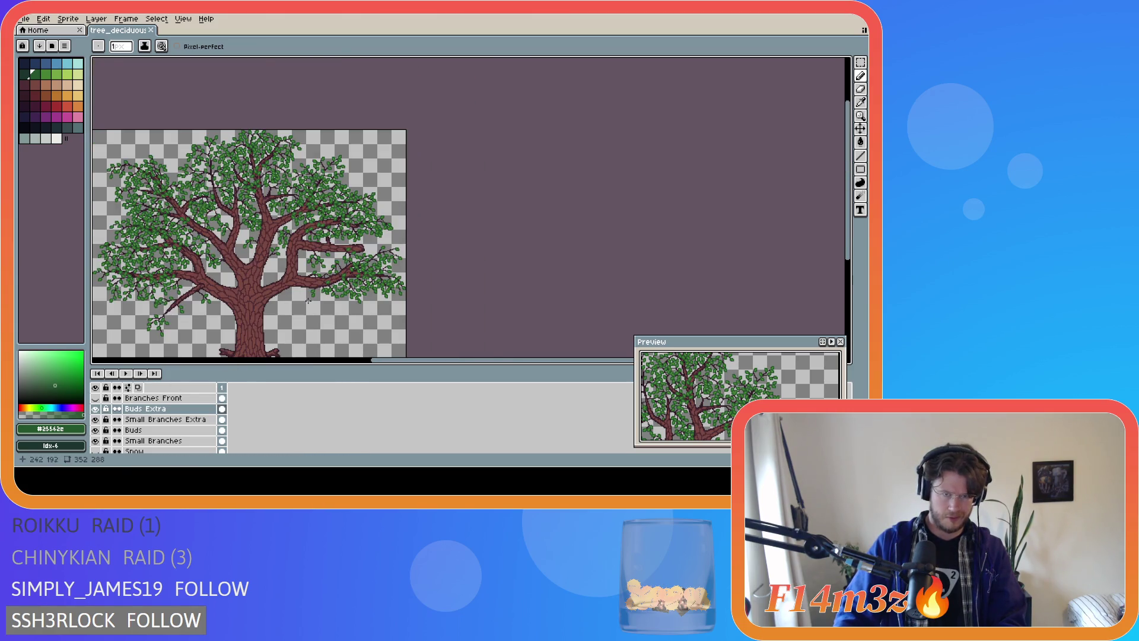
scroll(301, 311, "up", 2)
left_click(96, 409)
left_click(95, 409)
left_click(96, 409)
left_click(95, 409)
left_click(98, 410)
left_click(98, 410)
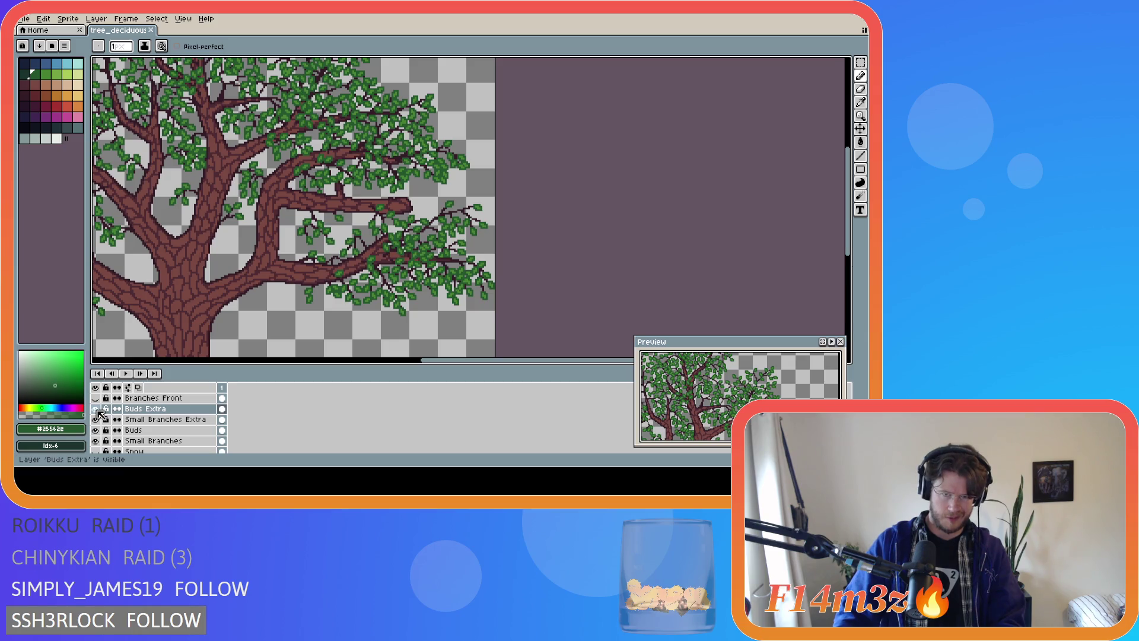
left_click(97, 410)
left_click(97, 410)
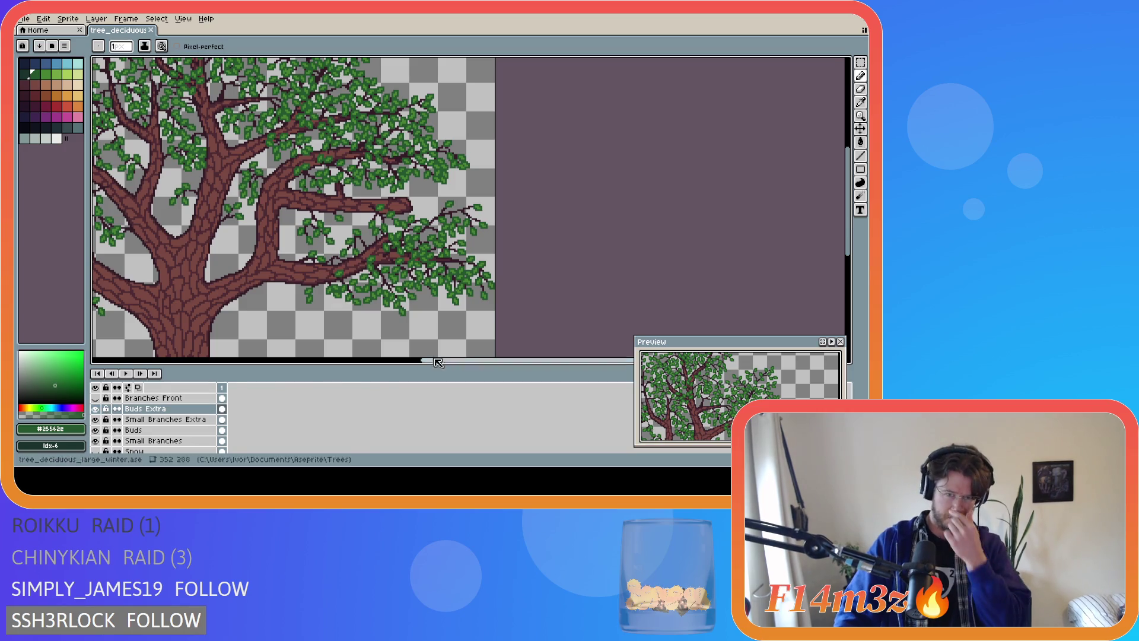
Darken a branch pixel in maroon on Small Branches, then return to leaf green on Buds
scroll(435, 279, "up", 3)
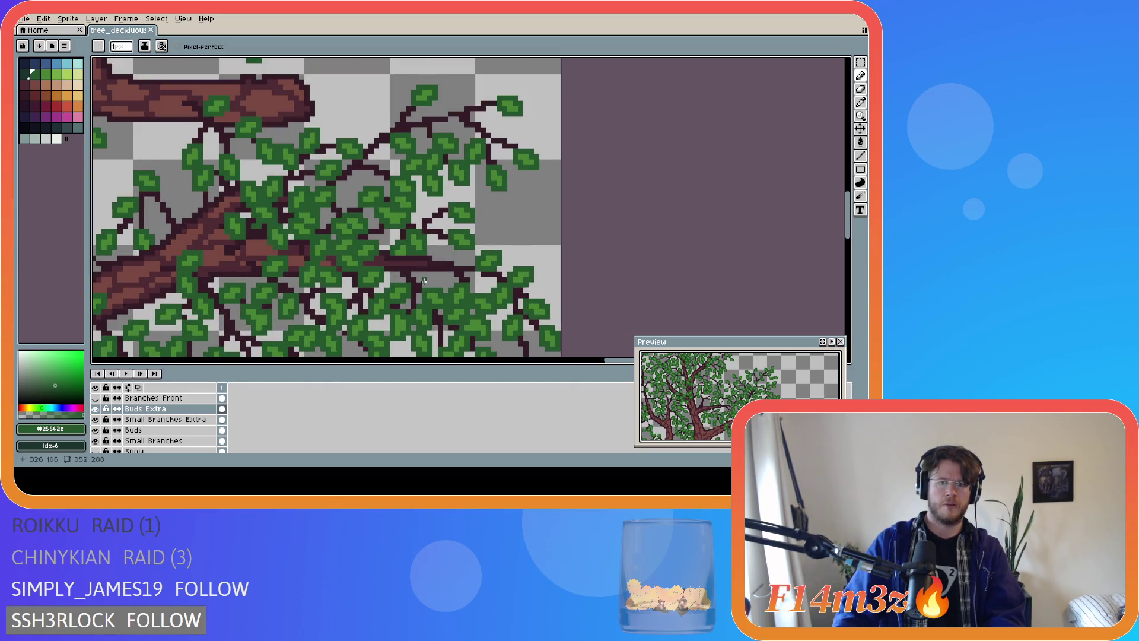
left_click(410, 267, "alt")
left_click(171, 420)
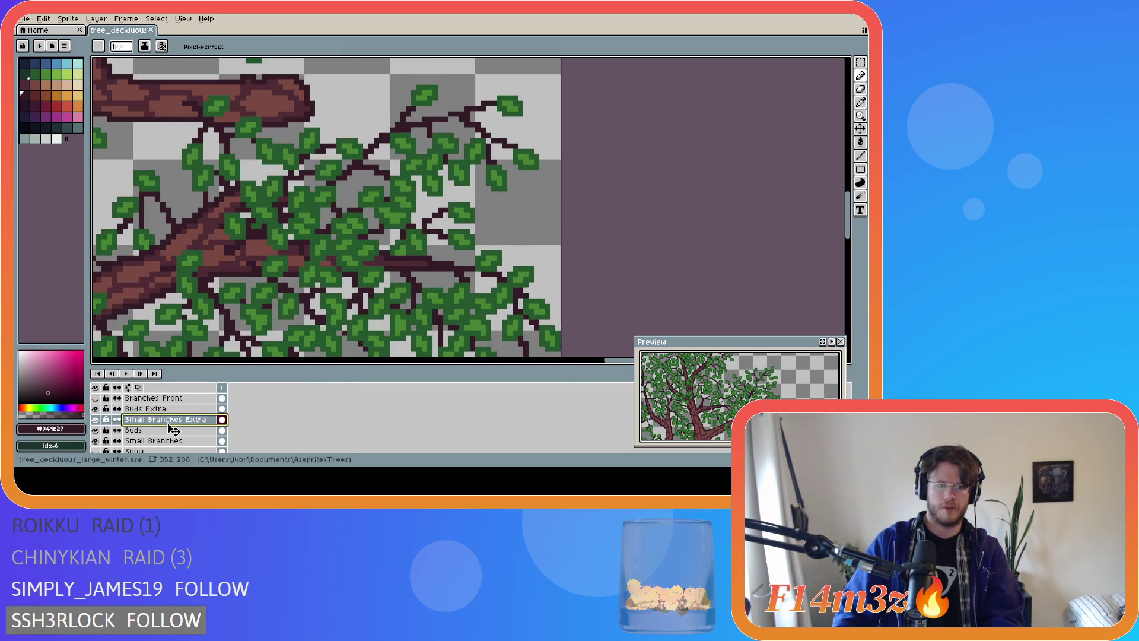
left_click(156, 441)
left_click(400, 264)
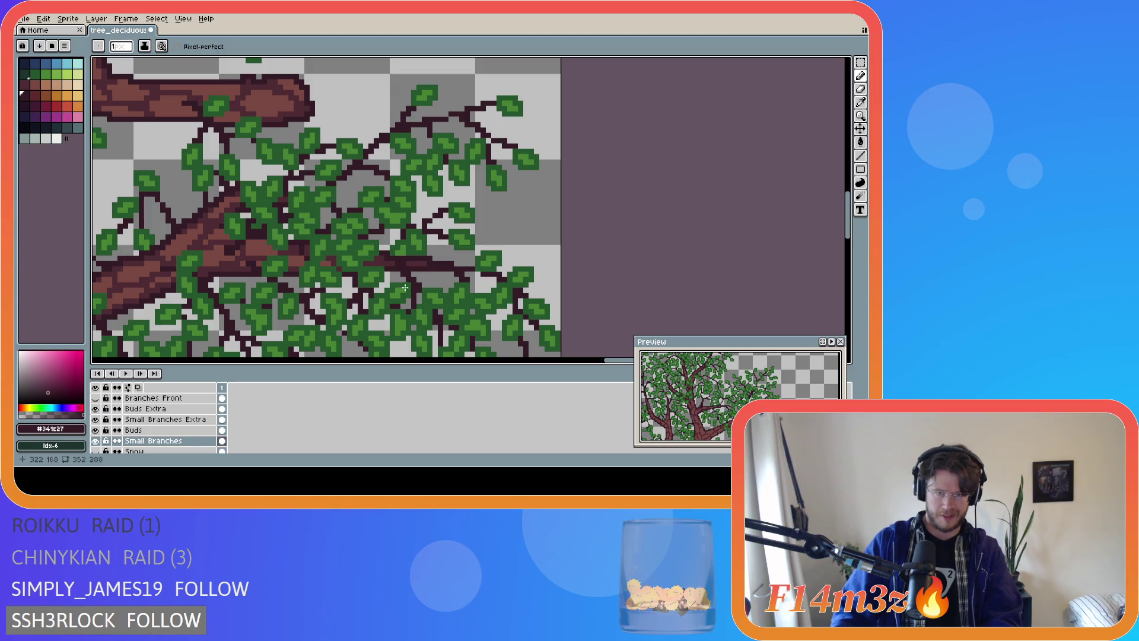
left_click(437, 293, "alt")
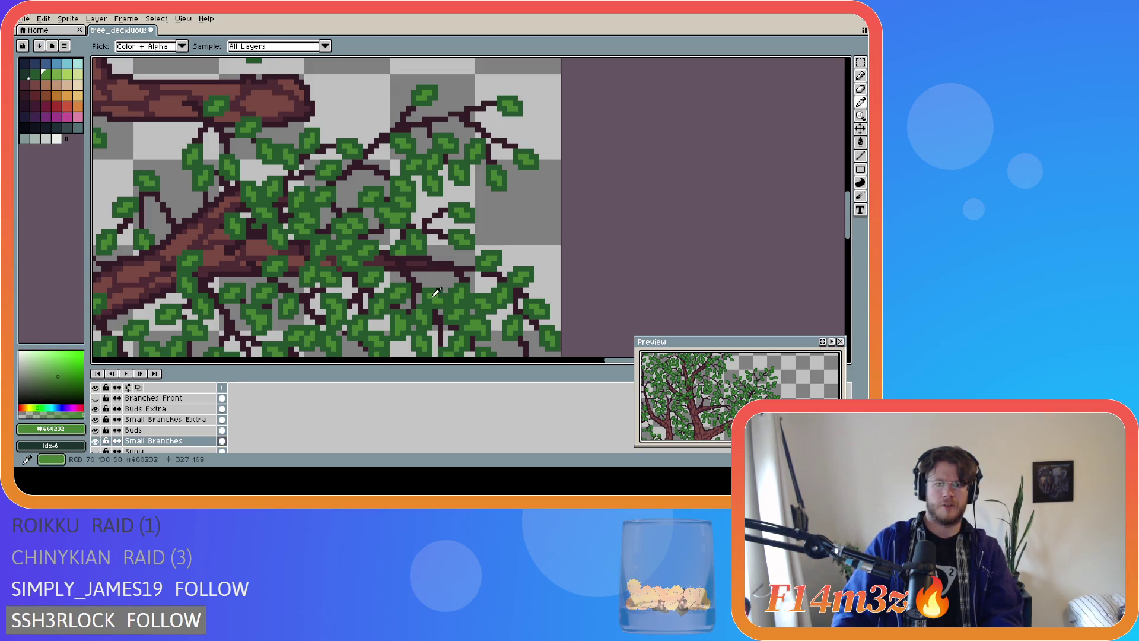
left_click(150, 431)
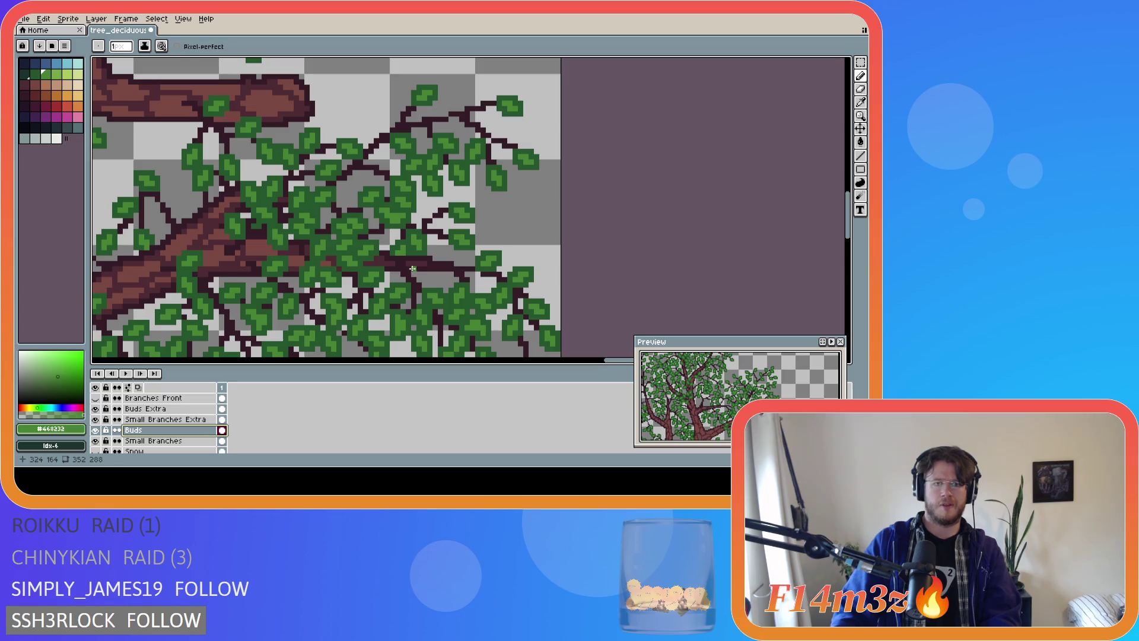
scroll(154, 422, "down", 3)
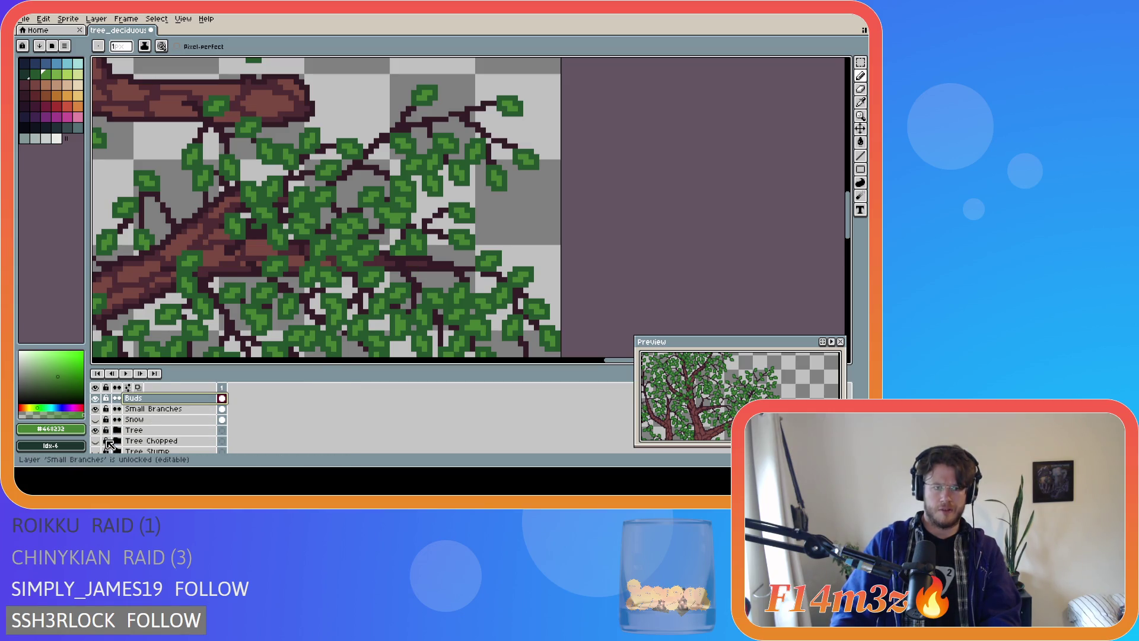
With the Tree layer hidden, draw a few brown pixels on Small Branches, then reshow Tree
left_click(100, 430)
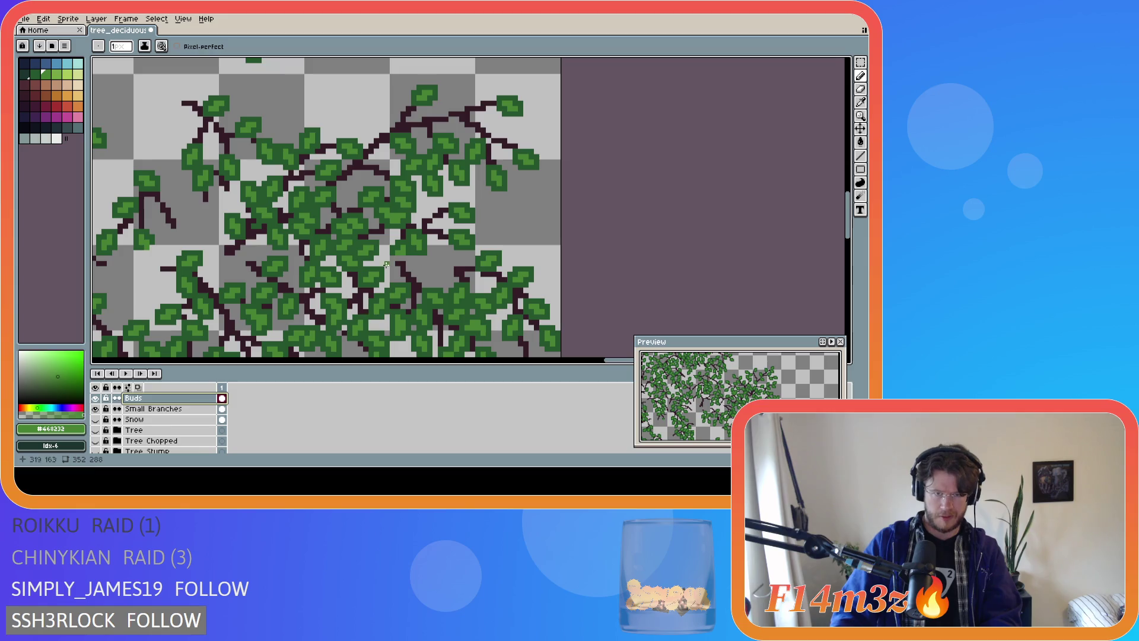
left_click(399, 265, "ctrl")
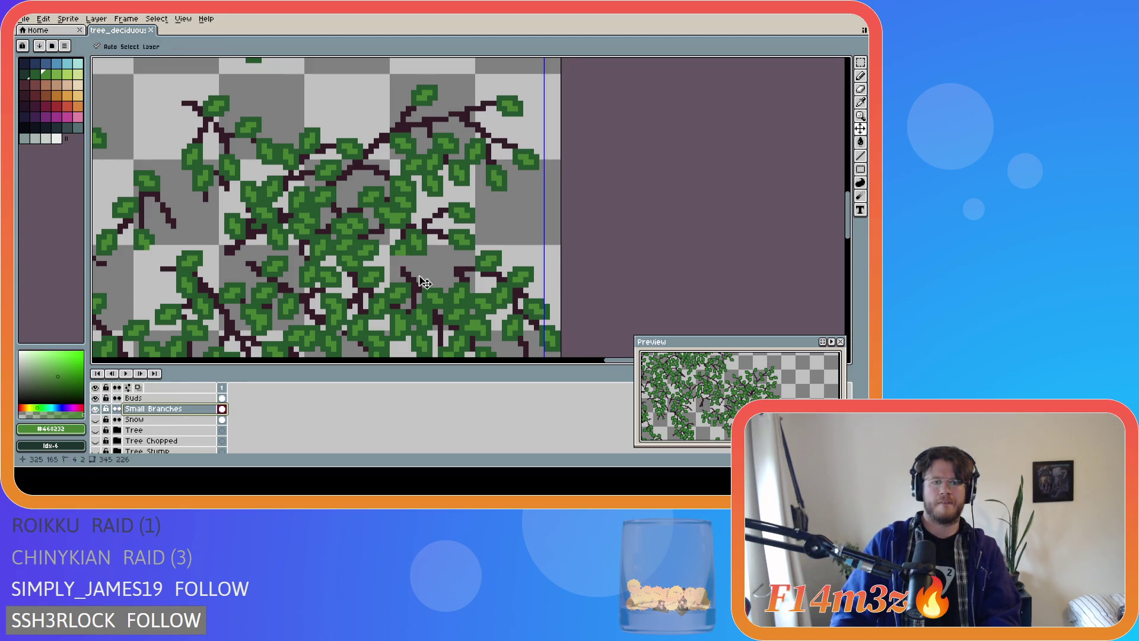
left_click(402, 270, "alt")
left_click_drag(396, 263, 395, 270)
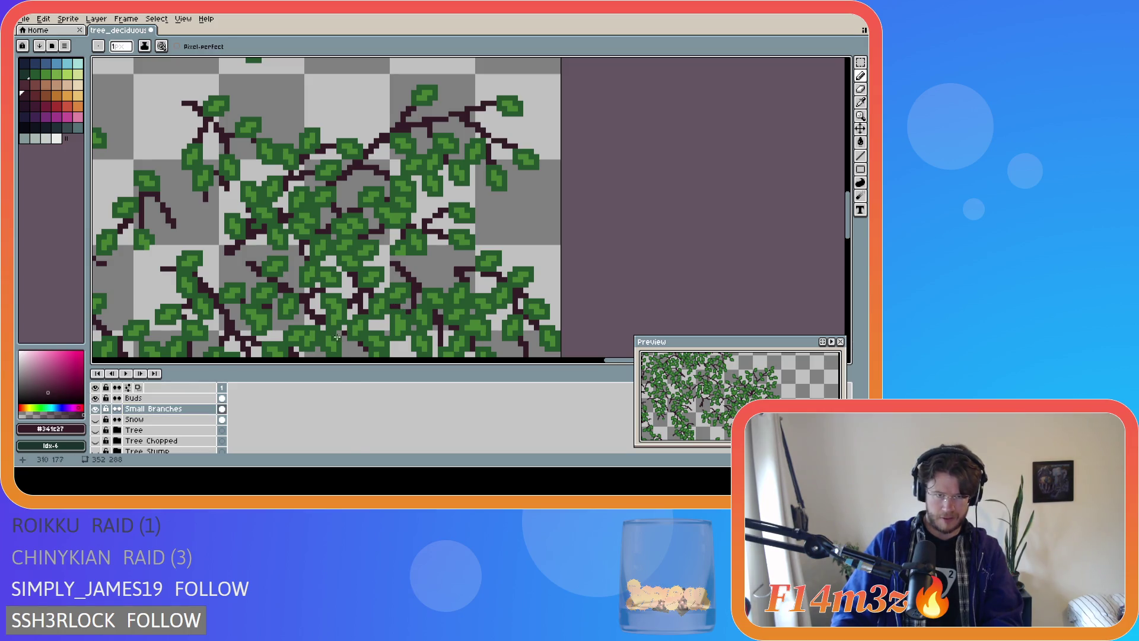
left_click(95, 430)
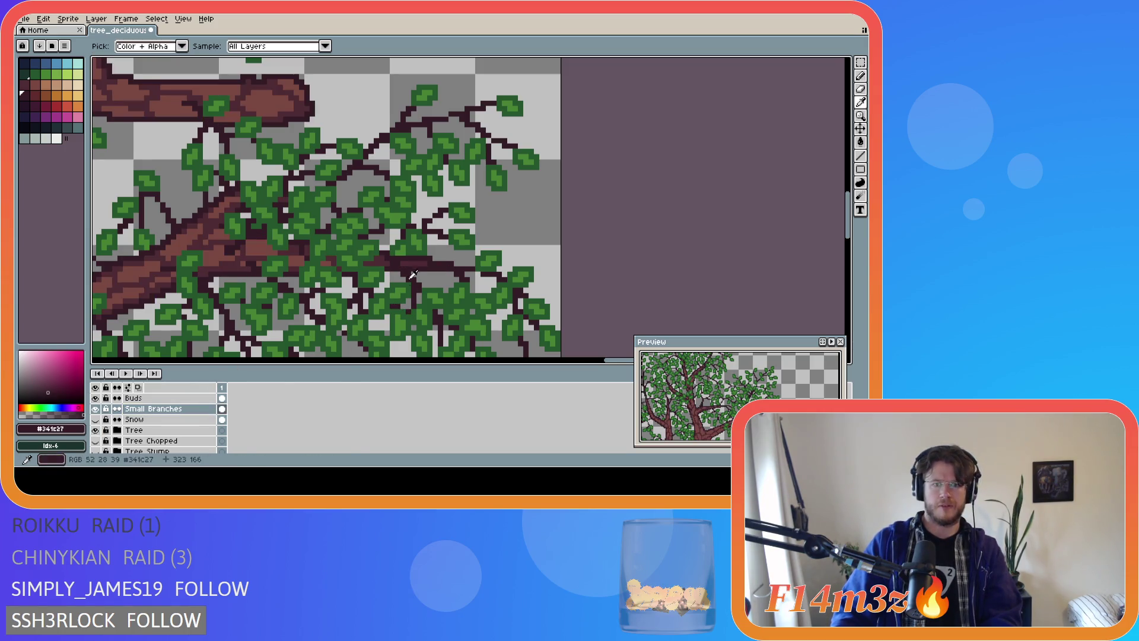
Paint green bud pixels on the Buds layer branch and undo a stray light-green stroke
left_click(438, 288, "alt")
left_click(159, 402)
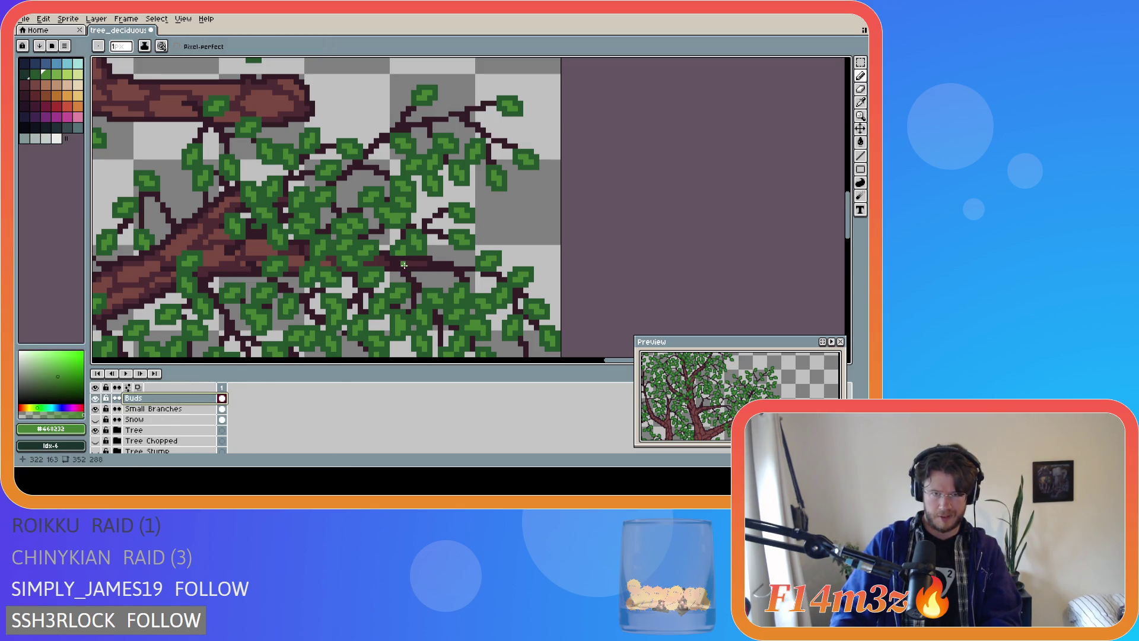
left_click(410, 270)
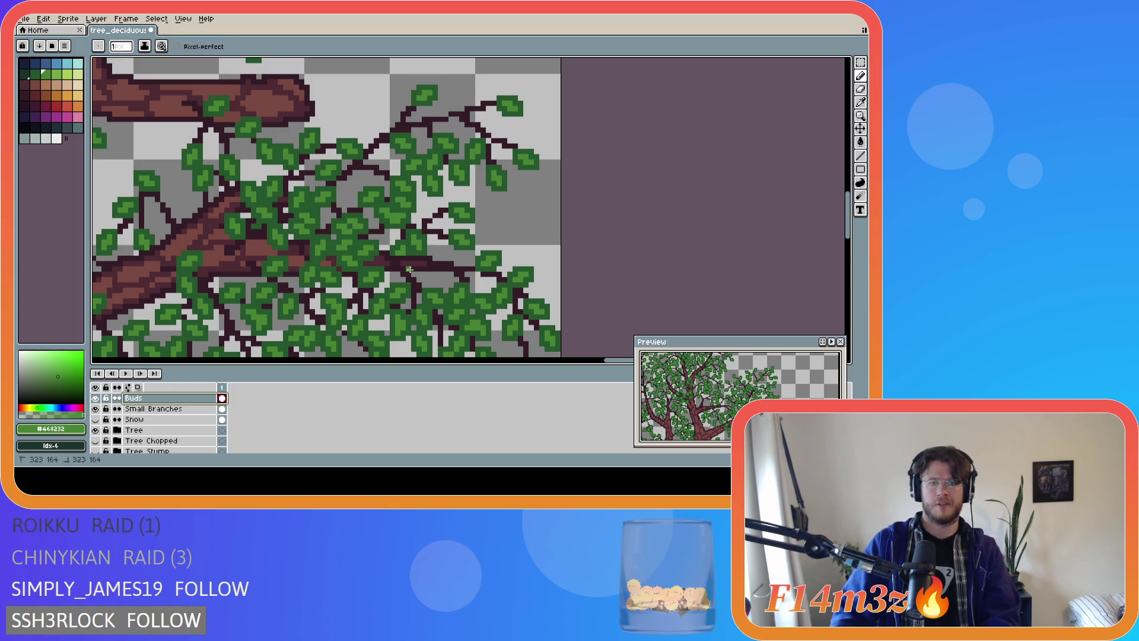
left_click(416, 264)
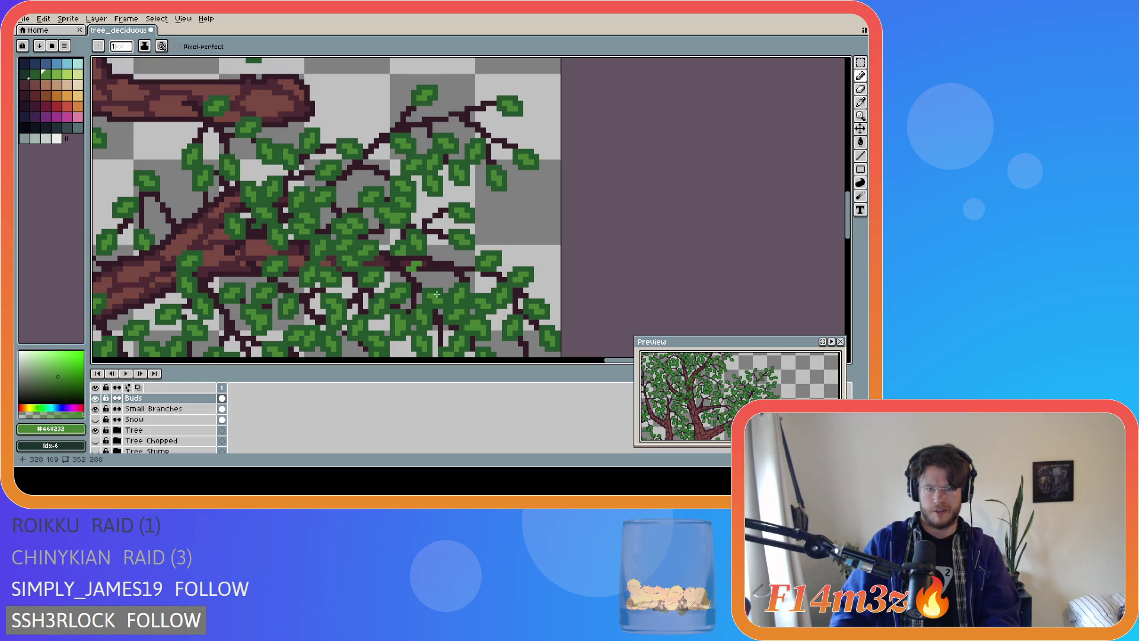
left_click(418, 274)
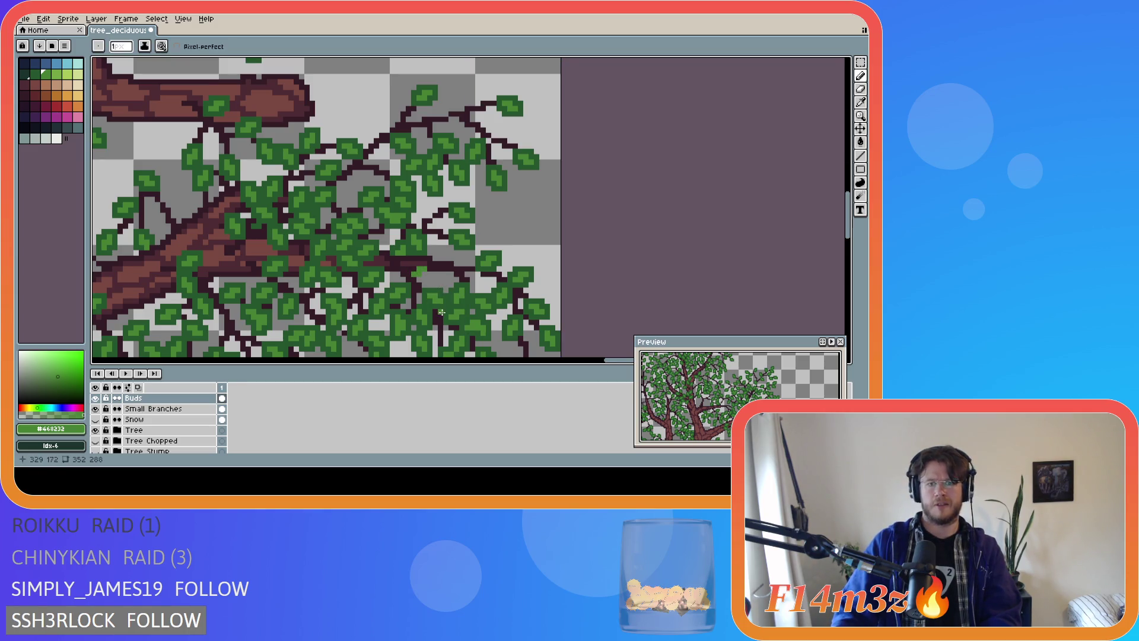
left_click_drag(451, 260, 462, 252)
key("ctrl+z")
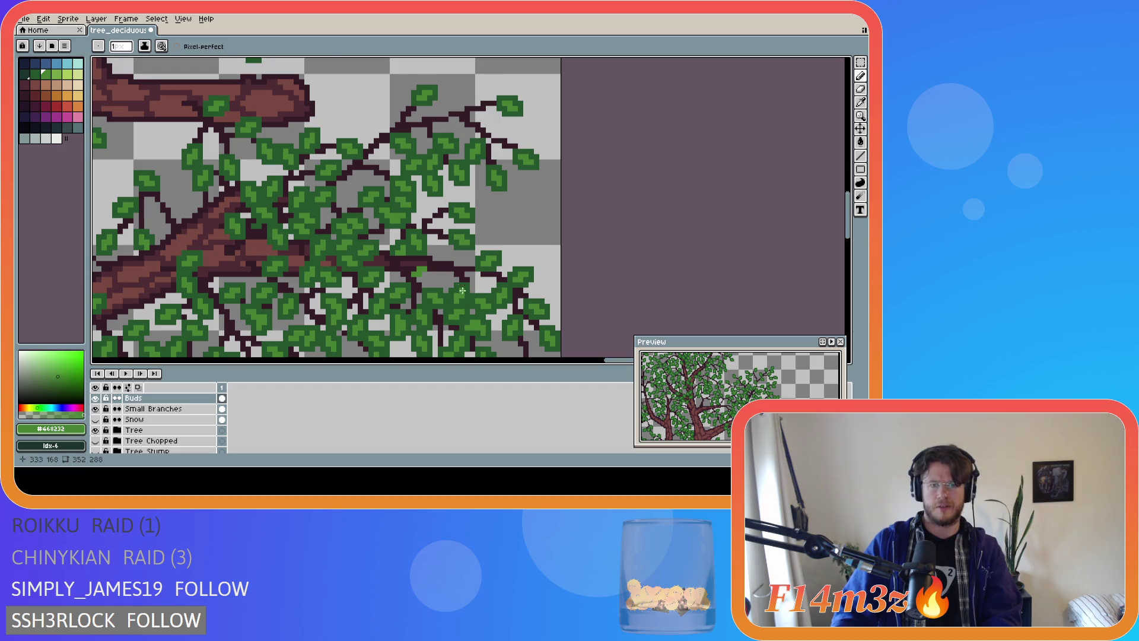
Sample the dark leaf green from the artwork and save the tree sprite
left_click(414, 265, "alt")
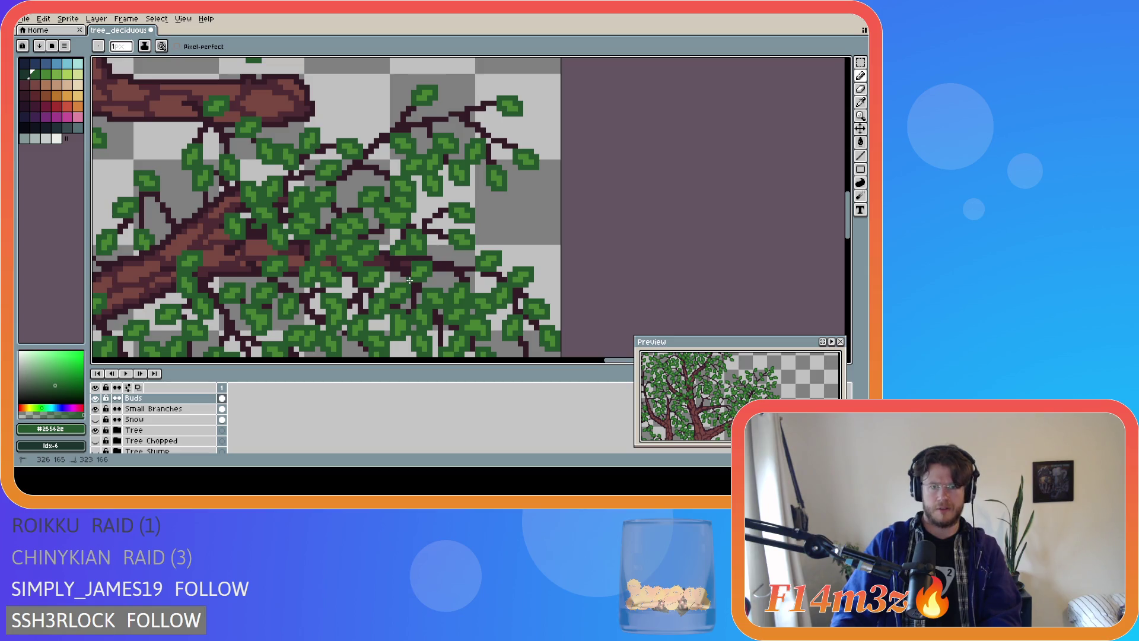
key("ctrl+s")
scroll(298, 309, "down", 4)
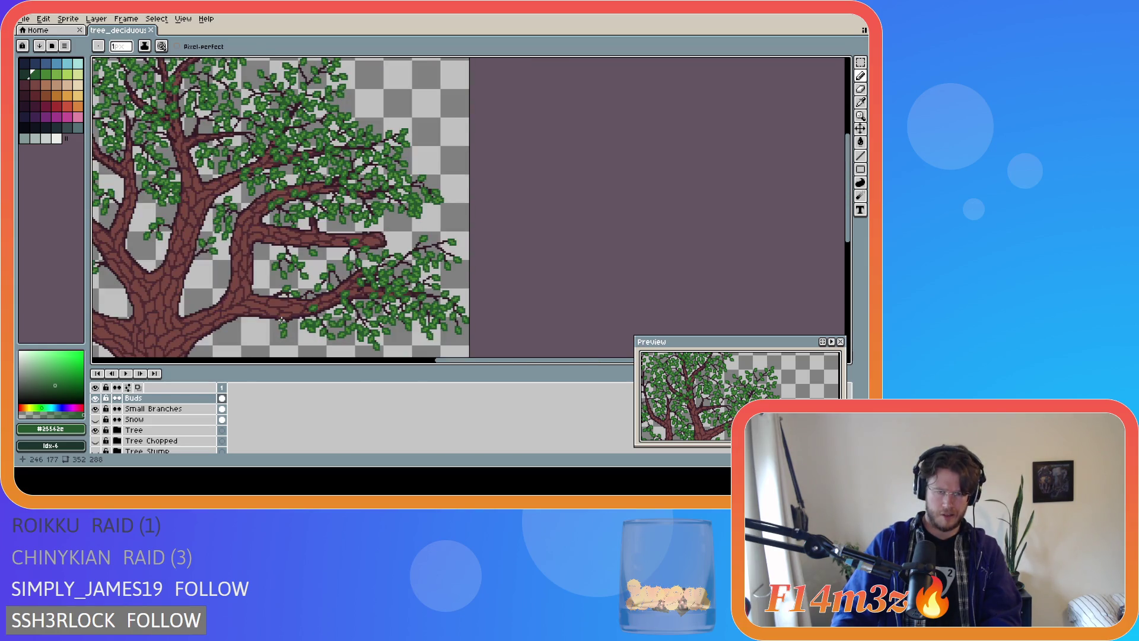
scroll(282, 321, "down", 2)
left_click_drag(408, 360, 333, 360)
left_click_drag(847, 160, 847, 202)
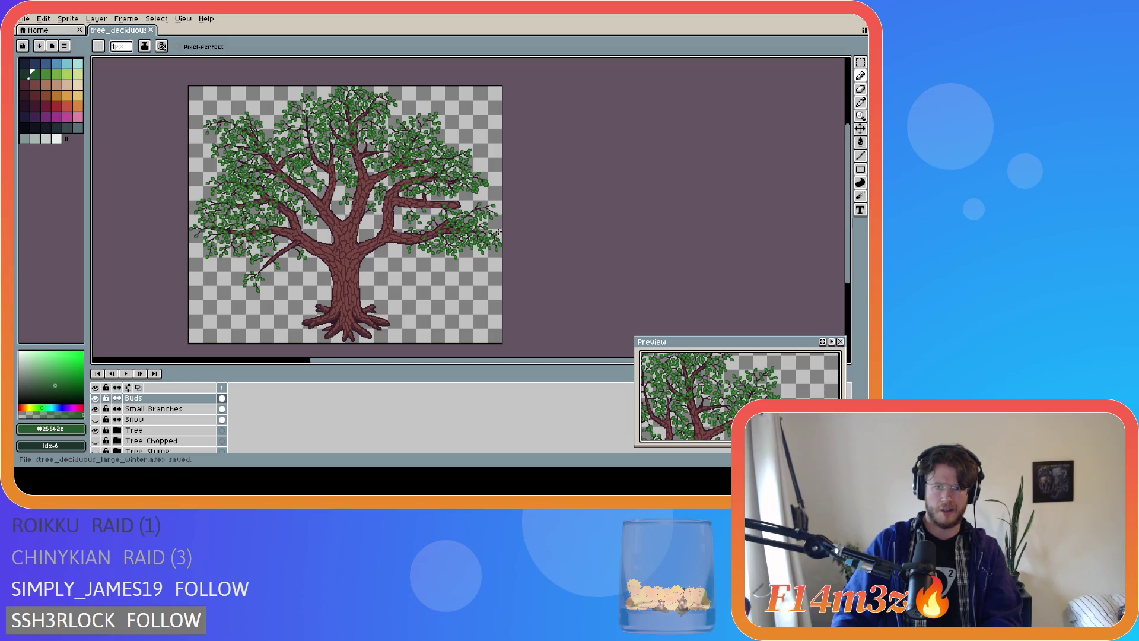
Add mid-green and dark-green pixels to the leaves on the right branch
scroll(500, 231, "up", 5)
left_click(474, 229, "alt")
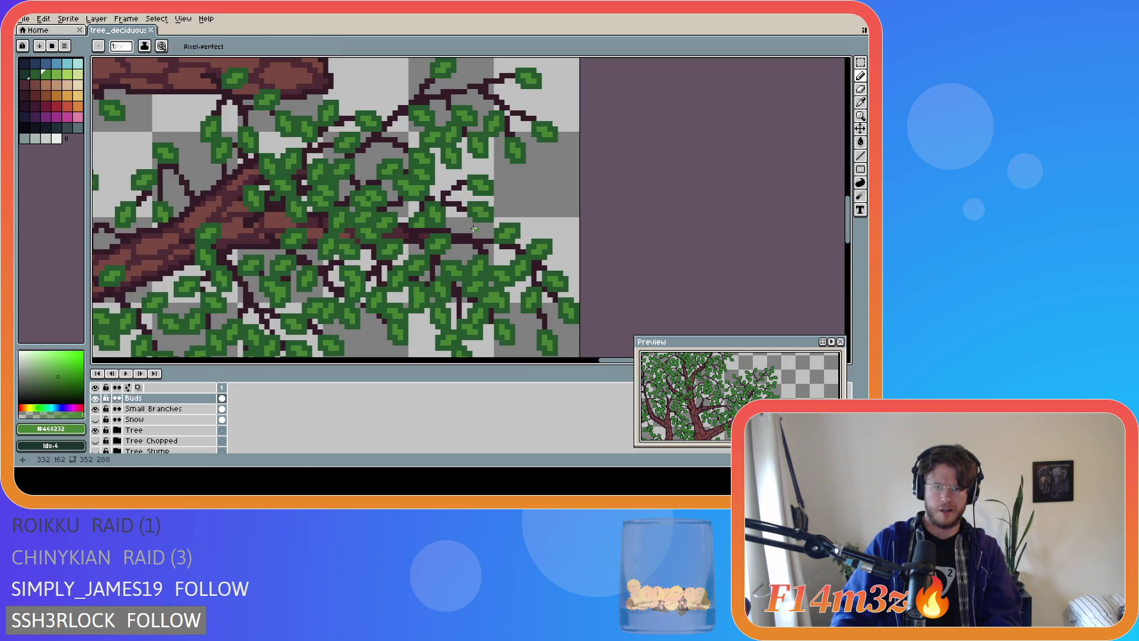
left_click(474, 229)
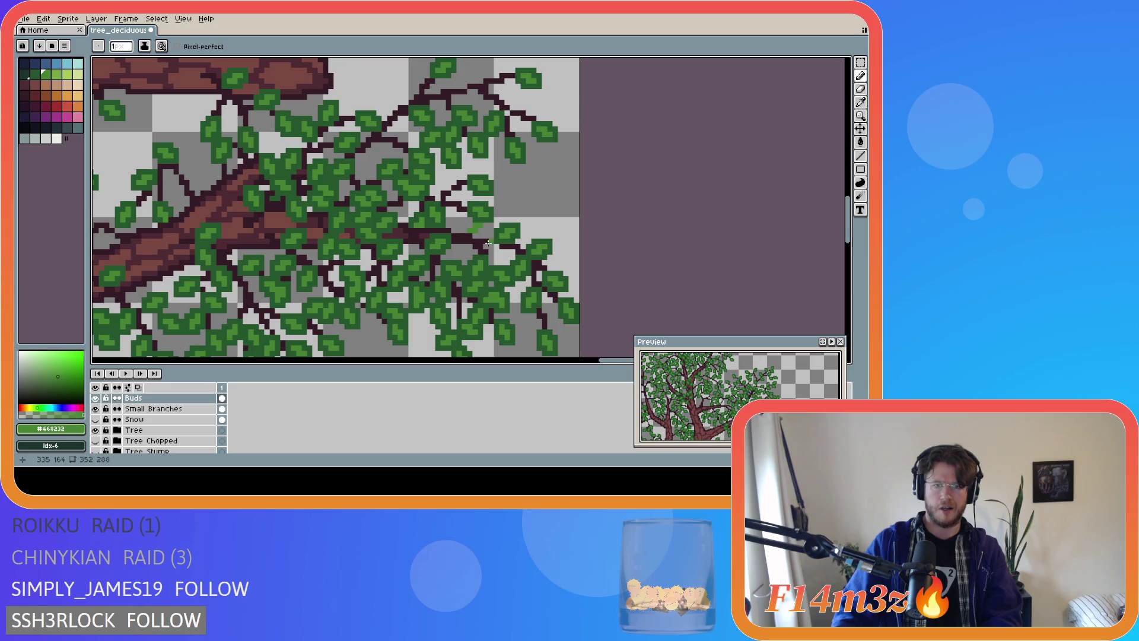
left_click(474, 232, "alt")
left_click(469, 223)
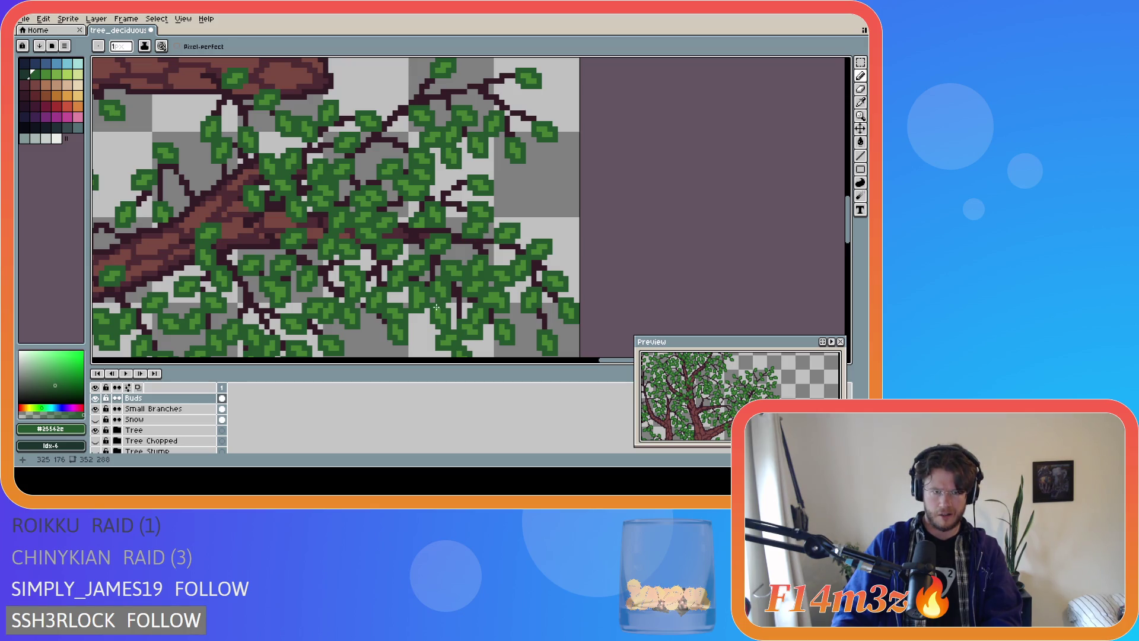
Draw a light-green sprig near the branch tip
scroll(427, 314, "down", 5)
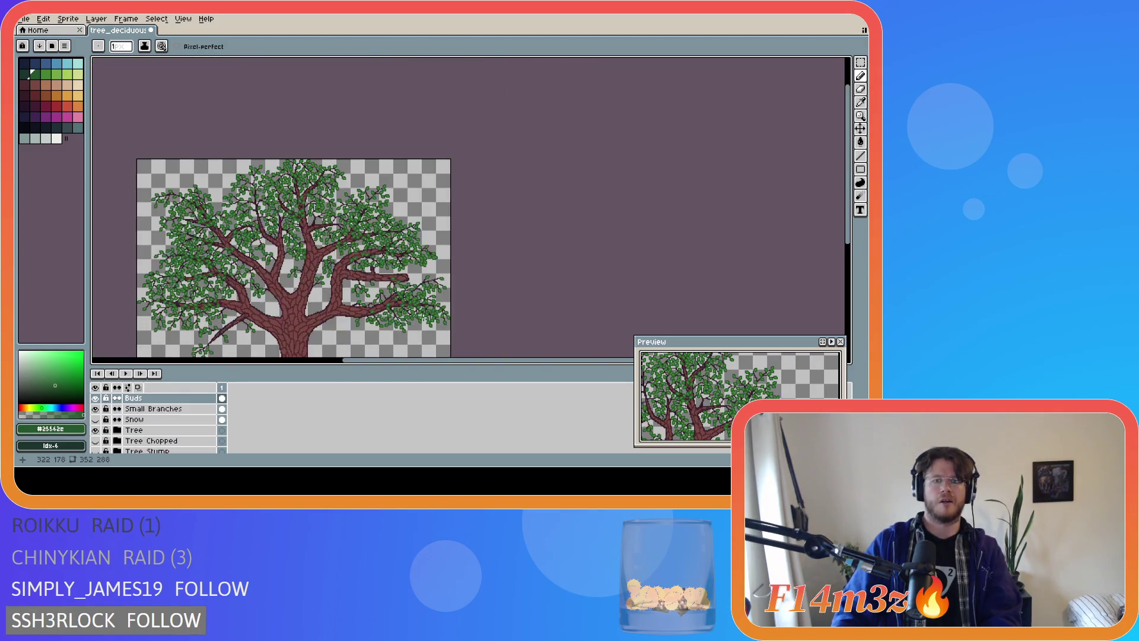
left_click_drag(468, 361, 419, 368)
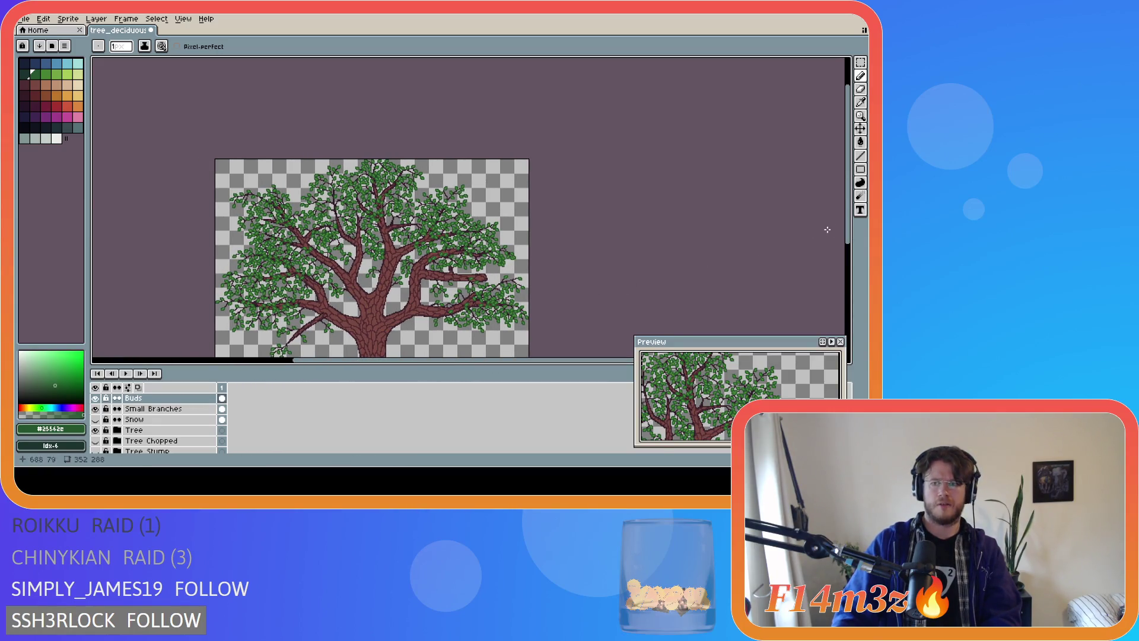
left_click_drag(852, 240, 852, 287)
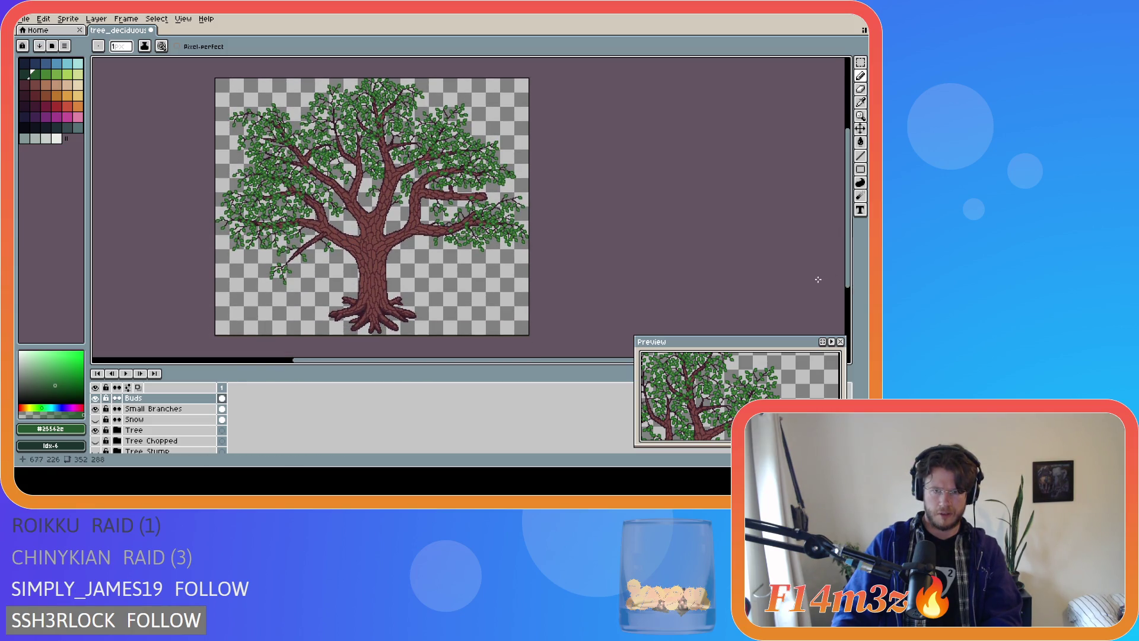
scroll(497, 200, "up", 4)
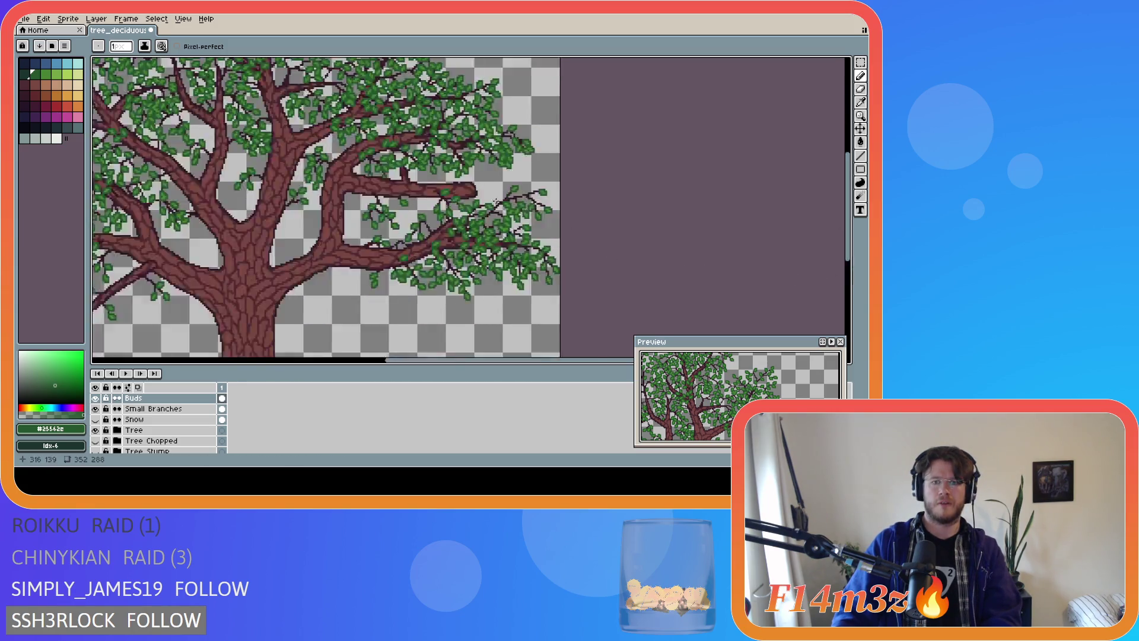
scroll(497, 200, "up", 1)
left_click(501, 202, "alt")
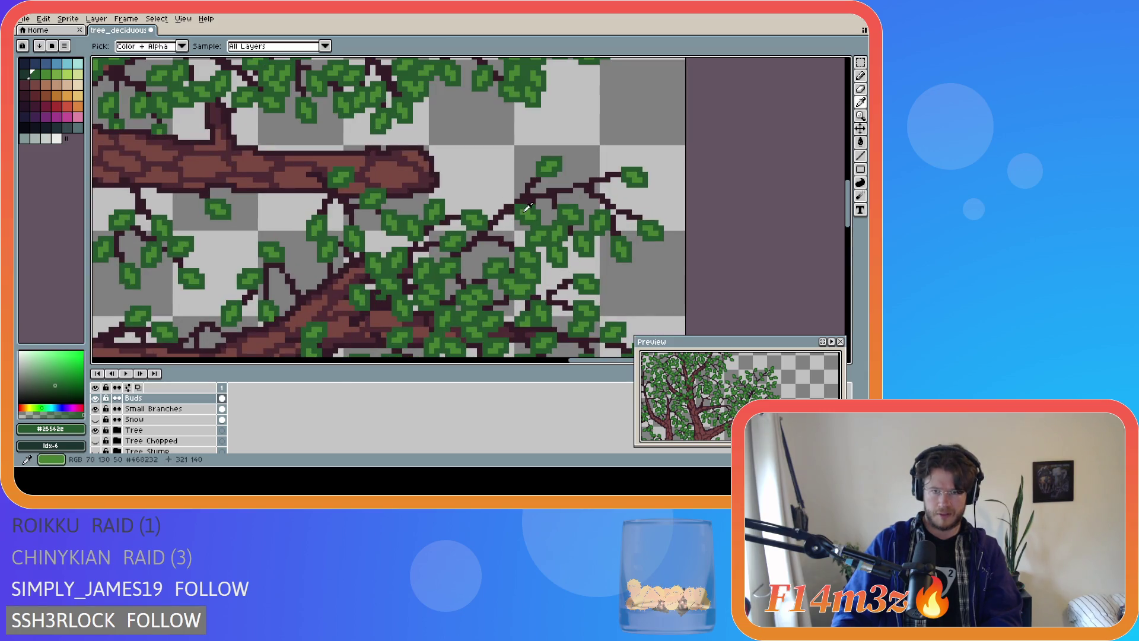
left_click_drag(501, 203, 512, 188)
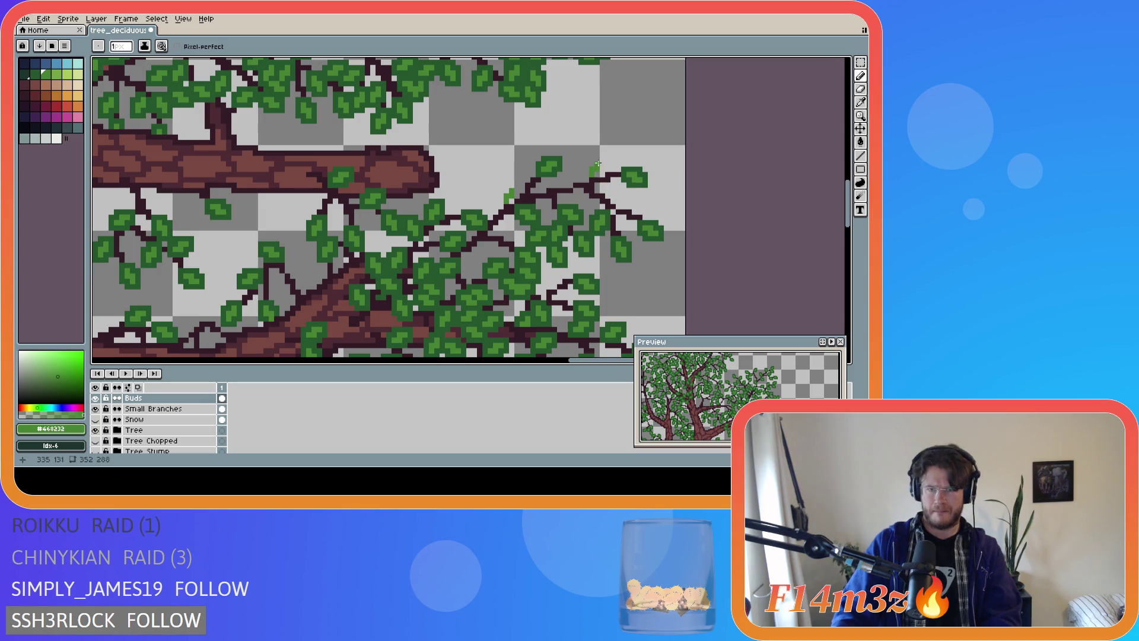
Fill in a dark green leaf on the sprig and save tree_deciduous_large_winter.ase
key("alt")
left_click(537, 173, "alt")
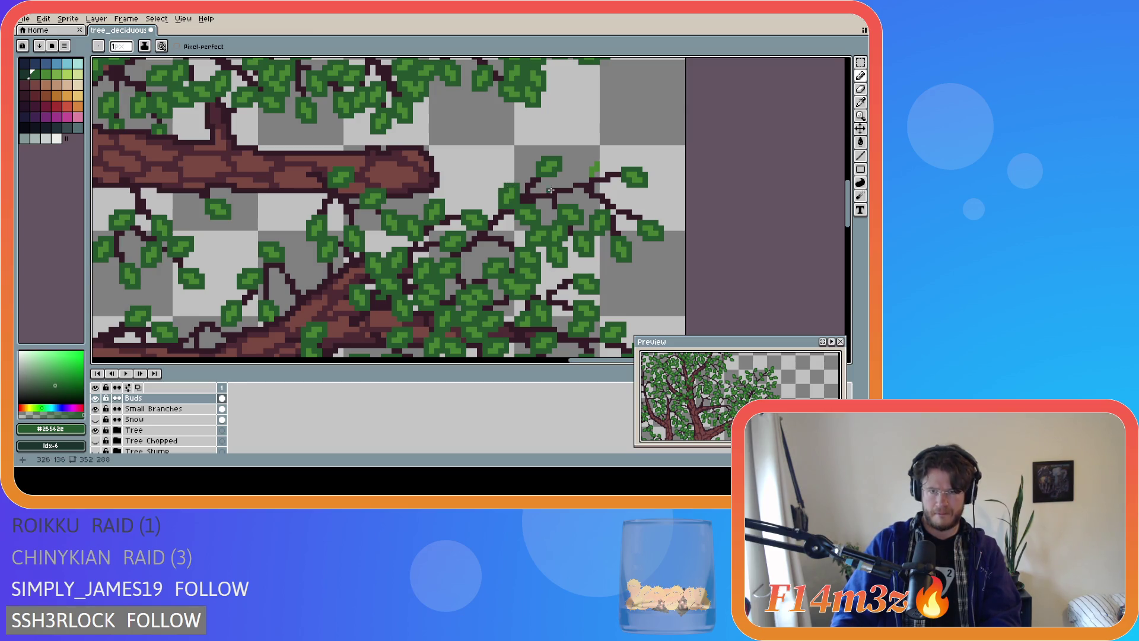
mouse_move(600, 174)
left_mouse_down()
mouse_move(602, 158)
mouse_move(591, 162)
left_mouse_up()
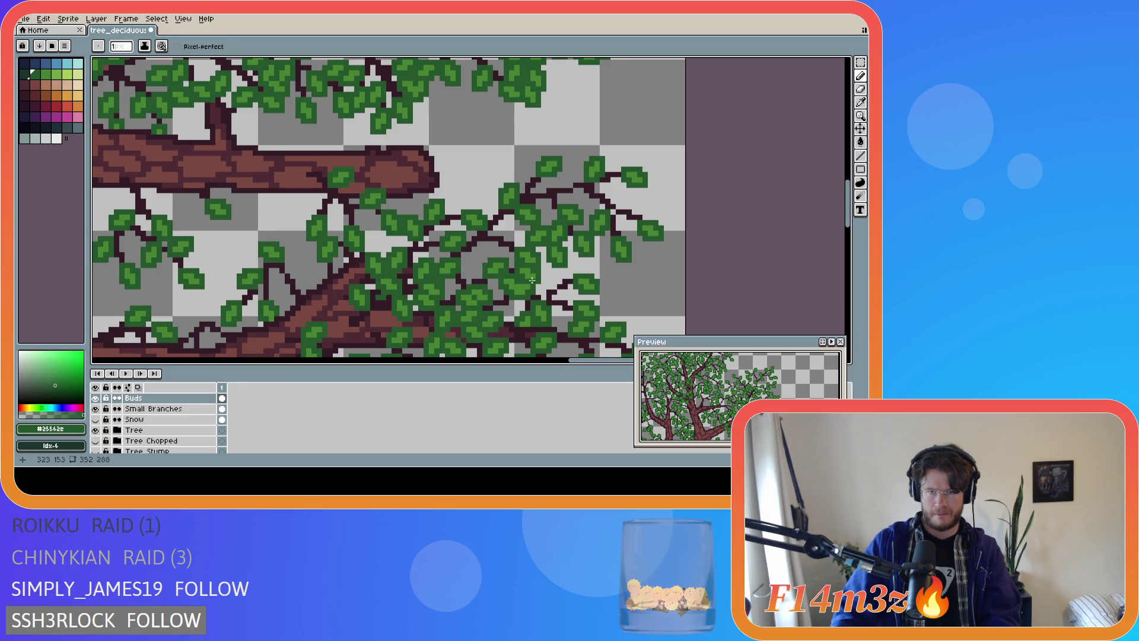
scroll(683, 196, "down", 5)
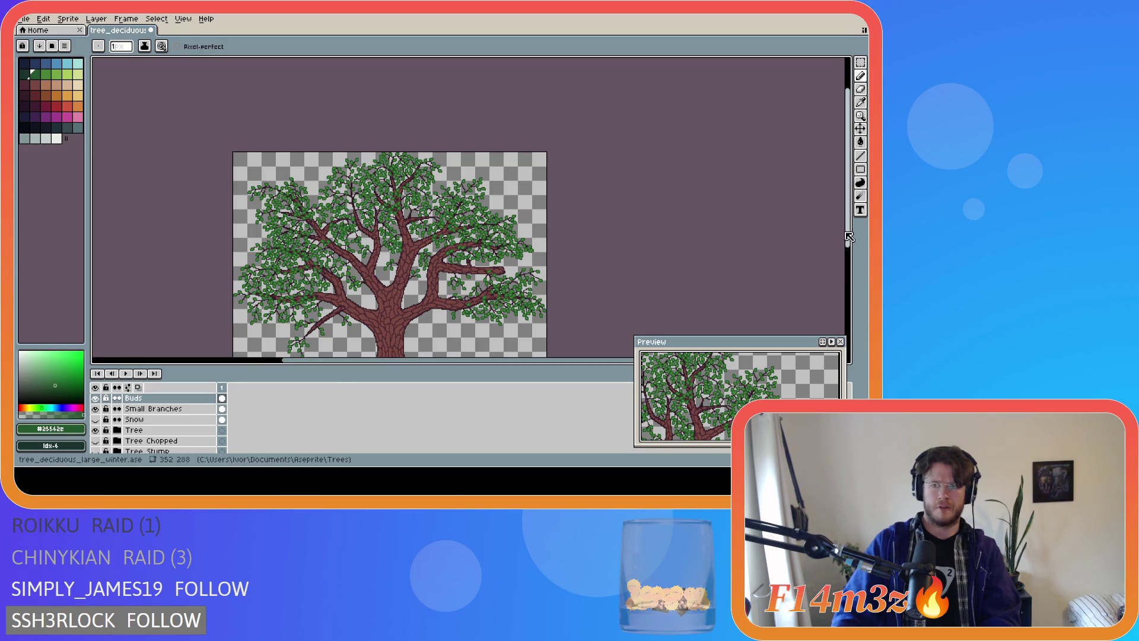
scroll(807, 273, "down", 2)
key("ctrl+s")
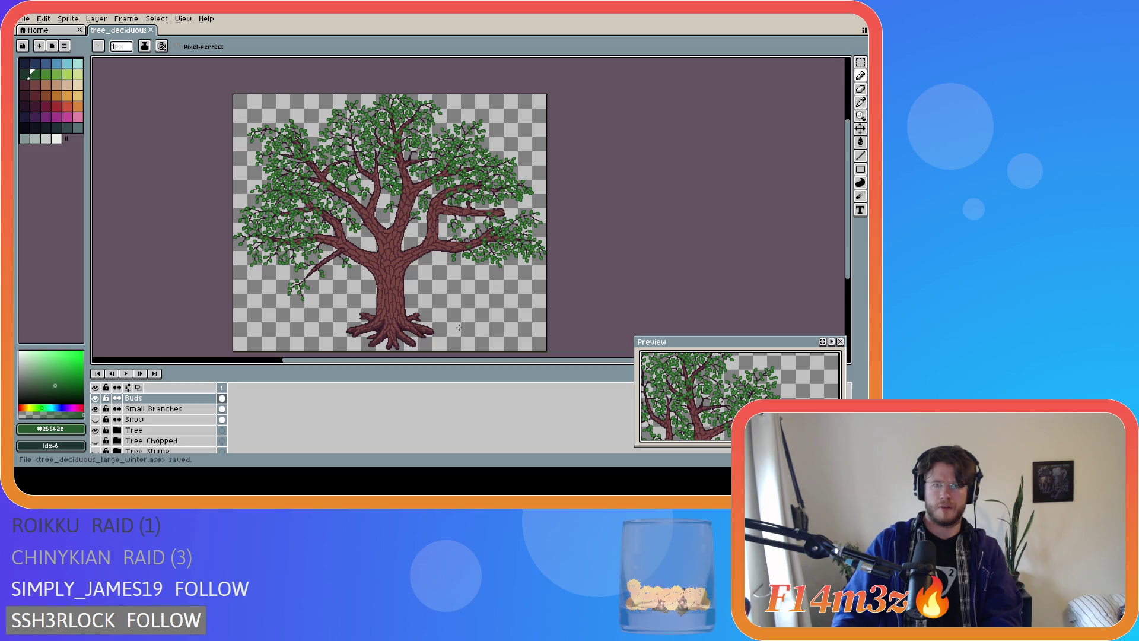
scroll(491, 224, "up", 3)
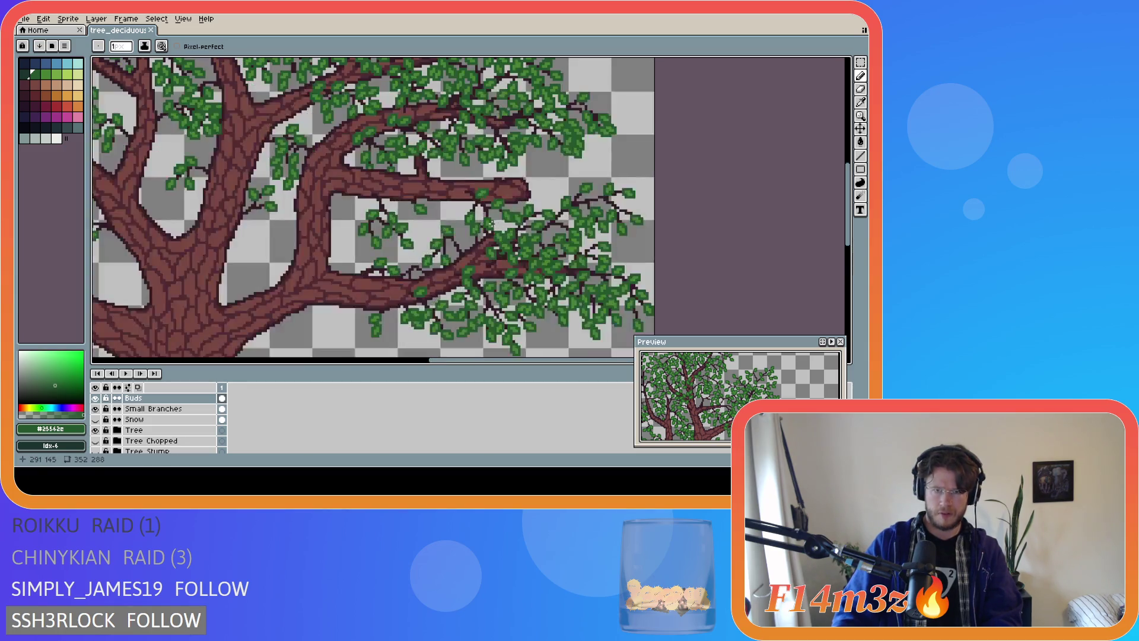
scroll(462, 248, "up", 1)
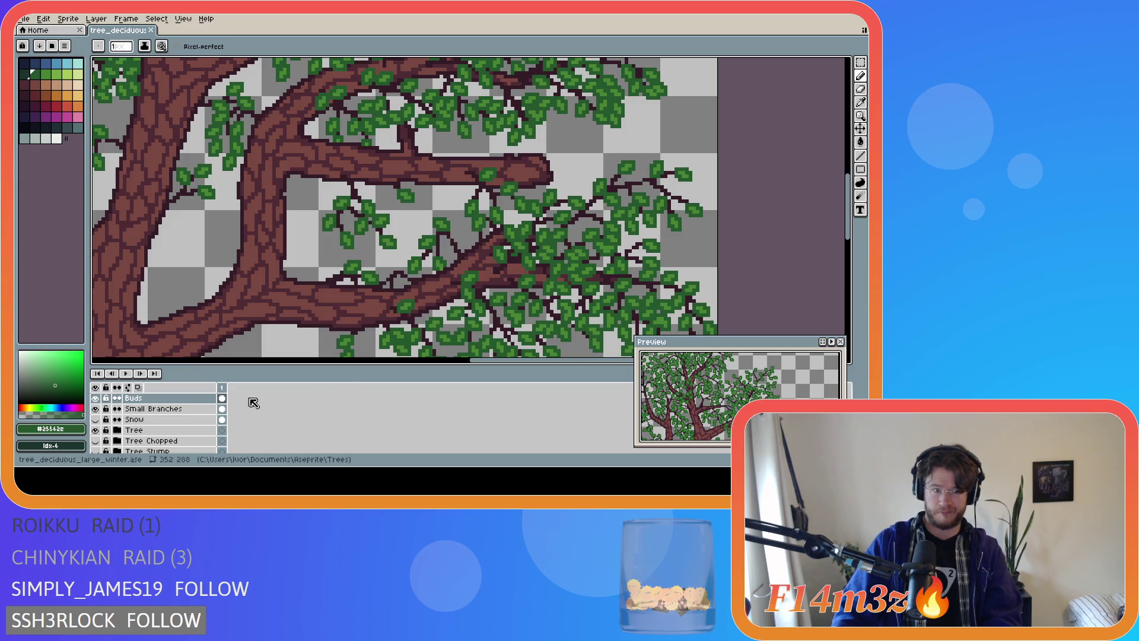
Toggle the Buds layer on and off repeatedly to compare the leaves
left_click(95, 398)
left_click(95, 398)
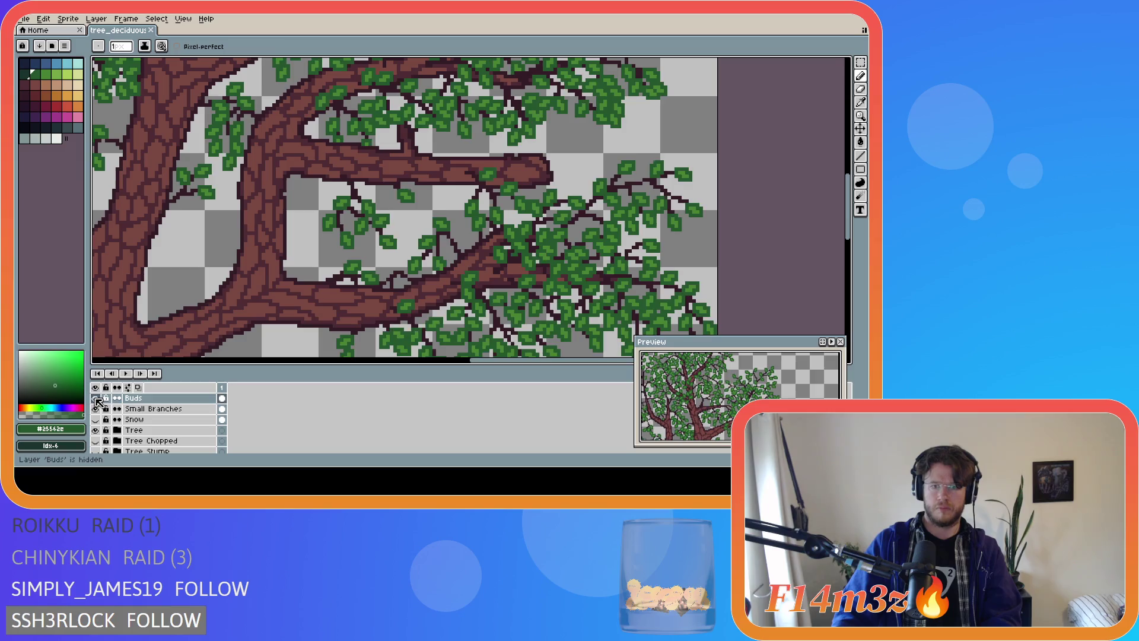
left_click(96, 398)
left_click(95, 399)
left_click(95, 398)
left_click(96, 398)
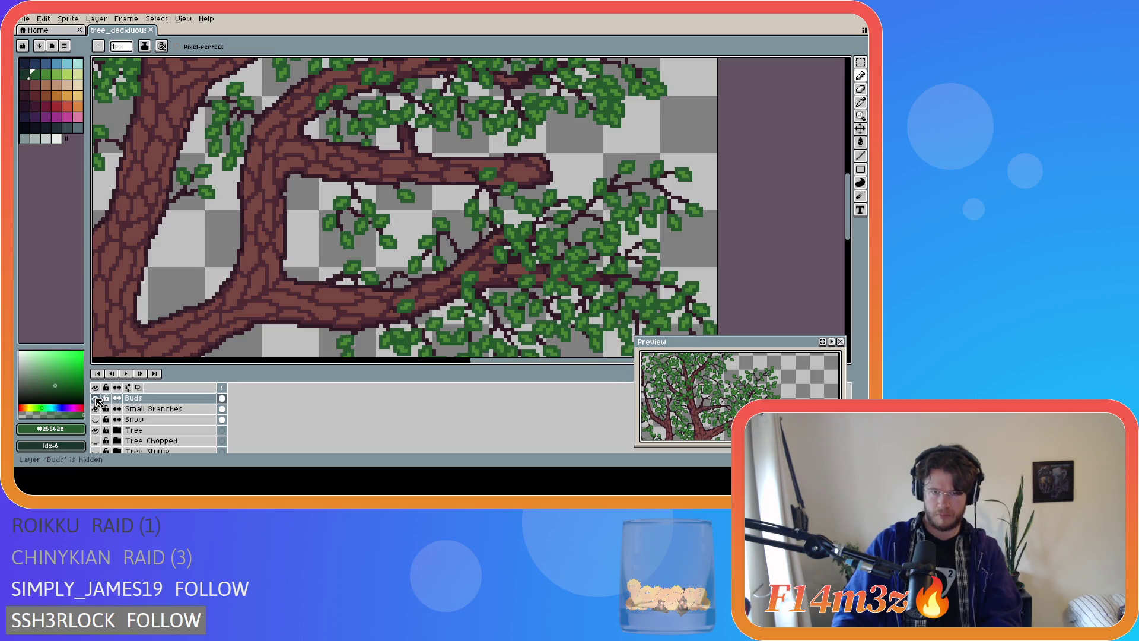
left_click(95, 398)
left_click(95, 398)
left_click(96, 399)
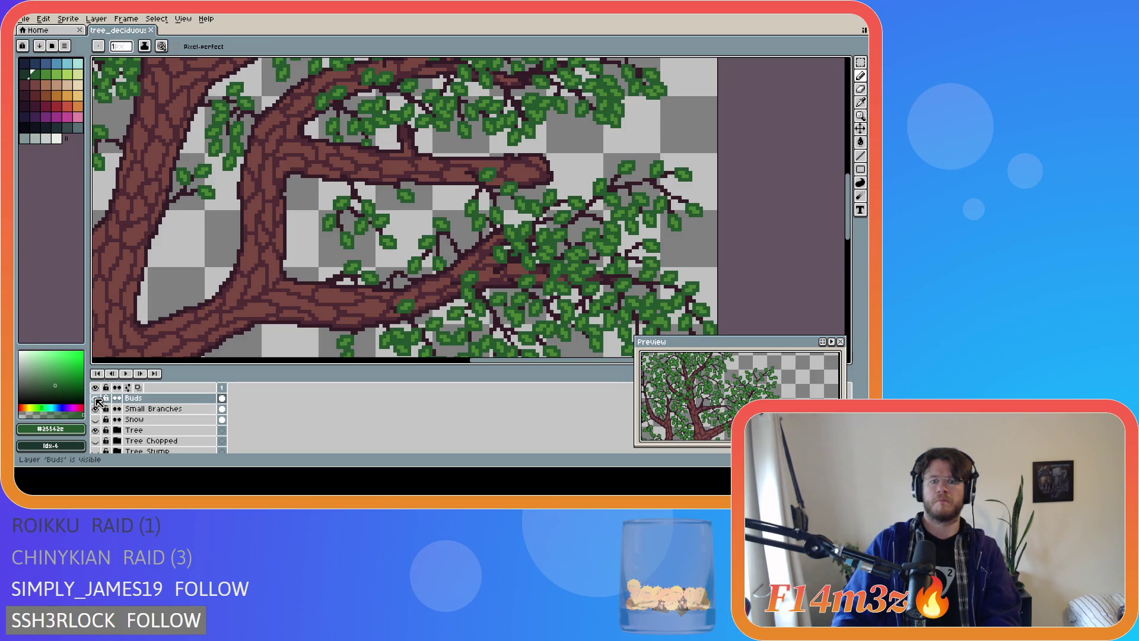
left_click(96, 398)
left_click(96, 399)
left_click(96, 399)
left_click(96, 398)
left_click(95, 398)
left_click(95, 398)
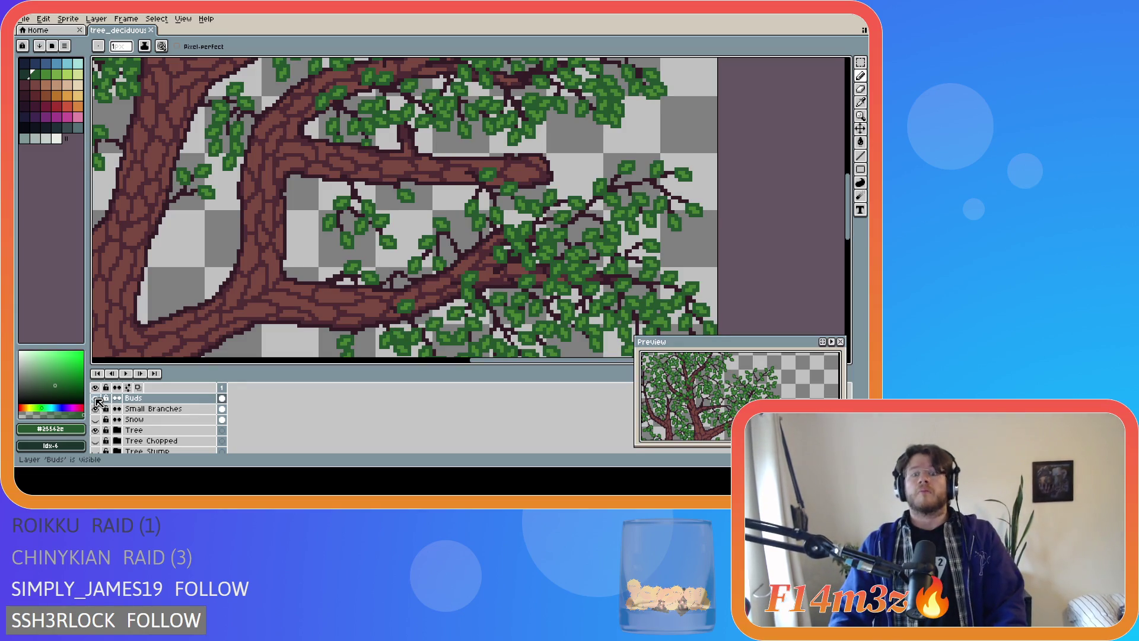
left_click(96, 398)
left_click(96, 398)
left_click(95, 398)
left_click(95, 398)
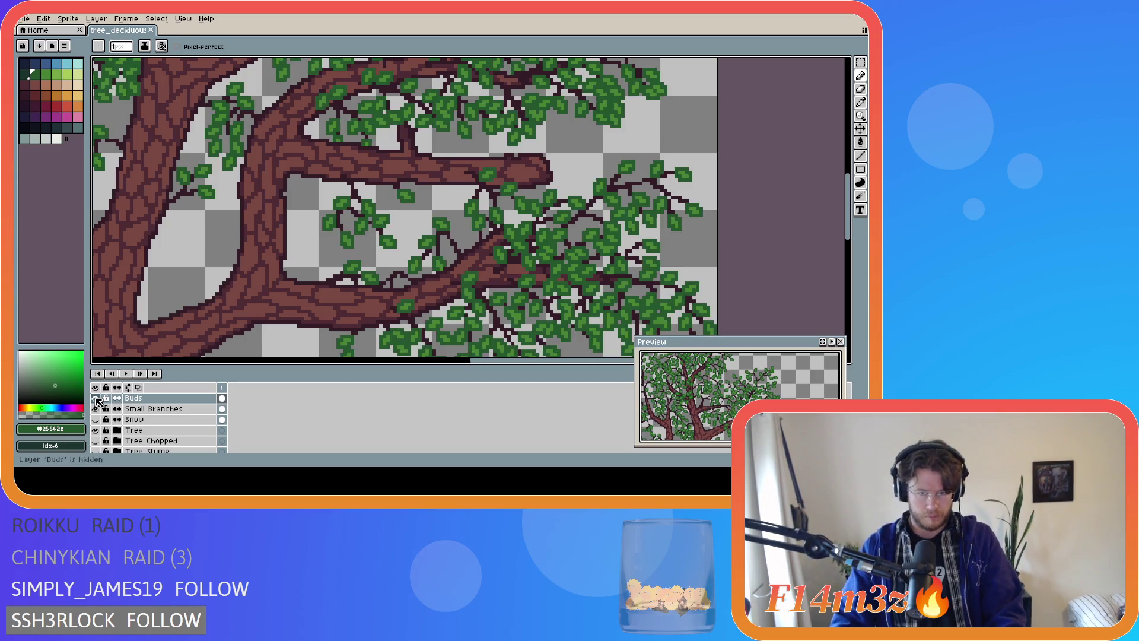
left_click(95, 398)
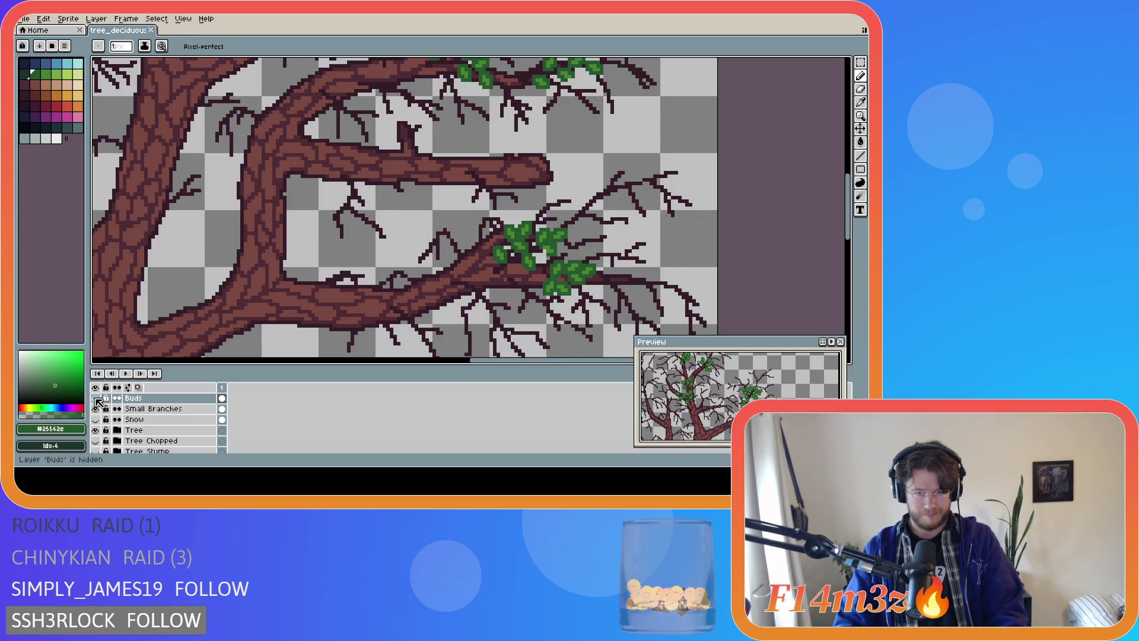
Toggle the Tree and Buds layers to view the leaves alone, ending with Buds visible
left_click(96, 430)
left_click(95, 431)
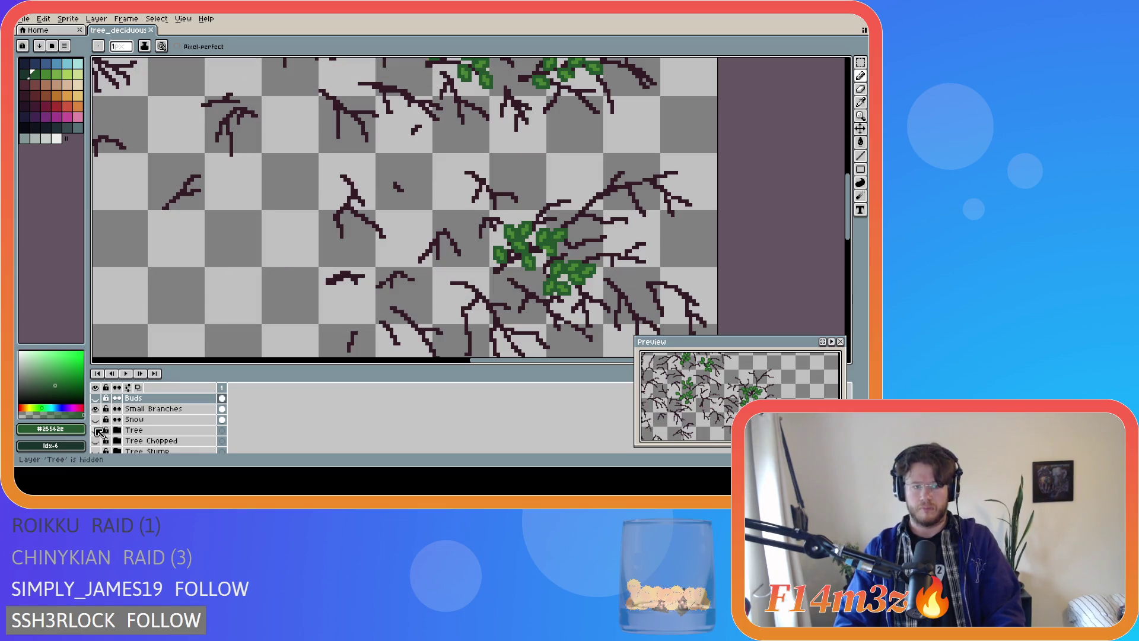
left_click(96, 398)
left_click(96, 399)
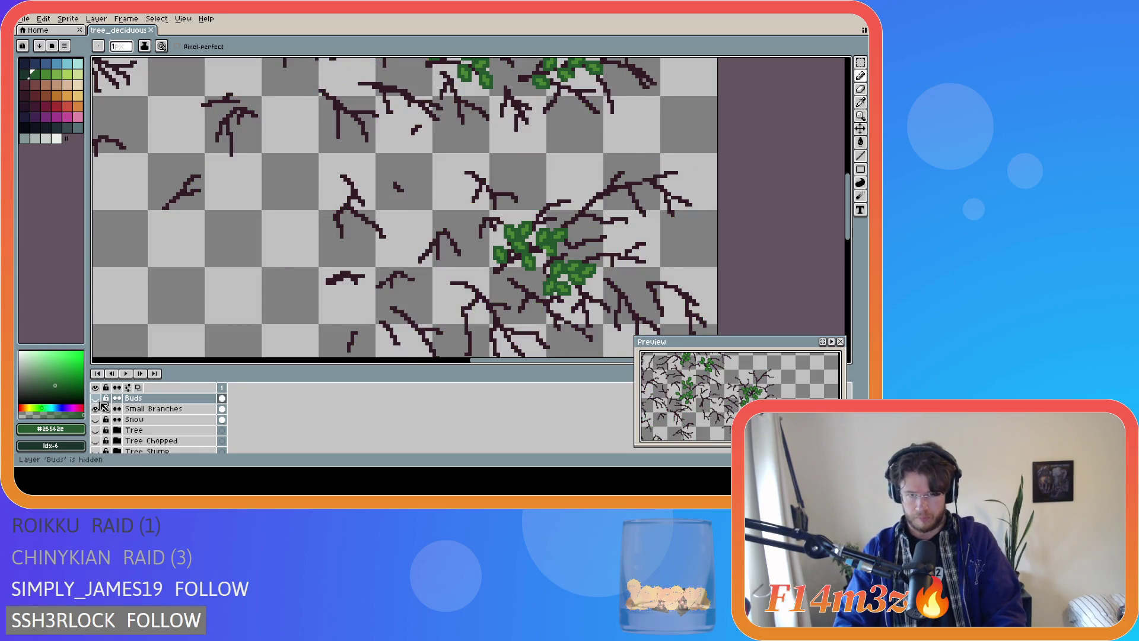
left_click(95, 398)
left_click(96, 398)
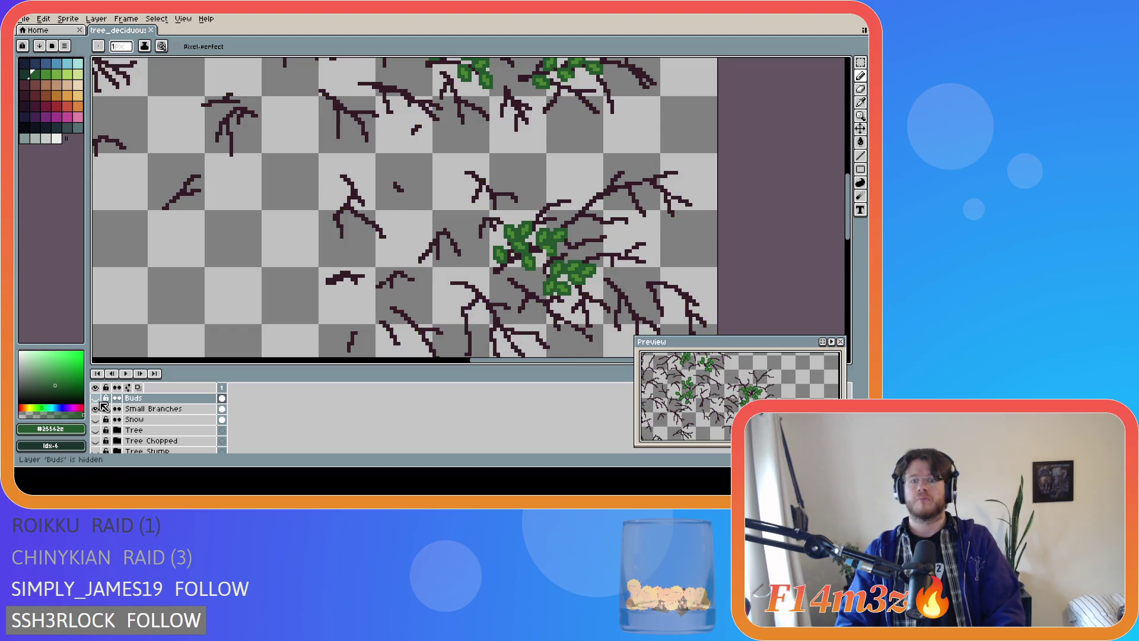
left_click(96, 398)
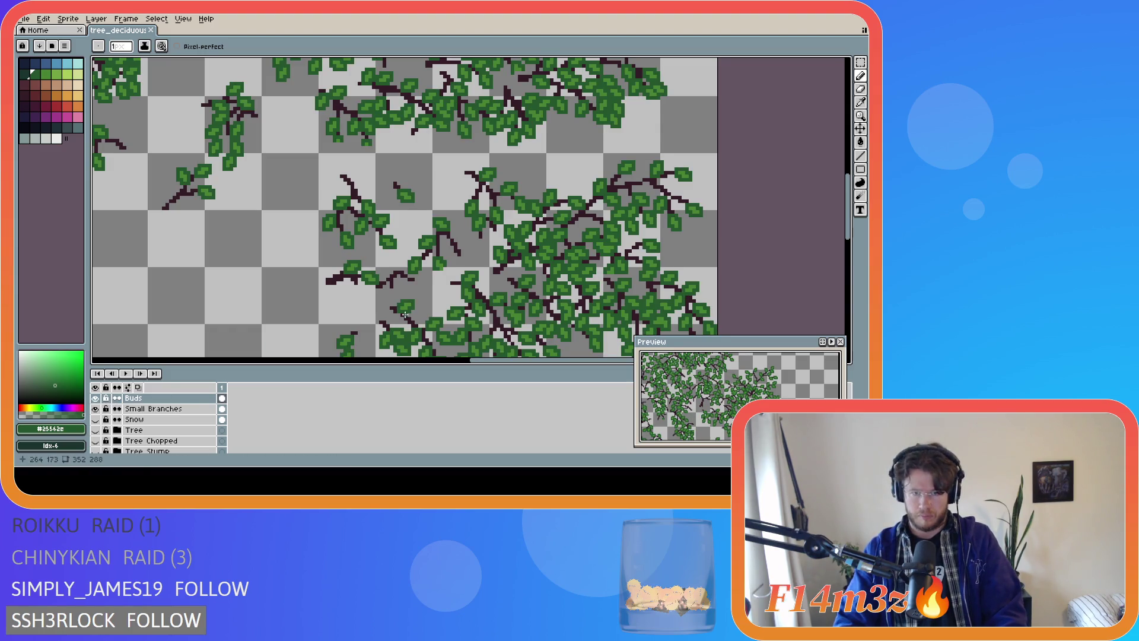
Reshape a leaf with mid-green pixels and repaint its light pixels in dark green
scroll(503, 283, "up", 2)
left_click(452, 287, "alt")
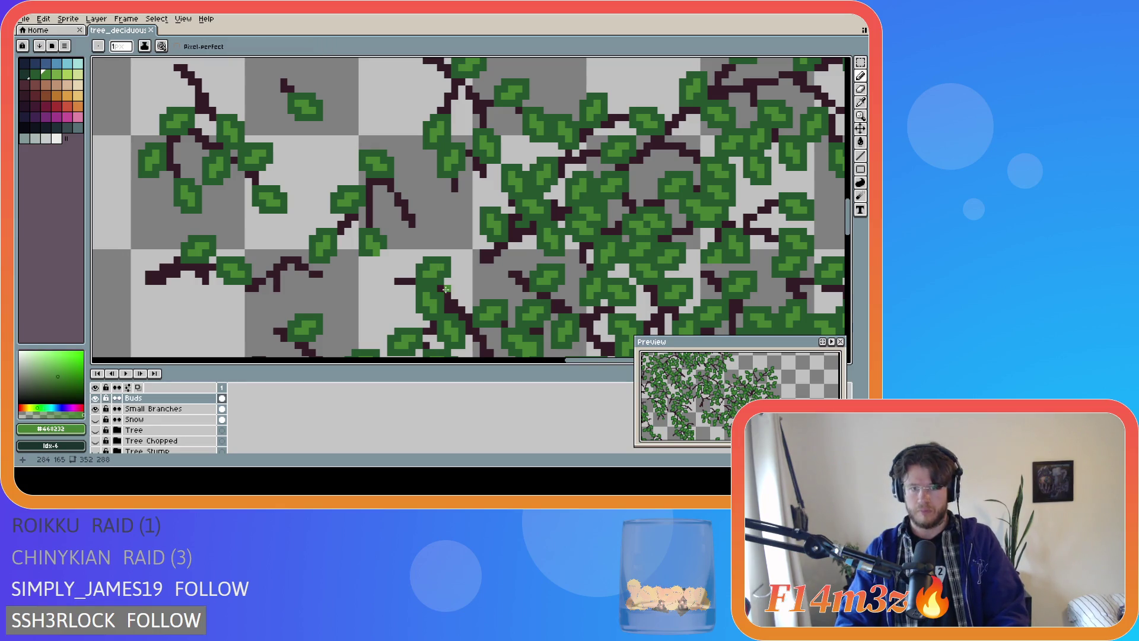
left_click_drag(450, 289, 468, 295)
left_click(443, 277, "alt")
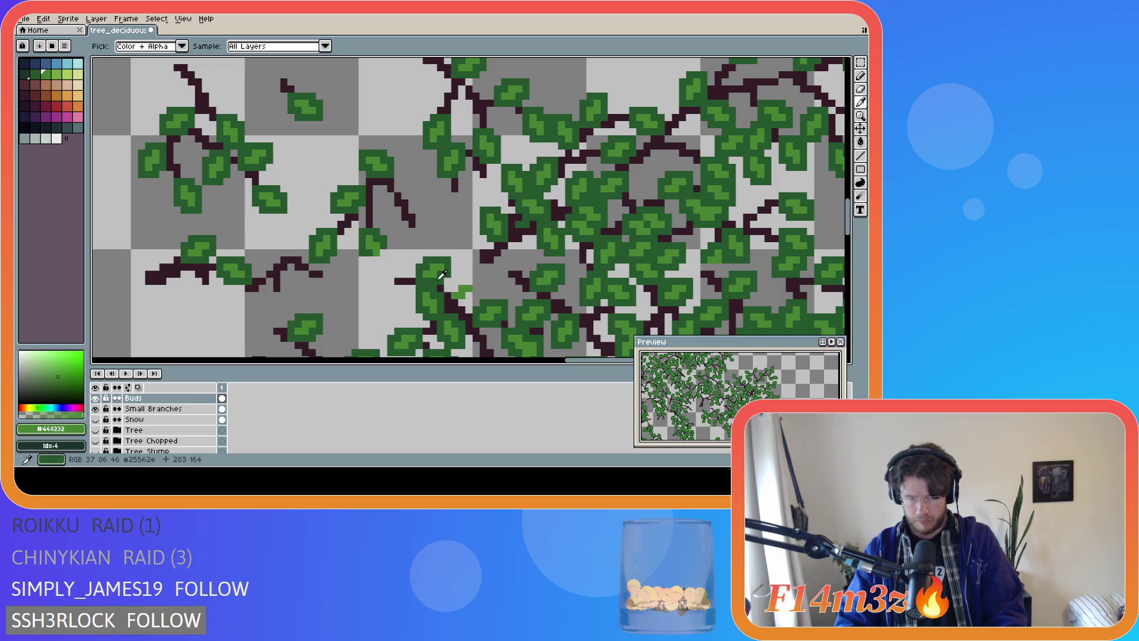
mouse_move(450, 302)
left_mouse_down()
mouse_move(468, 301)
mouse_move(472, 281)
left_mouse_up()
scroll(472, 281, "down", 2)
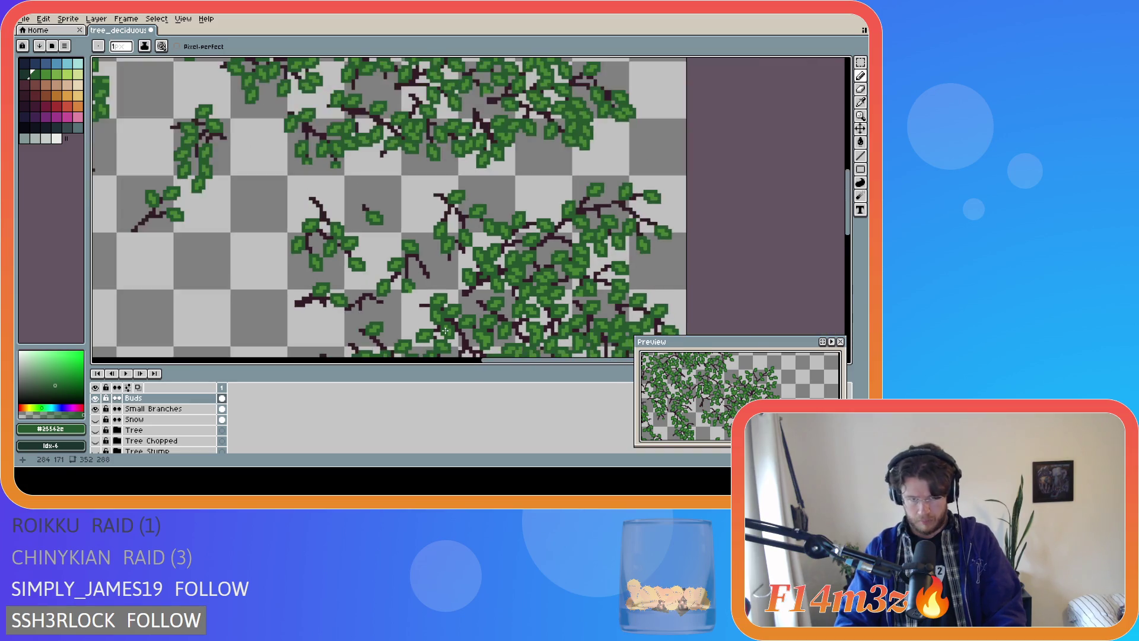
left_click_drag(841, 210, 840, 225)
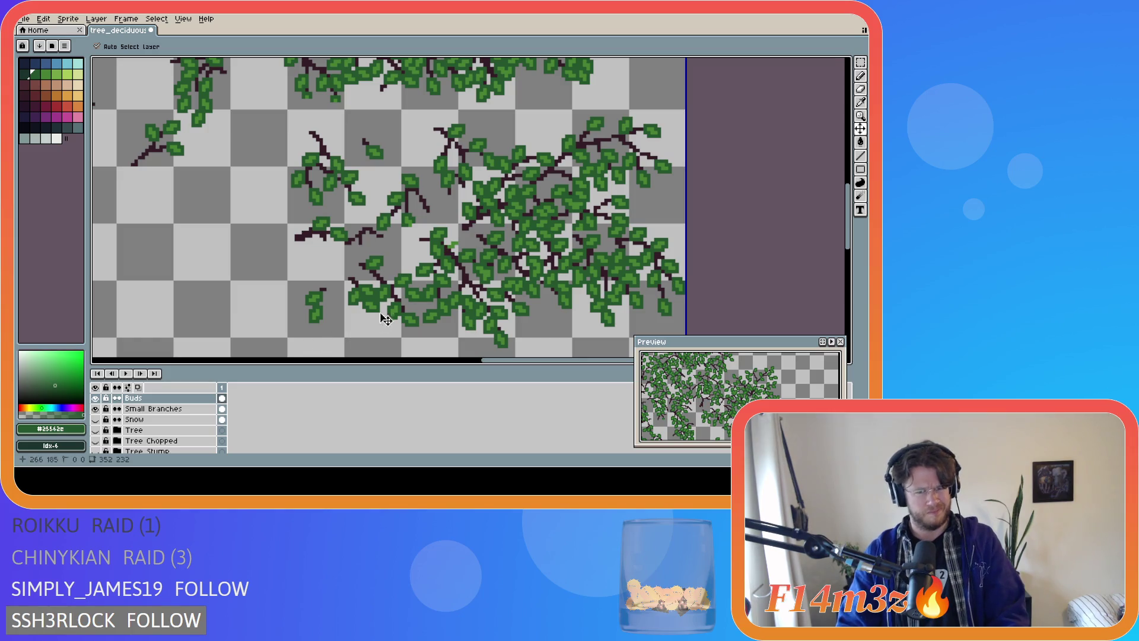
Save, undo the last change, show the brown Tree layer again, and save
key("ctrl+s")
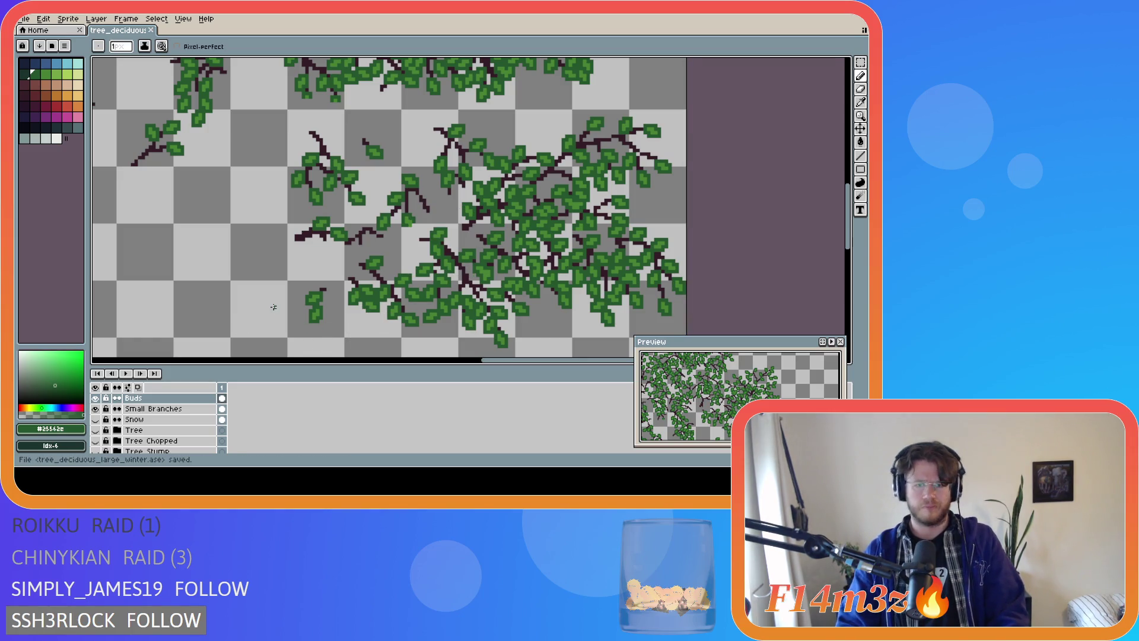
key("ctrl+z")
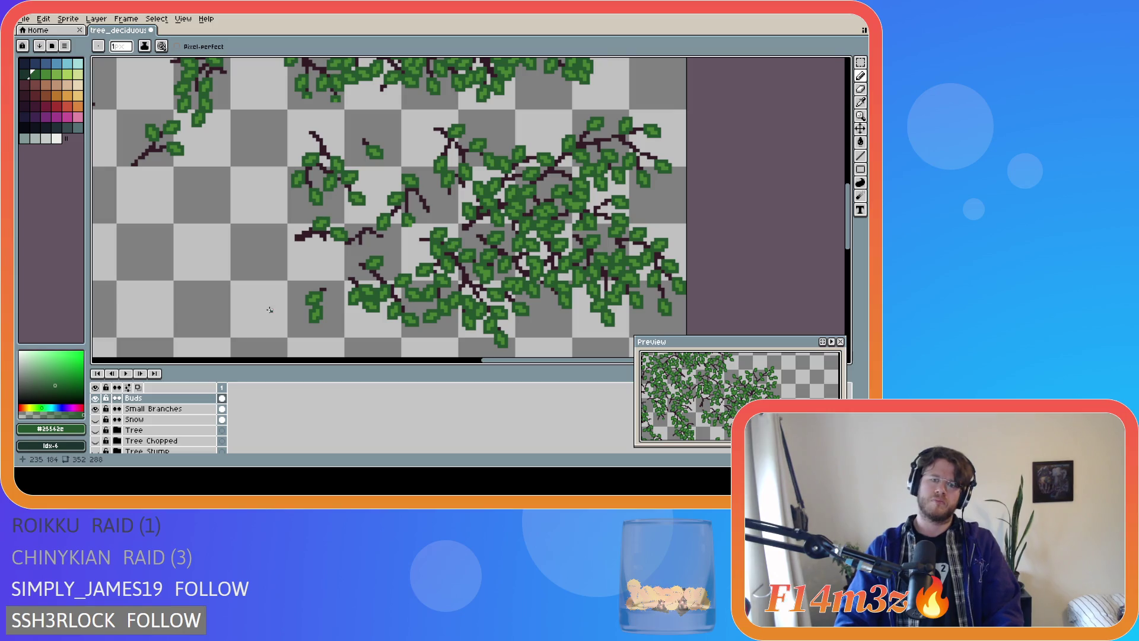
left_click(95, 429)
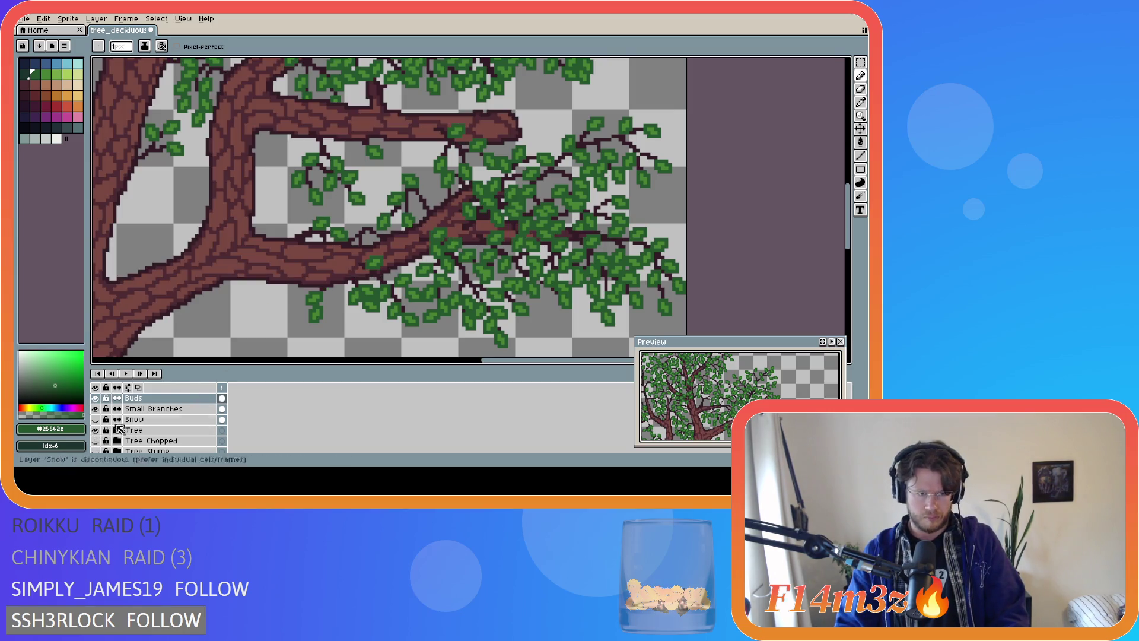
scroll(128, 431, "up", 1)
scroll(128, 431, "up", 1)
key("ctrl+s")
key("2")
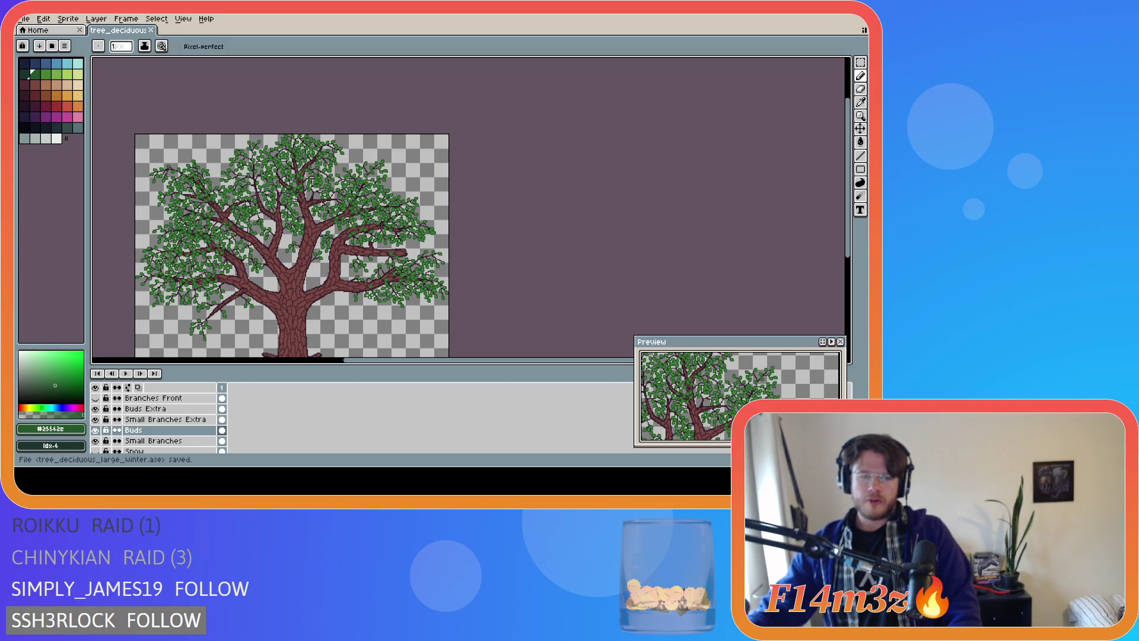
scroll(315, 323, "up", 2)
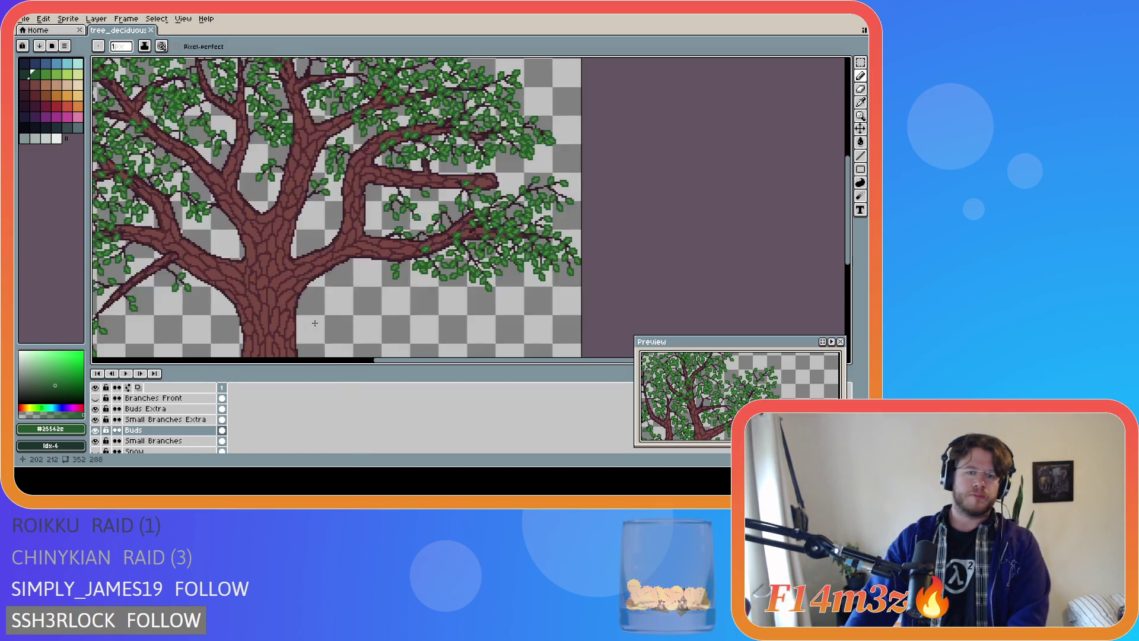
scroll(315, 323, "down", 2)
left_click_drag(441, 365, 390, 364)
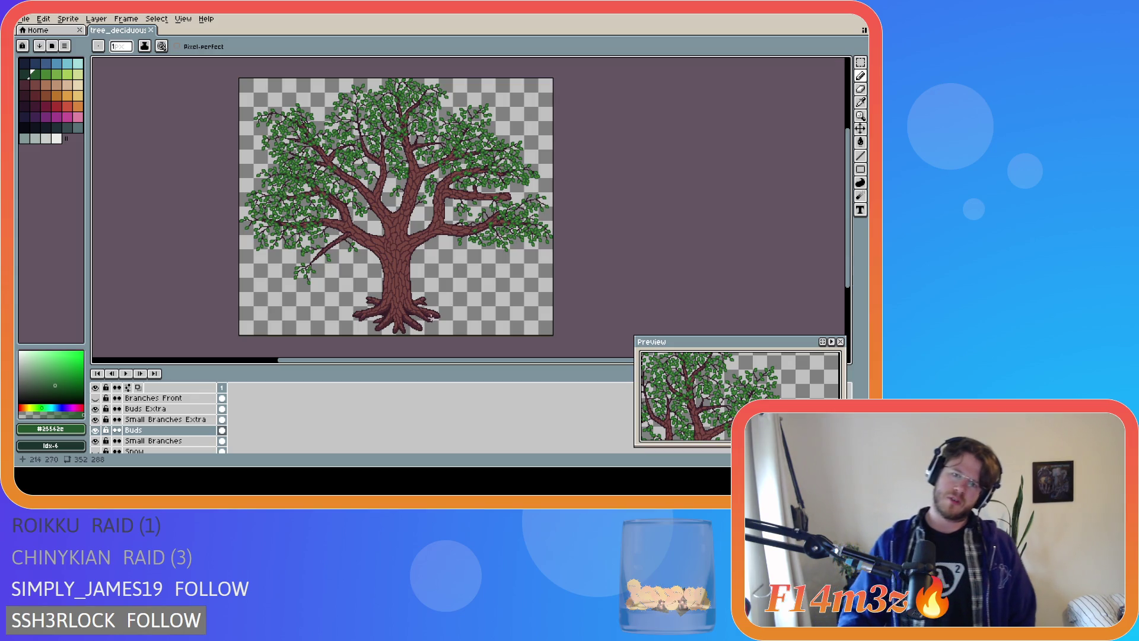
Touch up a right-branch leaf with light green pixels and dark green shading, then save
scroll(520, 212, "up", 3)
scroll(519, 213, "up", 1)
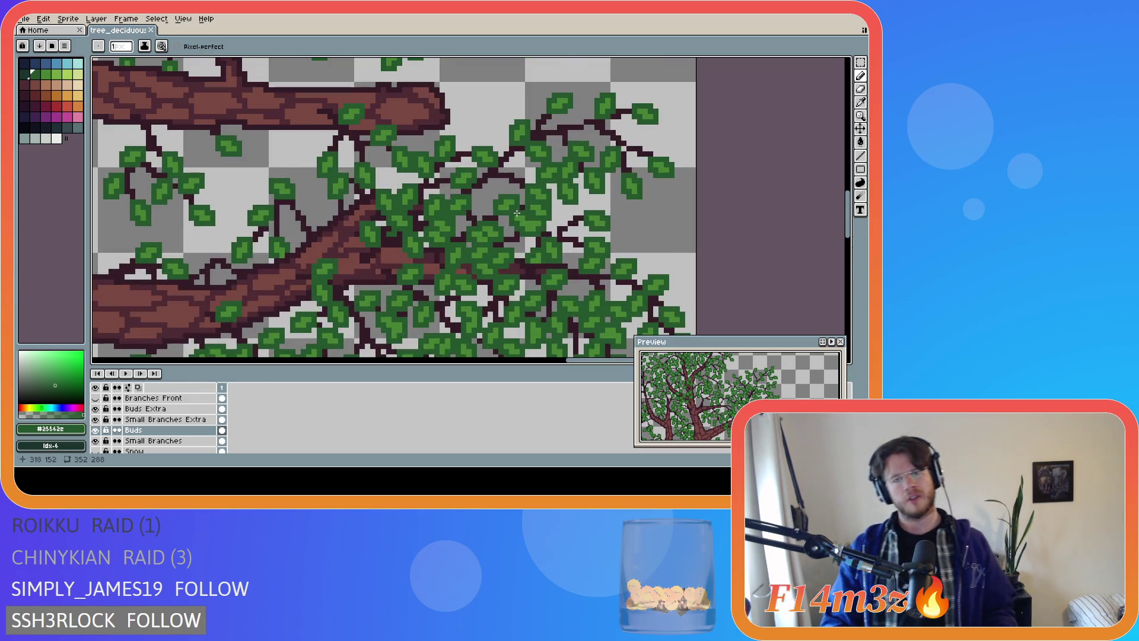
left_click(492, 153, "alt")
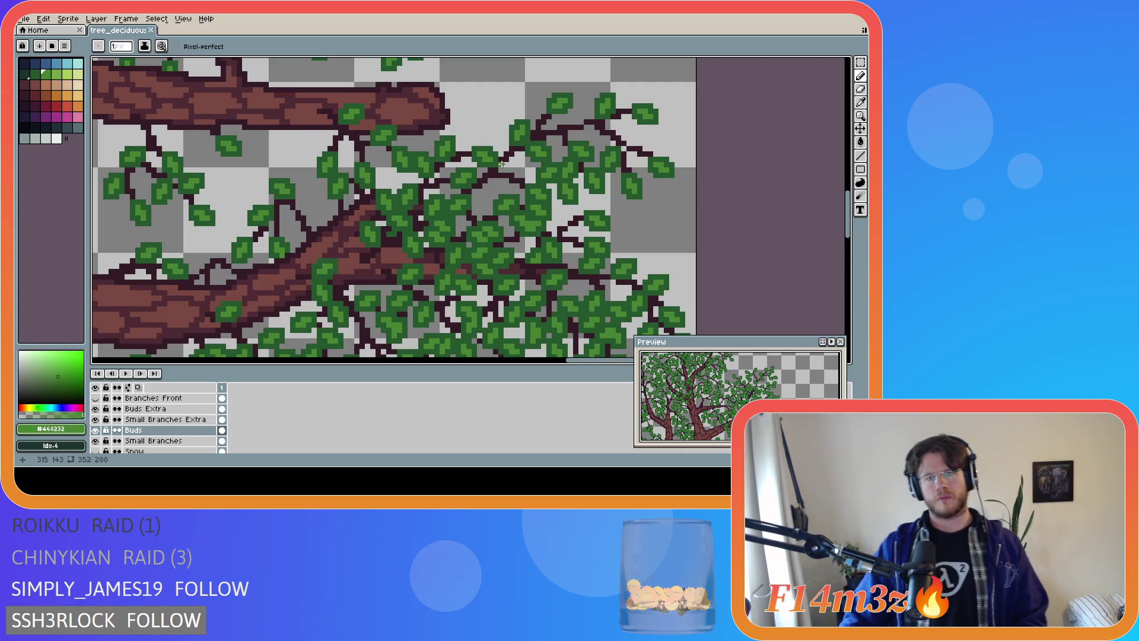
left_click(516, 169)
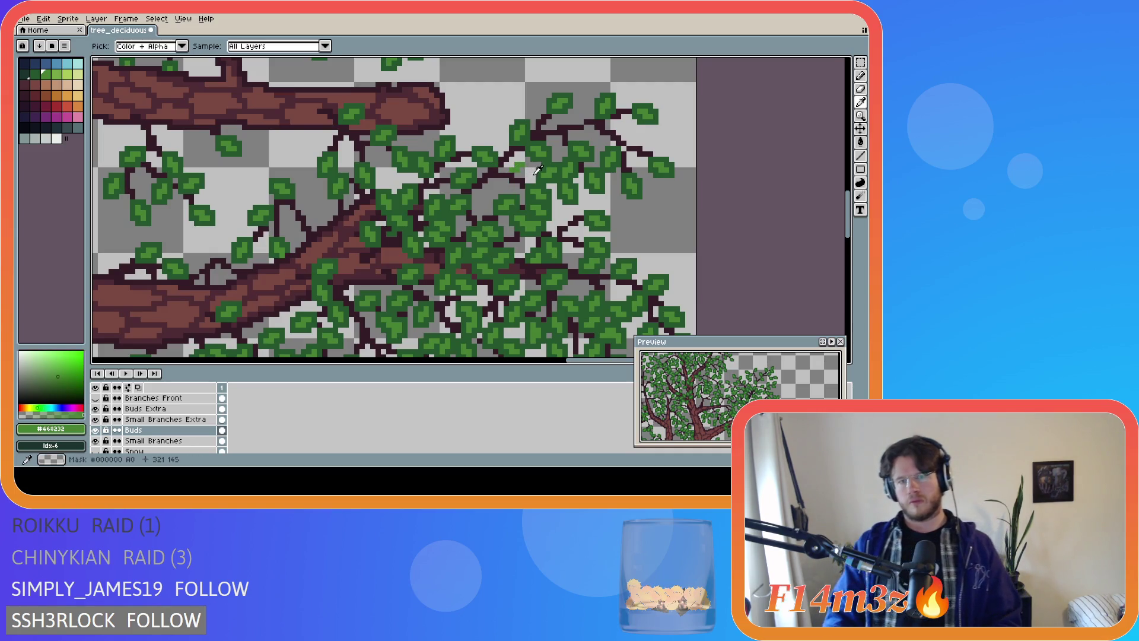
left_click(537, 171, "alt")
left_click(515, 174)
mouse_move(521, 173)
left_mouse_down()
mouse_move(526, 162)
mouse_move(511, 161)
left_mouse_up()
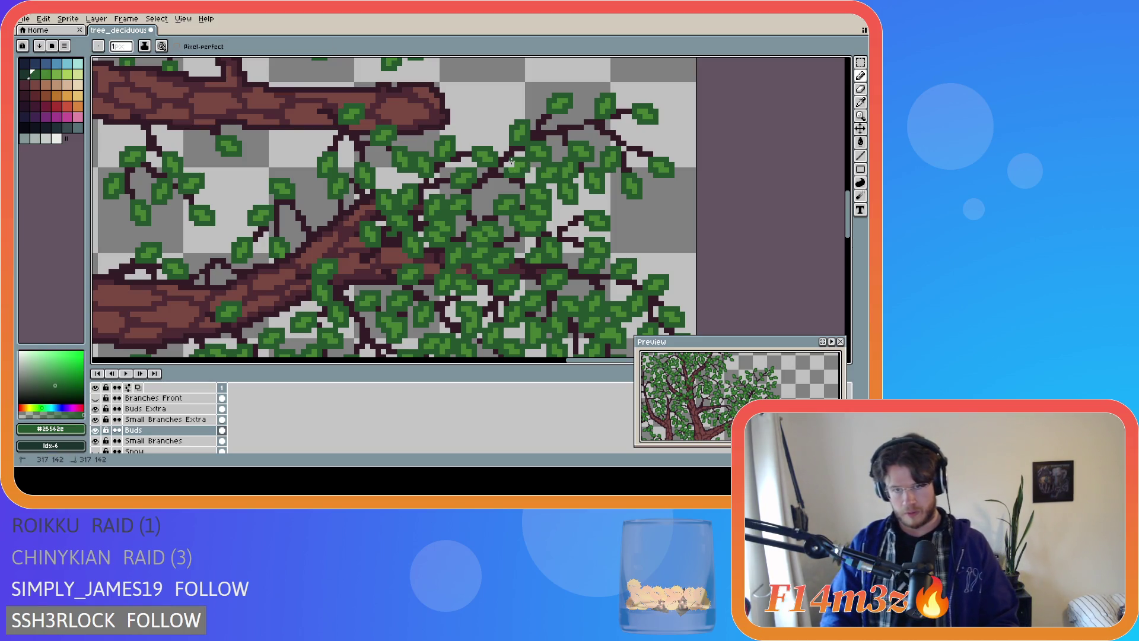
key("ctrl+s")
Narrow the palette panel to widen the canvas and save
scroll(255, 237, "down", 5)
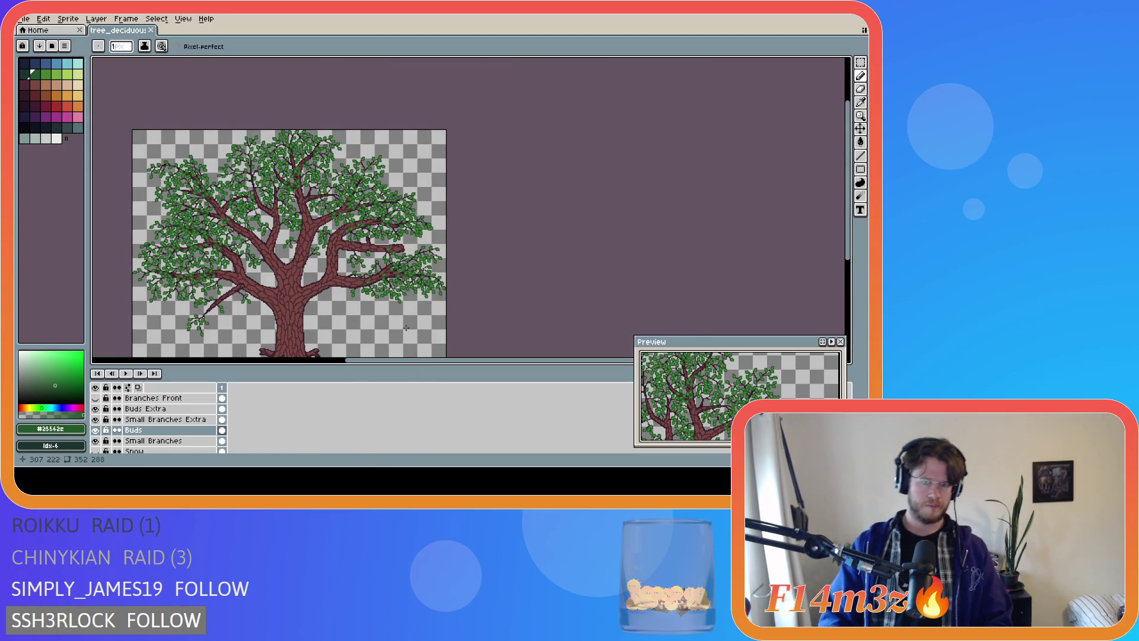
left_click_drag(423, 364, 367, 363)
left_click_drag(850, 237, 852, 281)
key("ctrl+s")
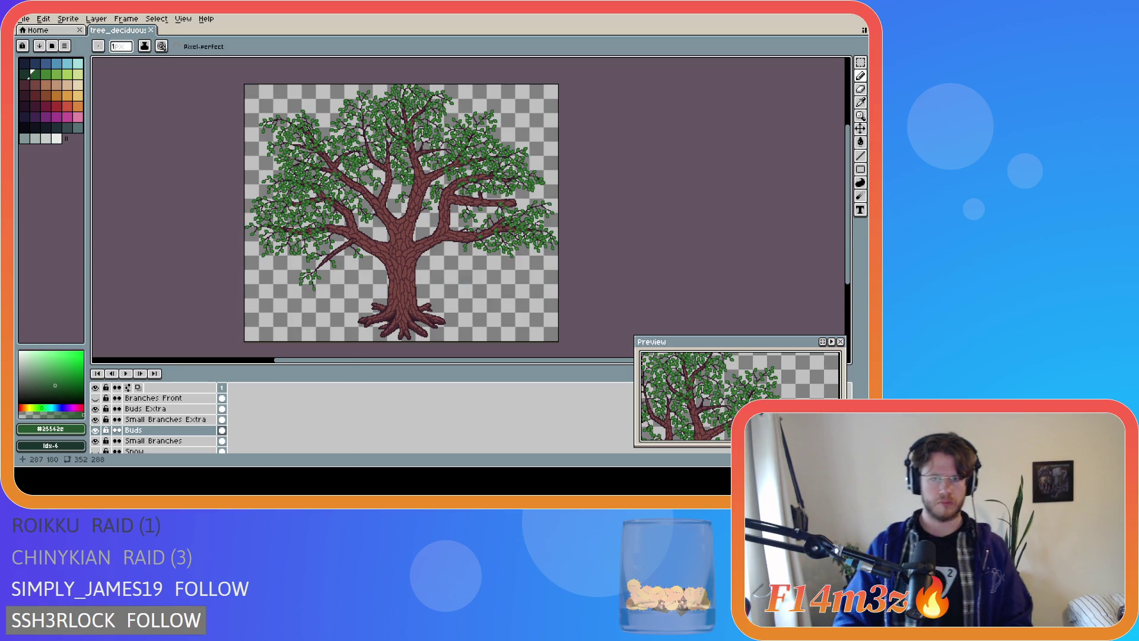
Paint dark green pixels onto another leaf and save tree_deciduous_large_winter.ase
scroll(497, 227, "up", 4)
key("i")
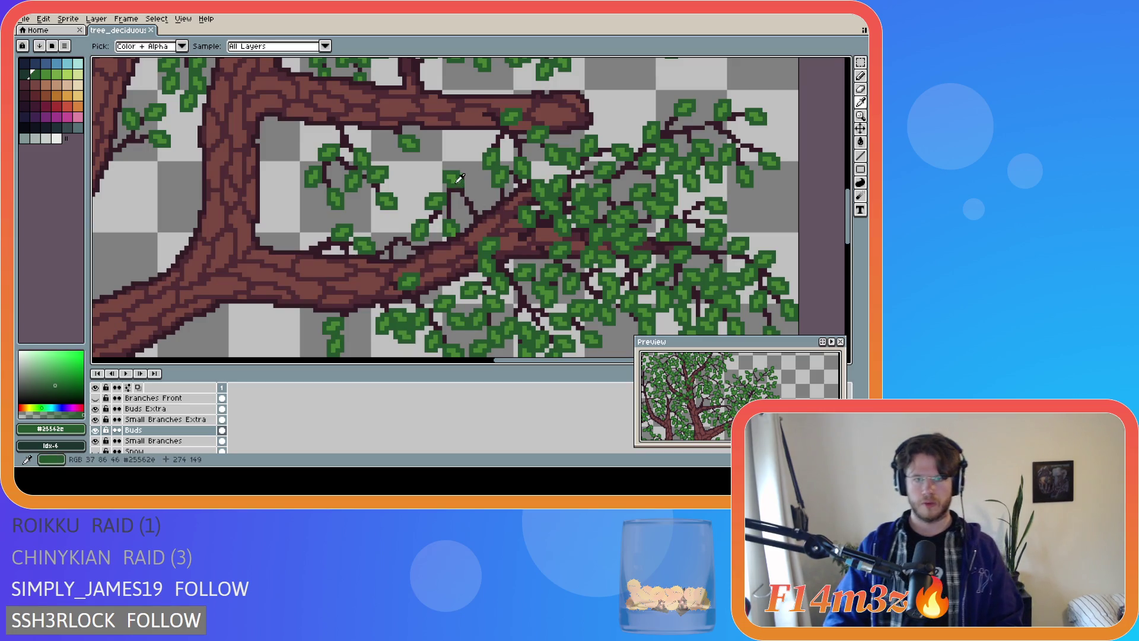
left_click(455, 180)
key("b")
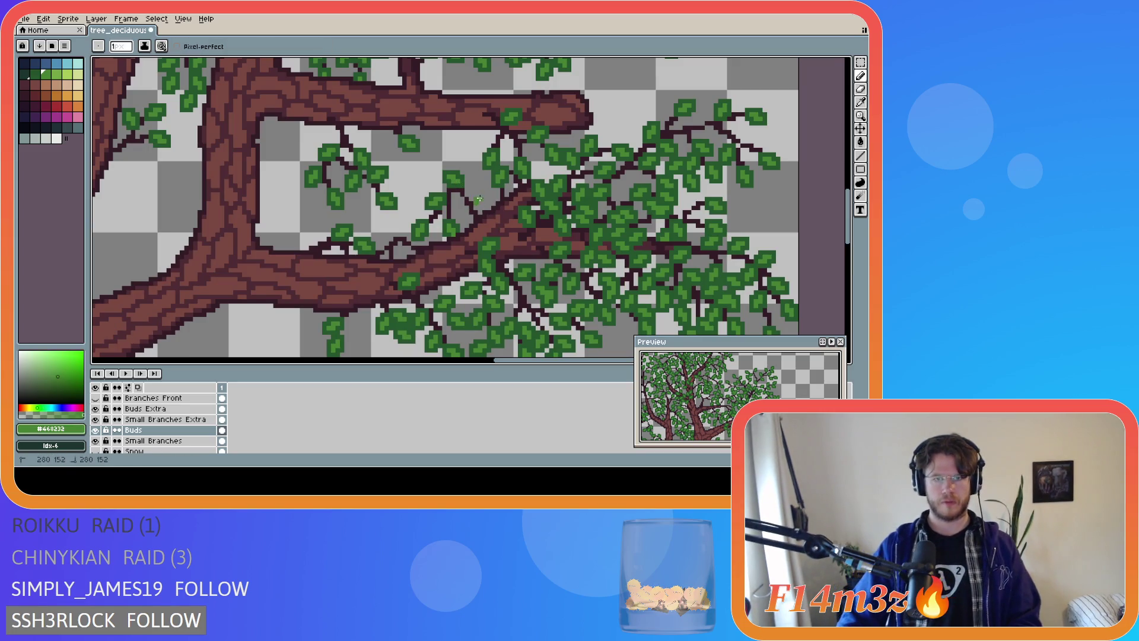
left_click(480, 193, "alt")
left_click_drag(478, 191, 483, 198)
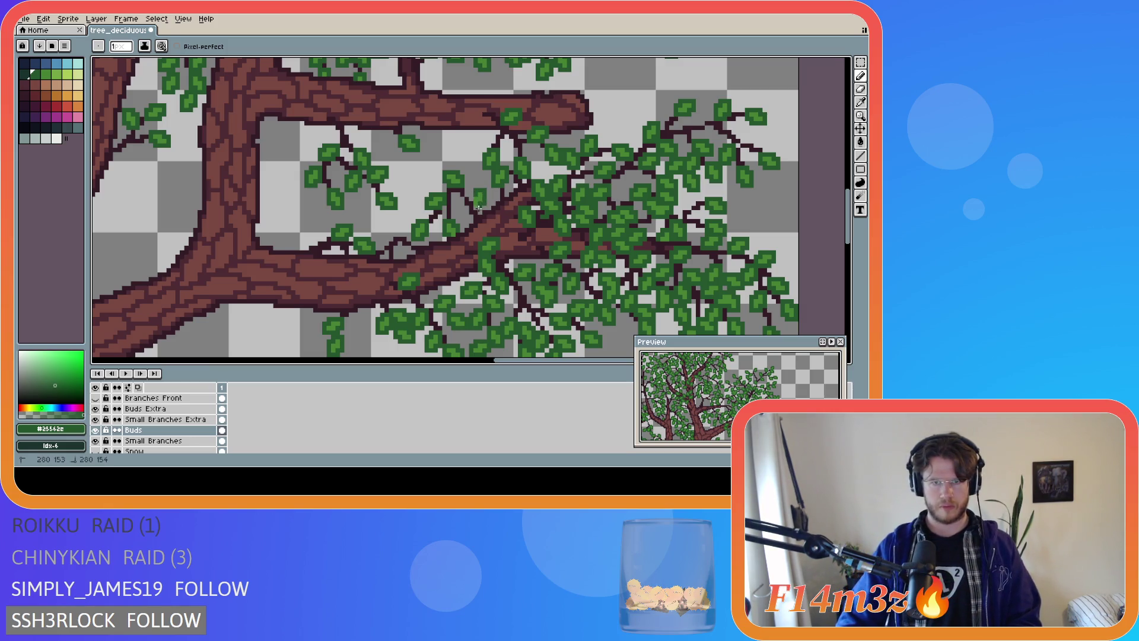
key("ctrl+s")
scroll(386, 284, "down", 2)
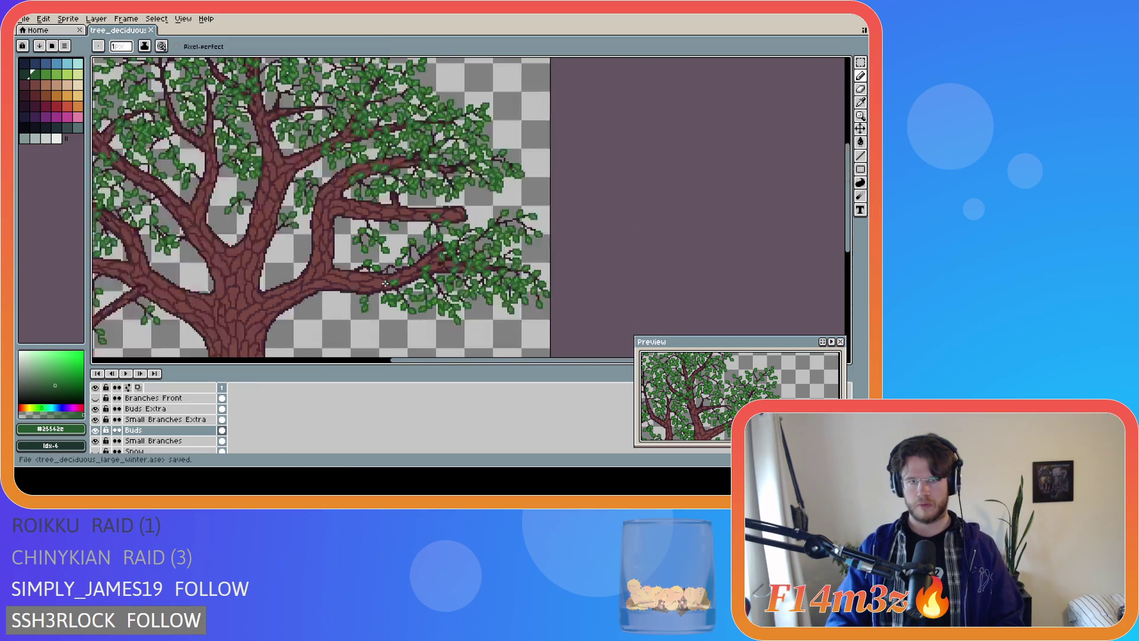
scroll(386, 283, "down", 3)
scroll(380, 297, "up", 3)
scroll(368, 332, "down", 2)
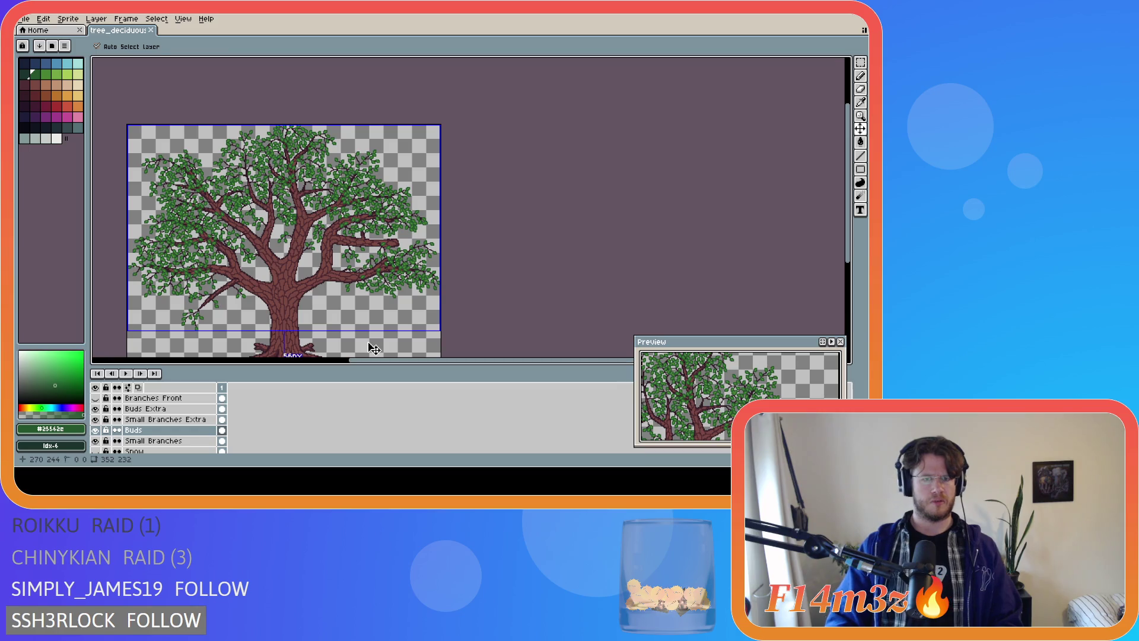
Undo the last pencil stroke, pick the lighter leaf green, and save the file
scroll(374, 273, "up", 3)
key("ctrl+z")
key("b")
left_click(401, 220, "alt")
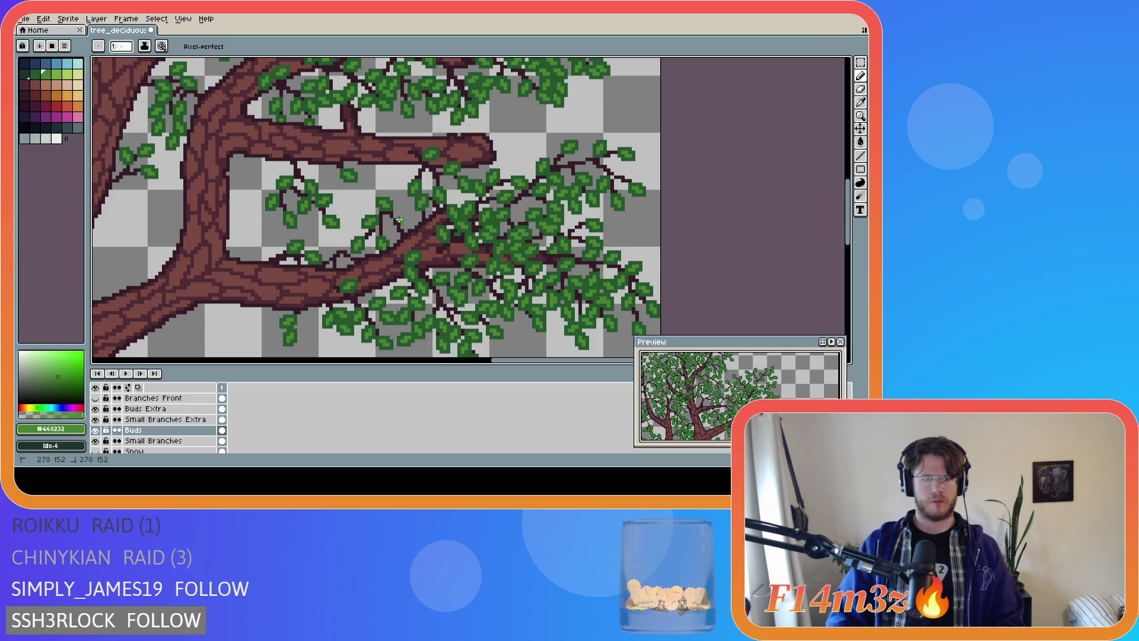
key("ctrl+s")
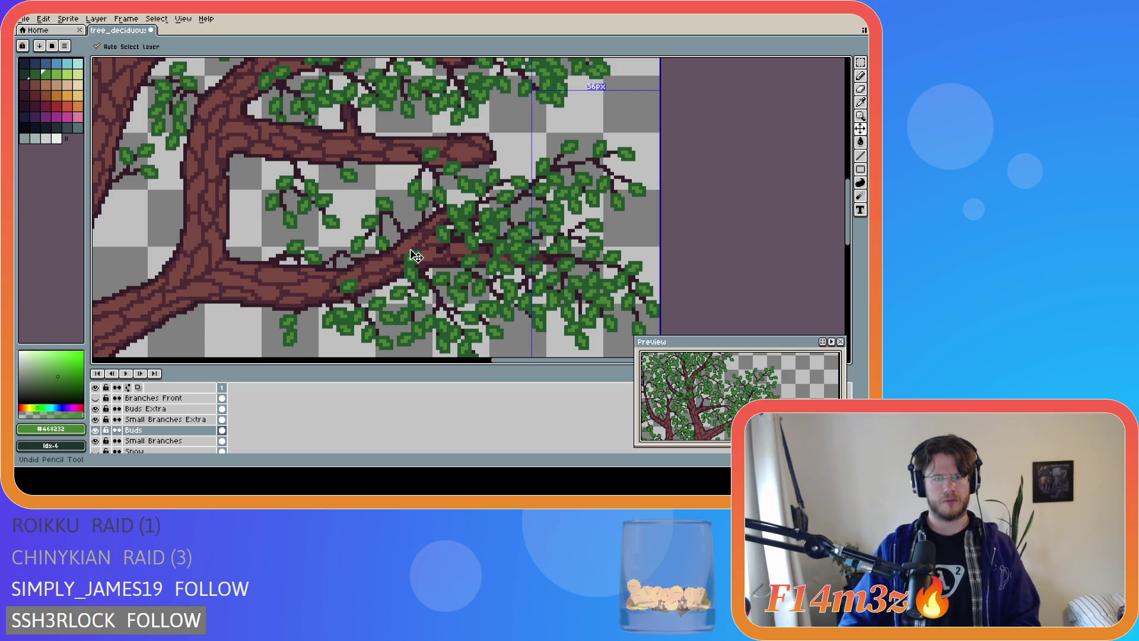
Fill out a right-side leaf with light and dark green pixels, then save
scroll(407, 254, "down", 2)
scroll(398, 300, "down", 2)
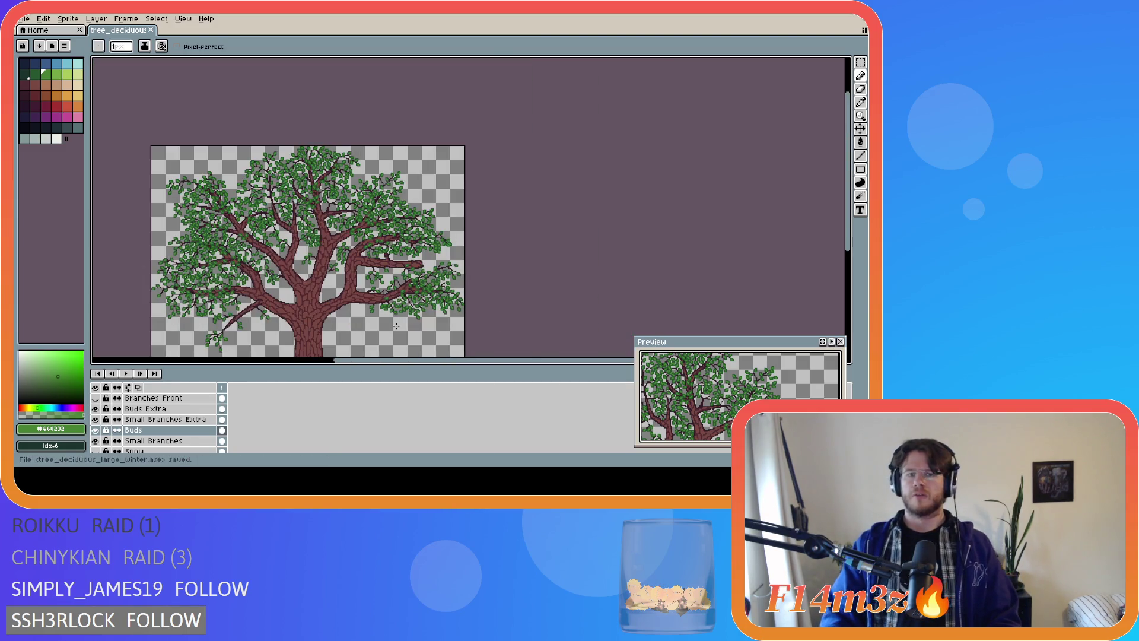
scroll(783, 280, "down", 3)
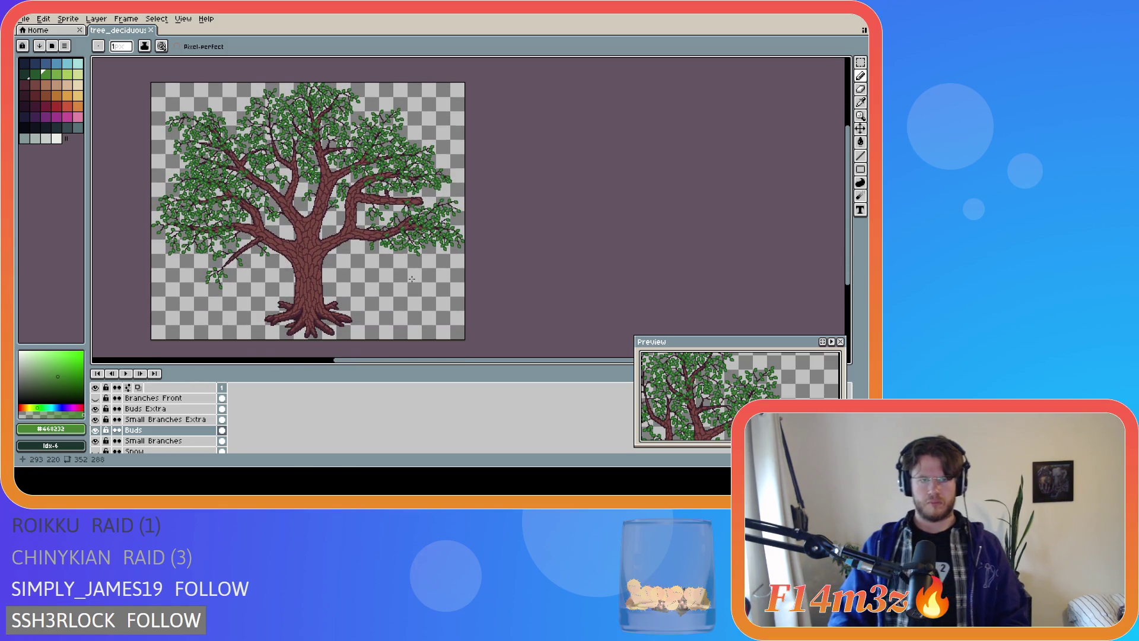
scroll(392, 227, "up", 5)
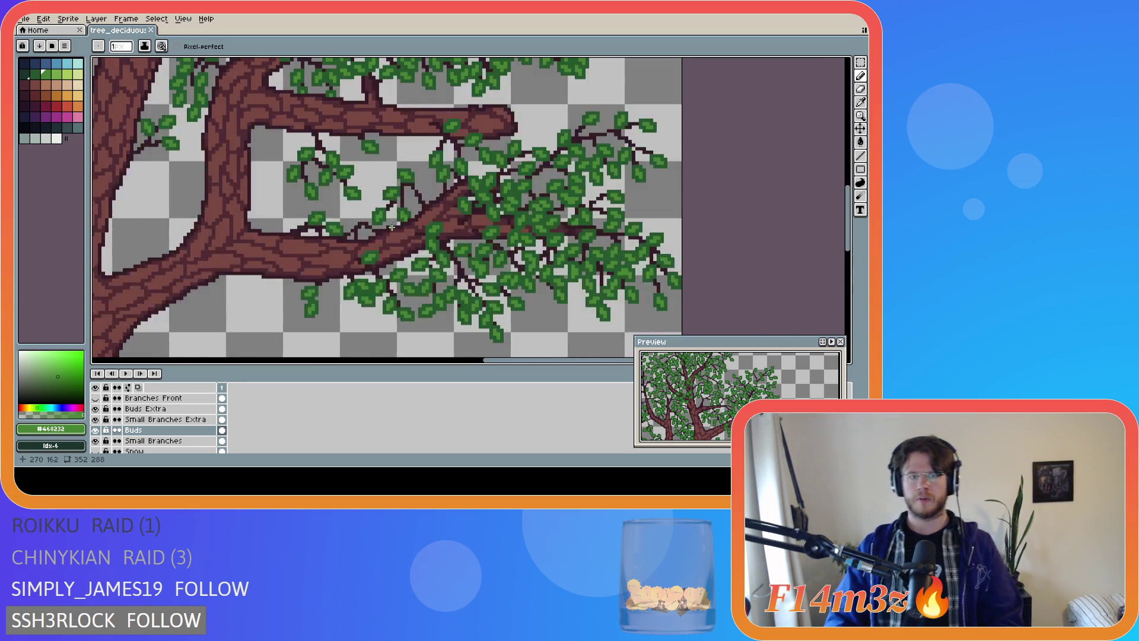
scroll(392, 228, "up", 1)
left_click(336, 213)
left_click(369, 212, "alt")
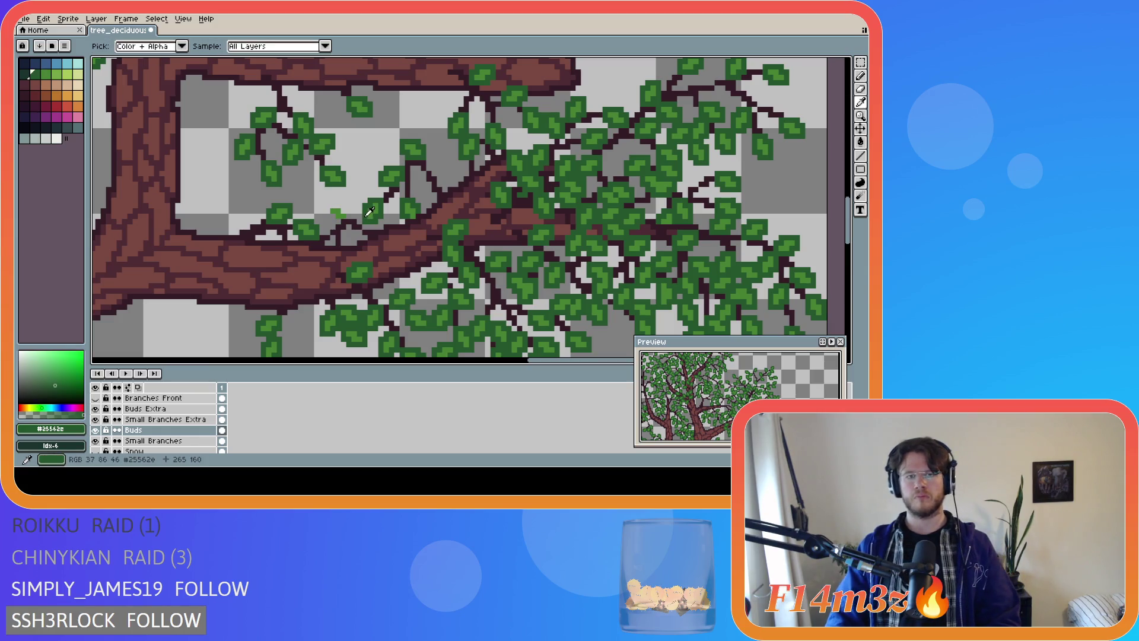
left_click(335, 216)
left_click(344, 221)
left_click_drag(334, 212, 346, 212)
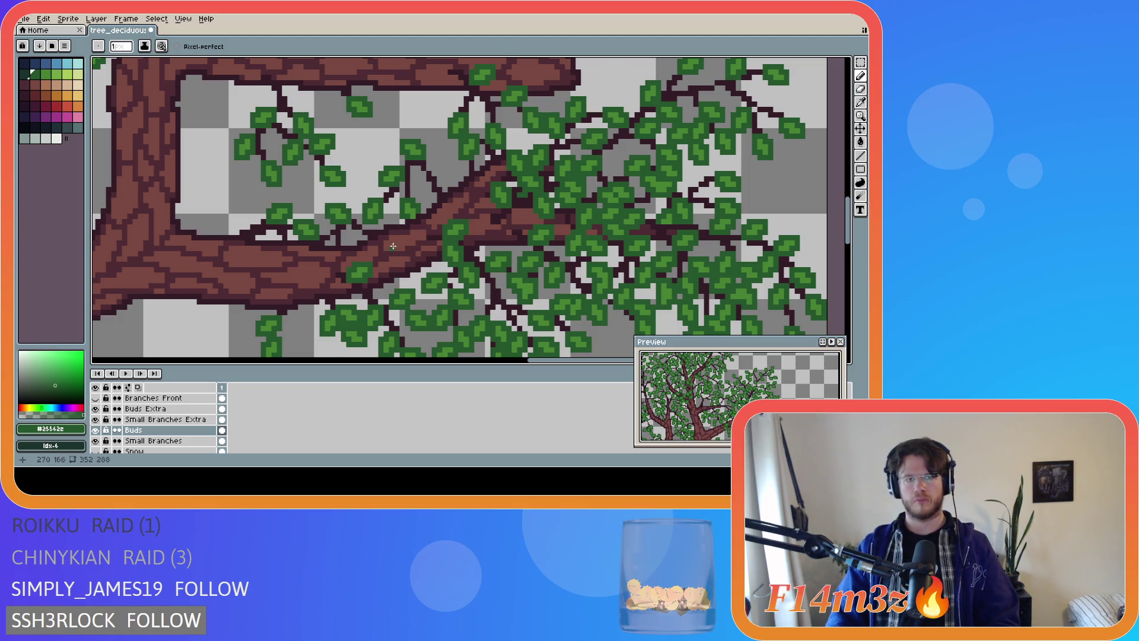
scroll(427, 249, "down", 5)
key("ctrl+s")
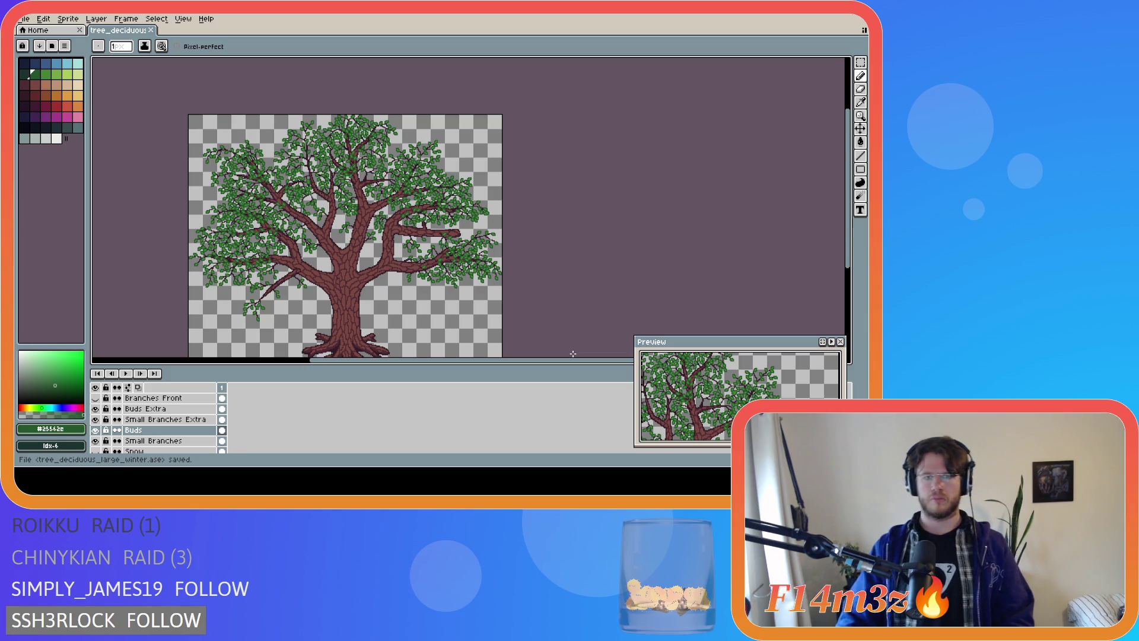
Draw a dark branch pixel among the leaves, select the Small Branches layer, and save
scroll(478, 242, "up", 5)
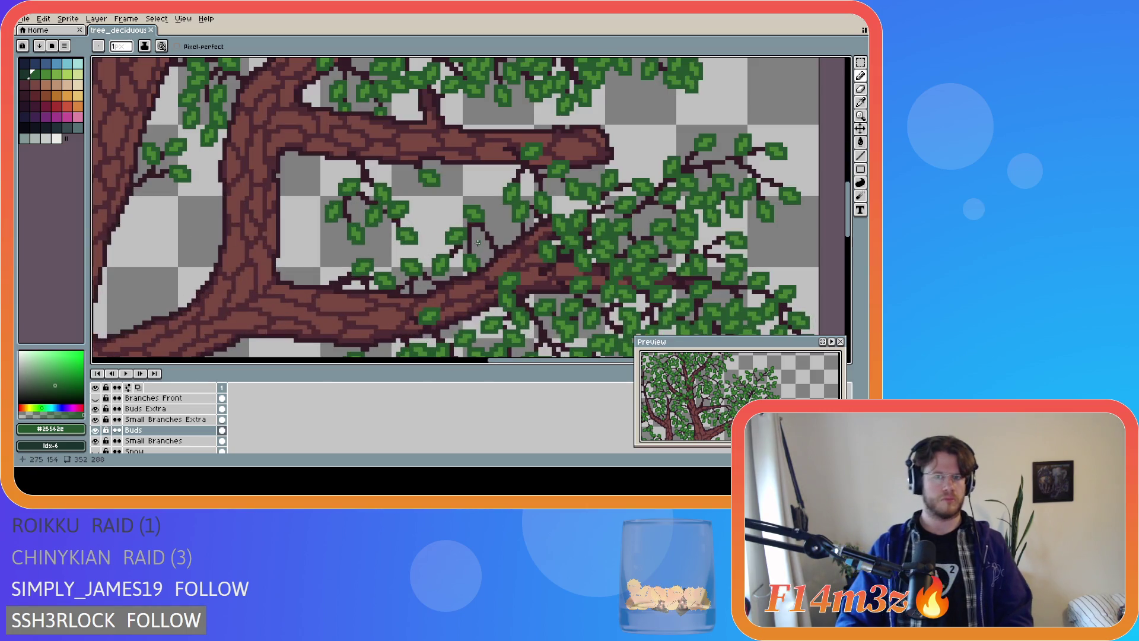
left_click(496, 230, "alt")
left_click(477, 239)
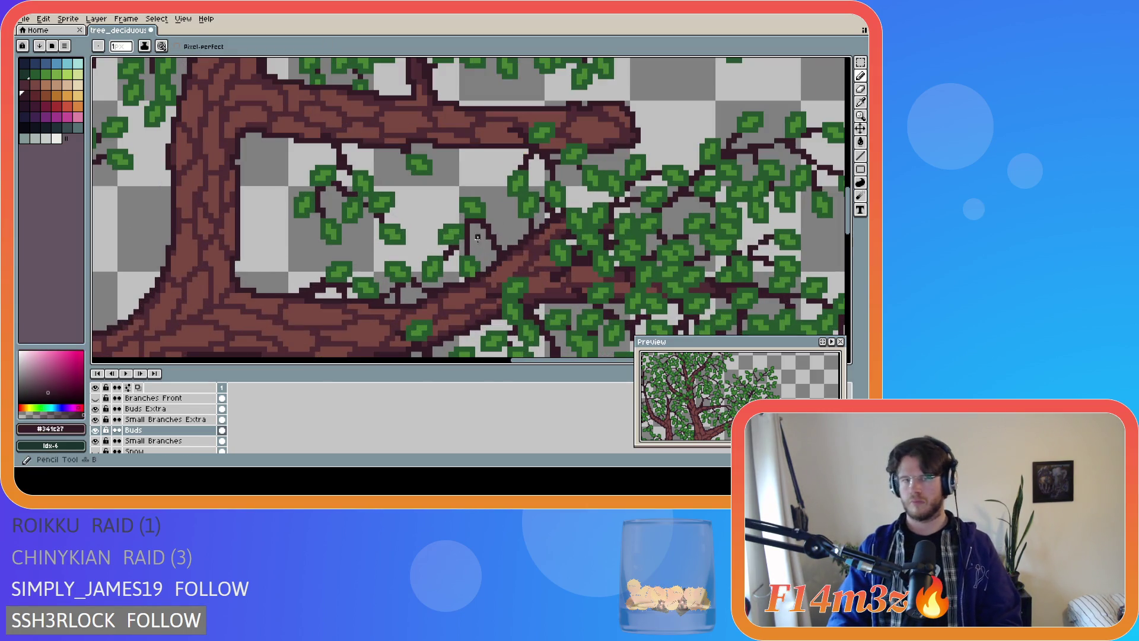
left_click(172, 440)
key("ctrl+s")
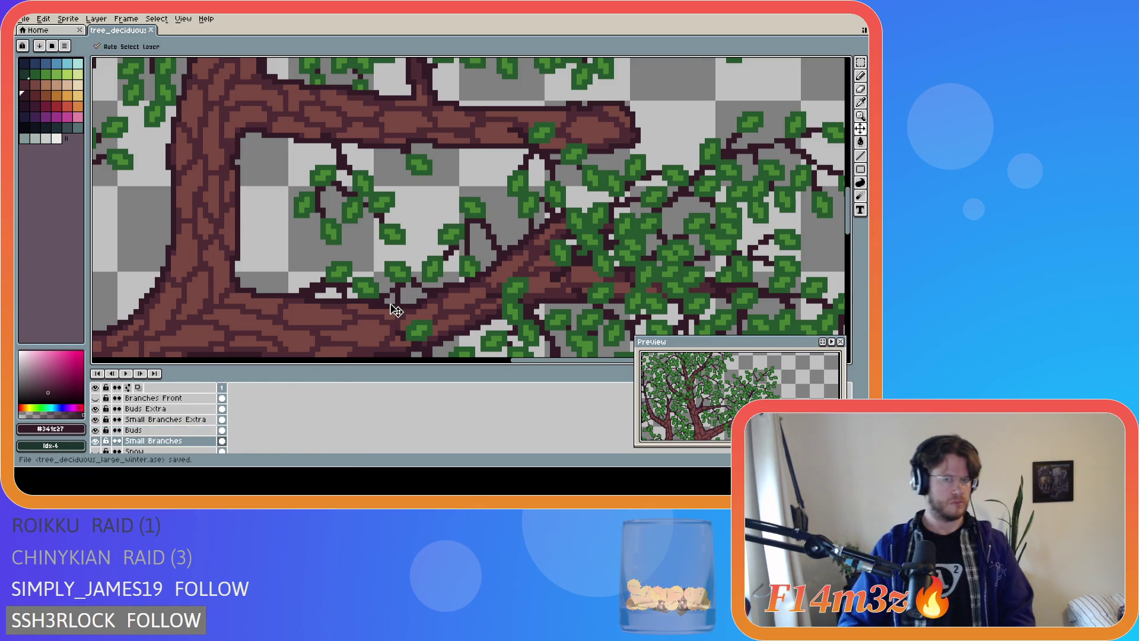
scroll(382, 312, "down", 4)
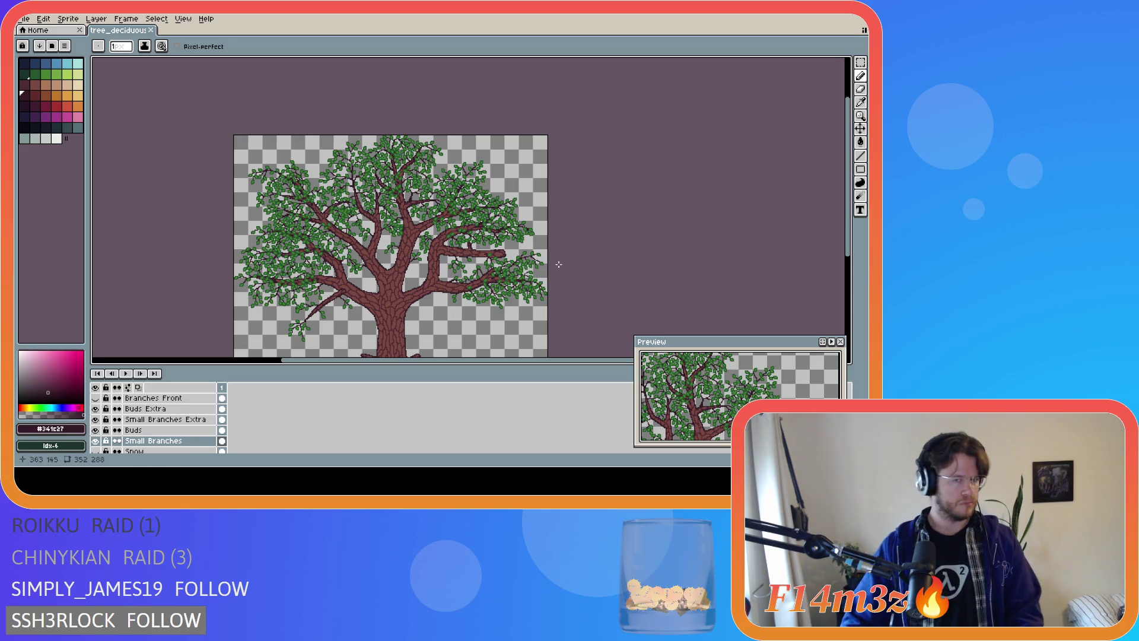
left_click_drag(851, 194, 851, 220)
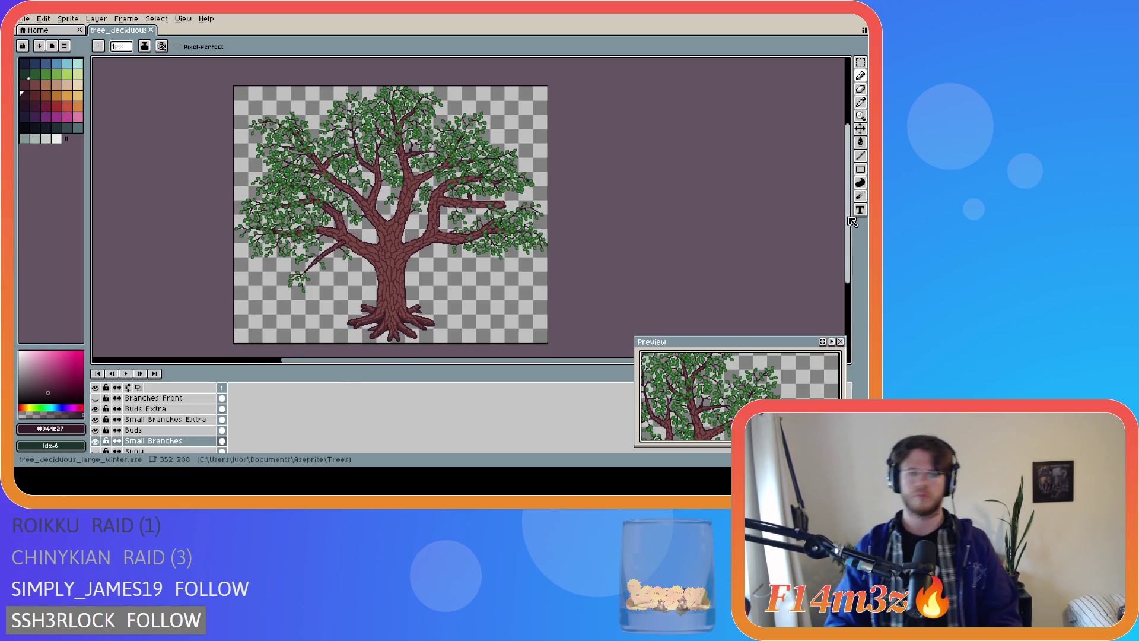
left_click_drag(452, 365, 419, 363)
key("ctrl+s")
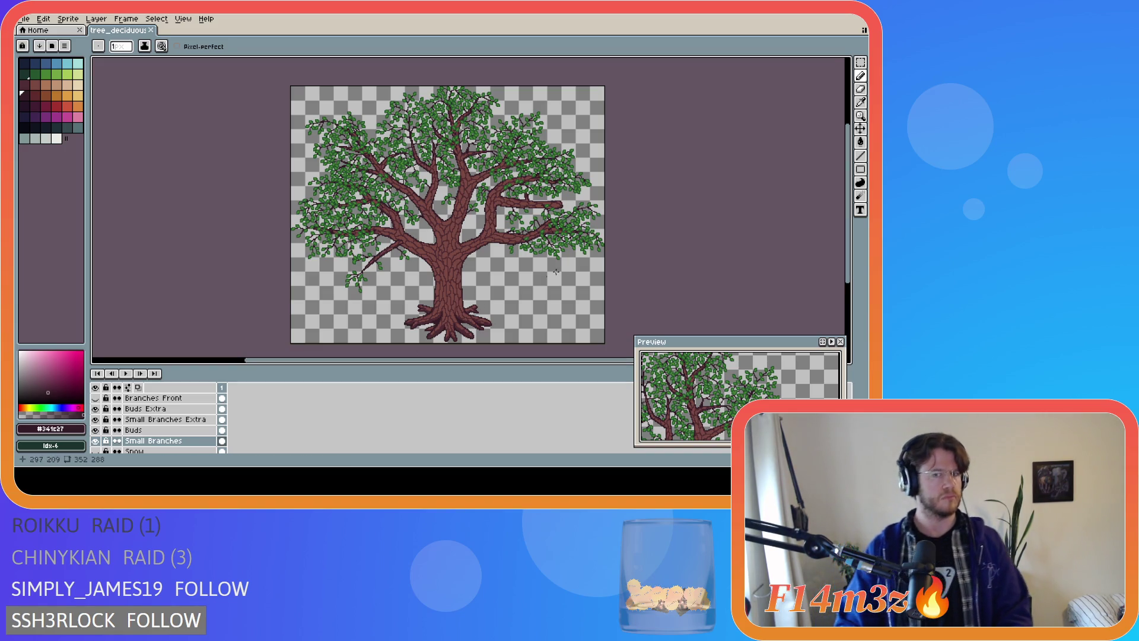
Paint light green leaf pixels with dark green shading on the Buds layer and save
scroll(577, 252, "up", 6)
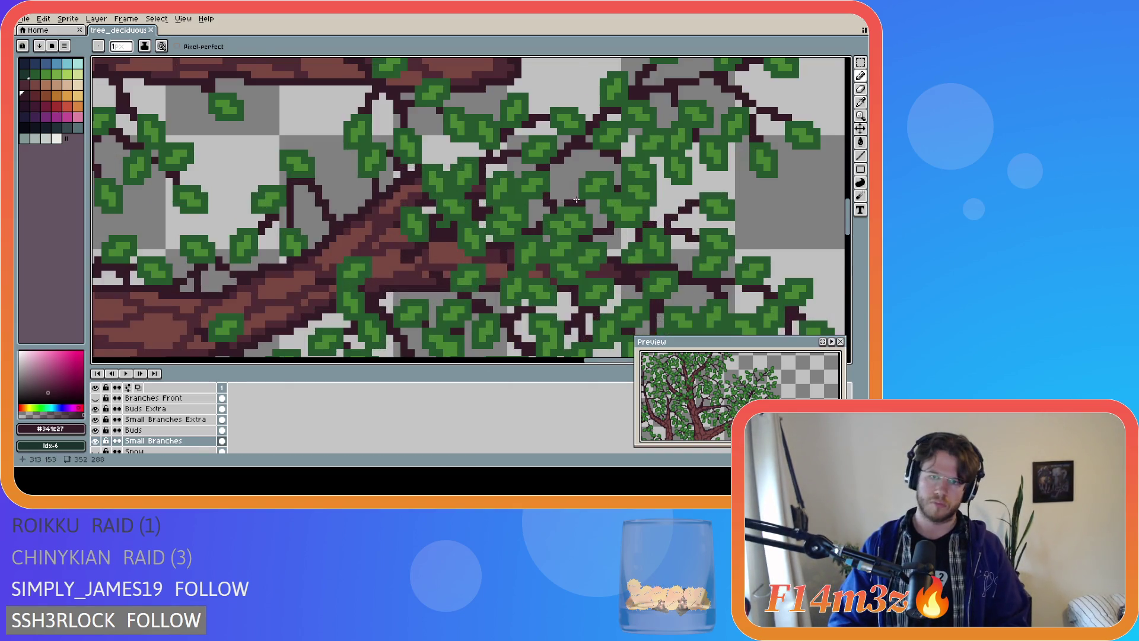
left_click(600, 162, "alt")
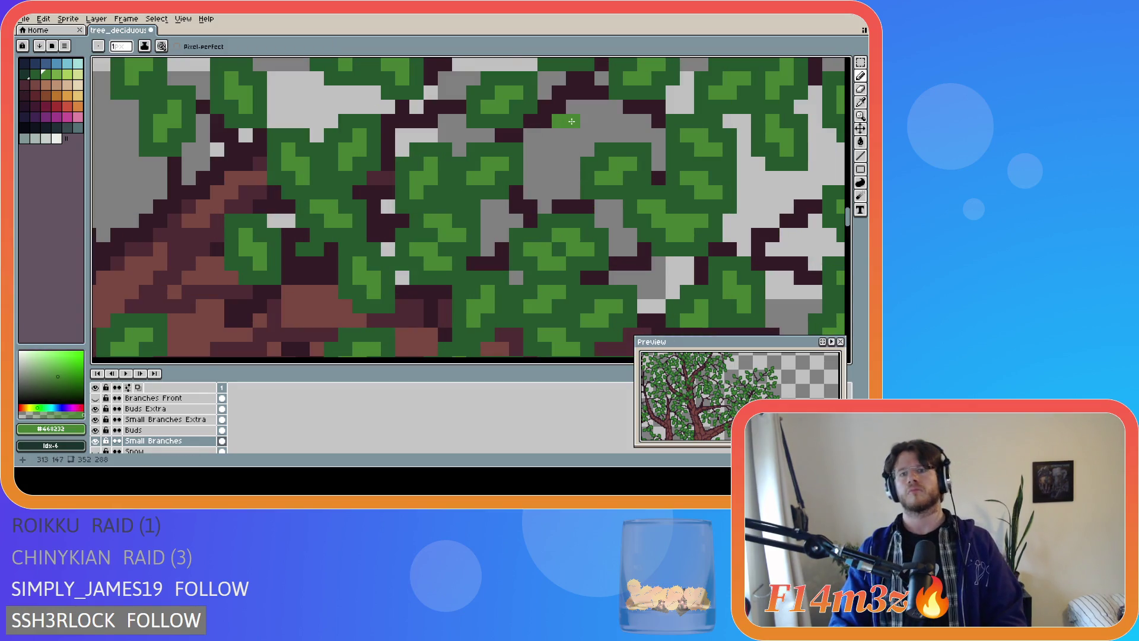
mouse_move(560, 122)
left_mouse_down()
mouse_move(588, 135)
mouse_move(558, 143)
mouse_move(543, 118)
mouse_move(573, 106)
mouse_move(600, 144)
left_mouse_up()
left_click(588, 149, "alt")
scroll(453, 323, "down", 3)
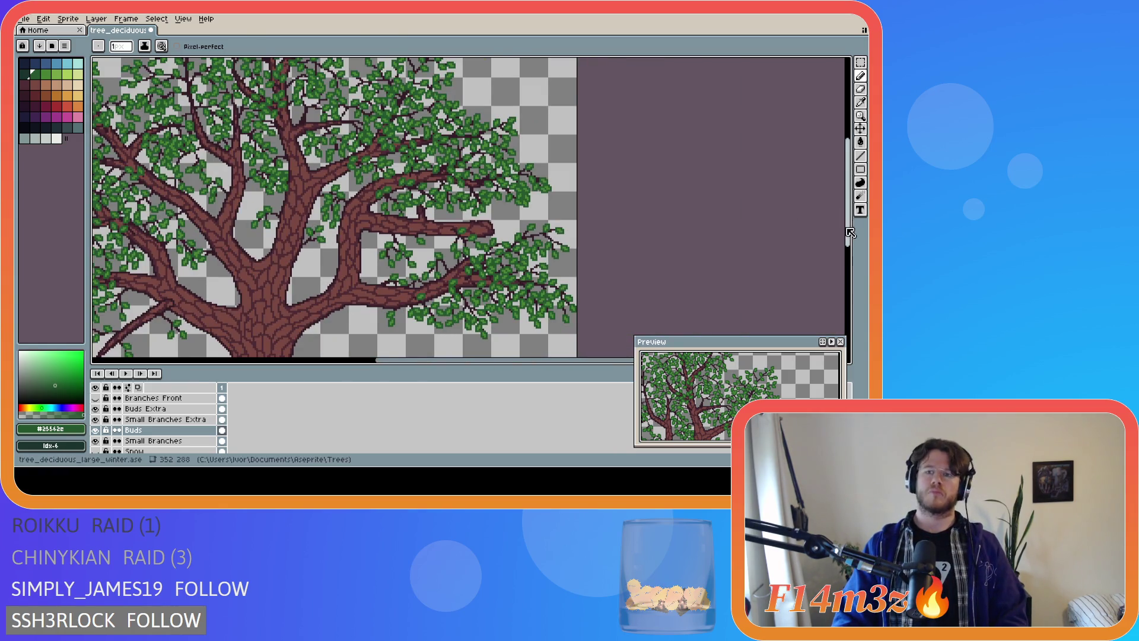
left_click_drag(848, 193, 847, 221)
left_click_drag(515, 365, 490, 364)
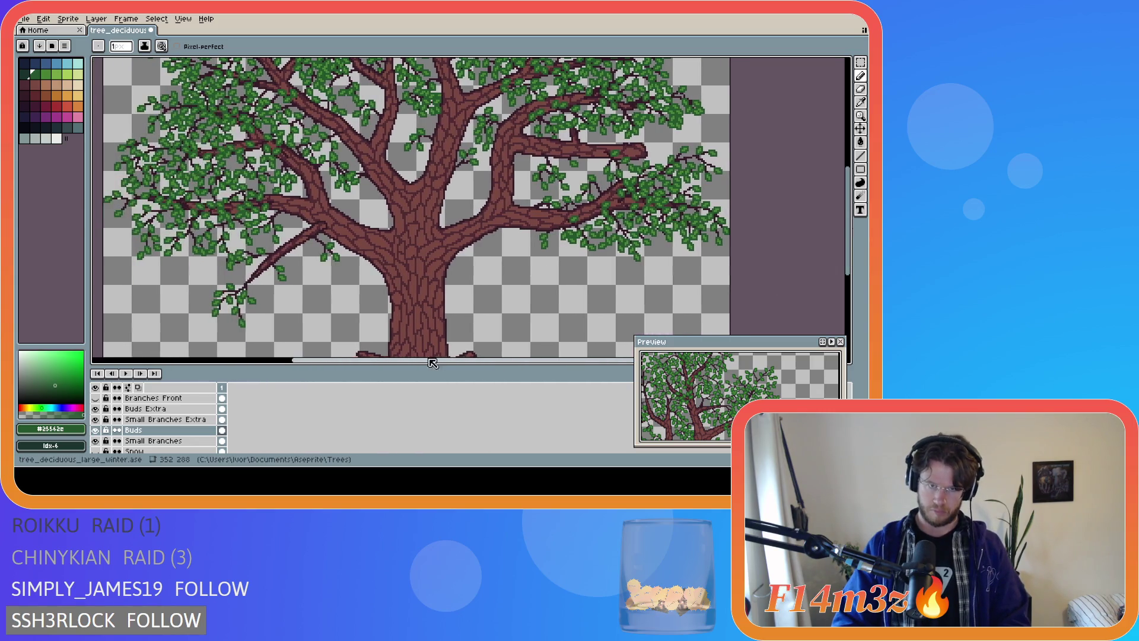
scroll(490, 350, "down", 2)
left_click_drag(847, 262, 847, 273)
key("ctrl+s")
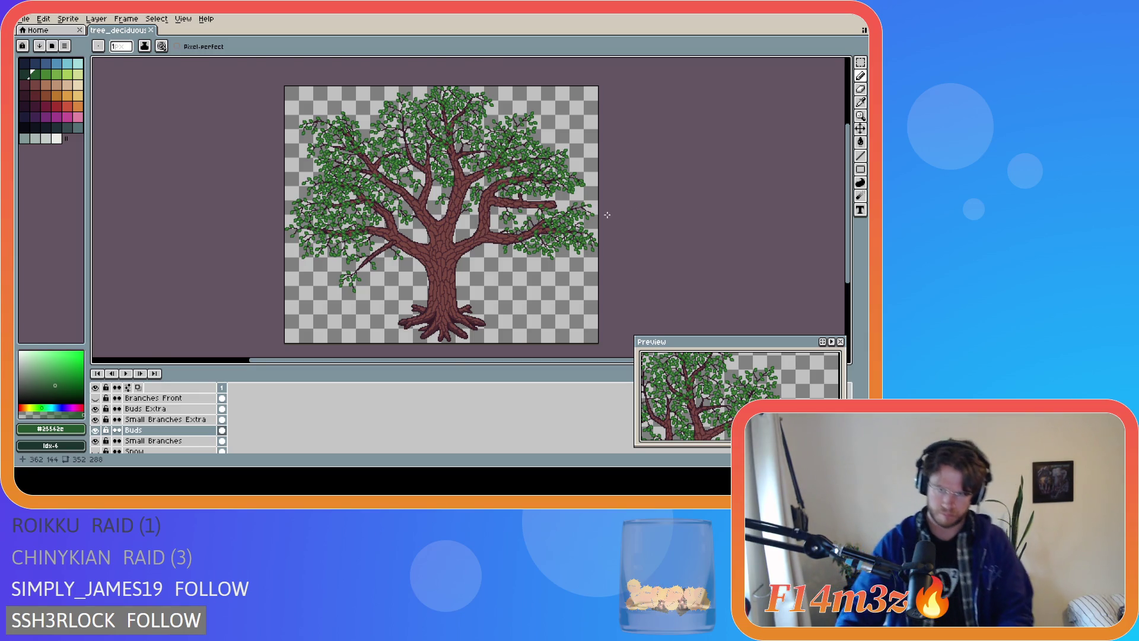
scroll(587, 208, "up", 5)
scroll(575, 196, "up", 2)
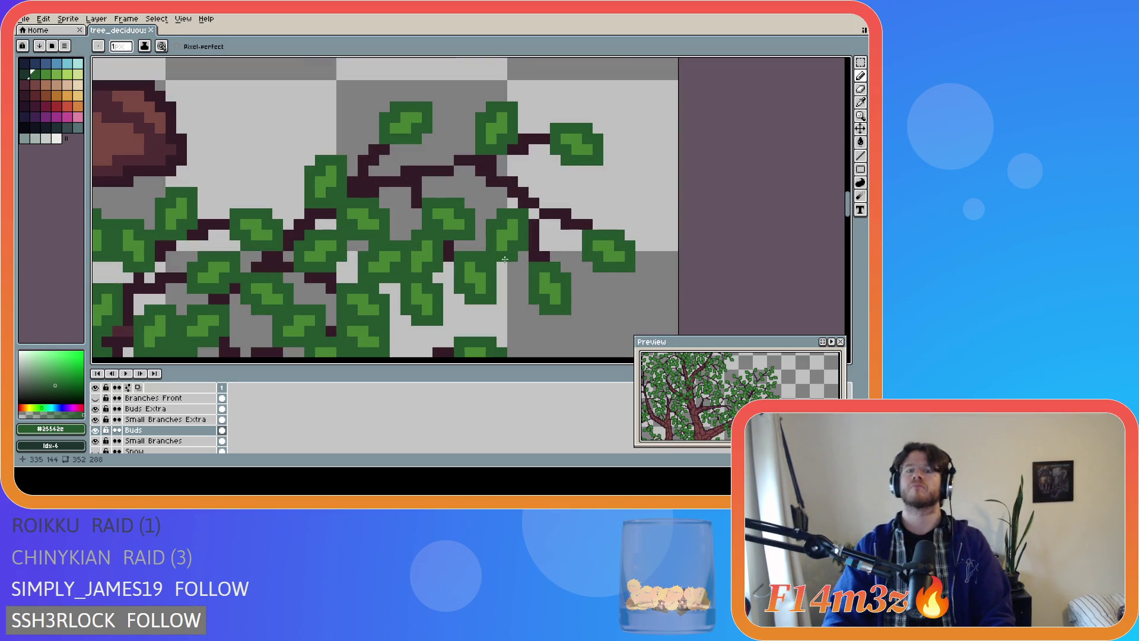
With Buds hidden, extend a twig by one dark pixel on Small Branches, then show Buds again
left_click(95, 430)
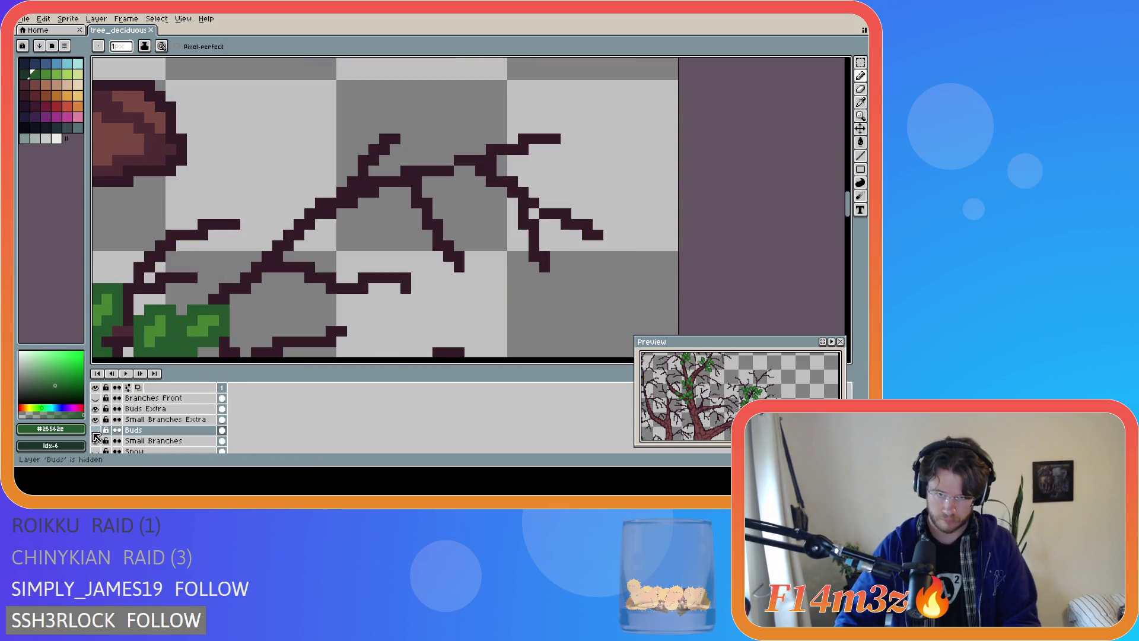
left_click(543, 207, "alt")
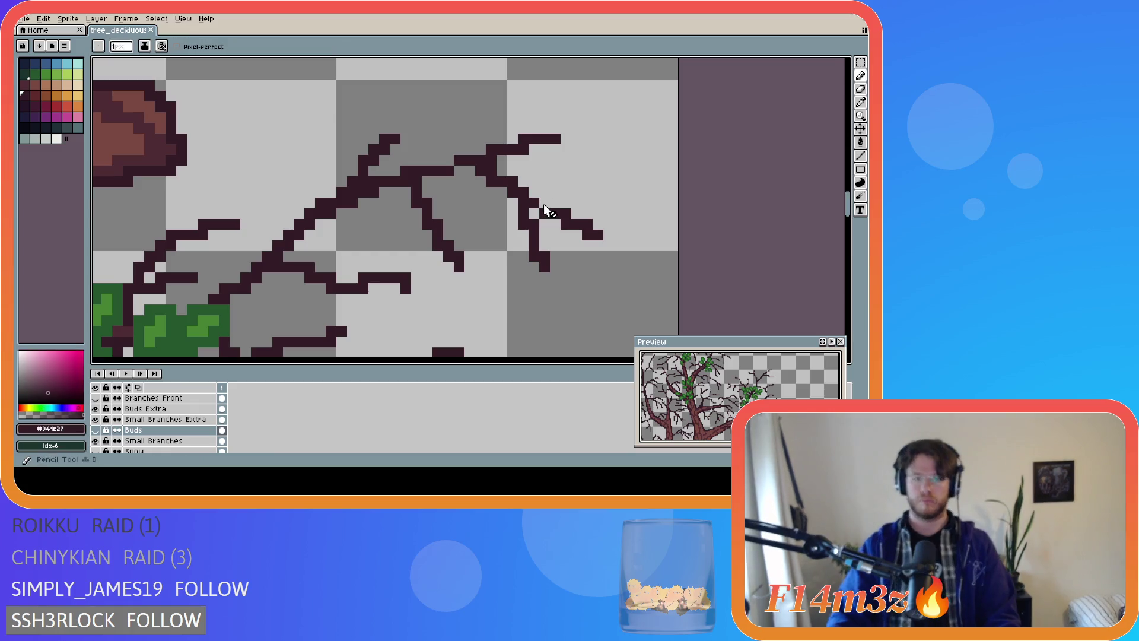
left_click(166, 441)
left_click(548, 204)
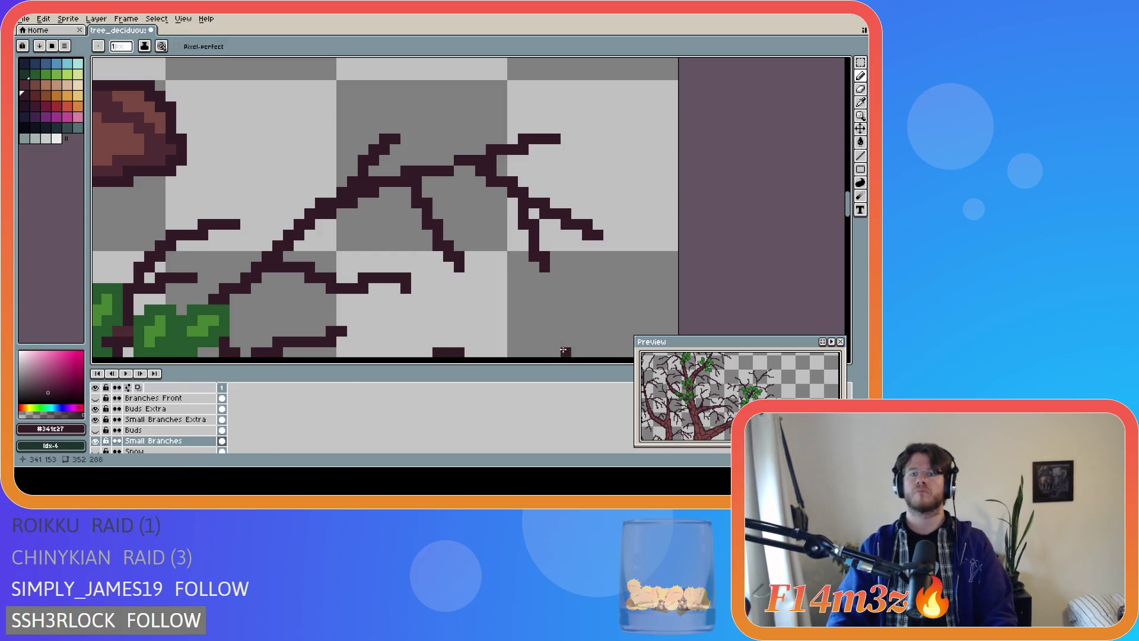
left_click(95, 430)
Undo the last stroke and paint a light green leaf at the twig tip
scroll(498, 263, "down", 2)
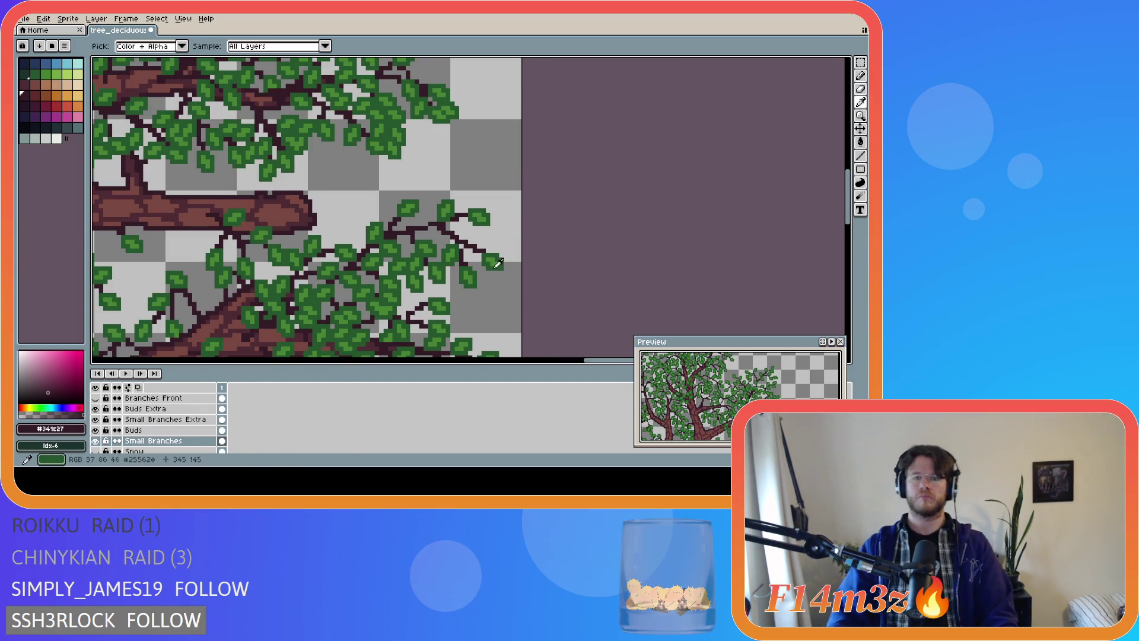
left_click(494, 256)
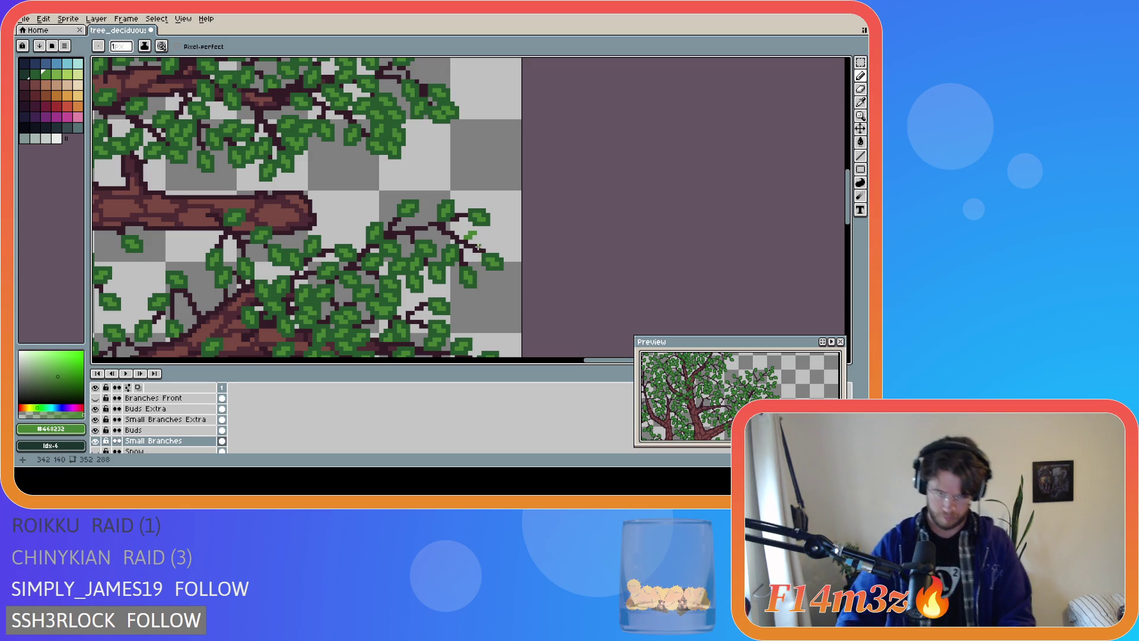
left_click(473, 242, "alt")
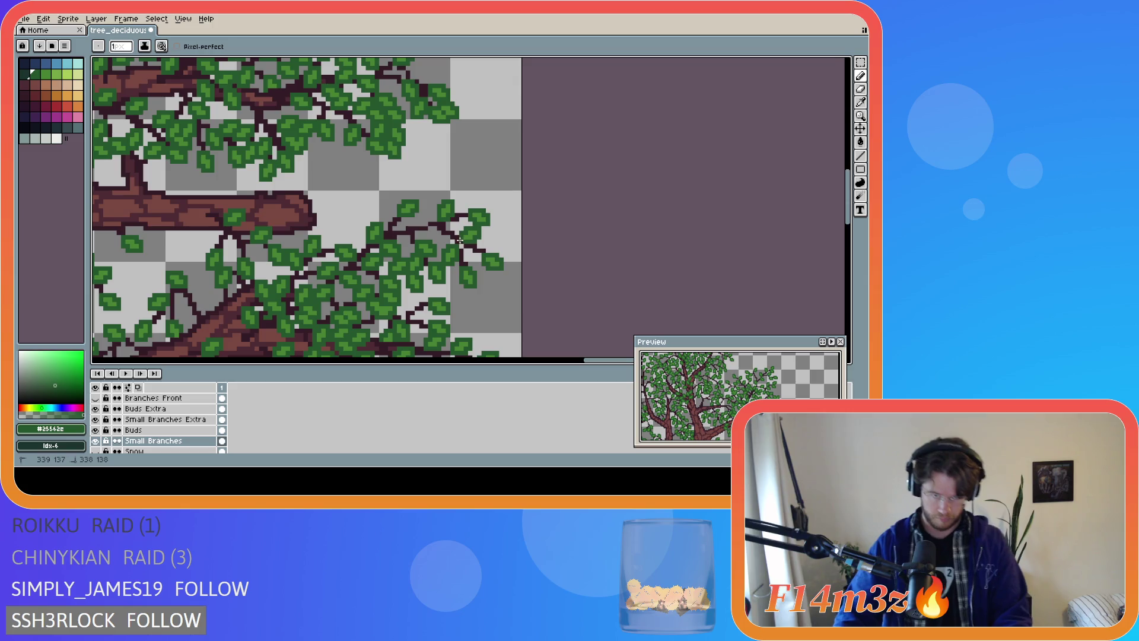
scroll(460, 240, "down", 5)
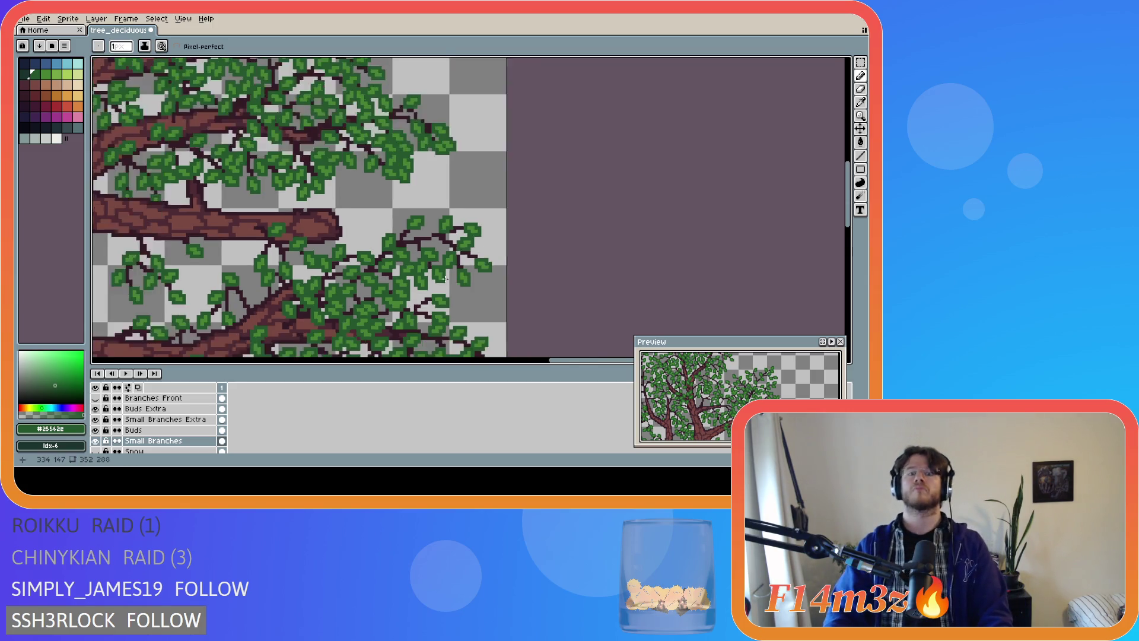
scroll(461, 312, "up", 5)
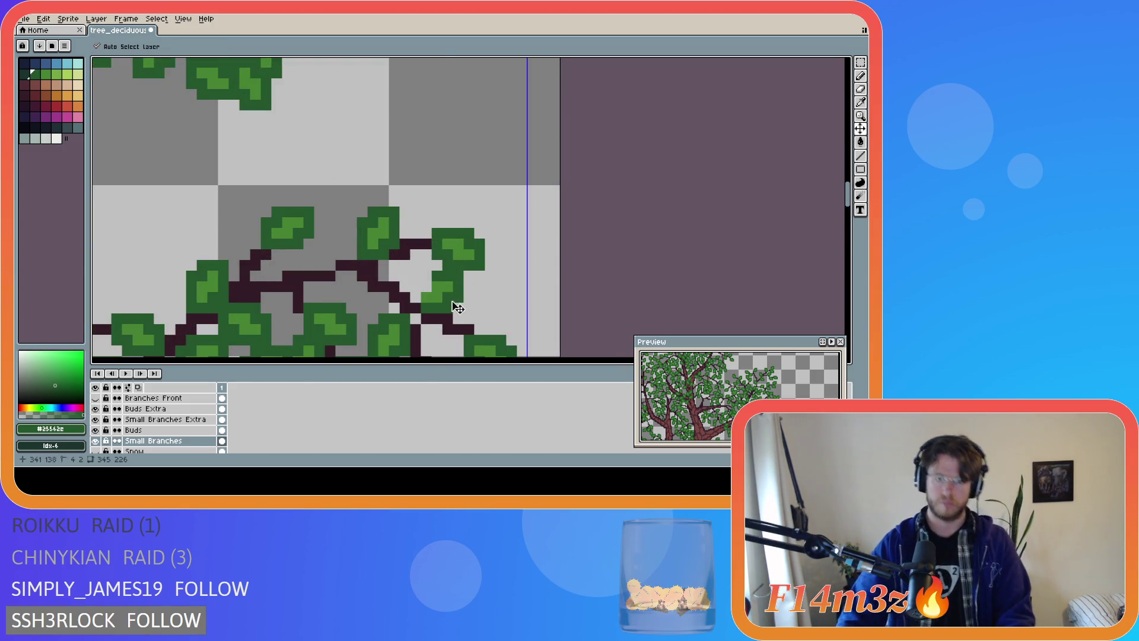
key("ctrl+z")
key("ctrl+z")
key("ctrl+z")
key("b")
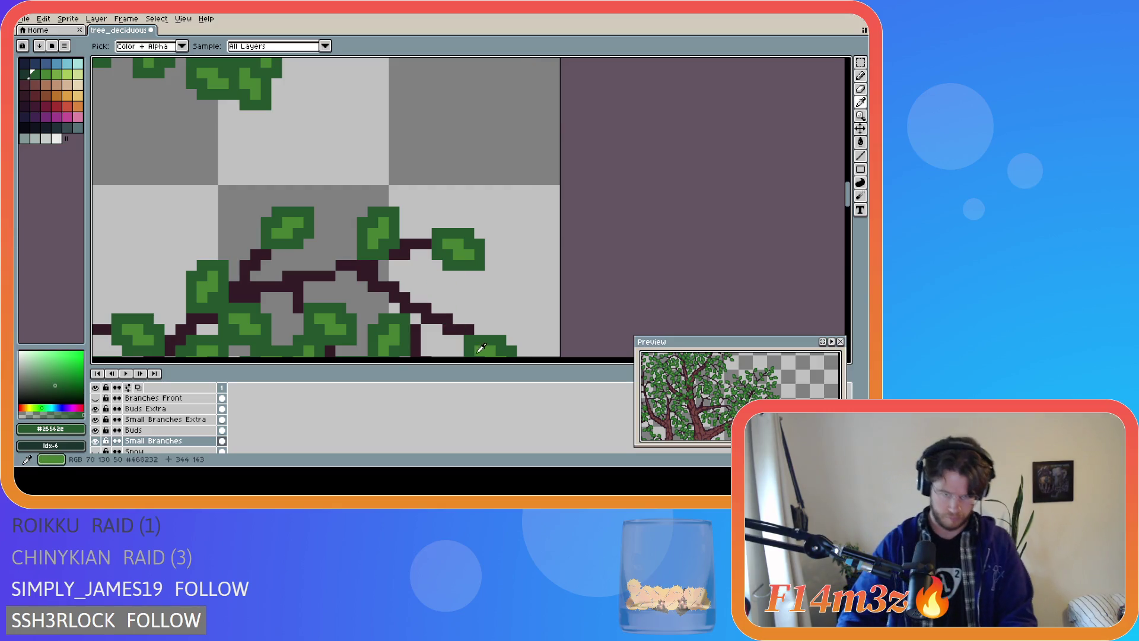
left_click(454, 306)
left_click(458, 297)
left_click(469, 298)
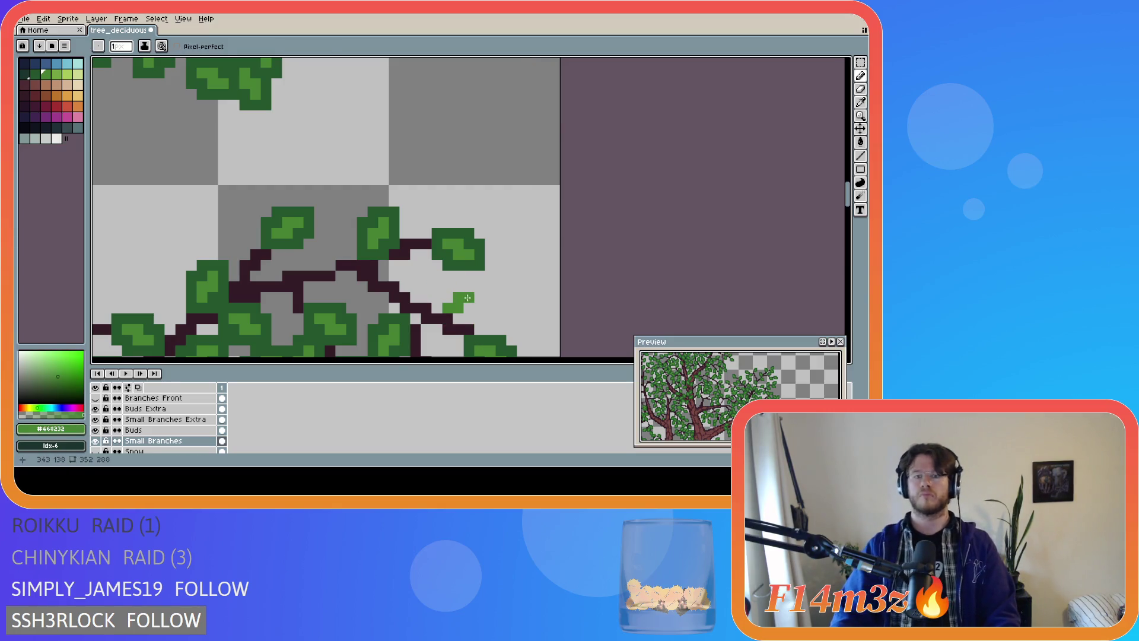
Shade the new leaf with dark green, save, and recentre the whole tree in view
left_click(451, 265, "alt")
left_click(458, 287)
mouse_move(462, 287)
left_mouse_down()
mouse_move(439, 316)
mouse_move(479, 306)
mouse_move(472, 285)
left_mouse_up()
key("ctrl+s")
scroll(473, 285, "down", 6)
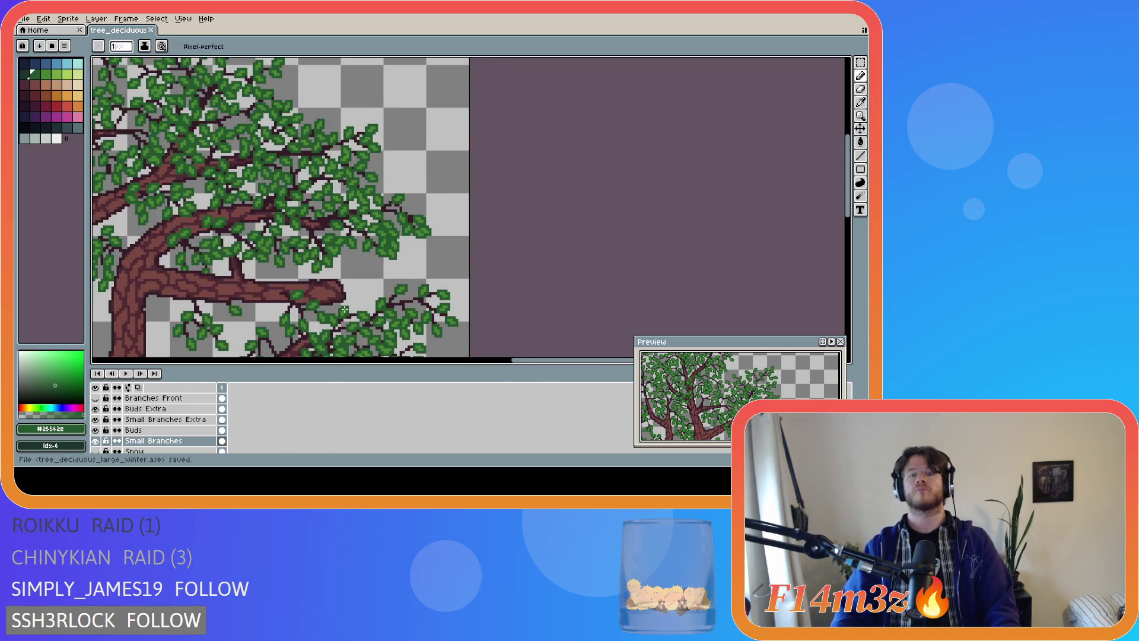
left_click_drag(445, 360, 351, 363)
left_click_drag(848, 221, 848, 267)
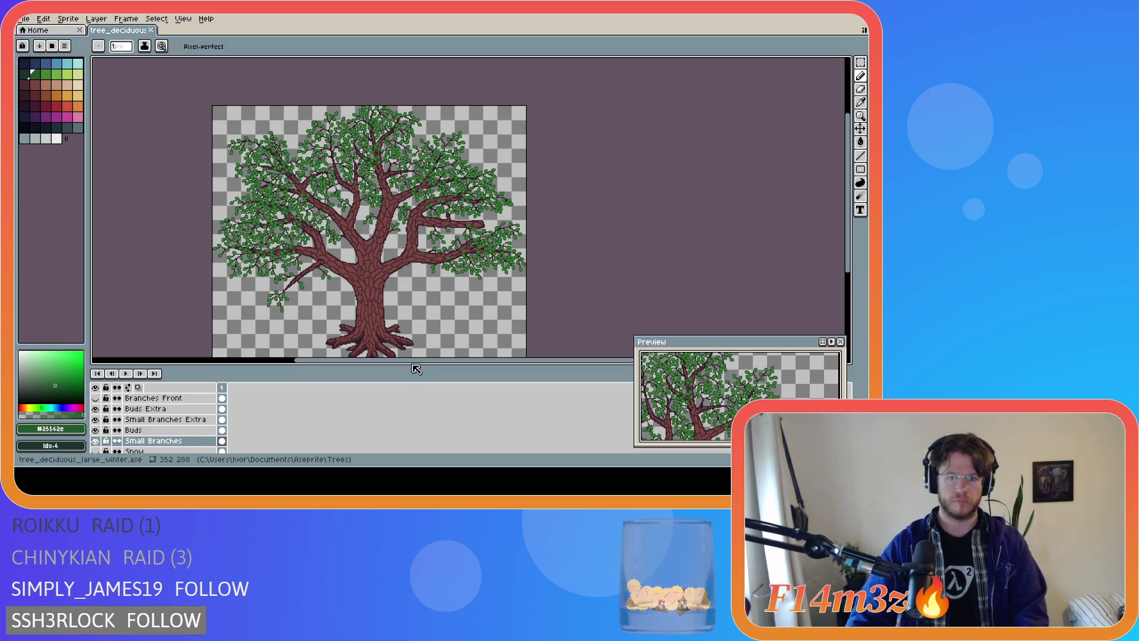
left_click_drag(417, 367, 368, 365)
left_click_drag(848, 230, 848, 240)
key("ctrl+s")
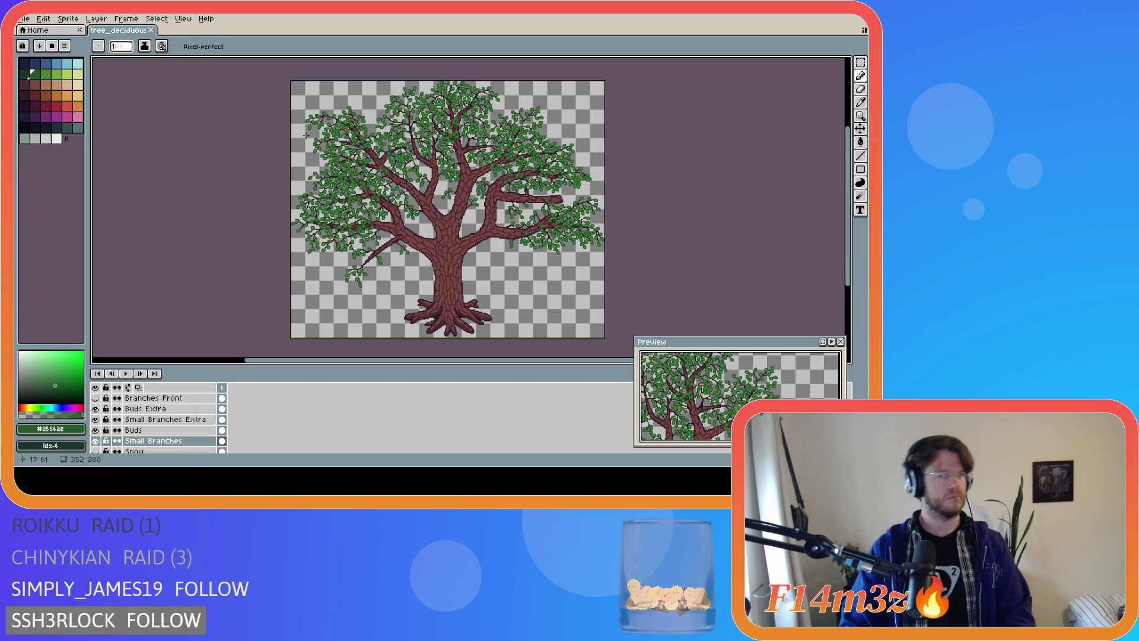
key("ctrl+s")
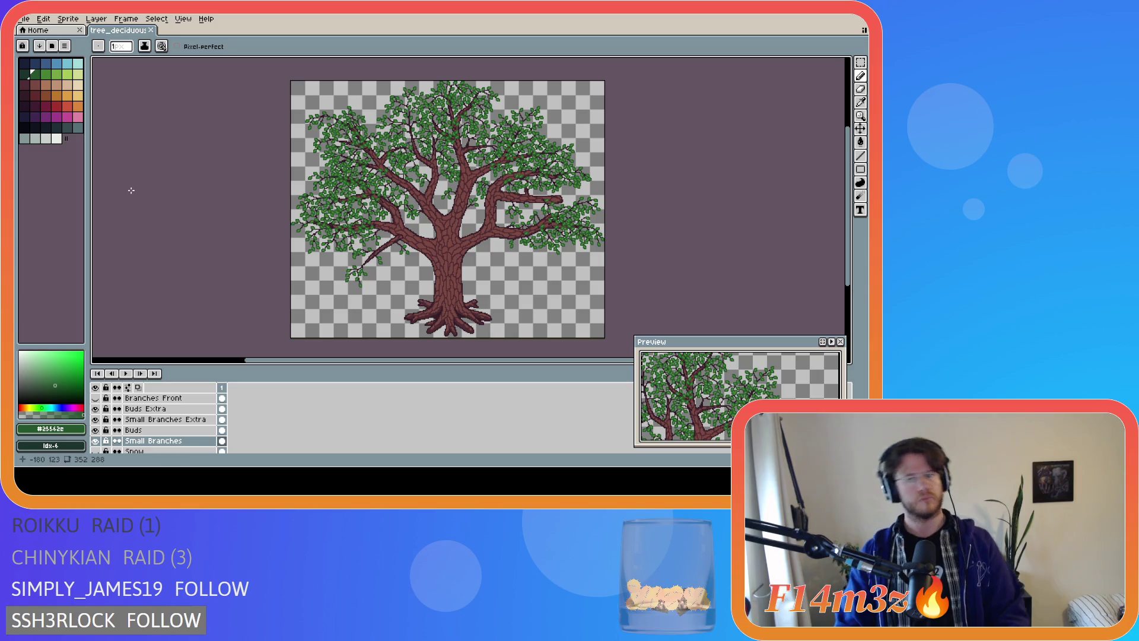
left_click(96, 408)
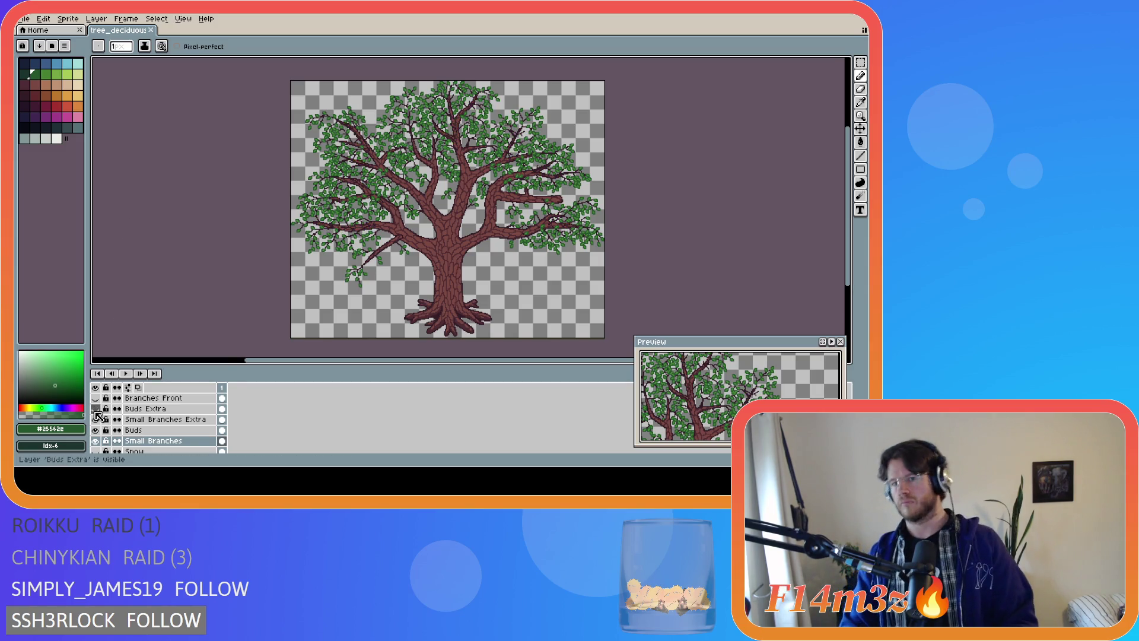
left_click(96, 409)
left_click(96, 408)
left_click(96, 410)
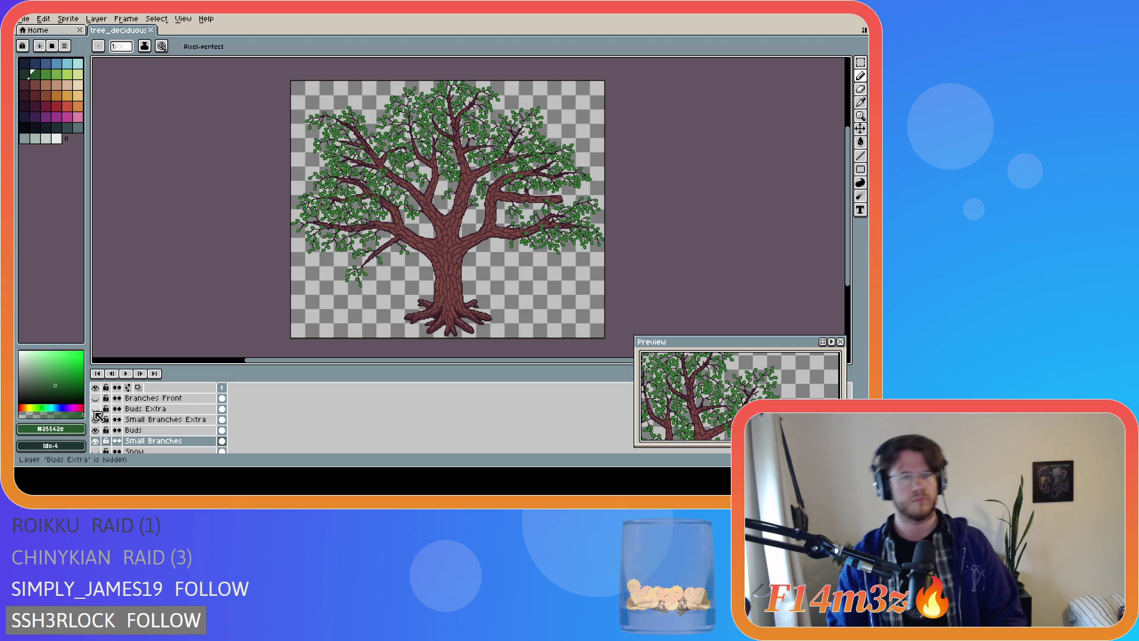
left_click(96, 409)
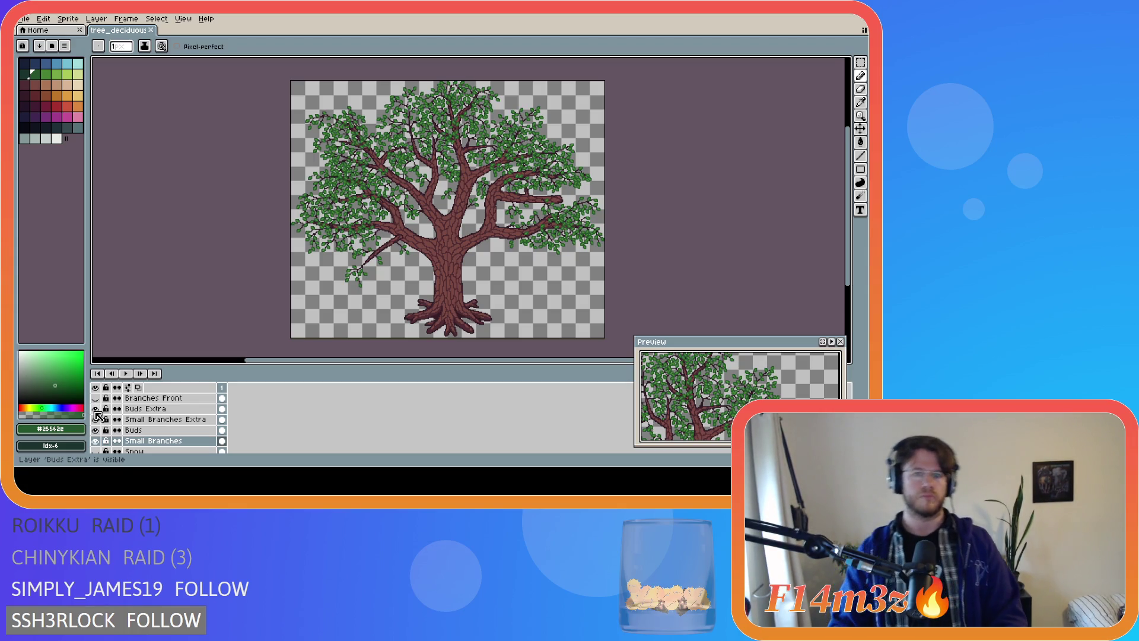
left_click(96, 409)
left_click(96, 409)
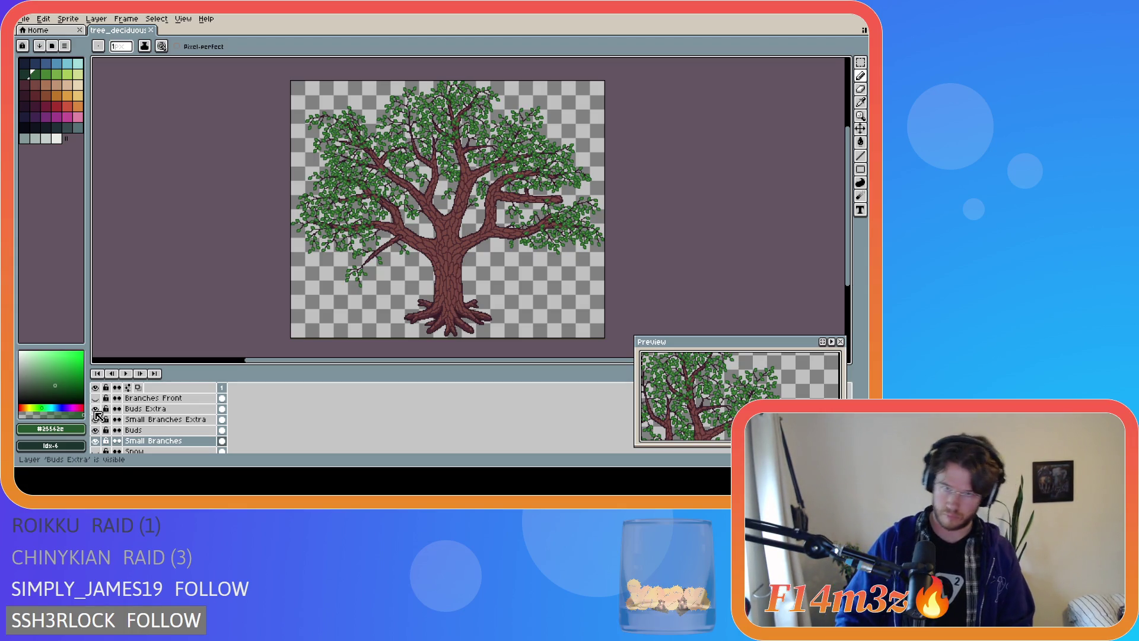
left_click(96, 409)
left_click(97, 408)
left_click(96, 409)
left_click(96, 408)
left_click(96, 409)
left_click(96, 409)
left_click(96, 409)
left_click(96, 409)
left_click(96, 409)
left_click(97, 408)
left_click(96, 409)
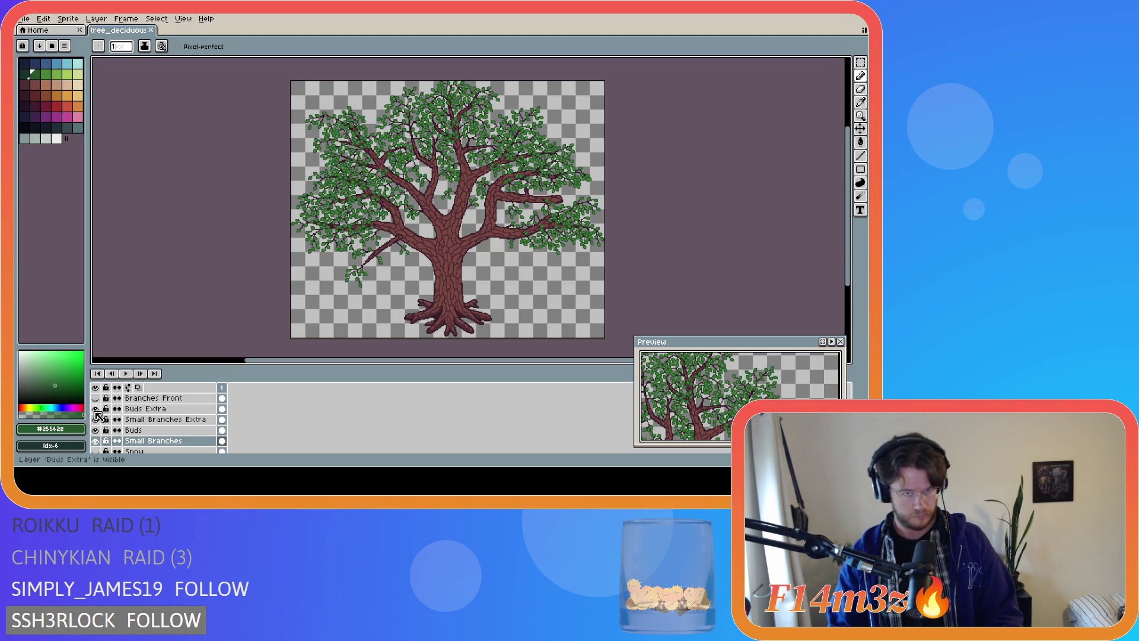
left_click(96, 409)
left_click(96, 409)
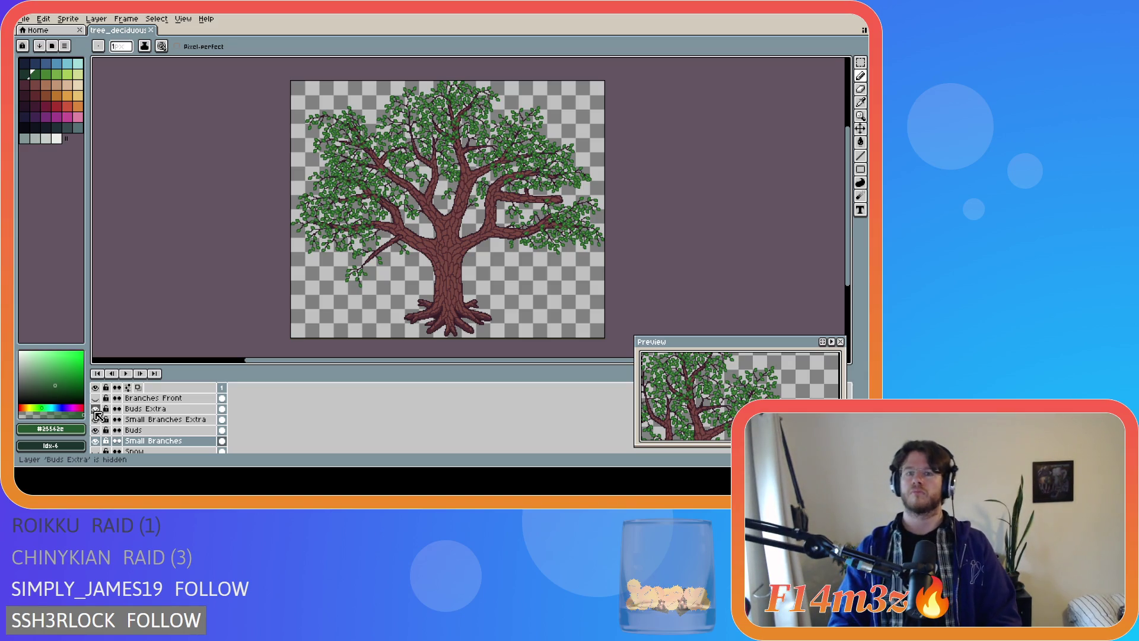
left_click(96, 408)
left_click(96, 411)
left_click(96, 411)
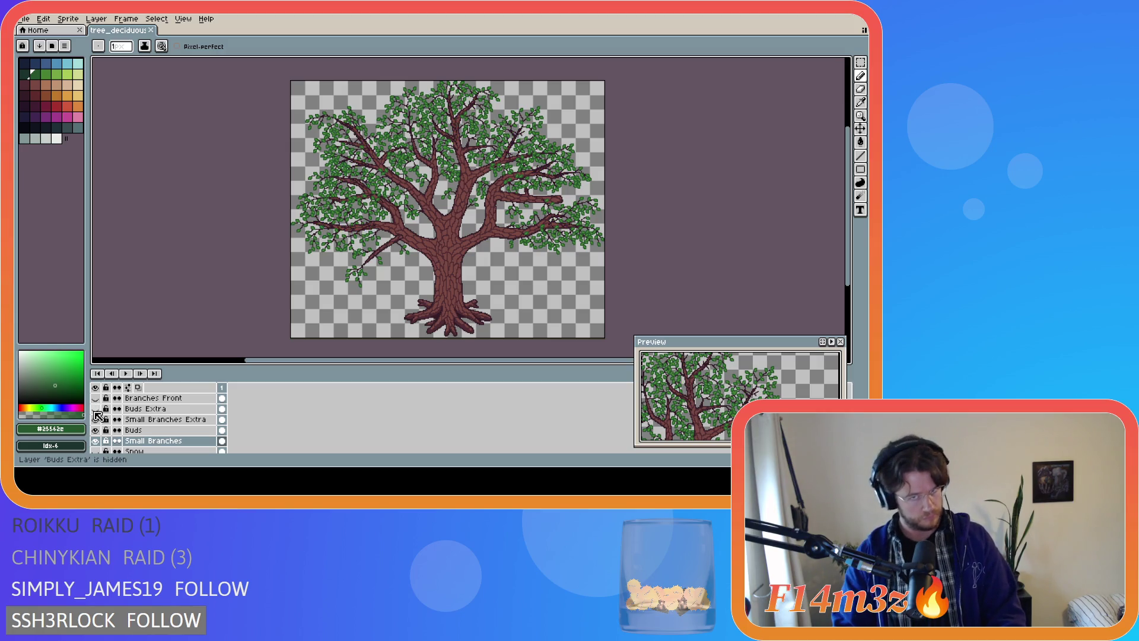
left_click(96, 411)
left_click(97, 411)
left_click(96, 412)
left_click(97, 411)
left_click(96, 411)
left_click(97, 411)
left_click(96, 411)
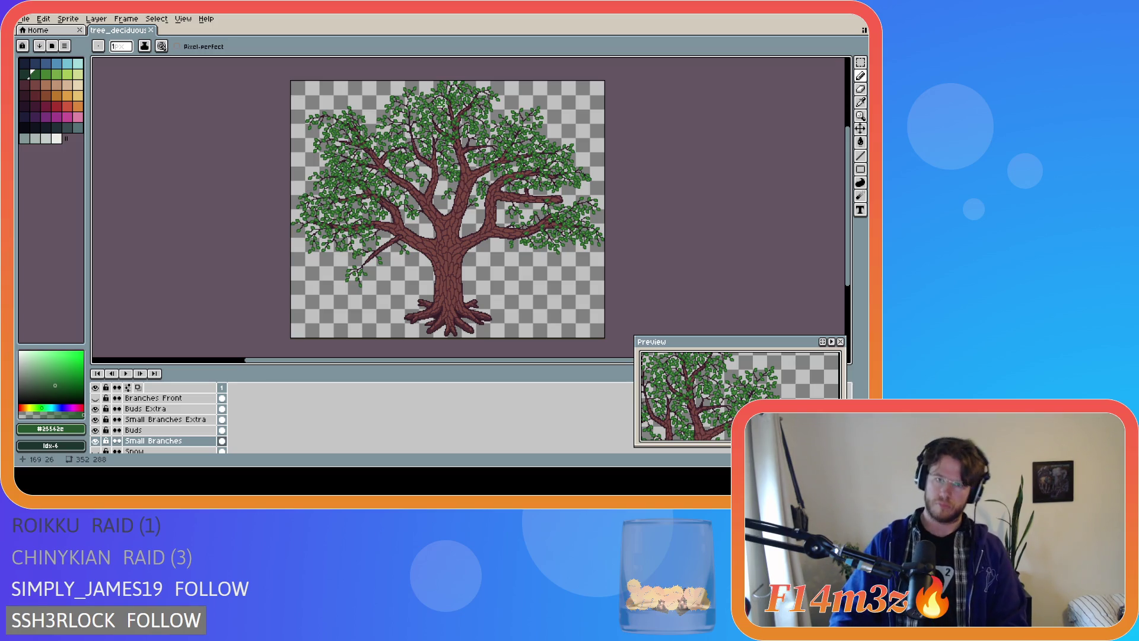
Zoom out and scroll the canvas so the whole tree, roots to canopy, is centred
scroll(442, 104, "up", 3)
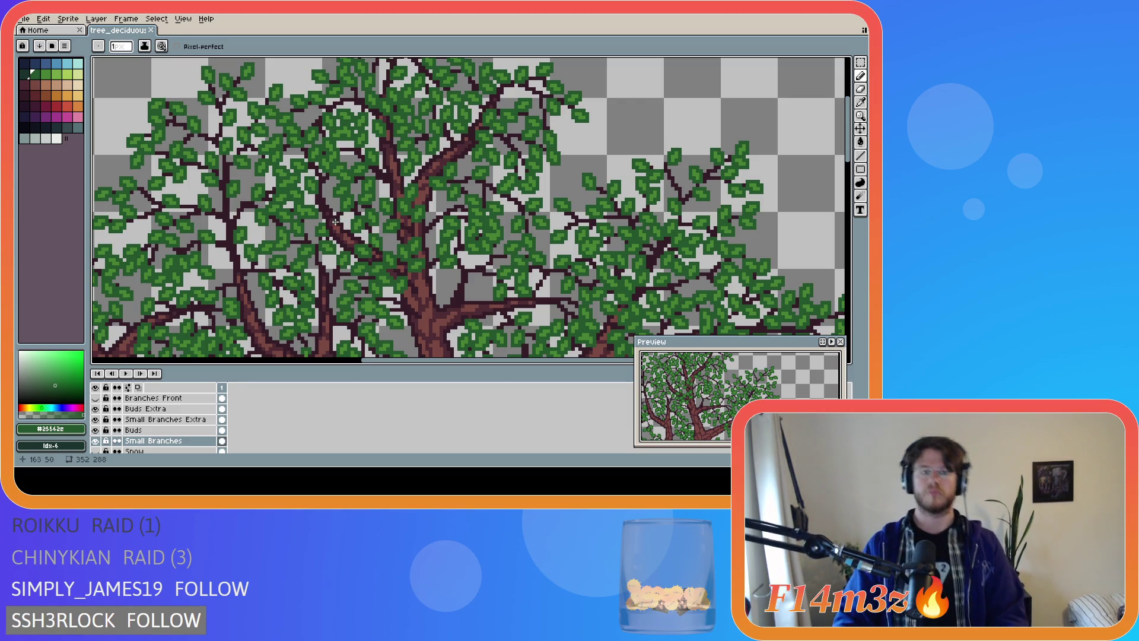
scroll(331, 233, "down", 2)
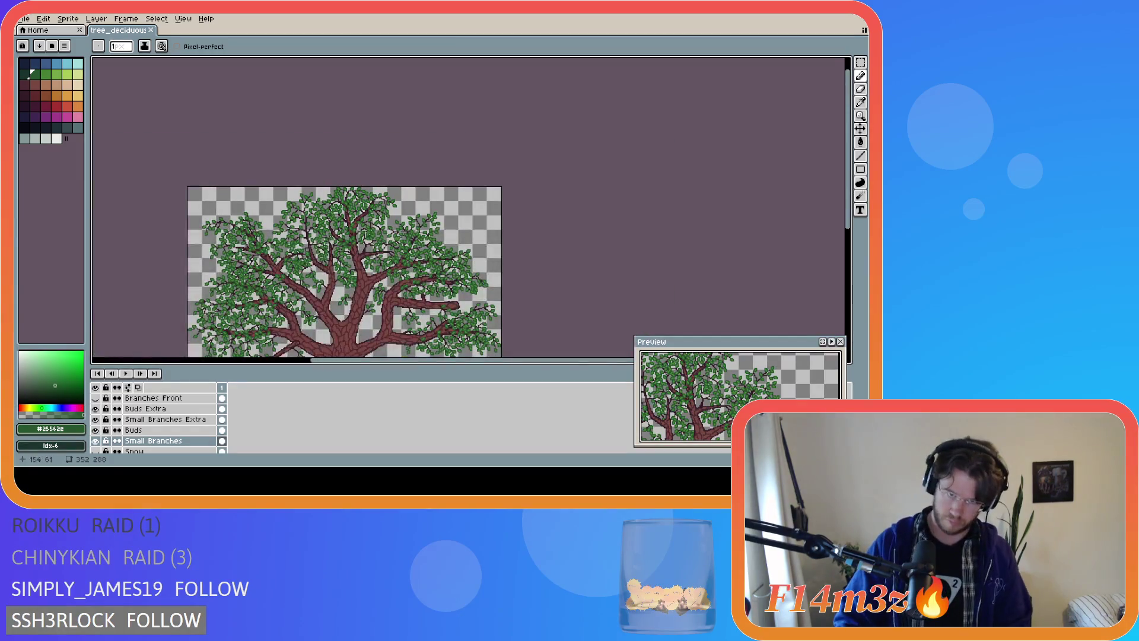
left_click_drag(336, 359, 304, 360)
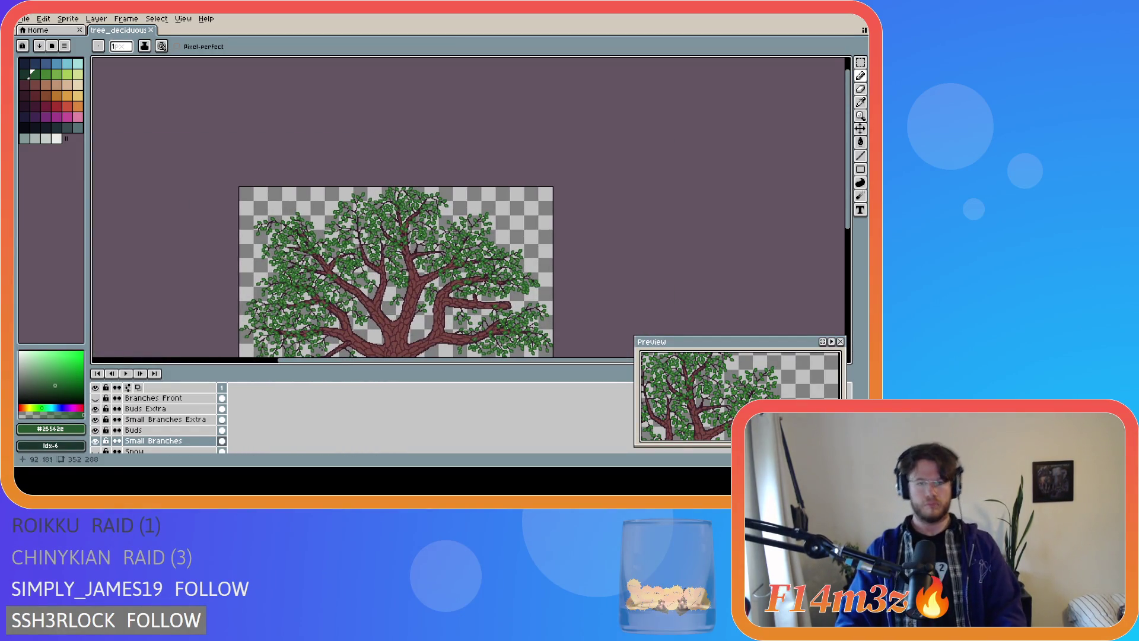
mouse_move(848, 212)
left_mouse_down()
mouse_move(838, 274)
mouse_move(832, 262)
left_mouse_up()
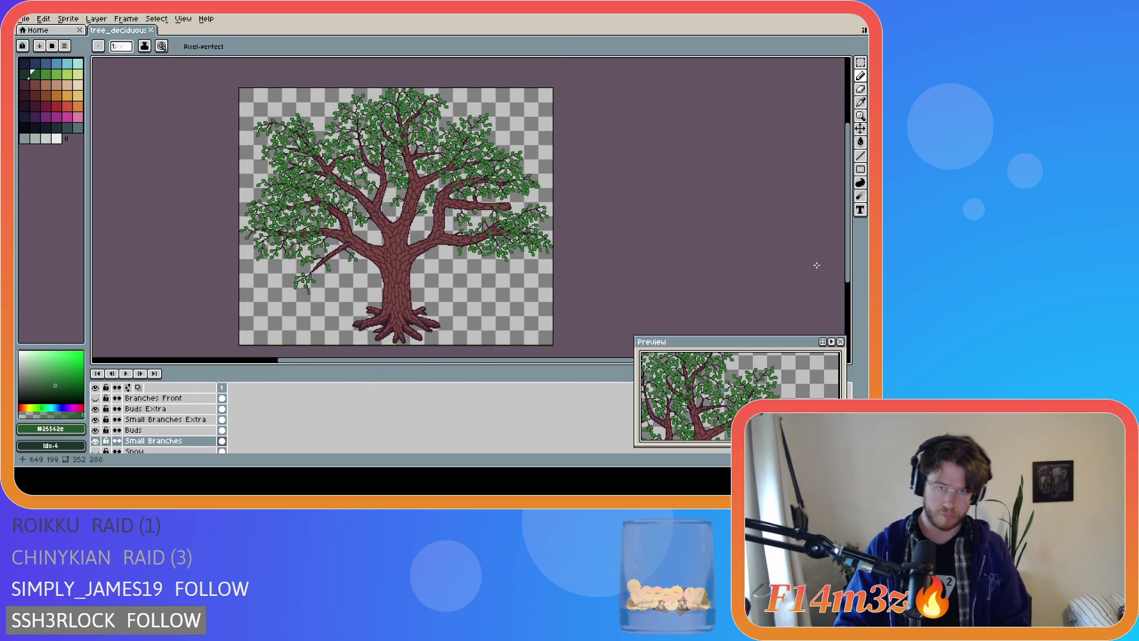
Toggle Buds Extra on and off to compare, leave it visible, and save tree_deciduous_large_winter.ase
left_click(96, 409)
left_click(96, 409)
left_click(96, 409)
left_click(96, 408)
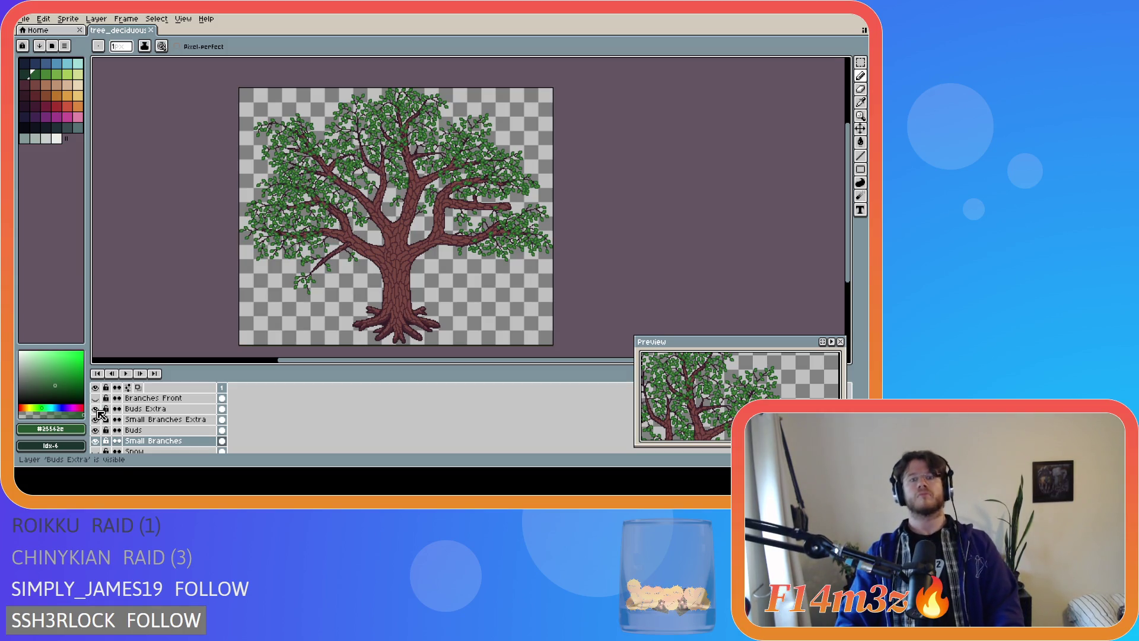
left_click(96, 409)
left_click(96, 408)
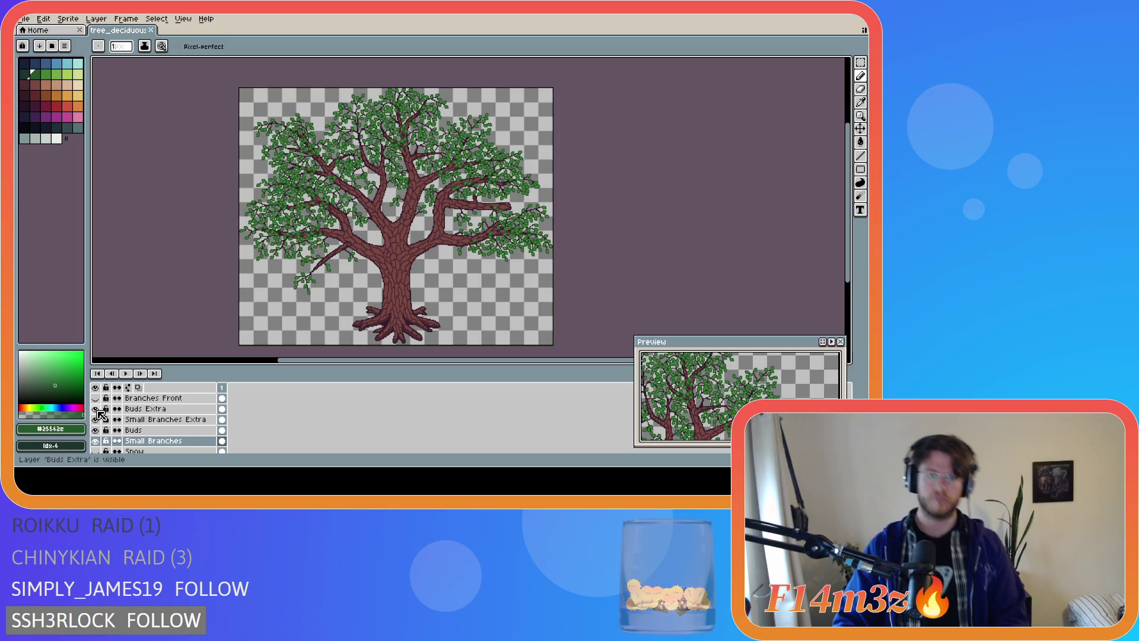
left_click(96, 409)
left_click(96, 409)
left_click(96, 409)
left_click(96, 409)
left_click(96, 409)
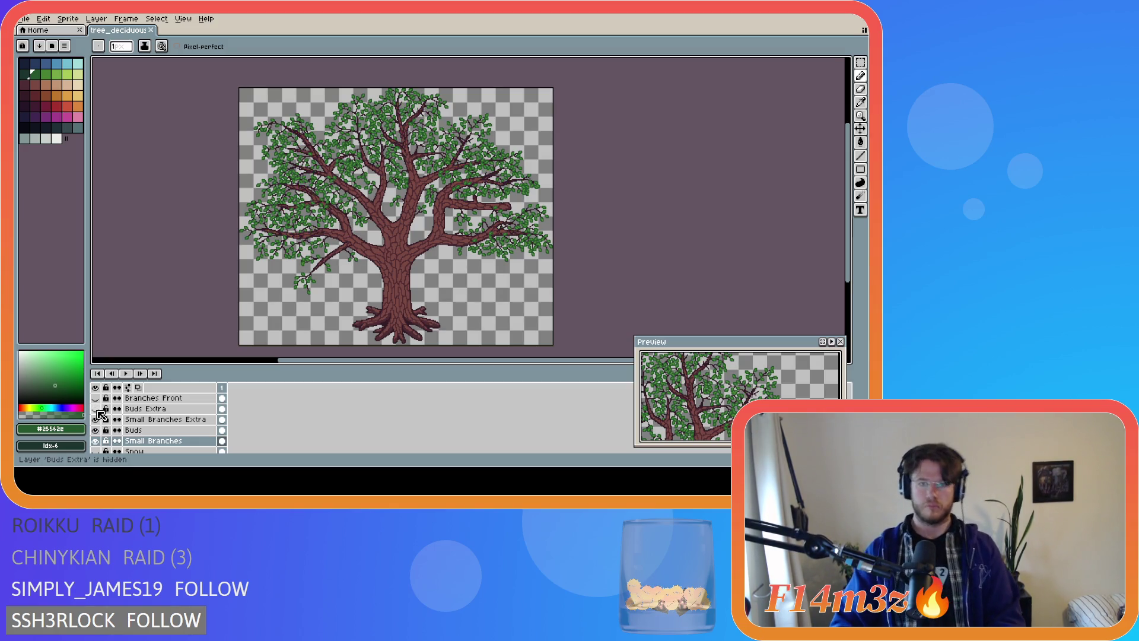
left_click(96, 408)
left_click(96, 409)
left_click(96, 409)
left_click(96, 409)
left_click(96, 409)
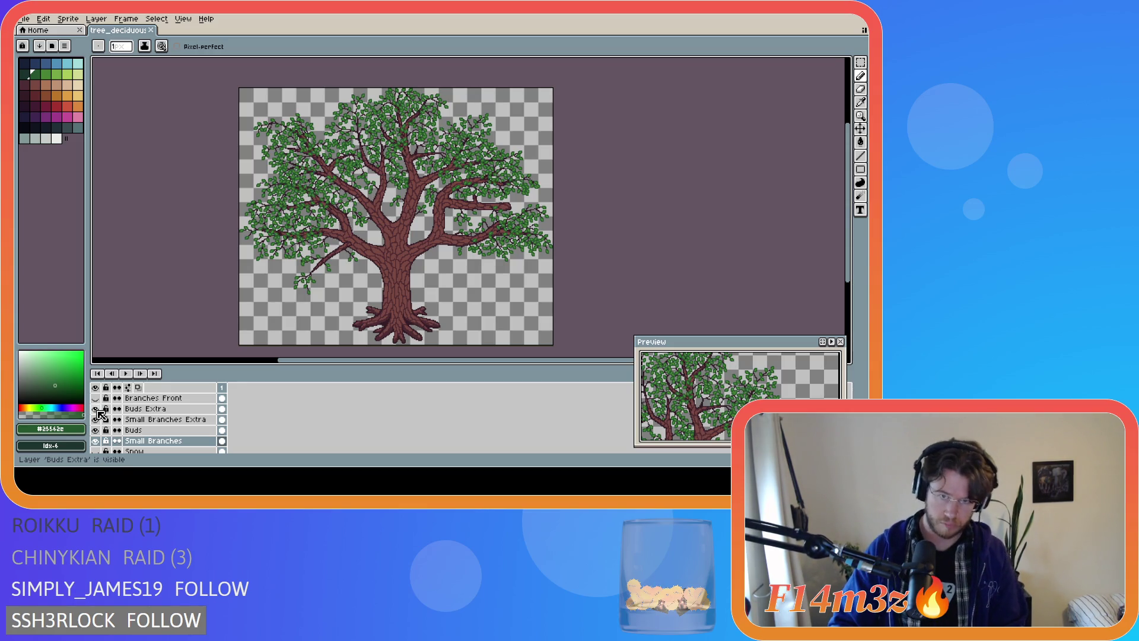
left_click(96, 408)
left_click(96, 409)
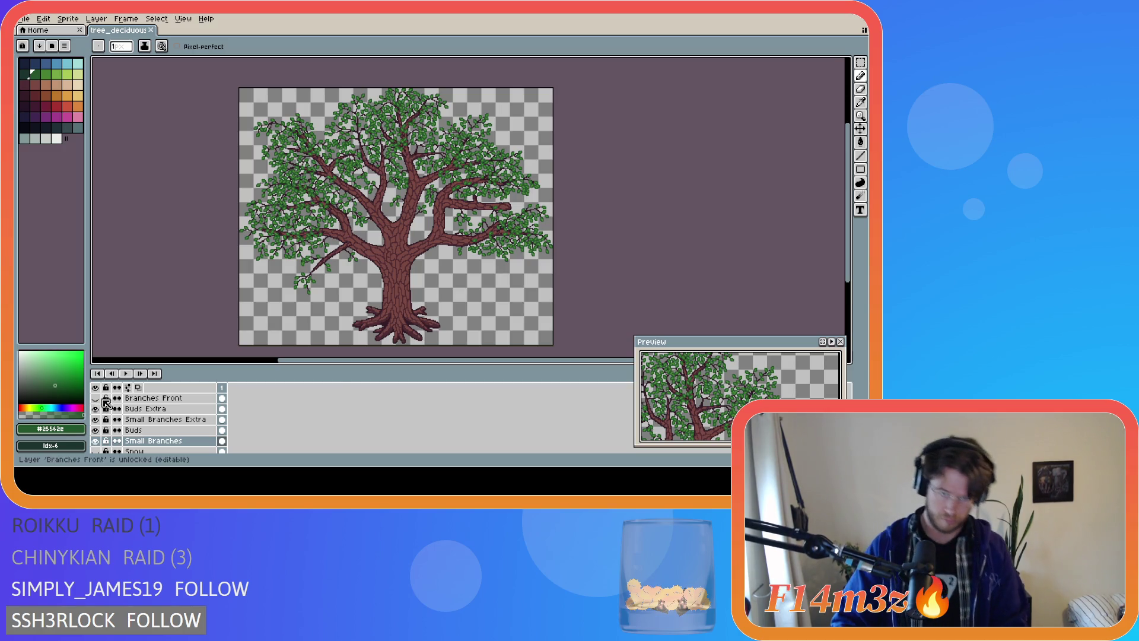
key("ctrl+s")
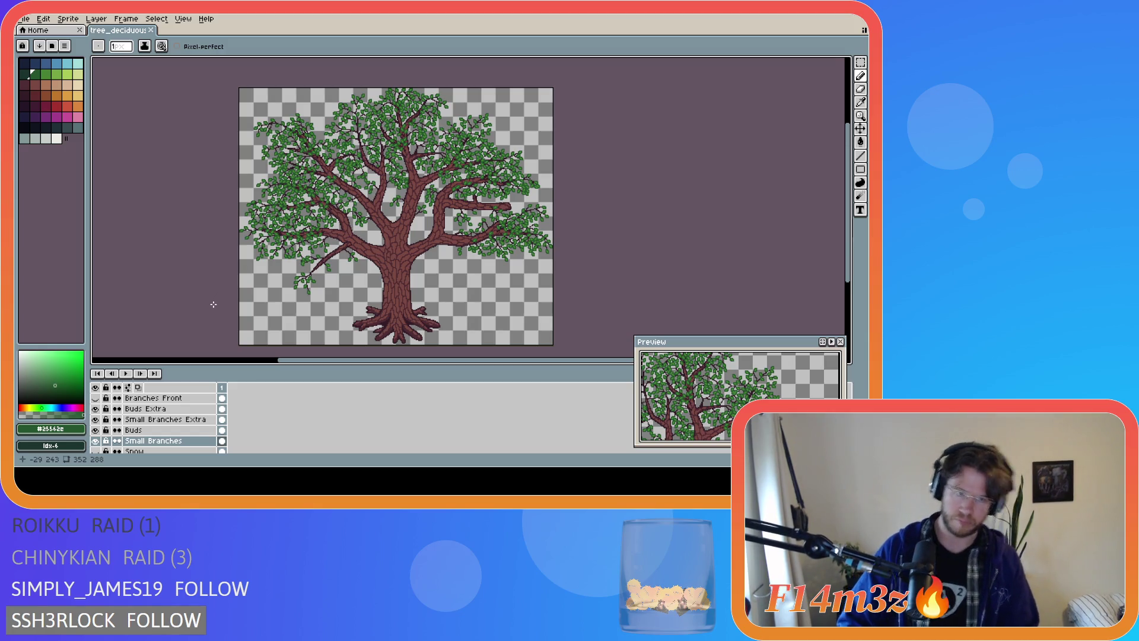
key("ctrl+s")
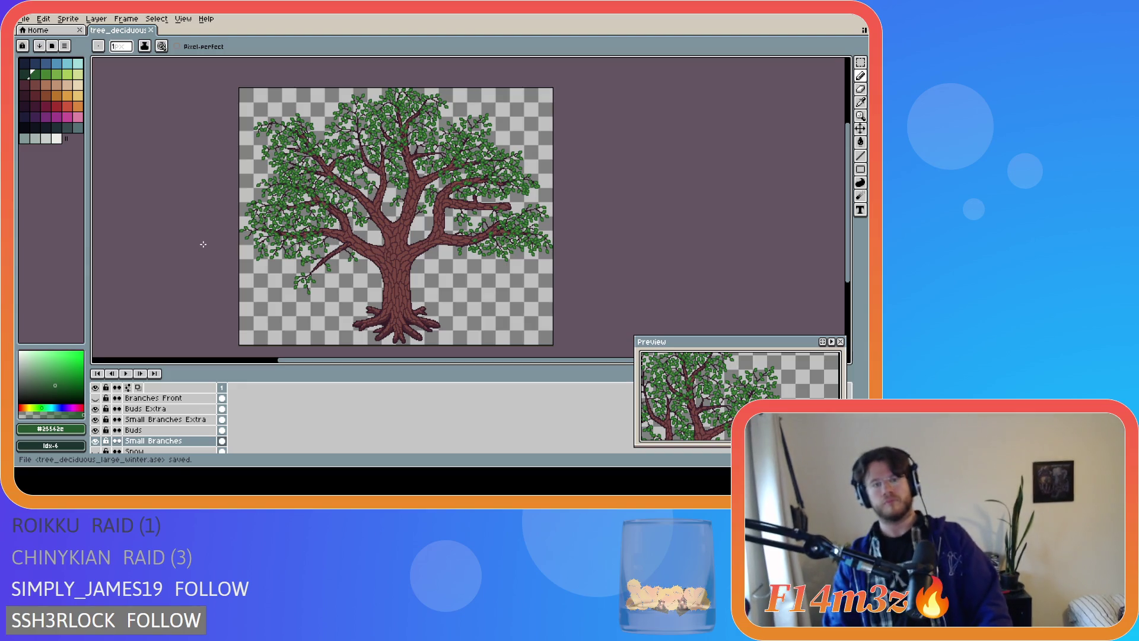
Show the Branches Front, Bark Front, Small Branches Front and Buds Front layers
scroll(149, 416, "up", 3)
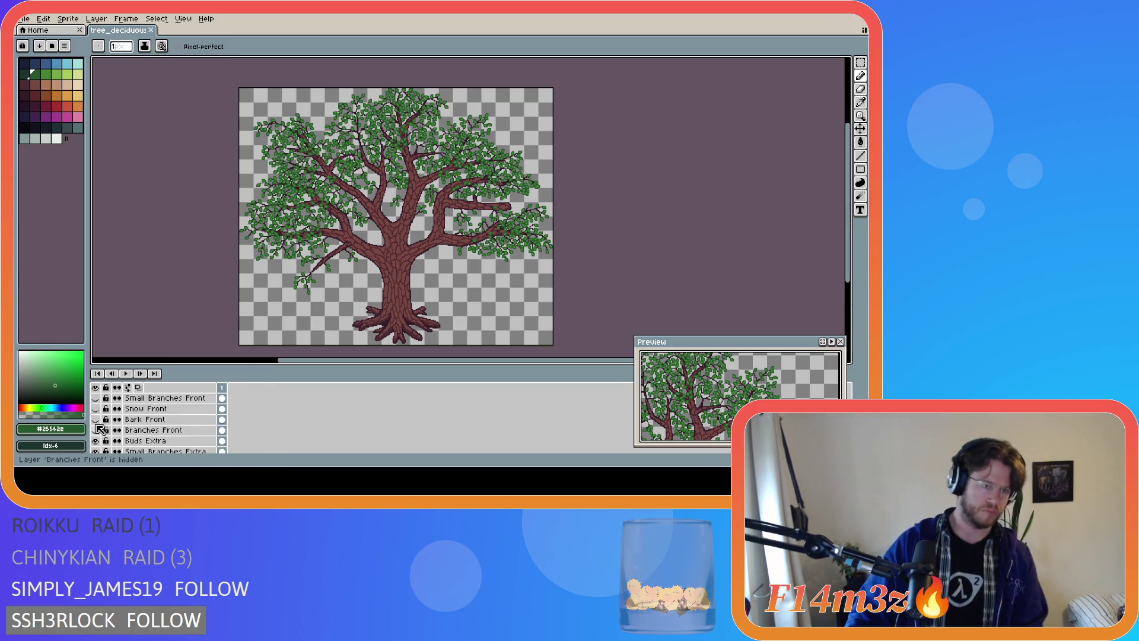
left_click(95, 430)
left_click(95, 419)
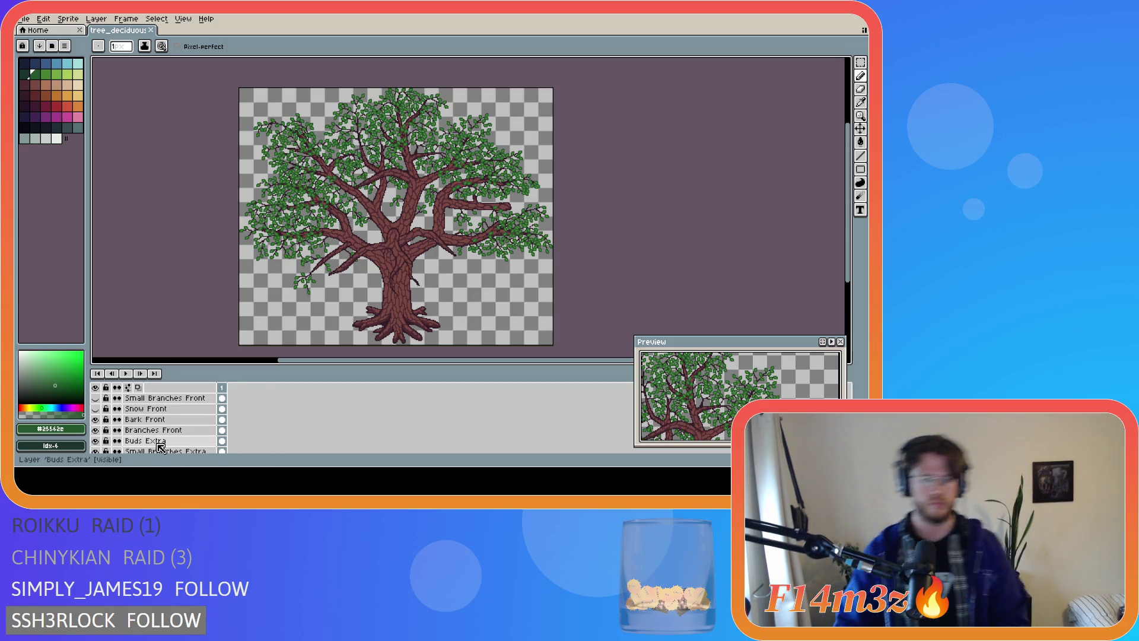
left_click(95, 398)
scroll(104, 404, "up", 2)
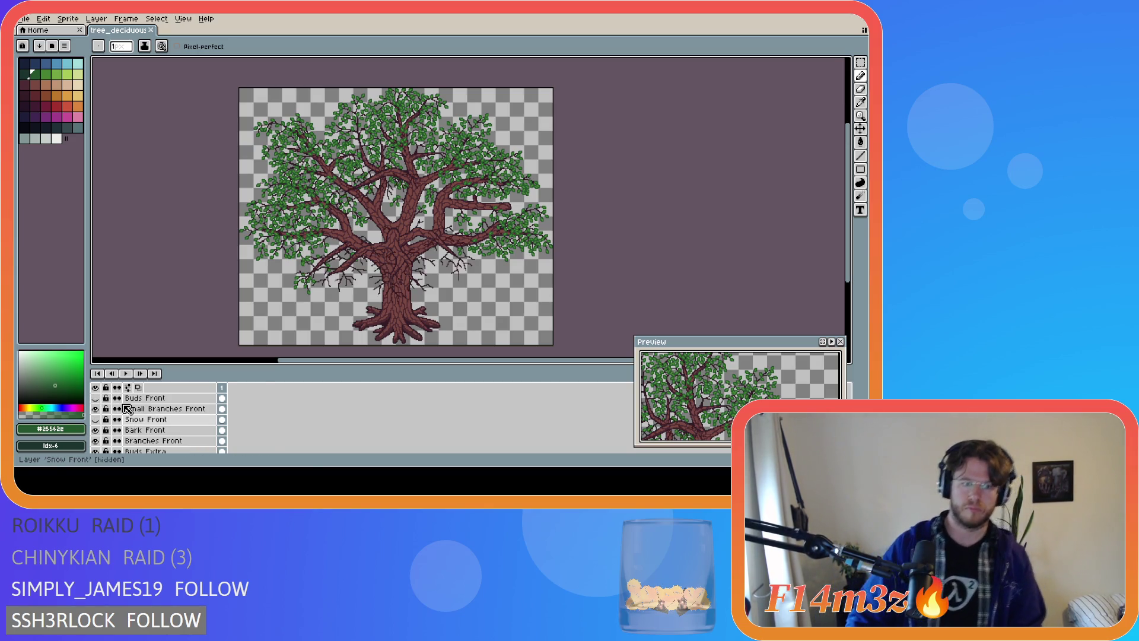
left_click(95, 408)
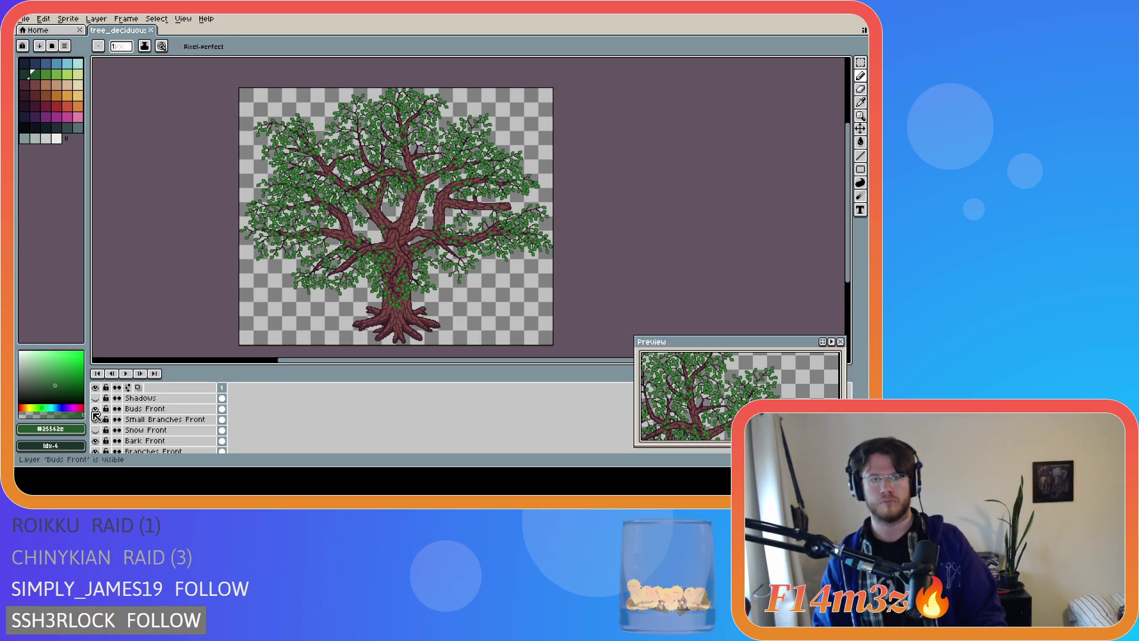
Hide Small Branches, Buds, Small Branches Extra, Buds Extra and the Tree group
scroll(153, 441, "down", 1)
scroll(153, 440, "down", 3)
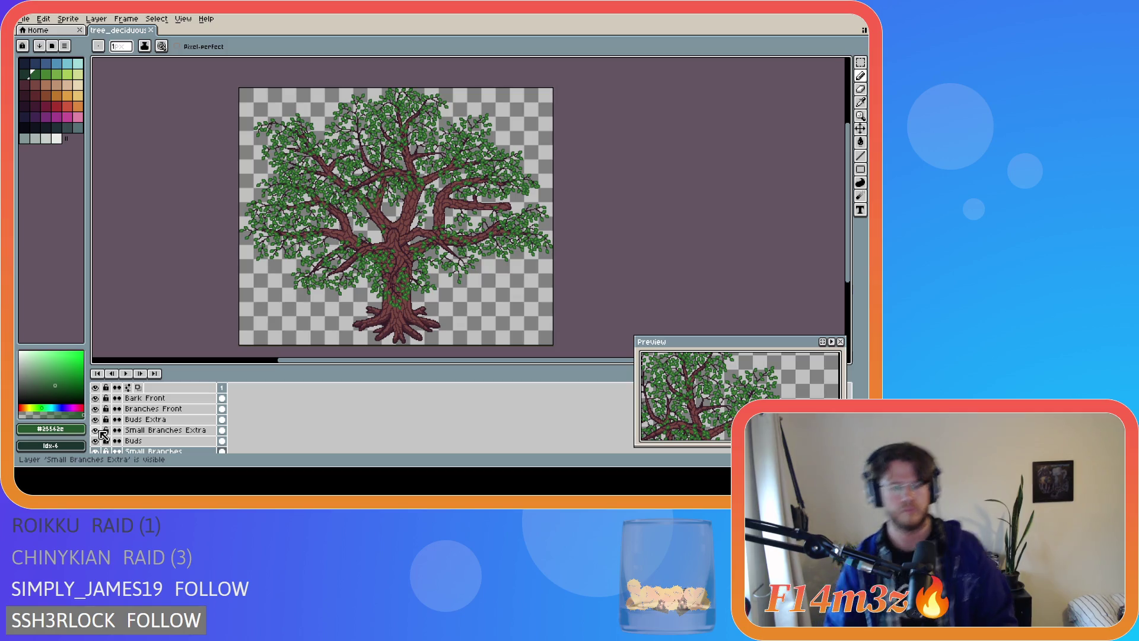
scroll(99, 431, "down", 2)
left_click(95, 429)
left_click(95, 419)
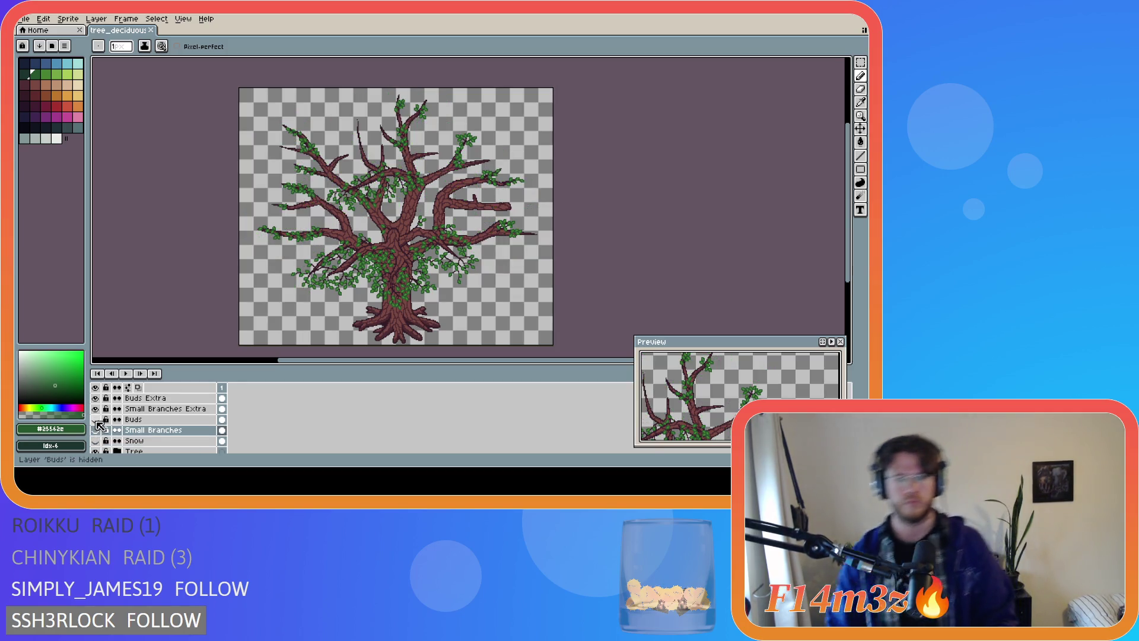
scroll(99, 425, "up", 1)
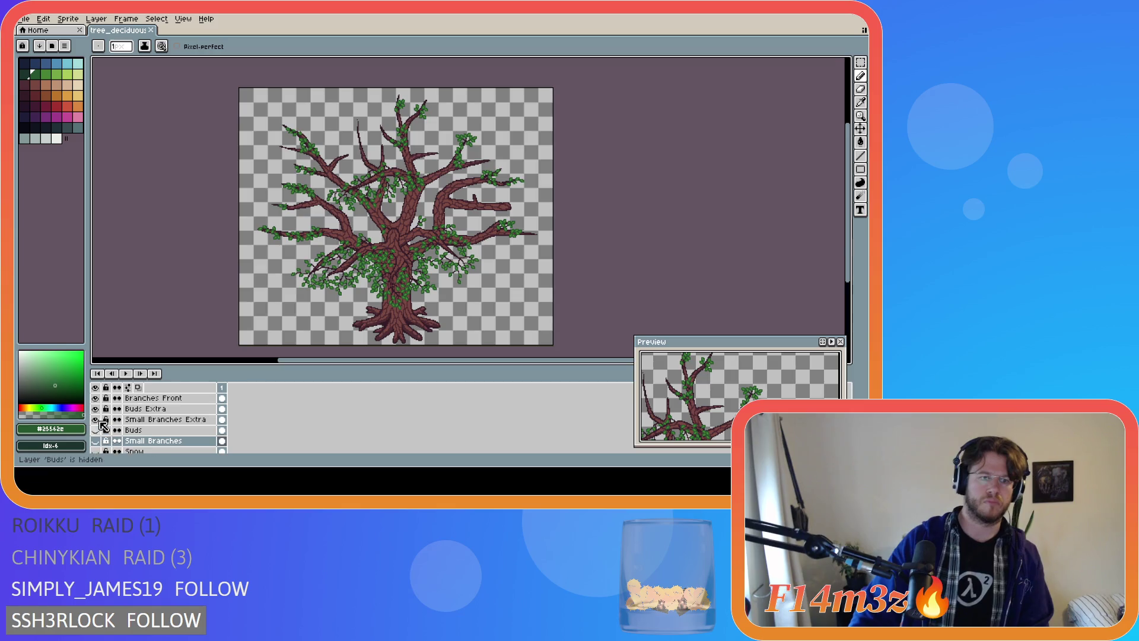
left_click(96, 419)
left_click(95, 409)
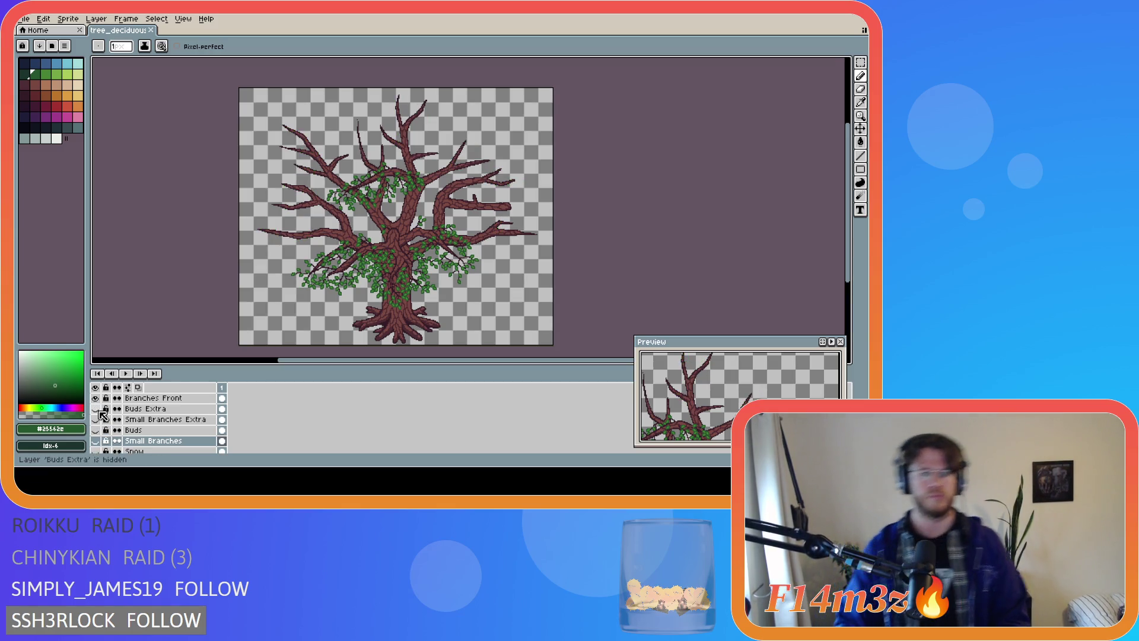
scroll(387, 162, "up", 2)
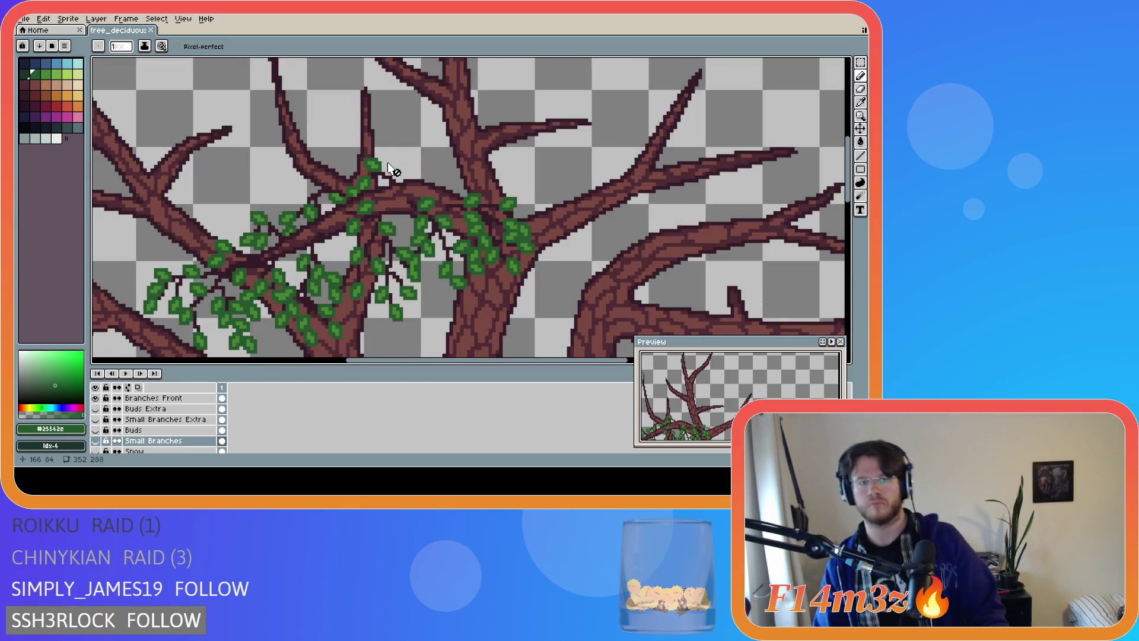
scroll(353, 181, "down", 3)
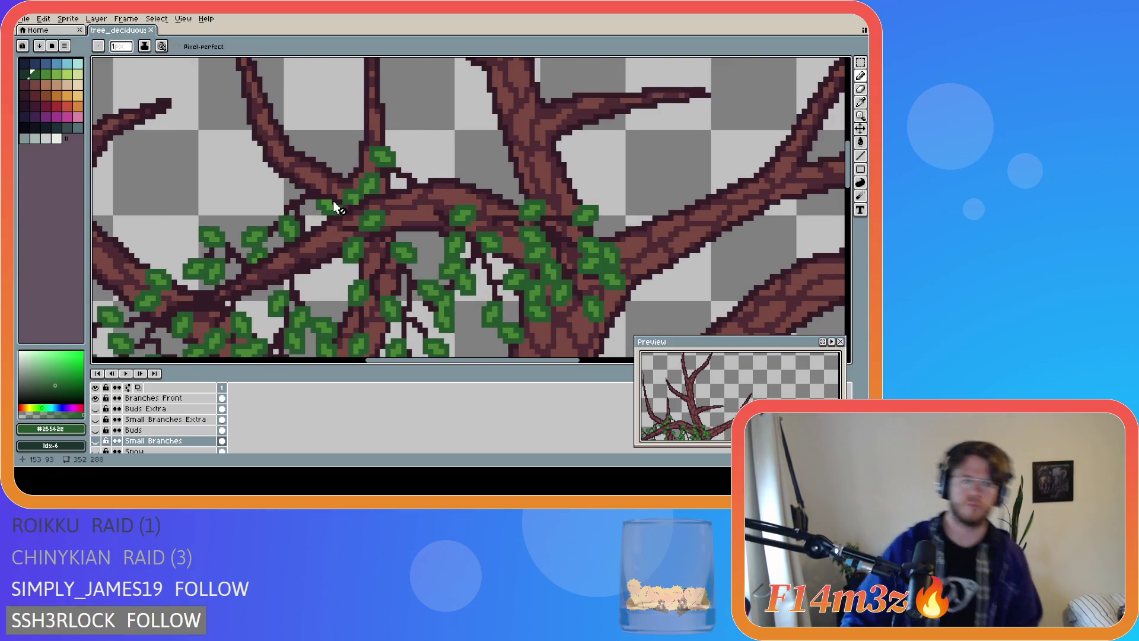
scroll(149, 418, "down", 3)
left_click(96, 415)
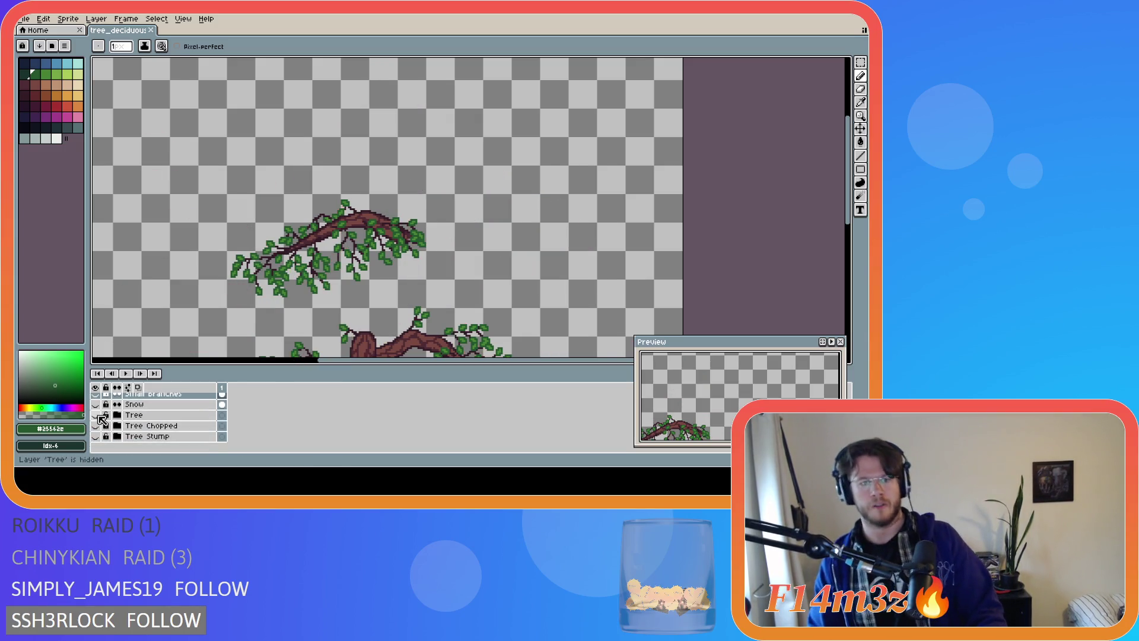
Pick the lighter leaf green #468232 and make Buds Front the active layer
scroll(331, 243, "up", 2)
scroll(328, 212, "up", 1)
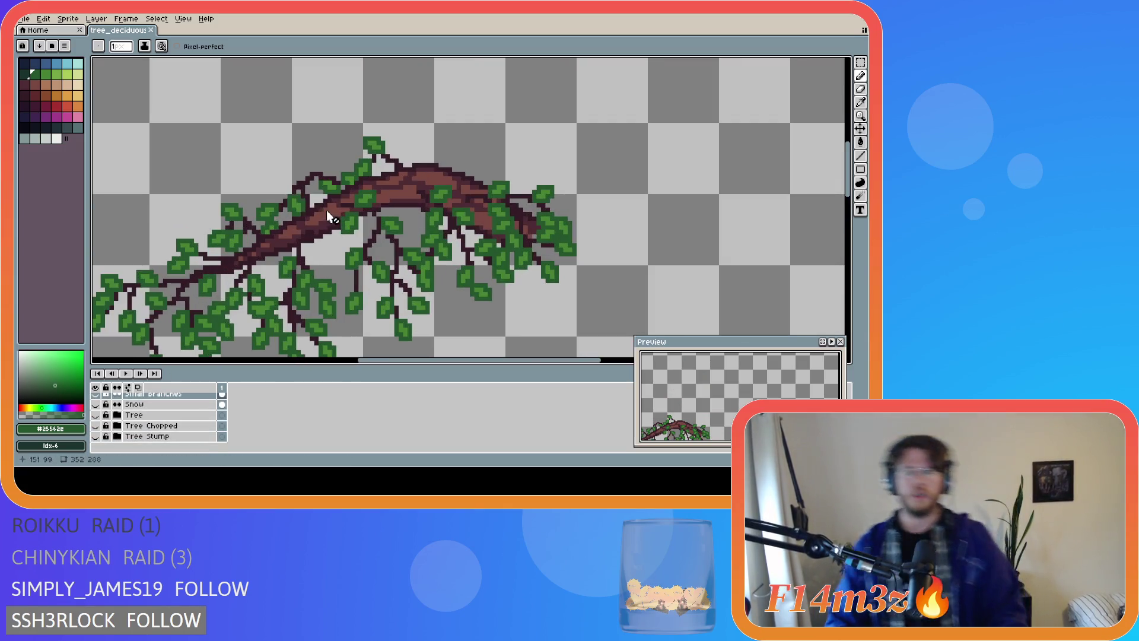
key("i")
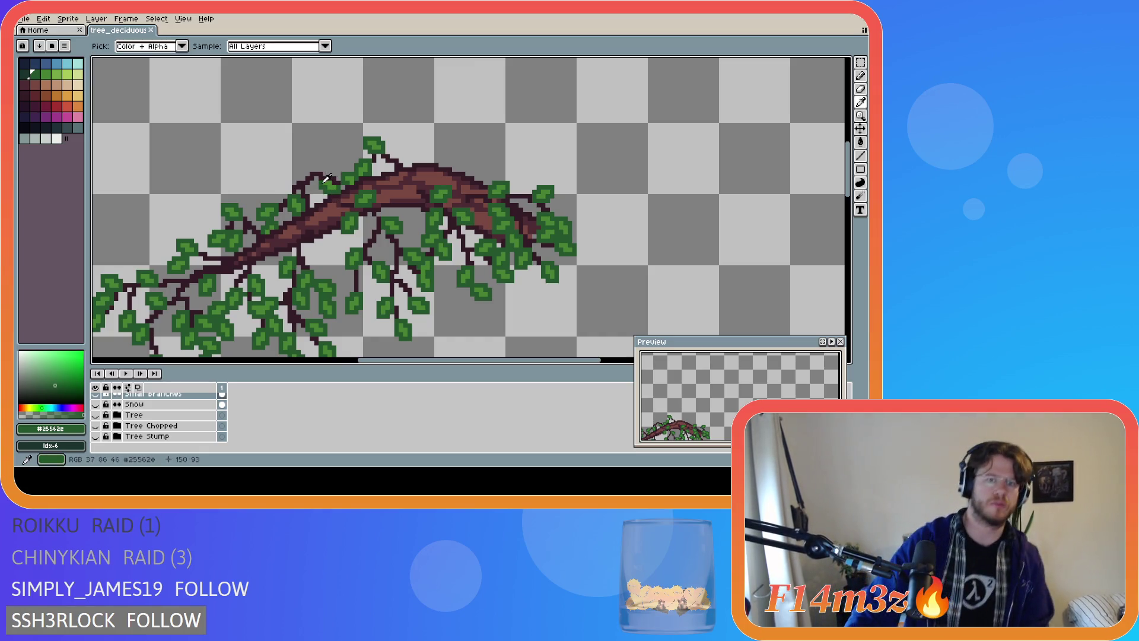
left_click(328, 180)
key("b")
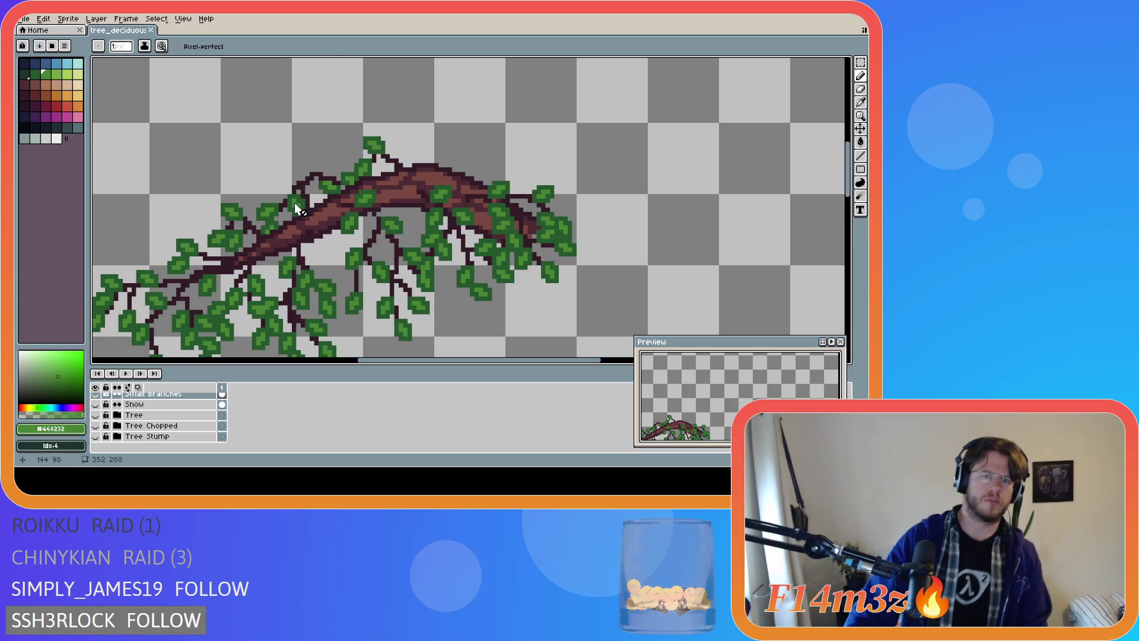
key("i")
key("b")
scroll(189, 427, "up", 5)
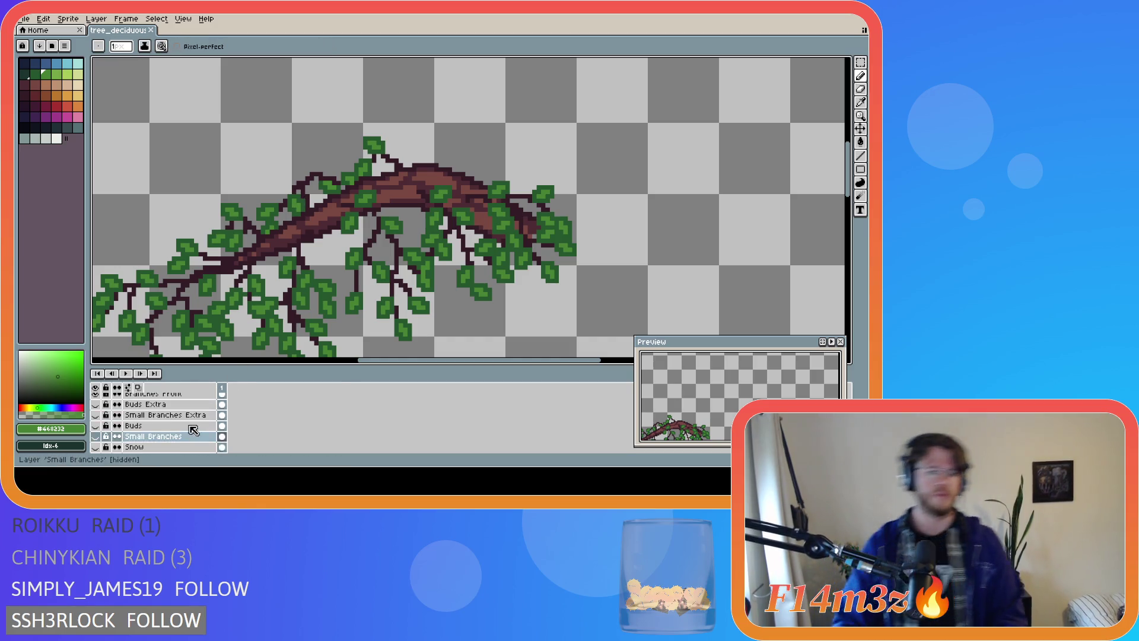
scroll(188, 427, "up", 2)
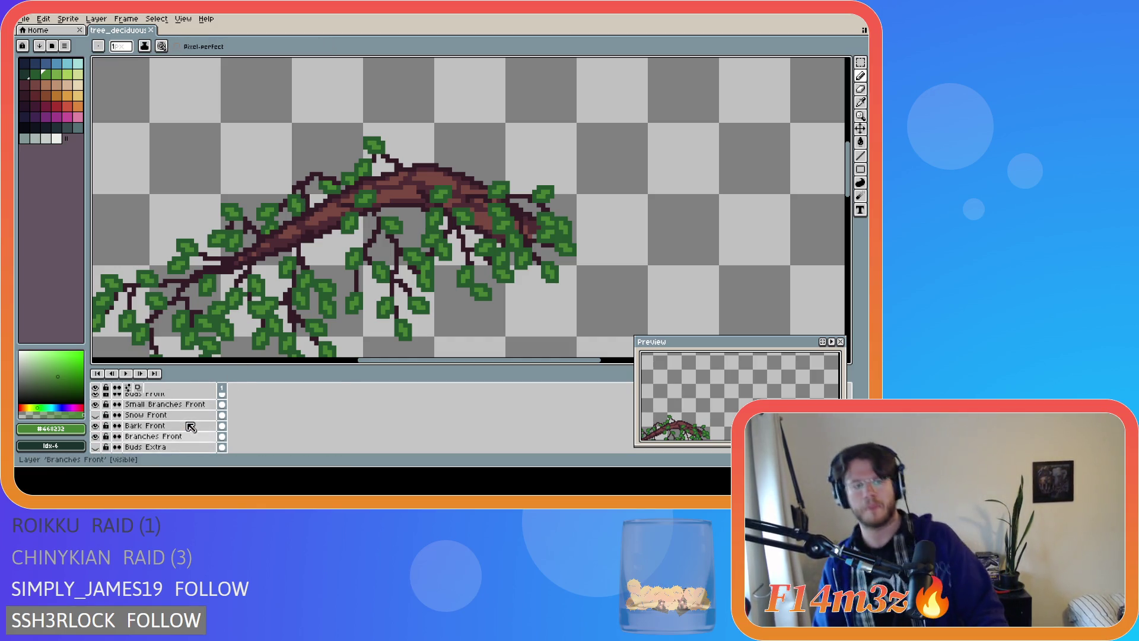
left_click(181, 405)
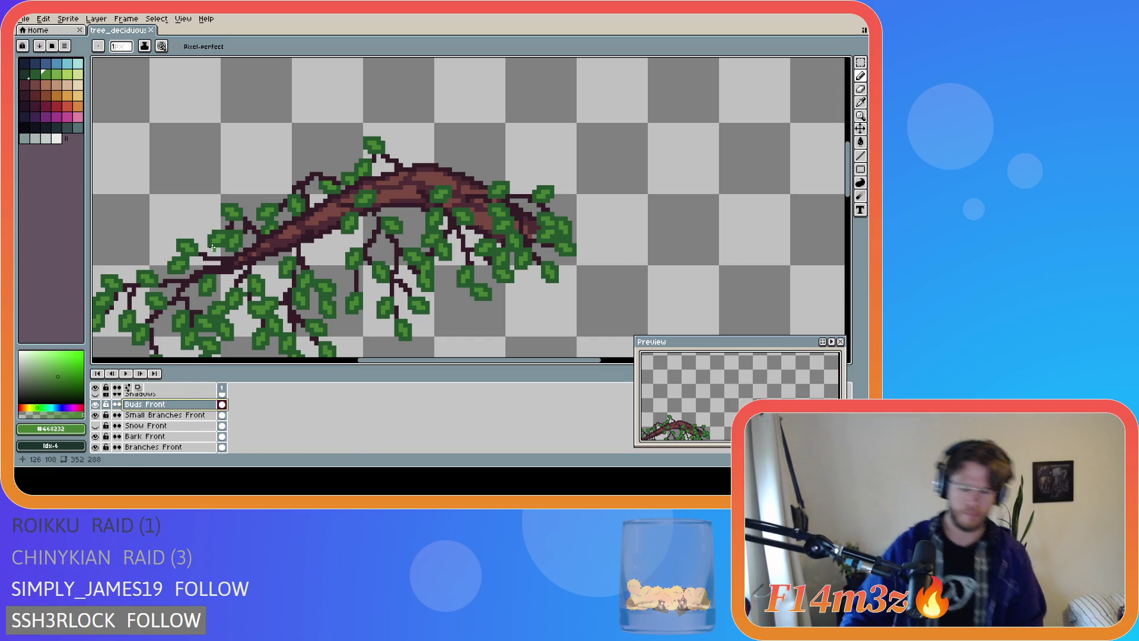
Draw a light-green sprig above the front branch, shade it with #25562e, and save
left_click_drag(289, 173, 296, 176)
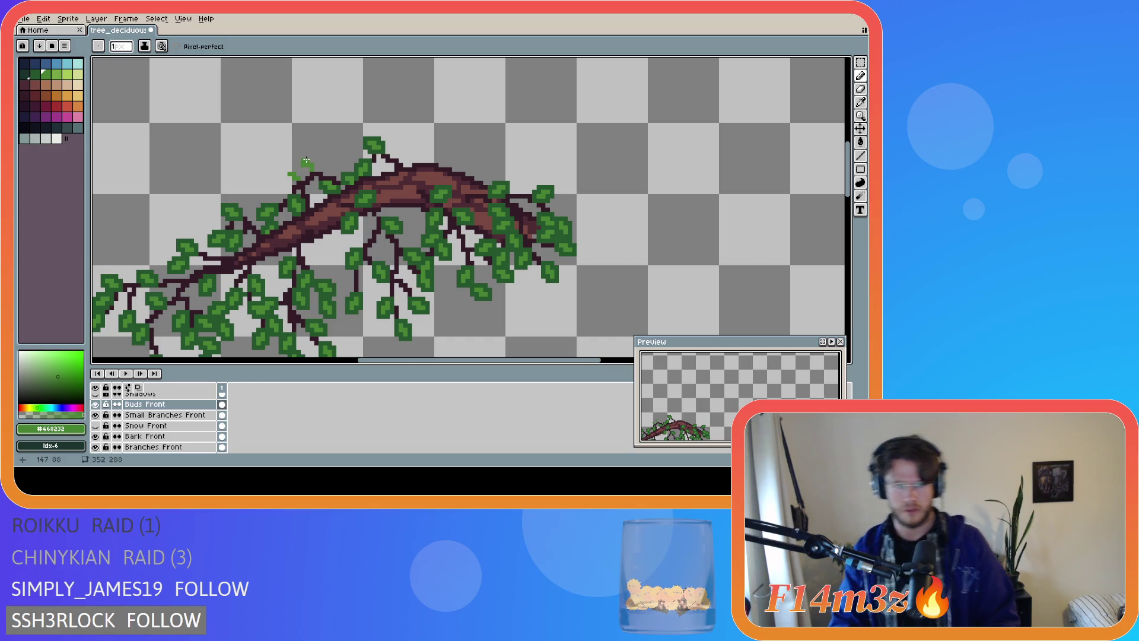
key("i")
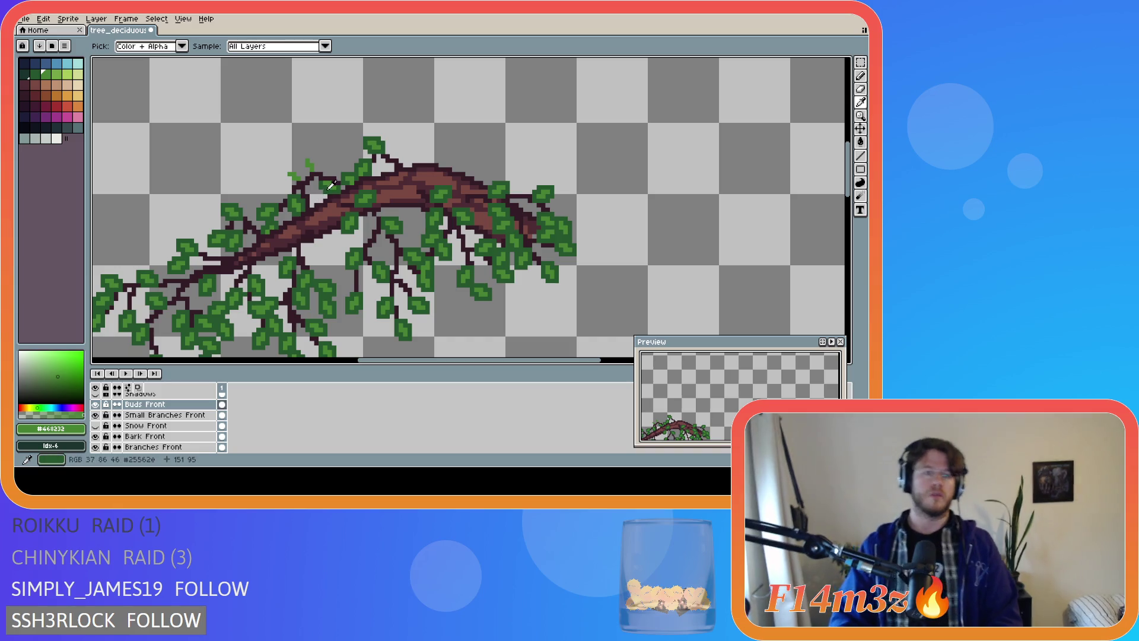
left_click(325, 187)
key("b")
left_click(291, 179)
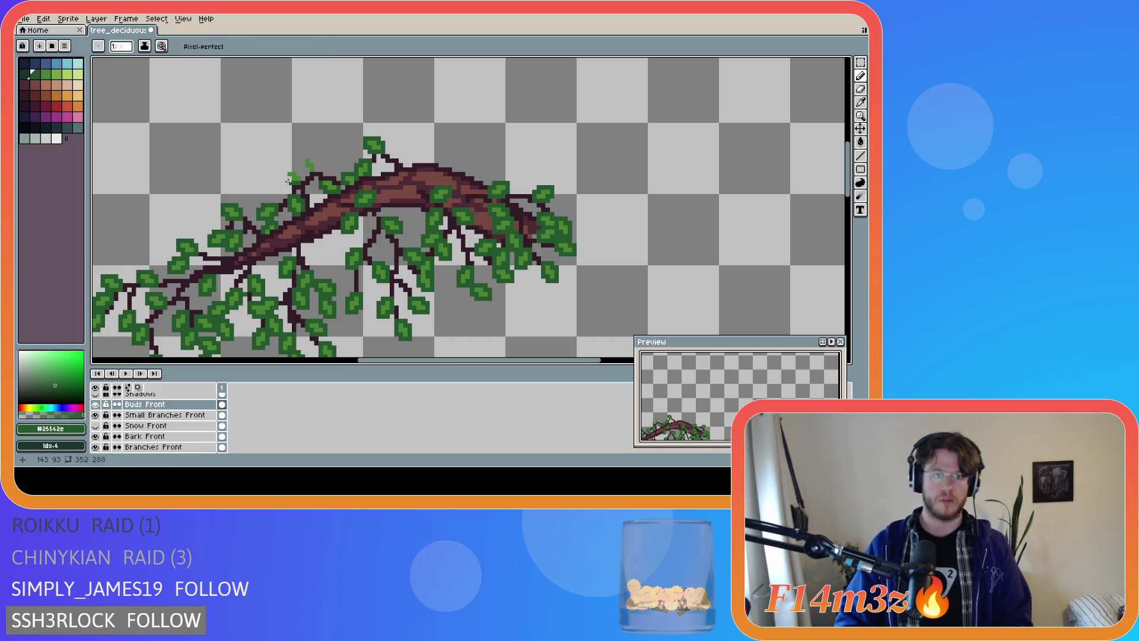
left_click(297, 172)
left_click(310, 167)
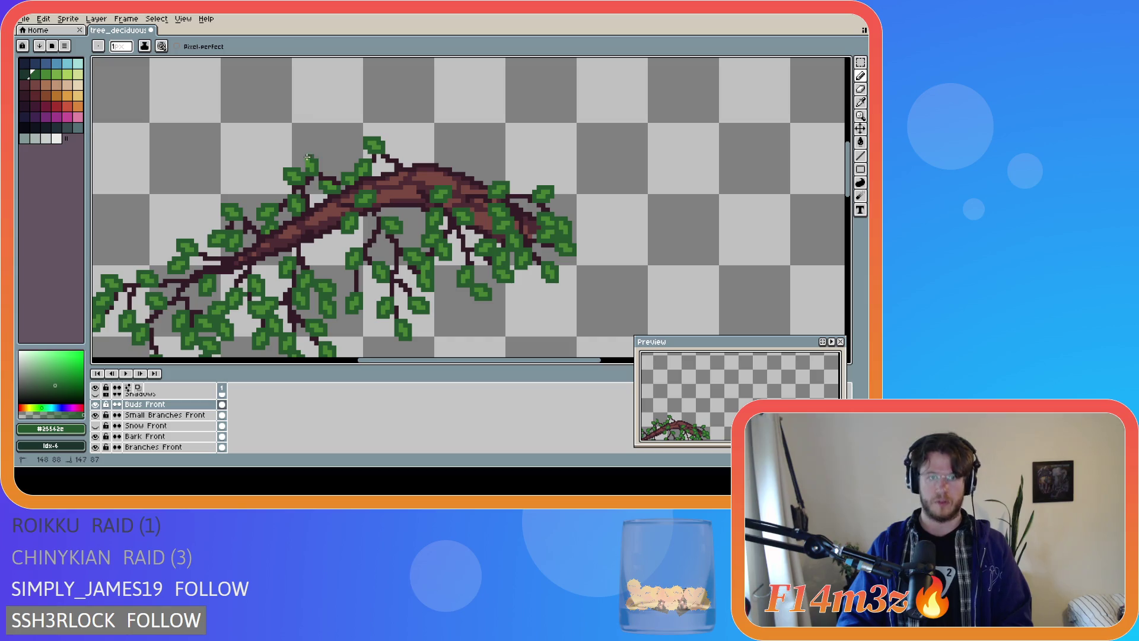
key("ctrl+s")
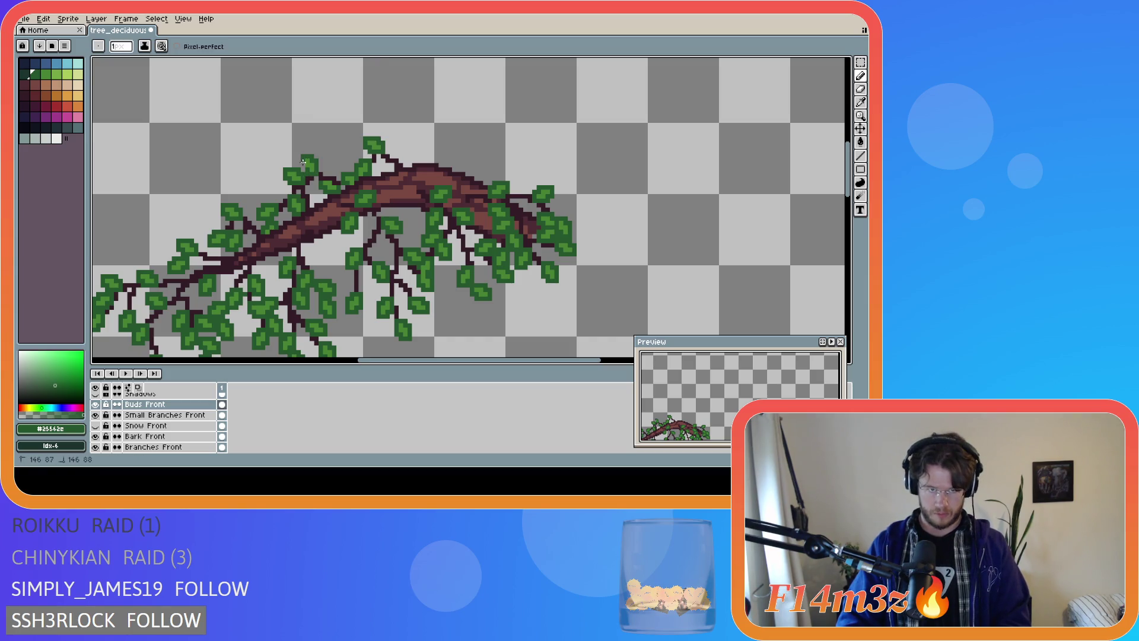
scroll(336, 237, "down", 3)
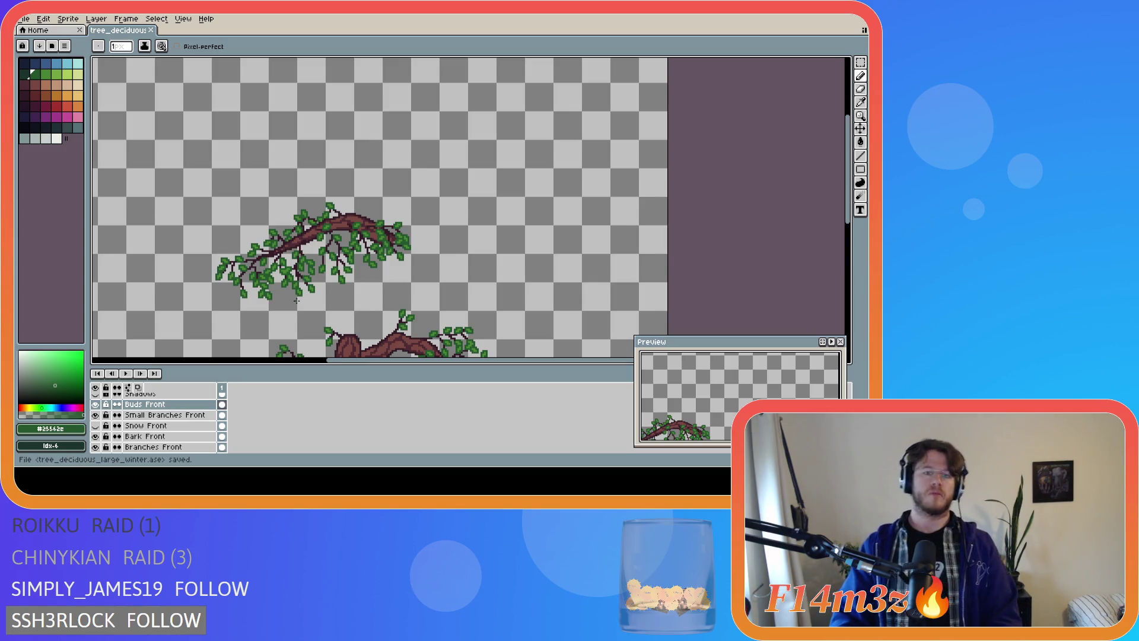
scroll(296, 301, "down", 3)
scroll(324, 263, "up", 3)
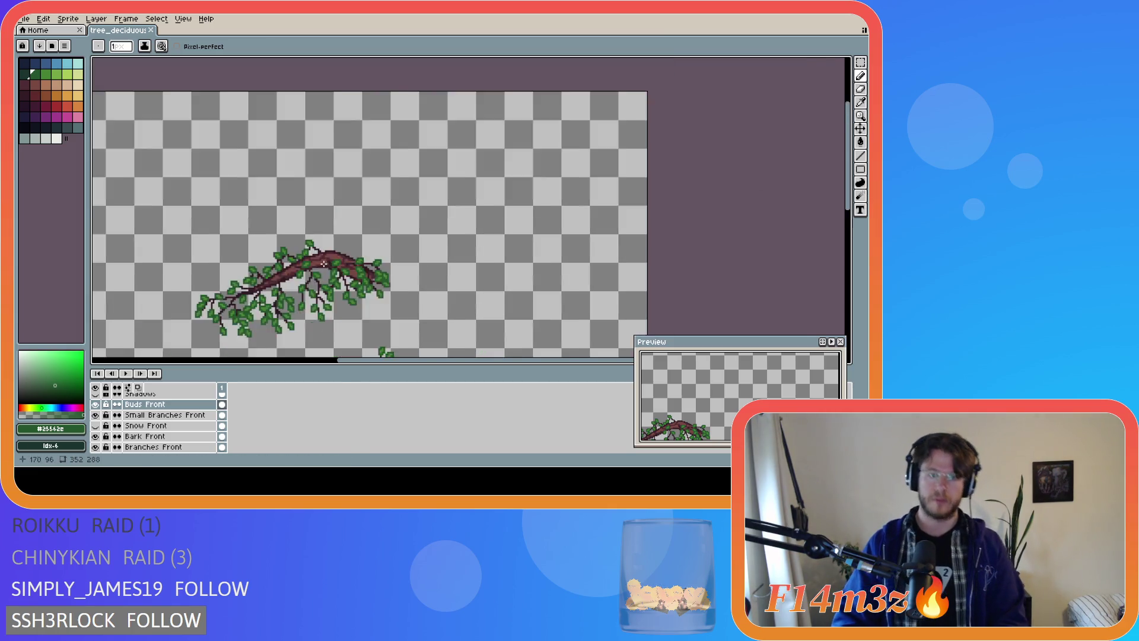
Turn on the Tree layer to show the thick textured brown trunk
scroll(324, 263, "up", 1)
scroll(99, 445, "down", 2)
scroll(99, 448, "down", 2)
left_click(95, 447)
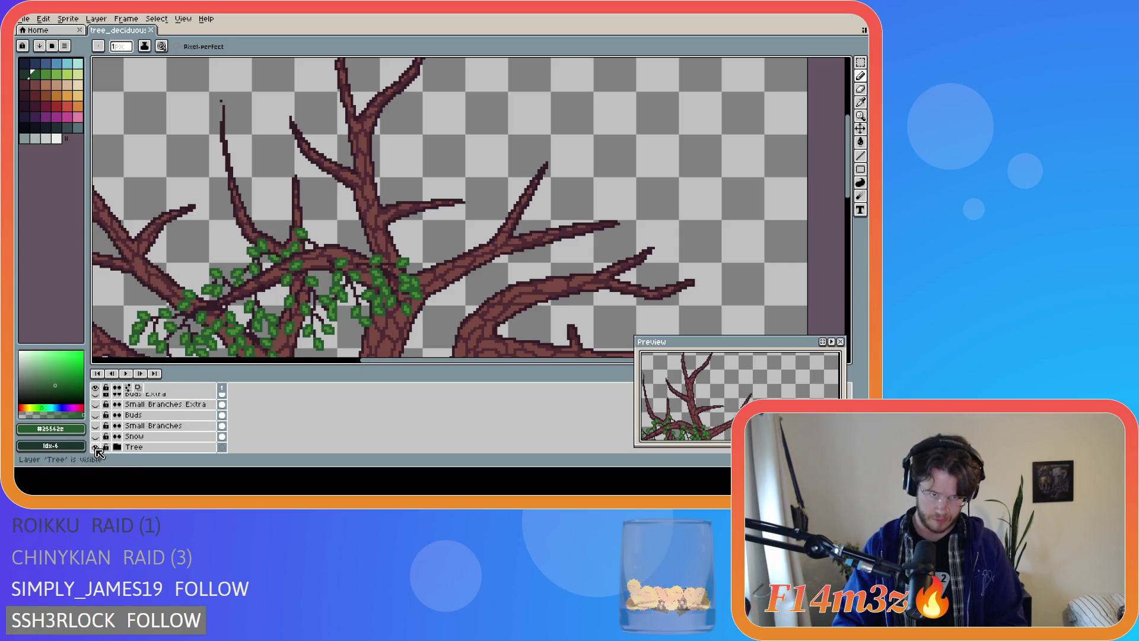
Briefly show Small Branches and Buds, hide them again, and zoom to inspect the tree
scroll(100, 448, "up", 2)
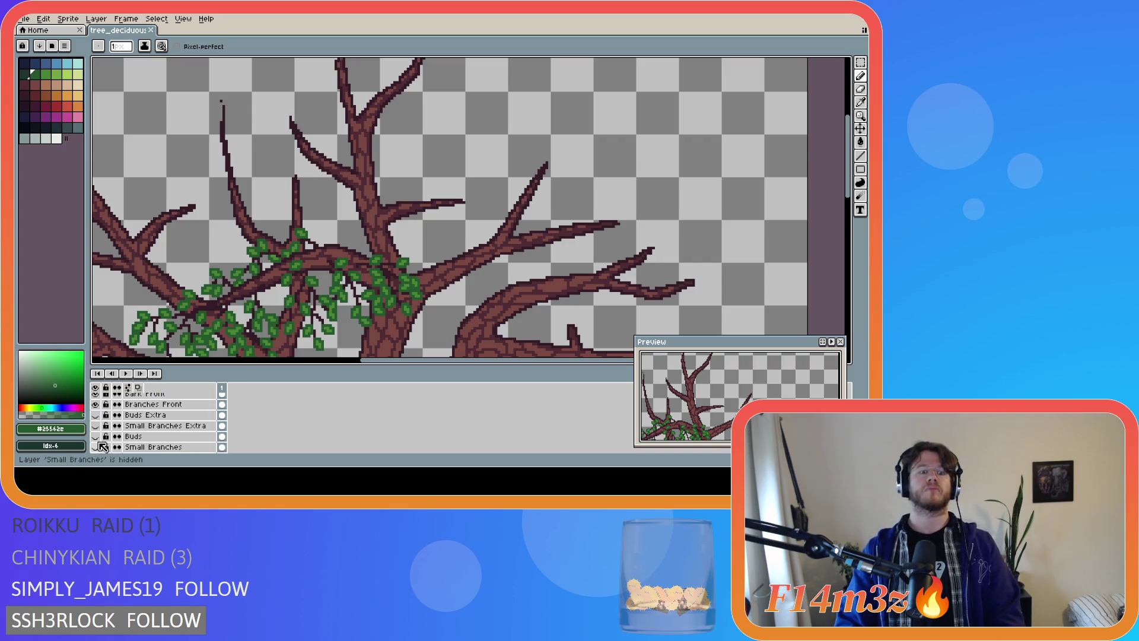
scroll(99, 438, "down", 1)
left_click(99, 438)
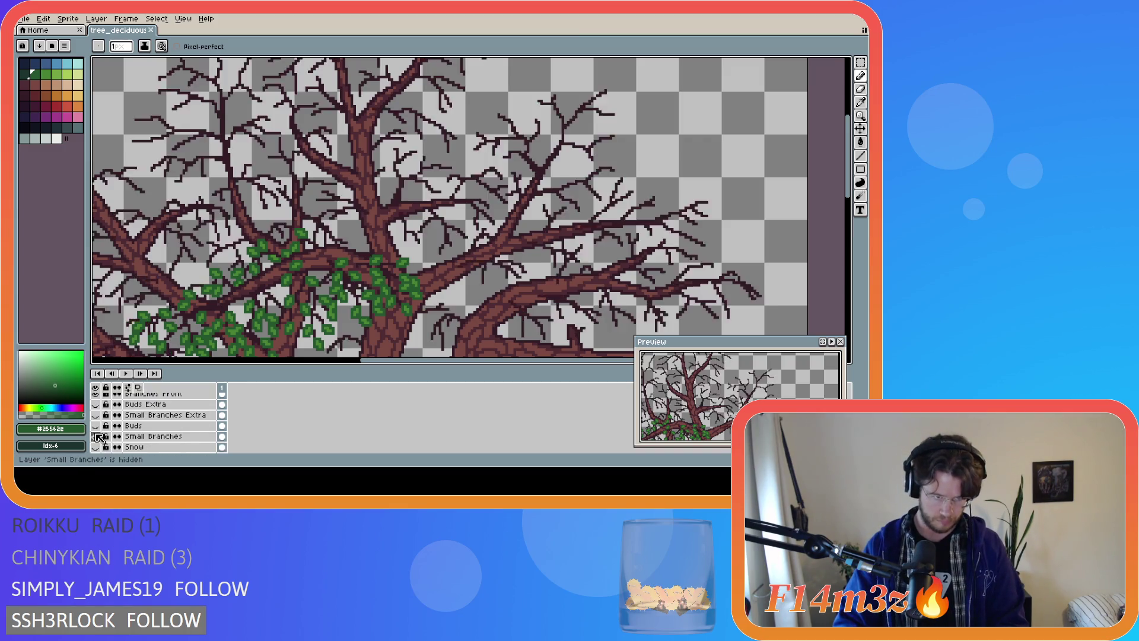
left_click(98, 427)
left_click(98, 426)
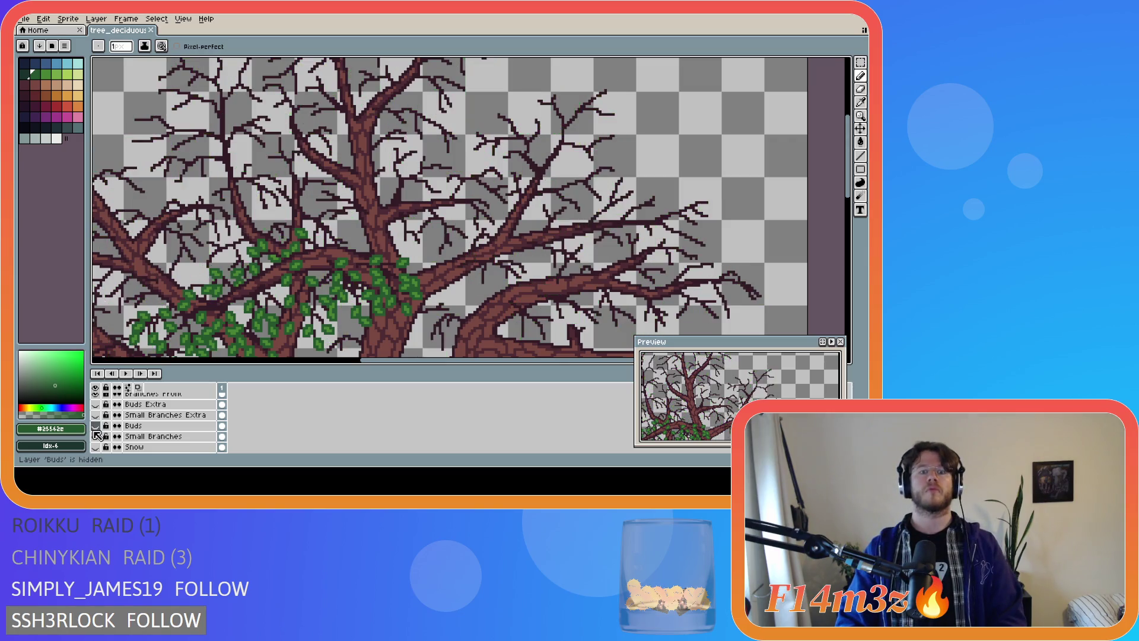
left_click(98, 436)
scroll(746, 223, "down", 3)
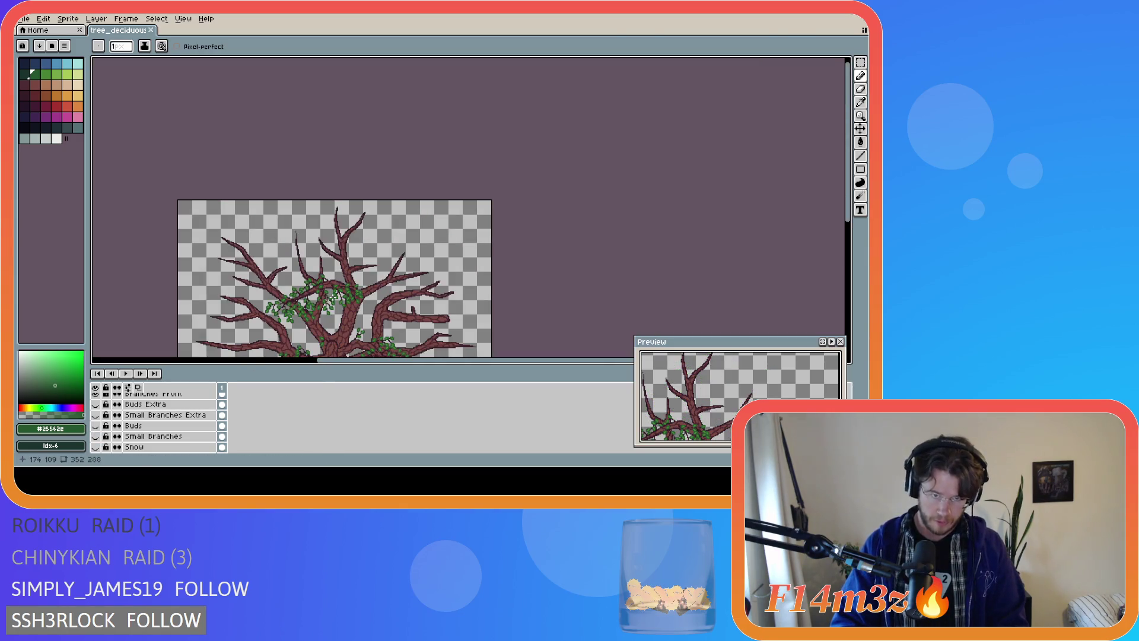
scroll(746, 223, "down", 3)
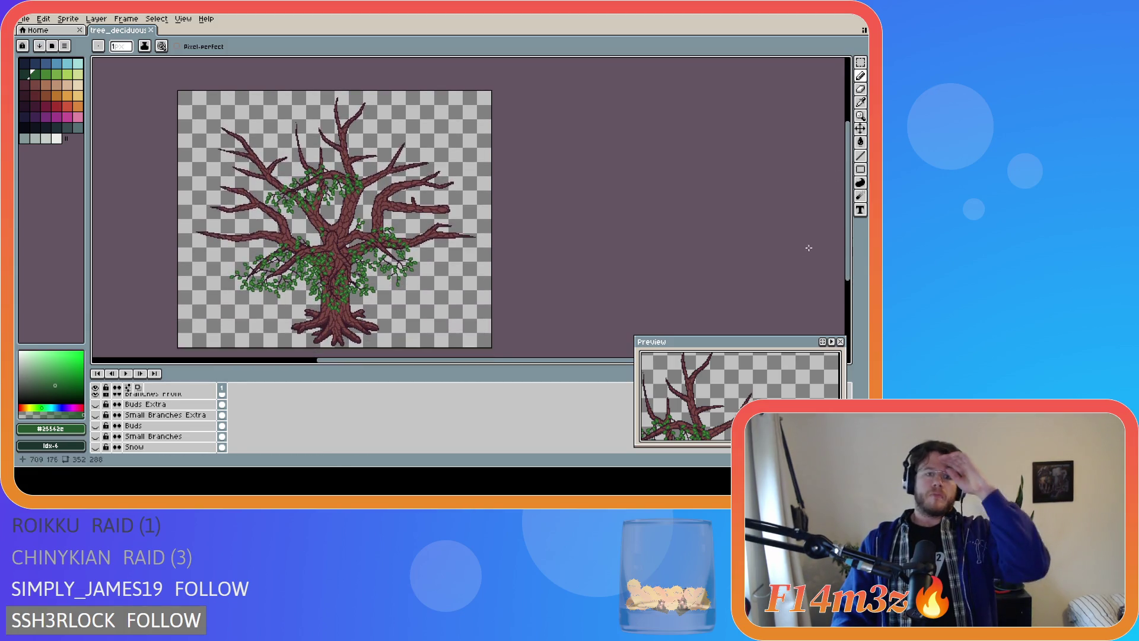
scroll(339, 262, "up", 3)
scroll(322, 255, "down", 1)
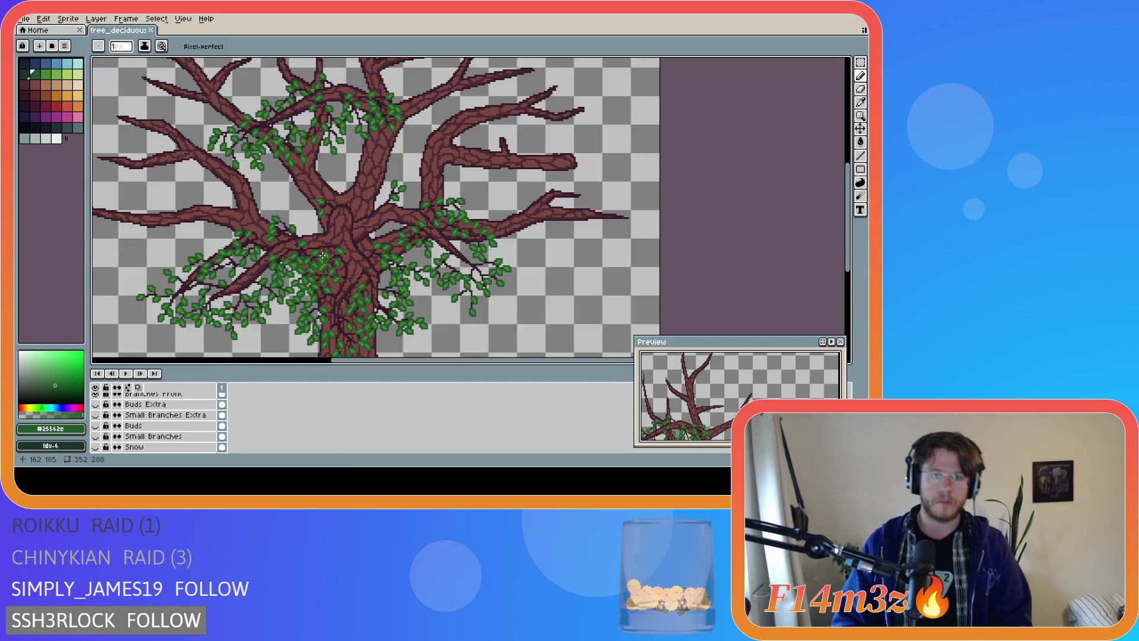
scroll(322, 255, "down", 2)
scroll(329, 261, "up", 2)
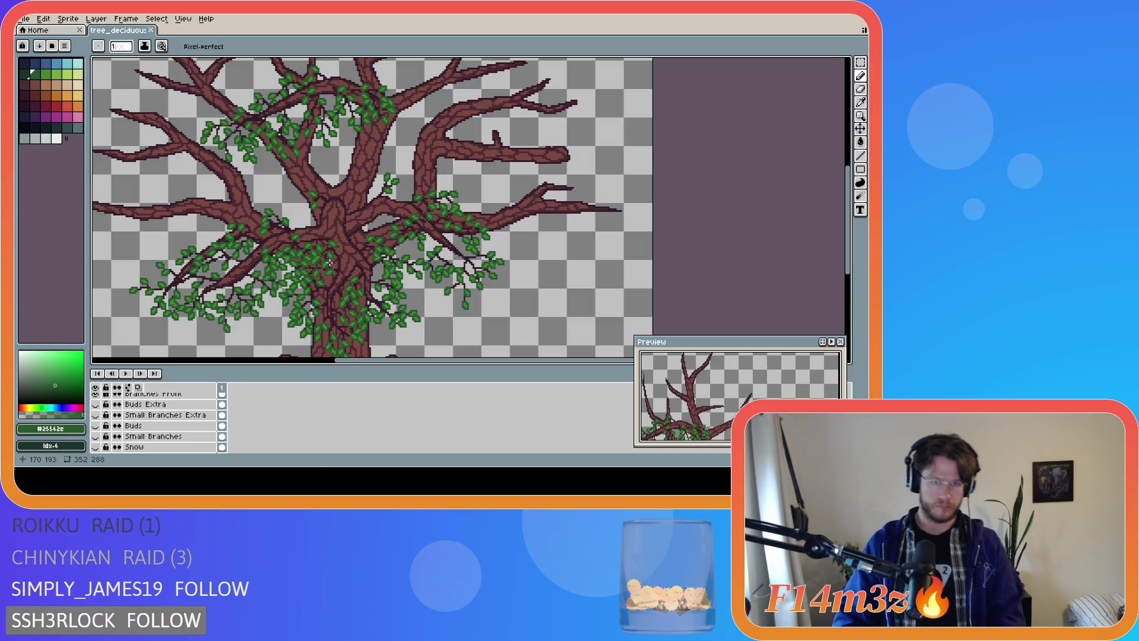
scroll(486, 236, "up", 1)
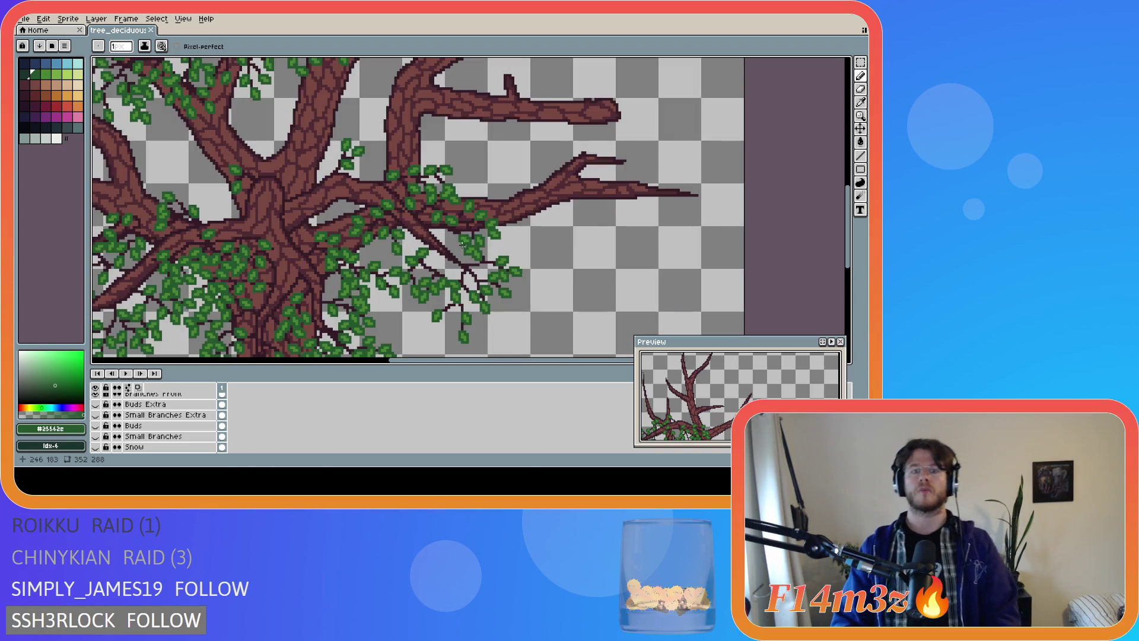
scroll(444, 231, "up", 1)
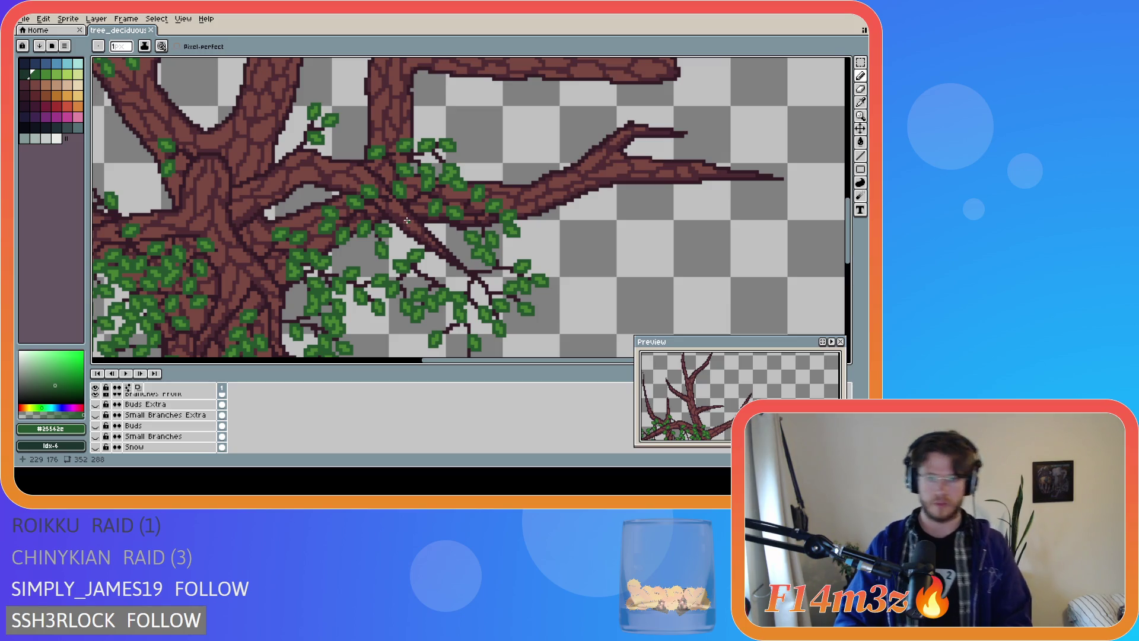
scroll(178, 415, "up", 3)
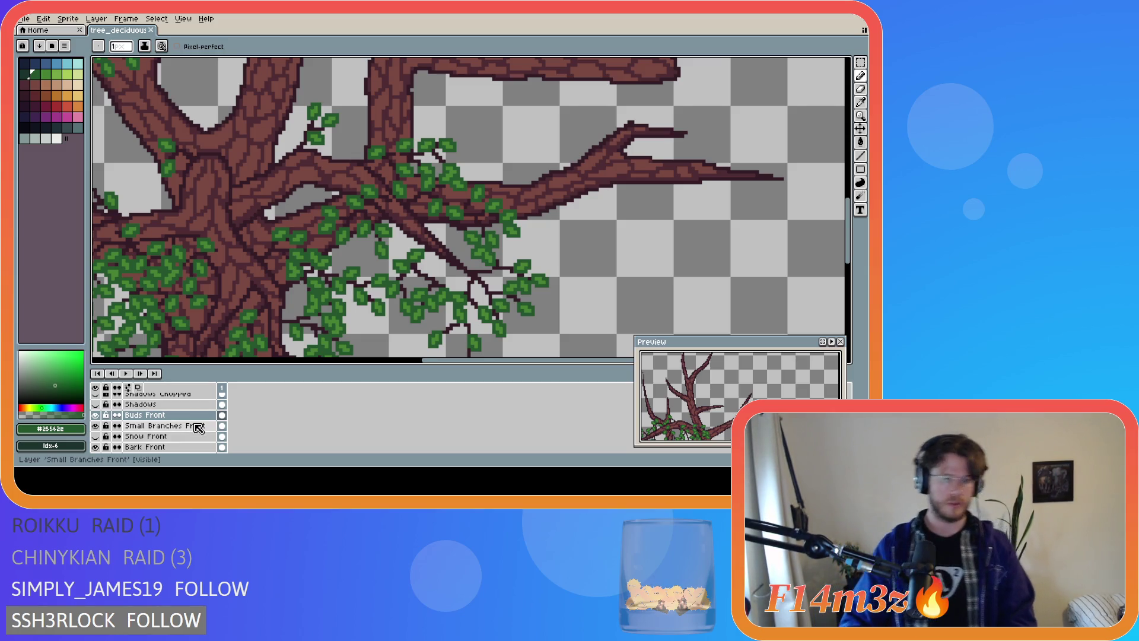
On Small Branches Front, pick the dark #341c27 and draw a short twig along the branch
left_click(197, 426)
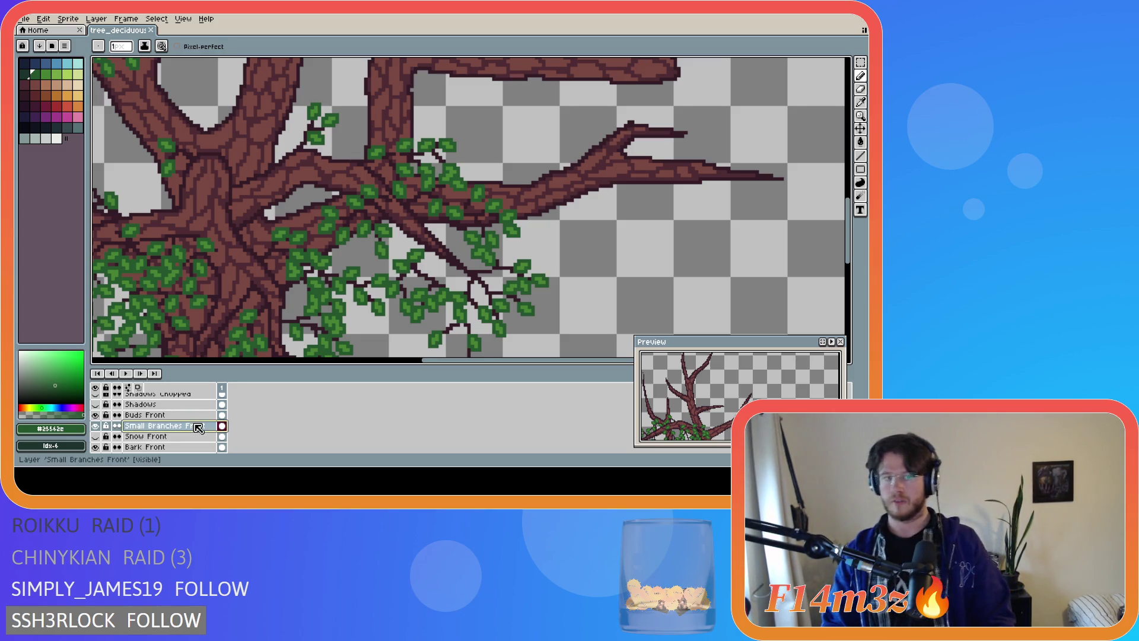
key("i")
left_click(428, 276, "alt")
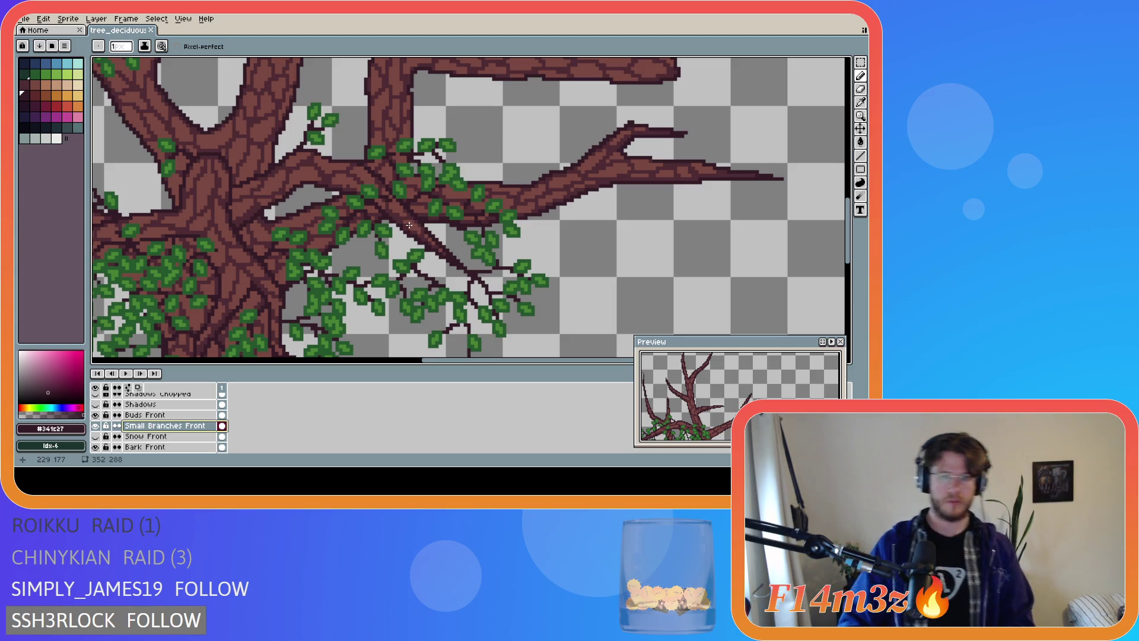
left_click_drag(427, 226, 460, 246)
Erase the tip of the new twig, undoing and then redoing the erase
key("e")
left_click(457, 247)
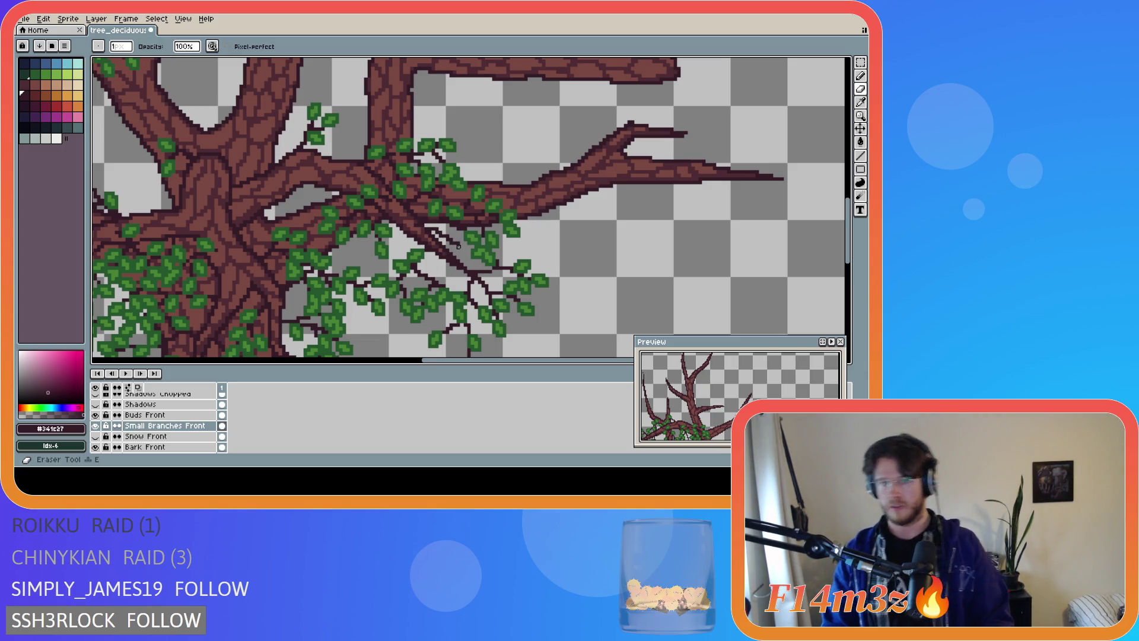
left_click_drag(458, 254, 455, 236)
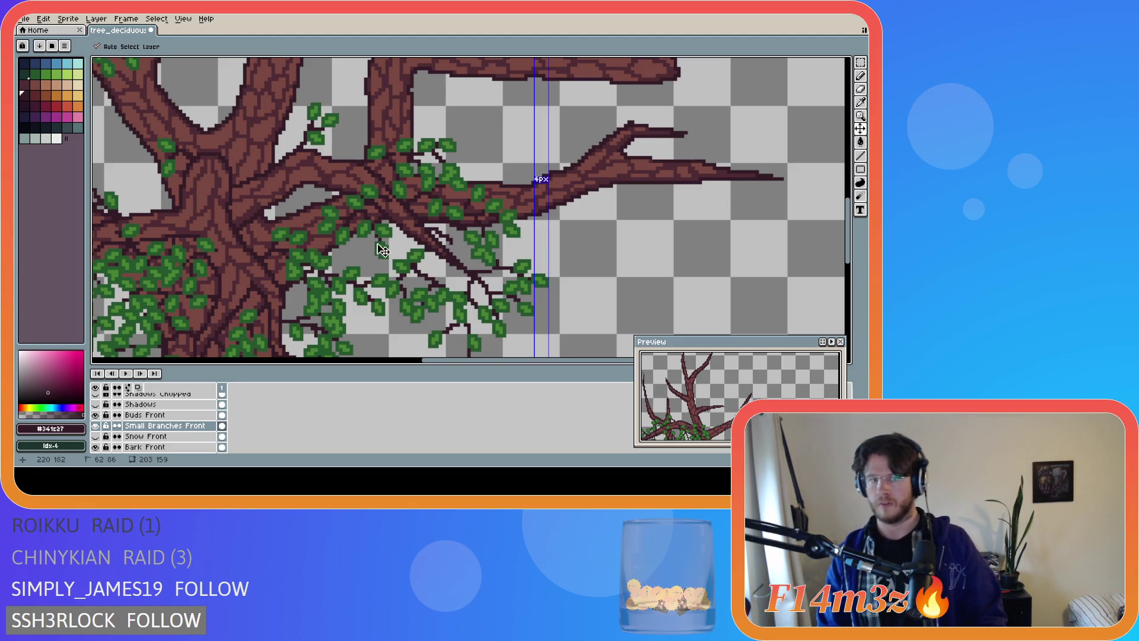
key("ctrl+z")
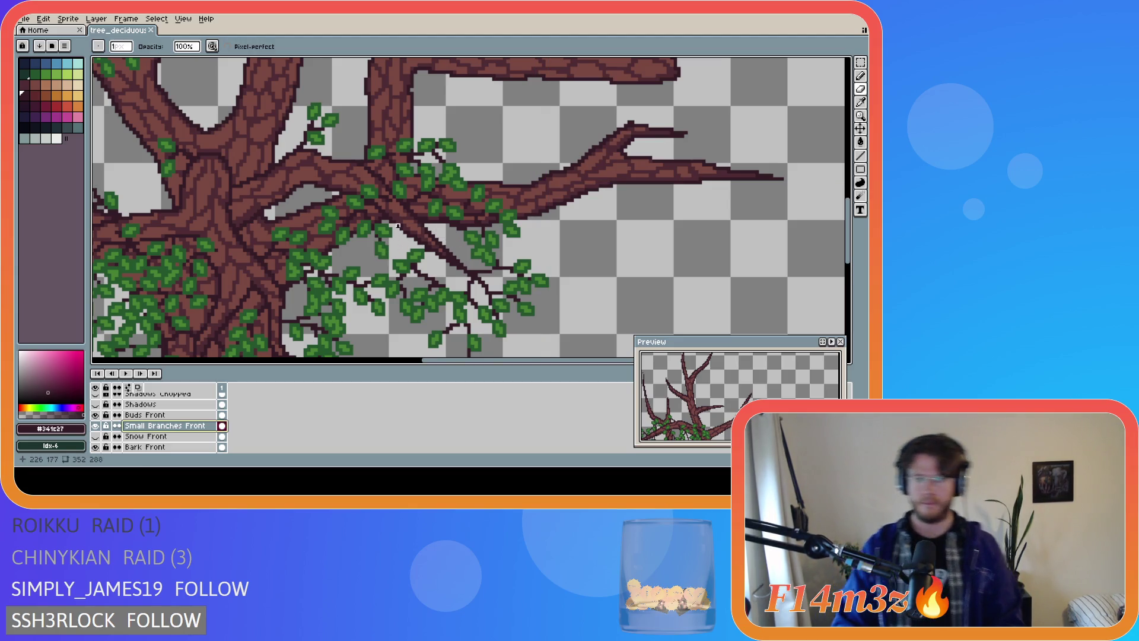
key("ctrl+y")
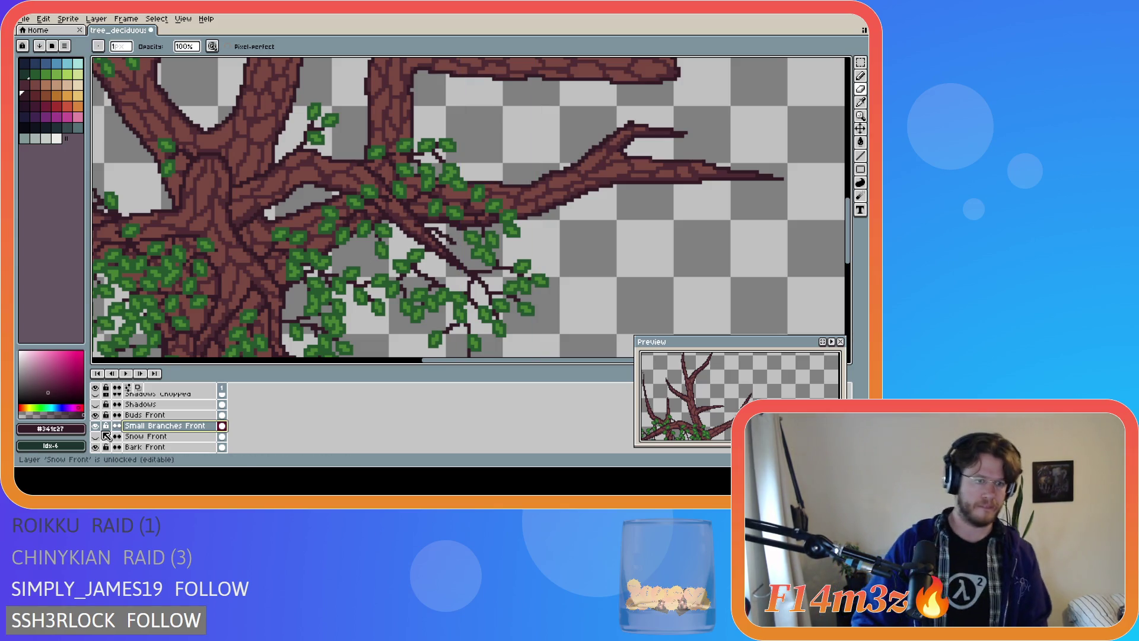
Hide Branches Front and Bark Front to compare the Small Branches Front twigs, then show them again
scroll(102, 433, "down", 3)
mouse_move(100, 418)
left_mouse_down()
mouse_move(99, 404)
mouse_move(101, 415)
left_mouse_up()
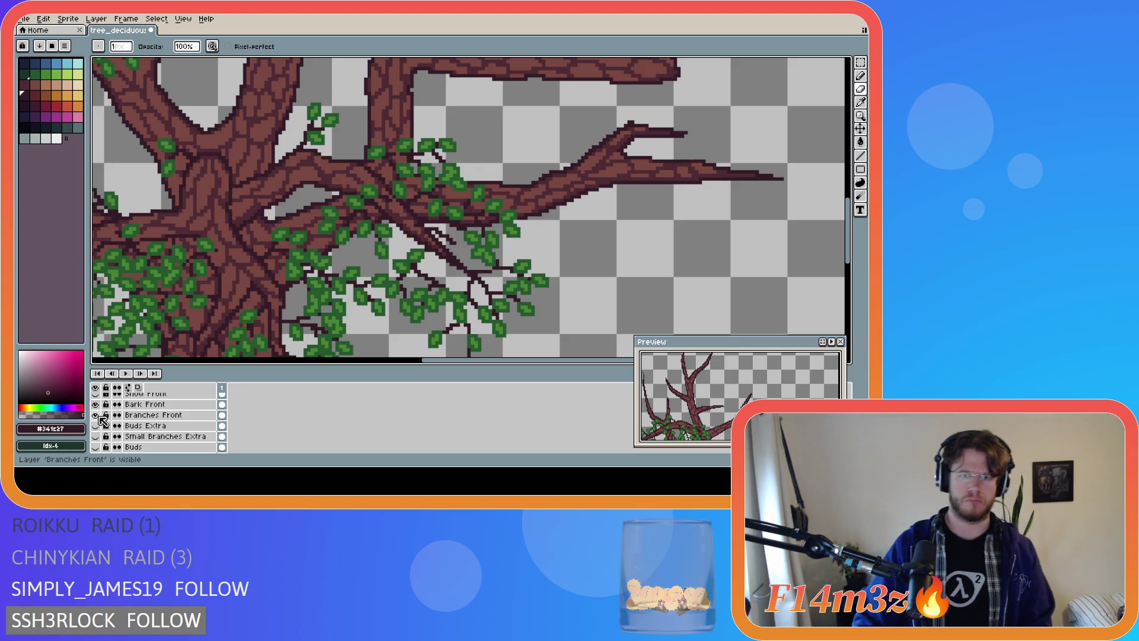
left_click_drag(101, 417, 98, 405)
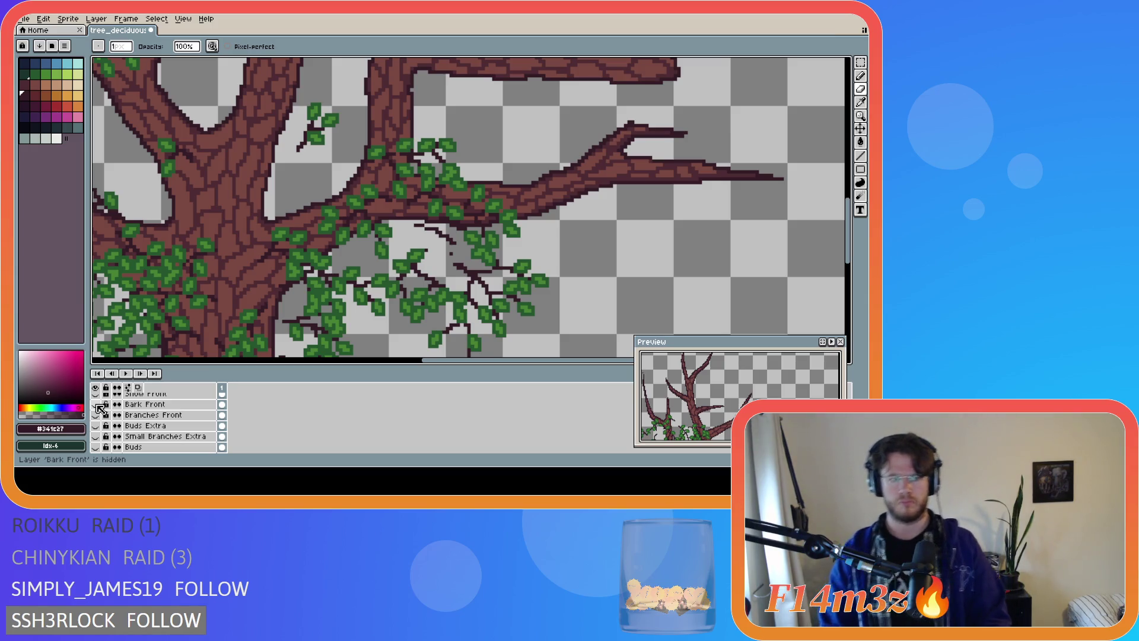
scroll(101, 408, "up", 2)
left_click(97, 405)
left_click(97, 406)
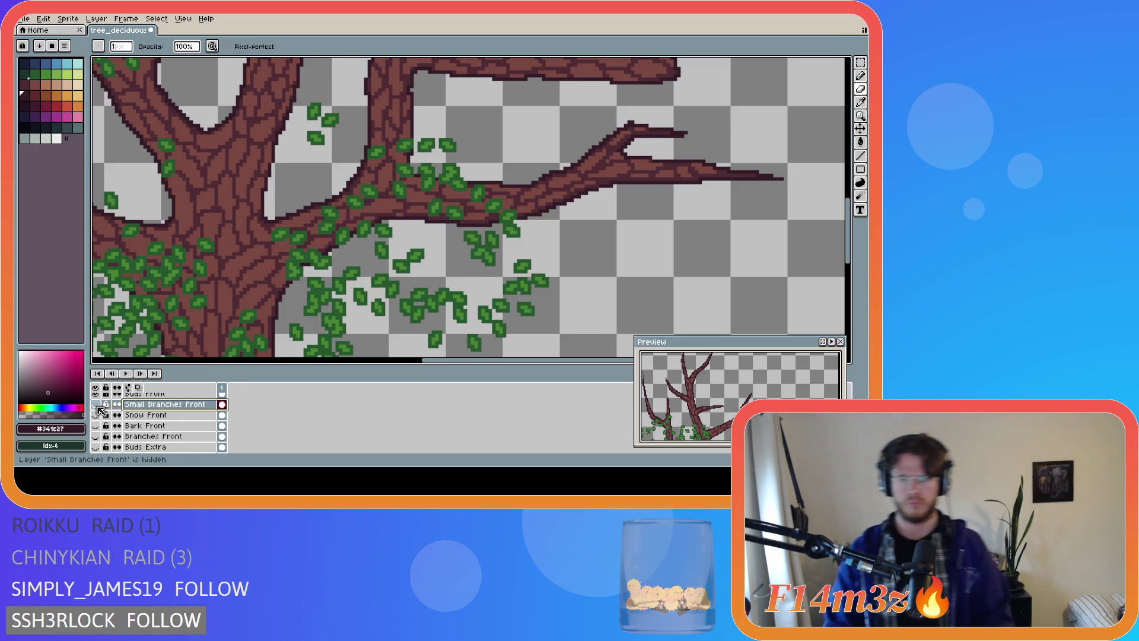
key("e")
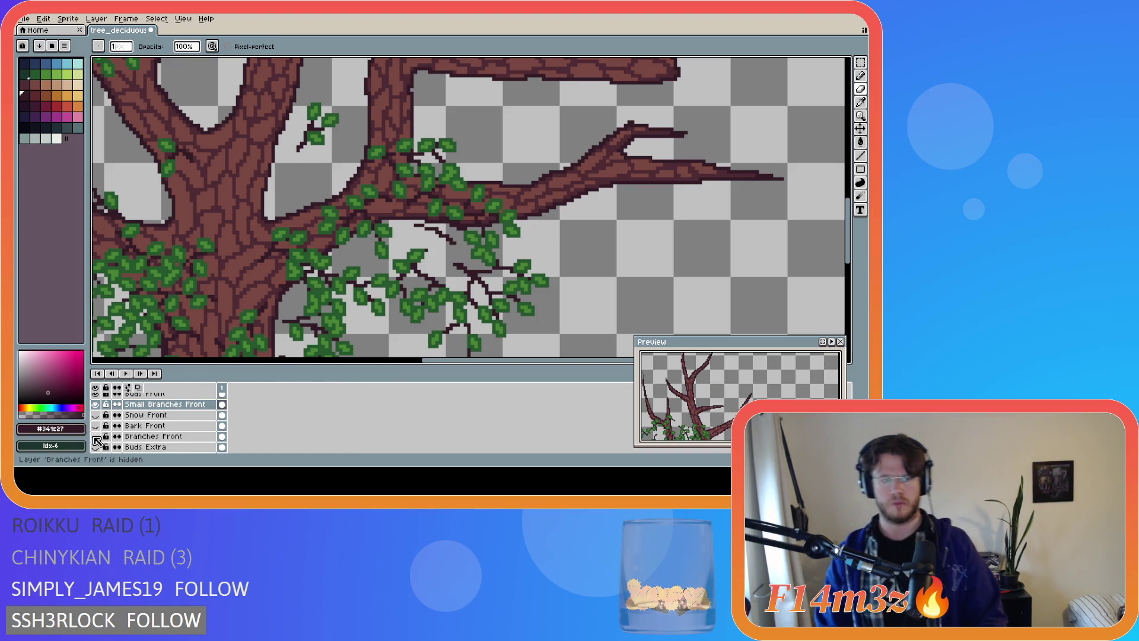
left_click_drag(96, 440, 95, 425)
Make Branches Front the working layer with the Eraser, and toggle the Tree layer off and on
key("i")
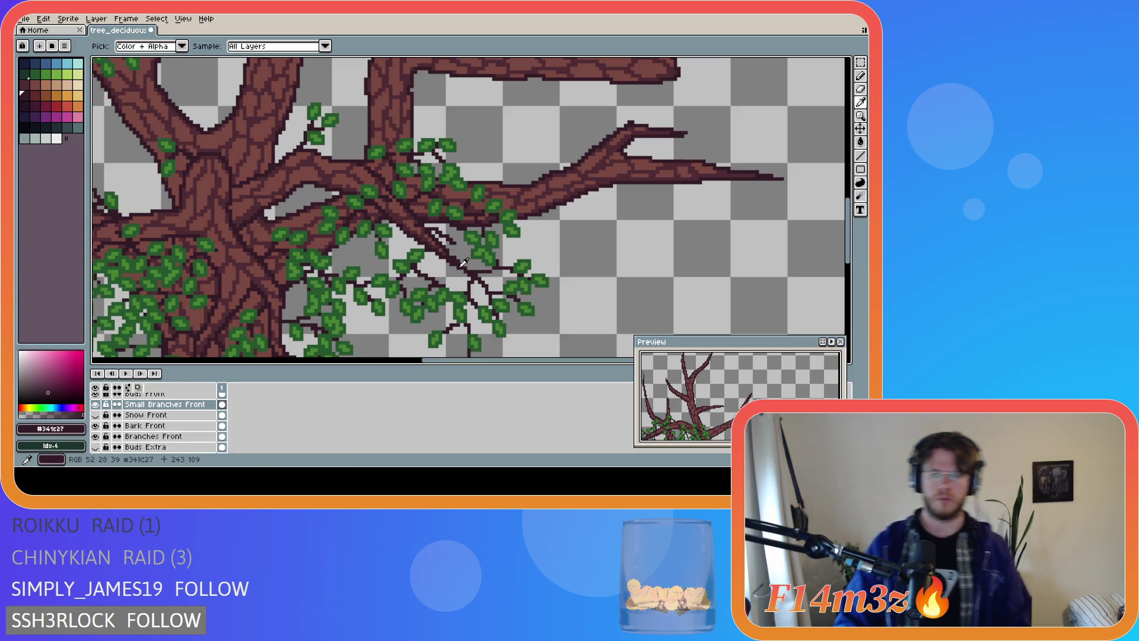
key("b")
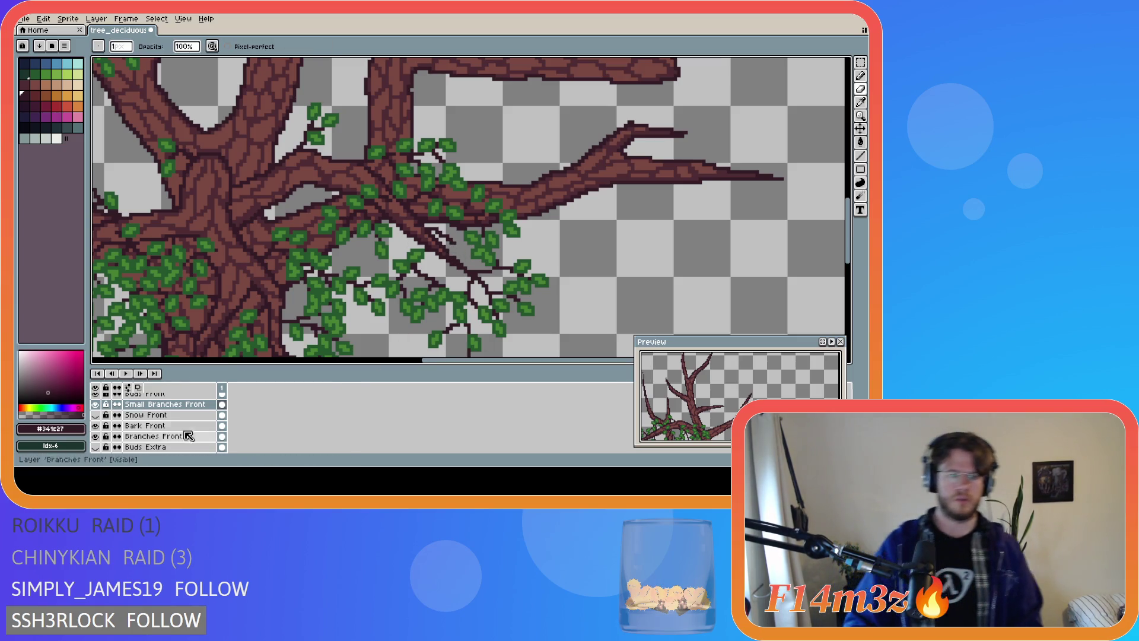
scroll(183, 435, "up", 1)
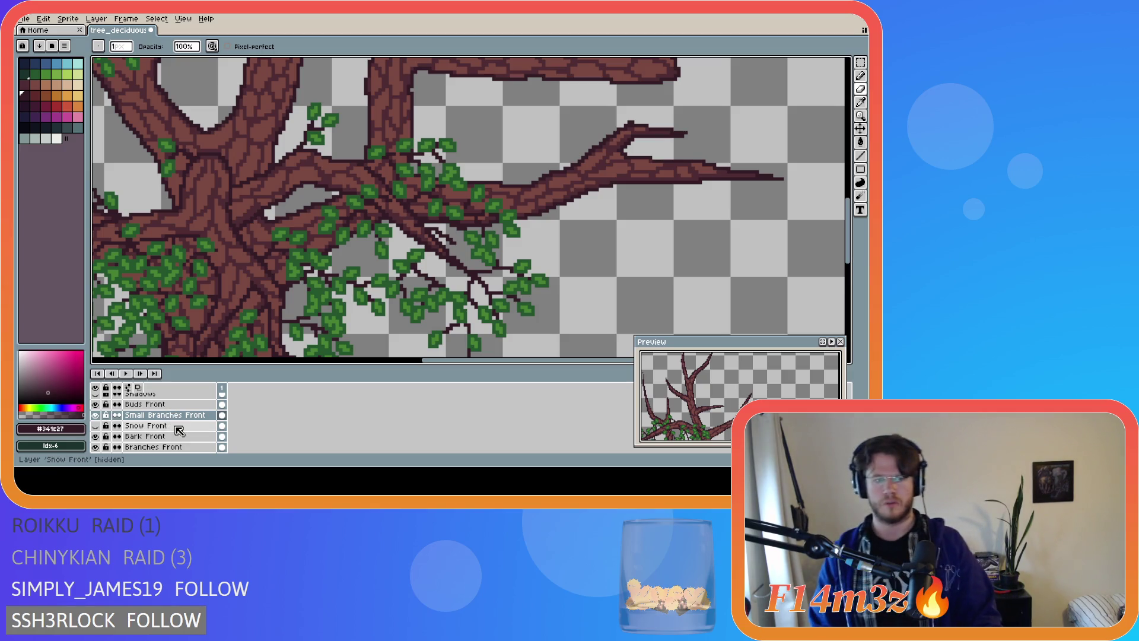
scroll(155, 430, "down", 2)
left_click(153, 426)
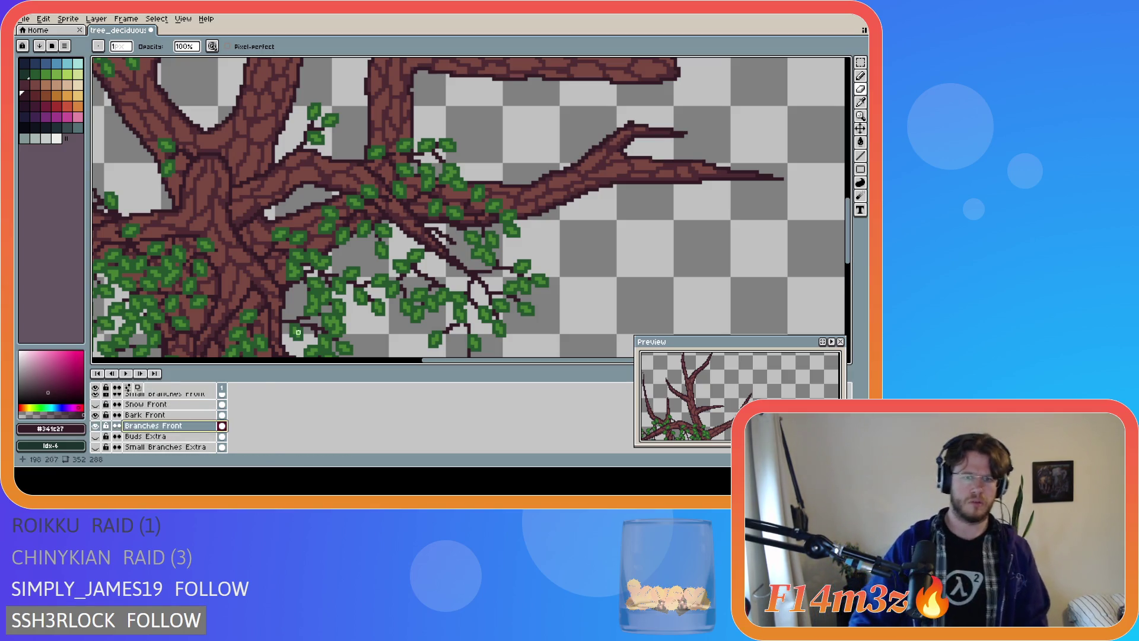
key("e")
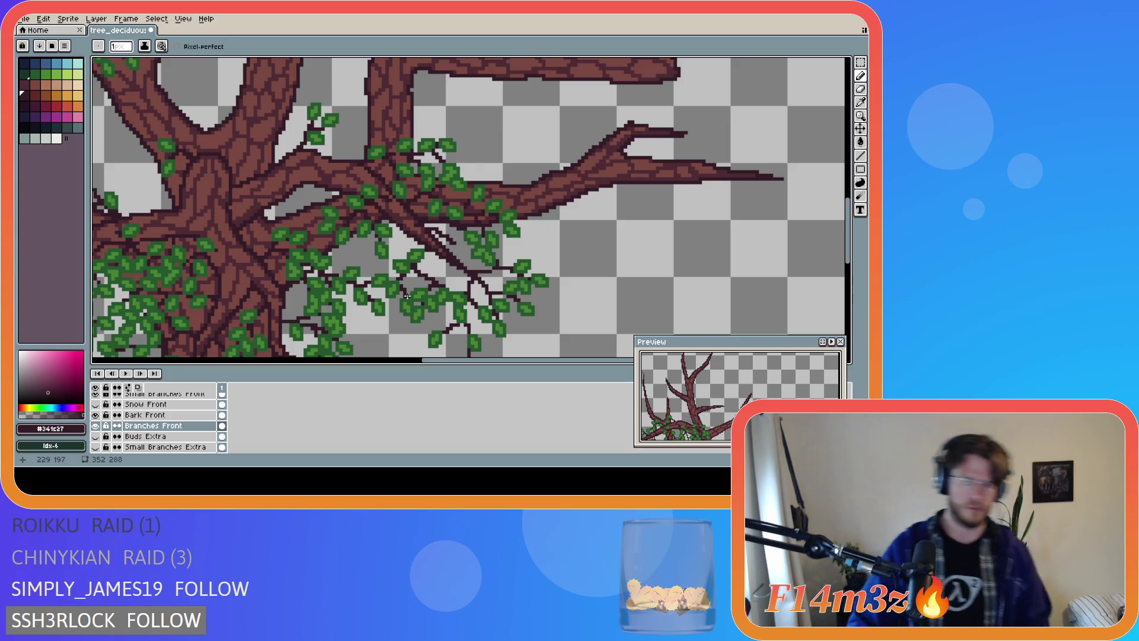
scroll(178, 424, "up", 3)
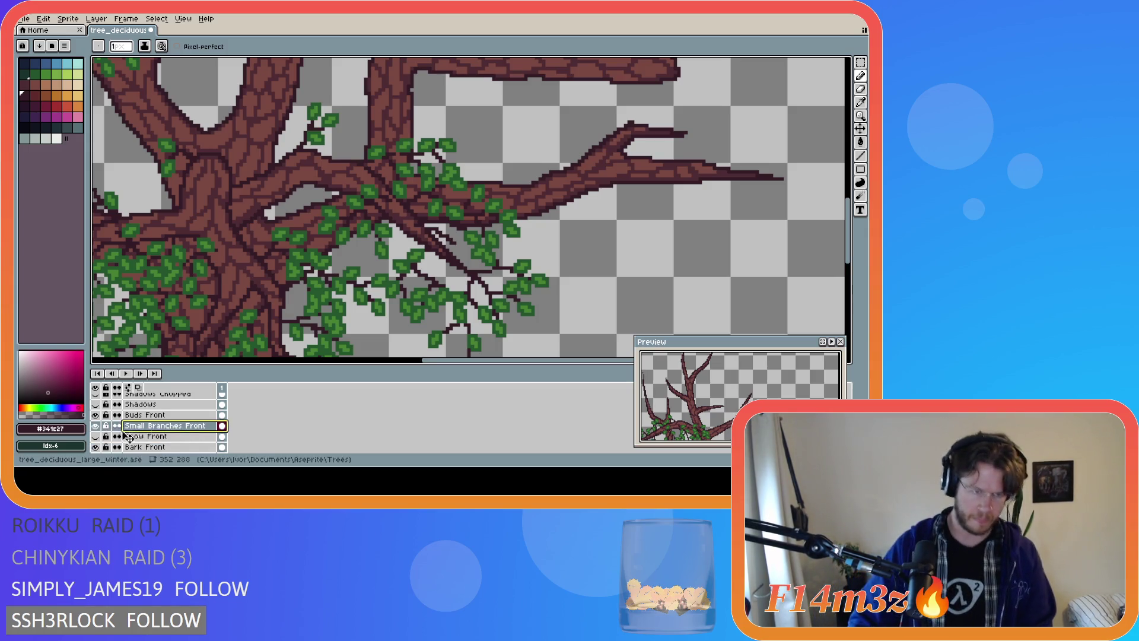
scroll(107, 444, "down", 4)
scroll(109, 447, "down", 3)
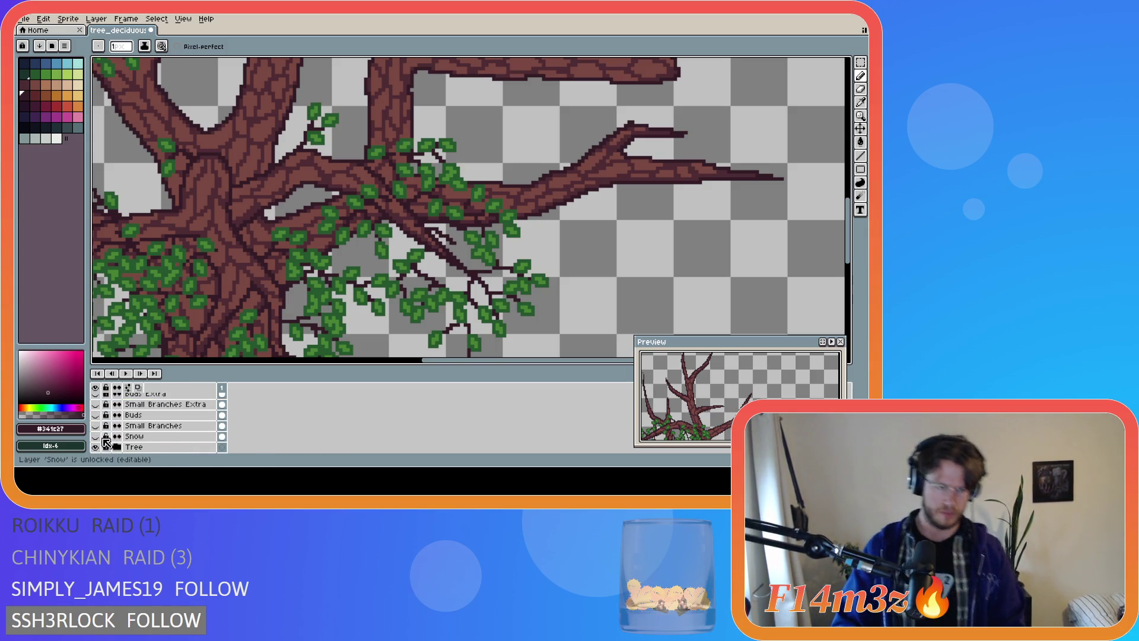
scroll(100, 448, "down", 1)
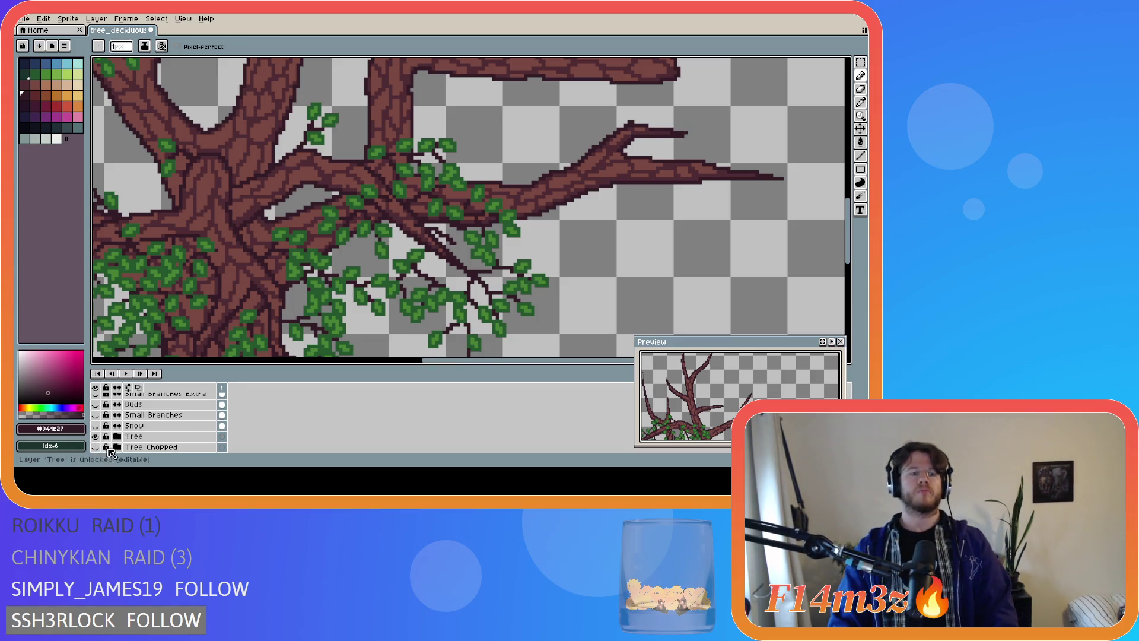
left_click(99, 436)
left_click(97, 437)
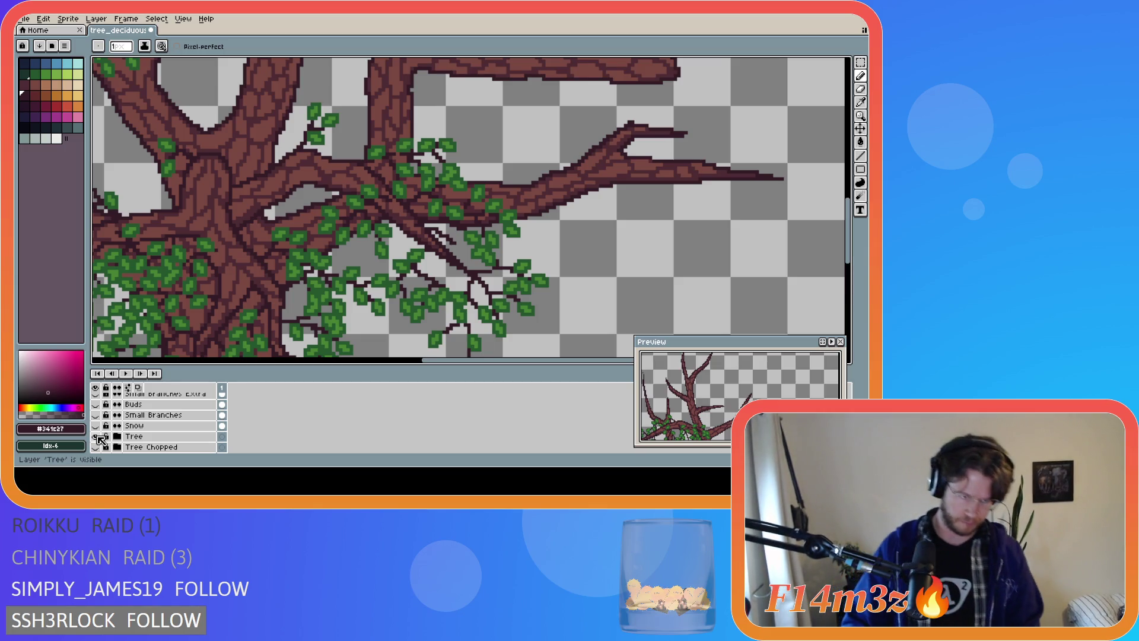
Toggle Branches Front visibility, then make Small Branches Front the working layer
scroll(157, 435, "up", 1)
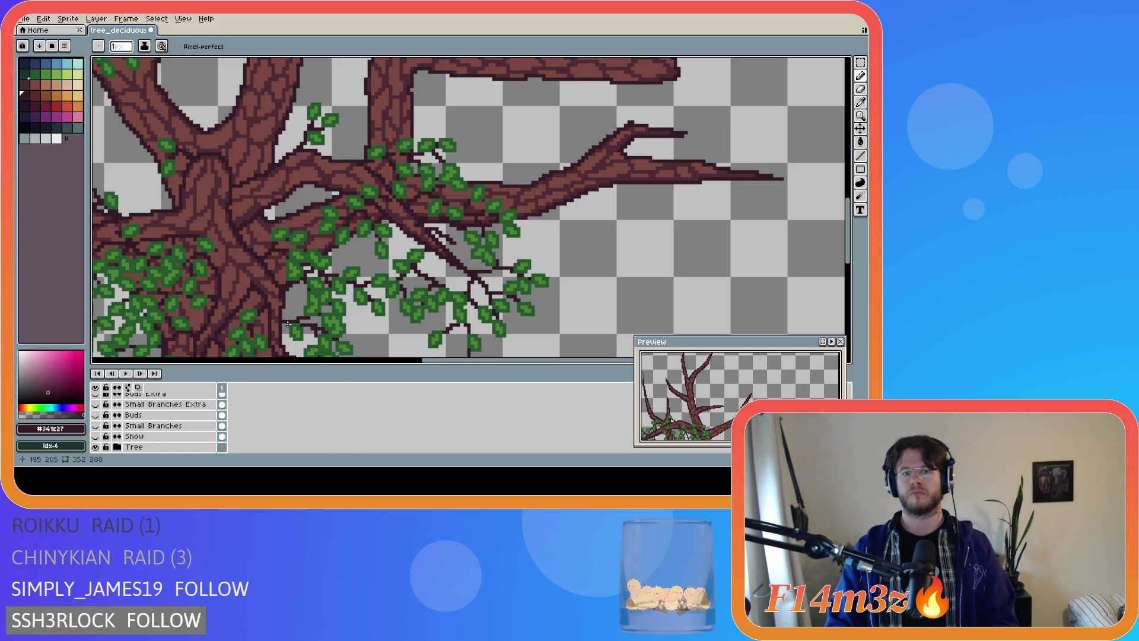
scroll(175, 426, "up", 2)
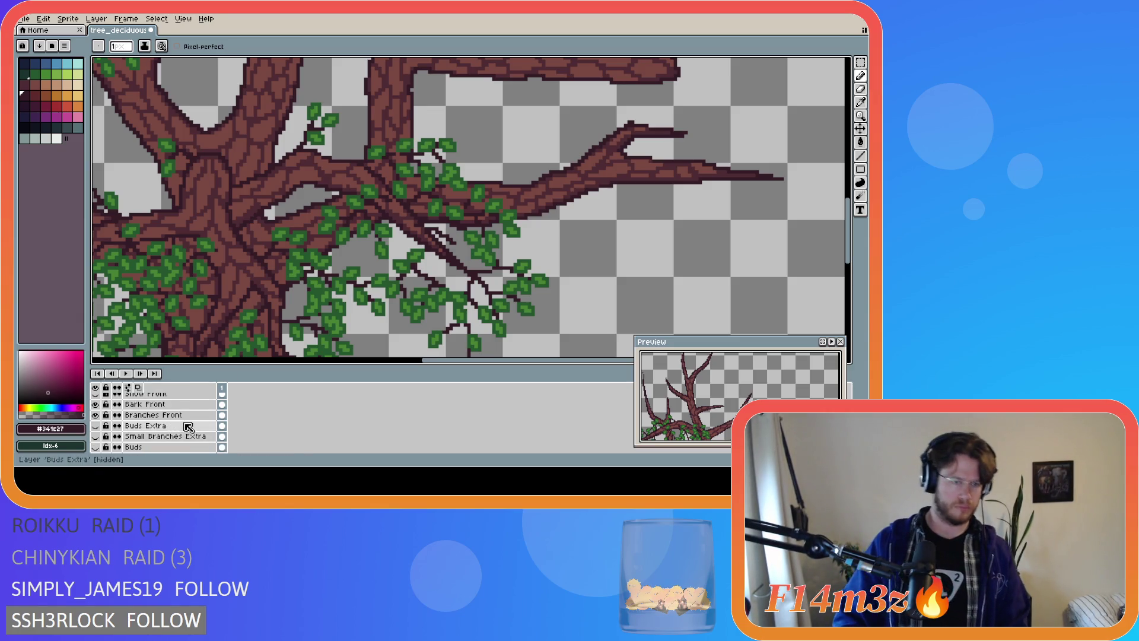
scroll(178, 425, "up", 2)
left_click(181, 426)
left_click(136, 428)
left_click(135, 428)
left_click(154, 394)
scroll(166, 416, "up", 2)
Marquee-select and move a short piece of the small branch, then toggle Buds Front to check it
key("m")
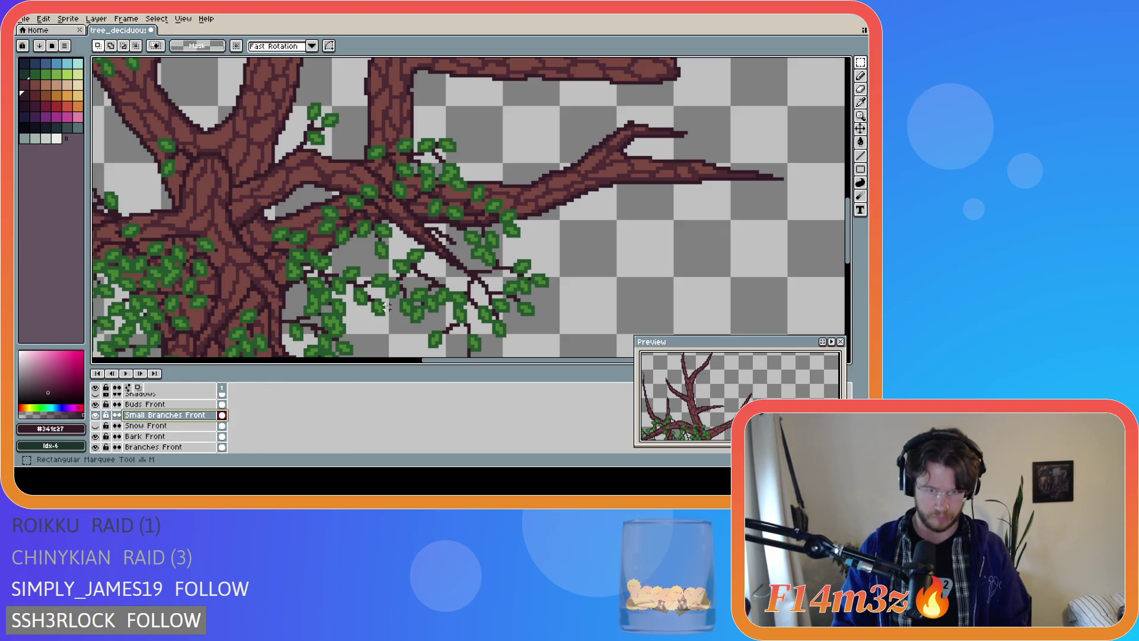
mouse_move(412, 225)
left_mouse_down()
mouse_move(459, 242)
mouse_move(461, 261)
left_mouse_up()
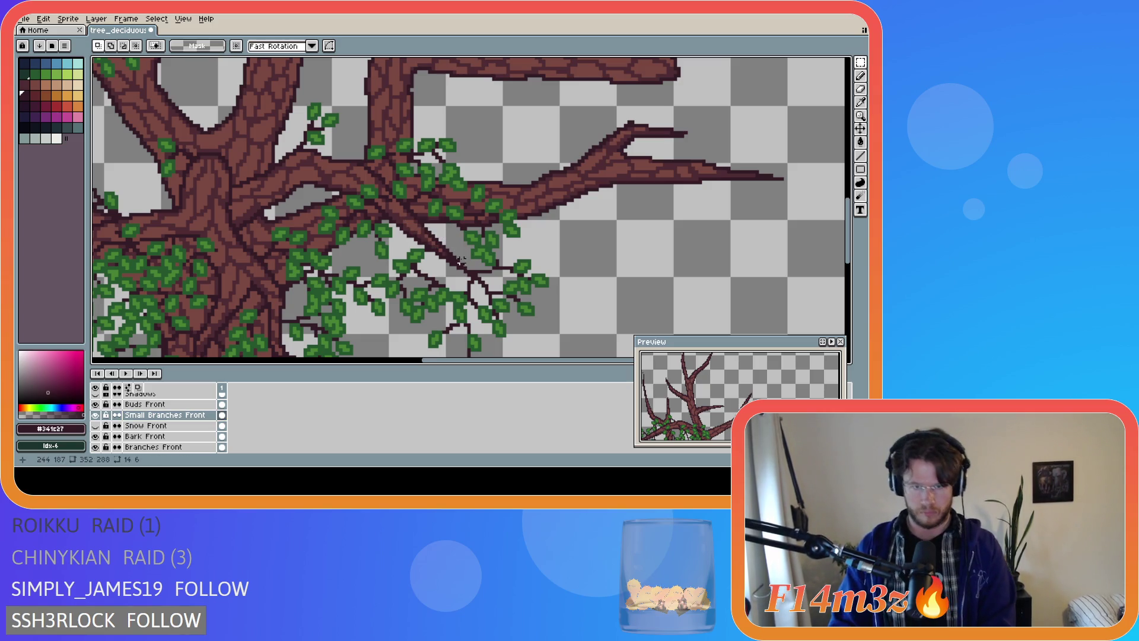
left_click(252, 328)
left_click(96, 405)
left_click(96, 405)
left_click(96, 405)
left_click(96, 405)
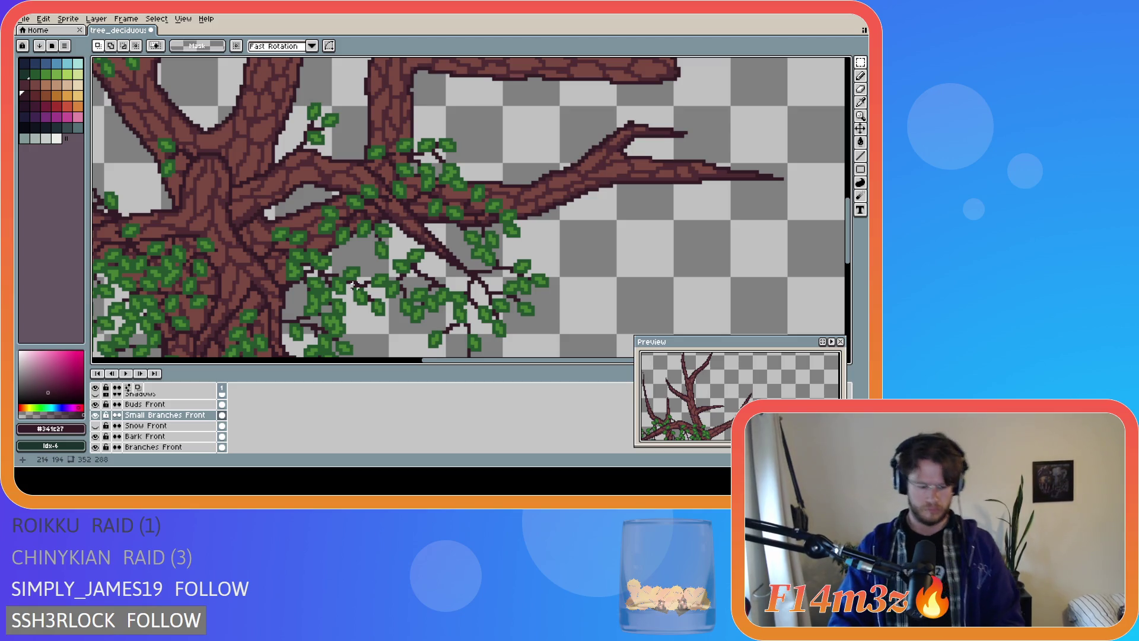
Pencil dark strokes down-right along the small diagonal branch
key("b")
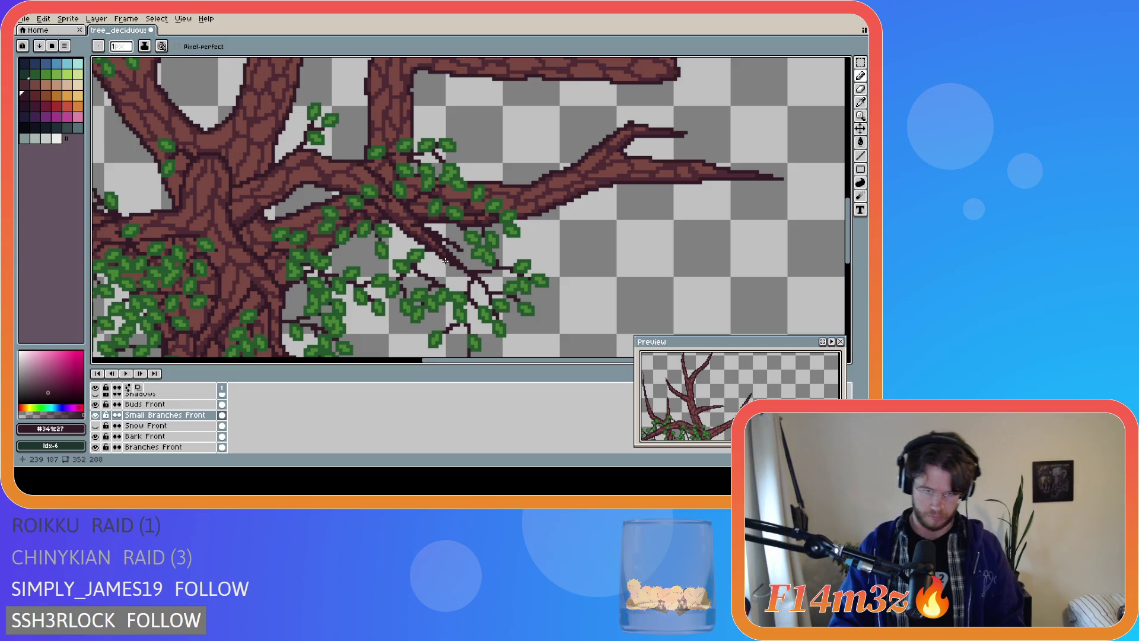
left_click(410, 222, "shift")
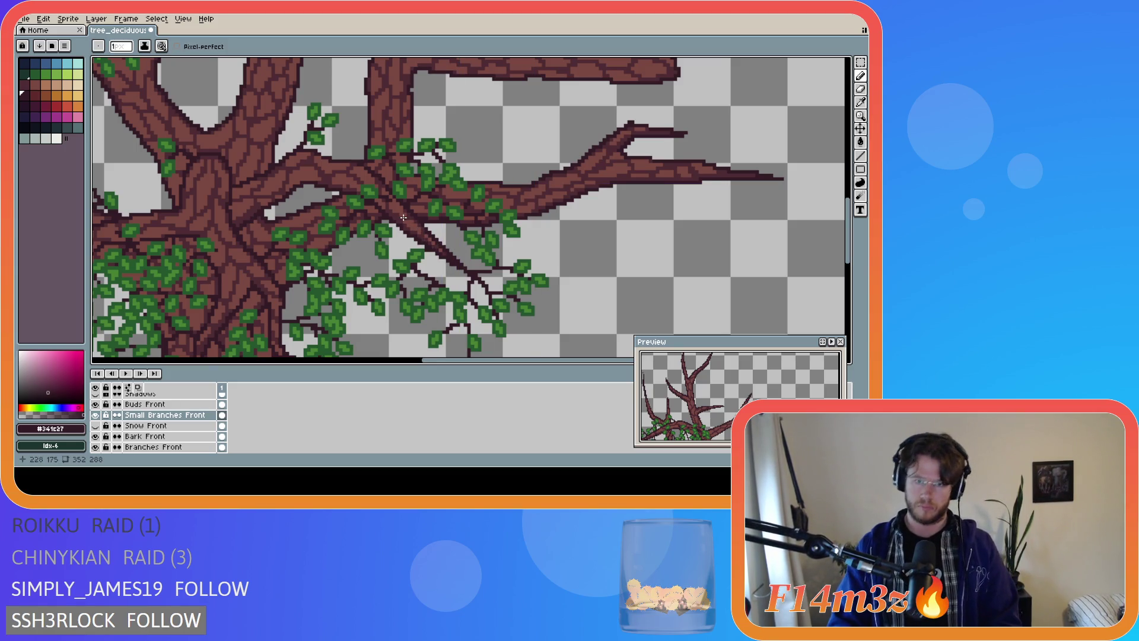
left_click_drag(401, 217, 449, 239)
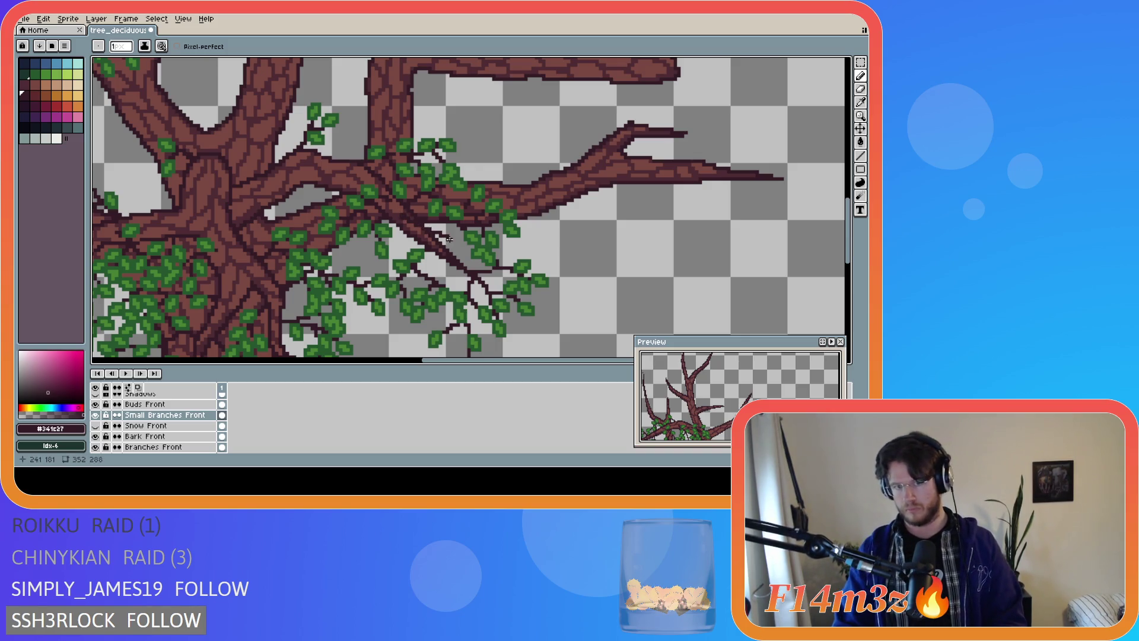
left_click(406, 218)
key("ctrl")
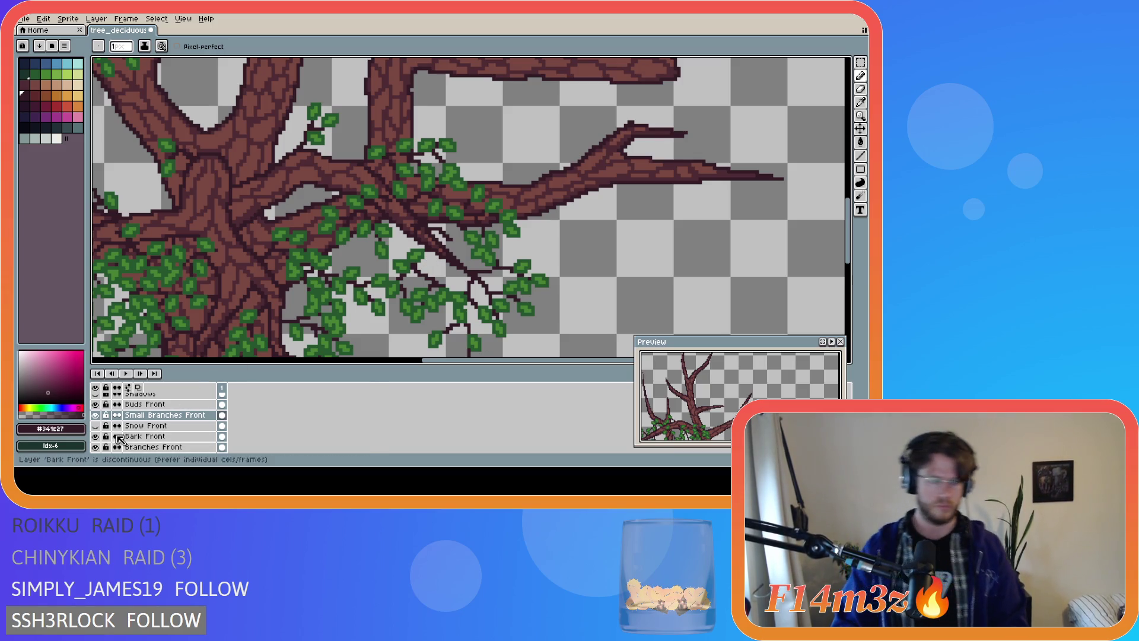
scroll(105, 434, "down", 2)
left_click(96, 426)
scroll(100, 415, "up", 1)
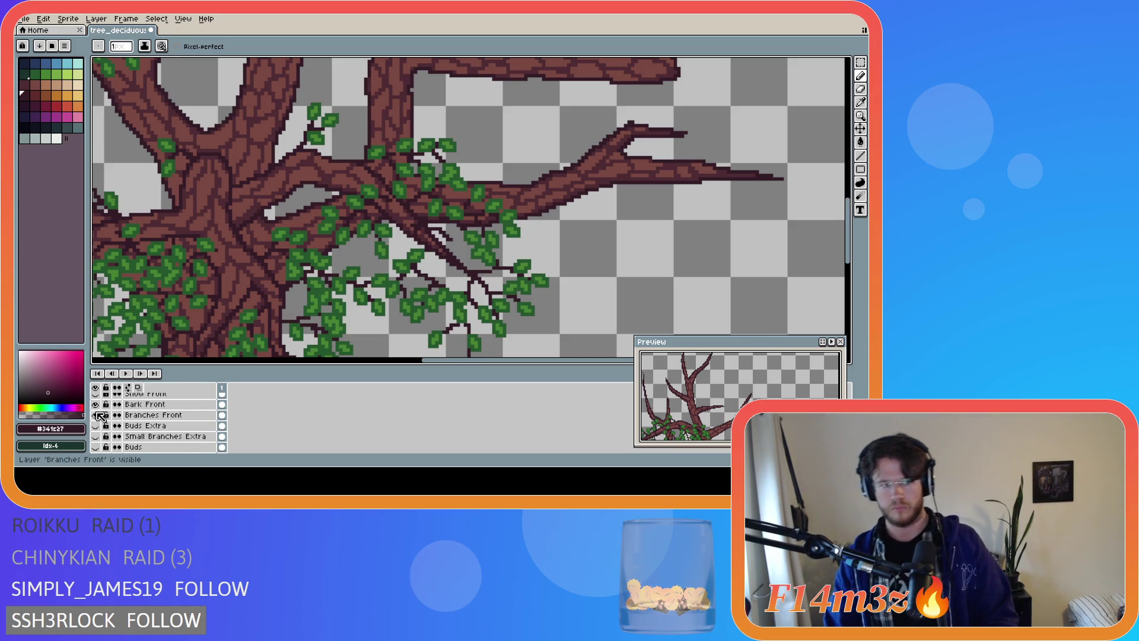
left_click(96, 404)
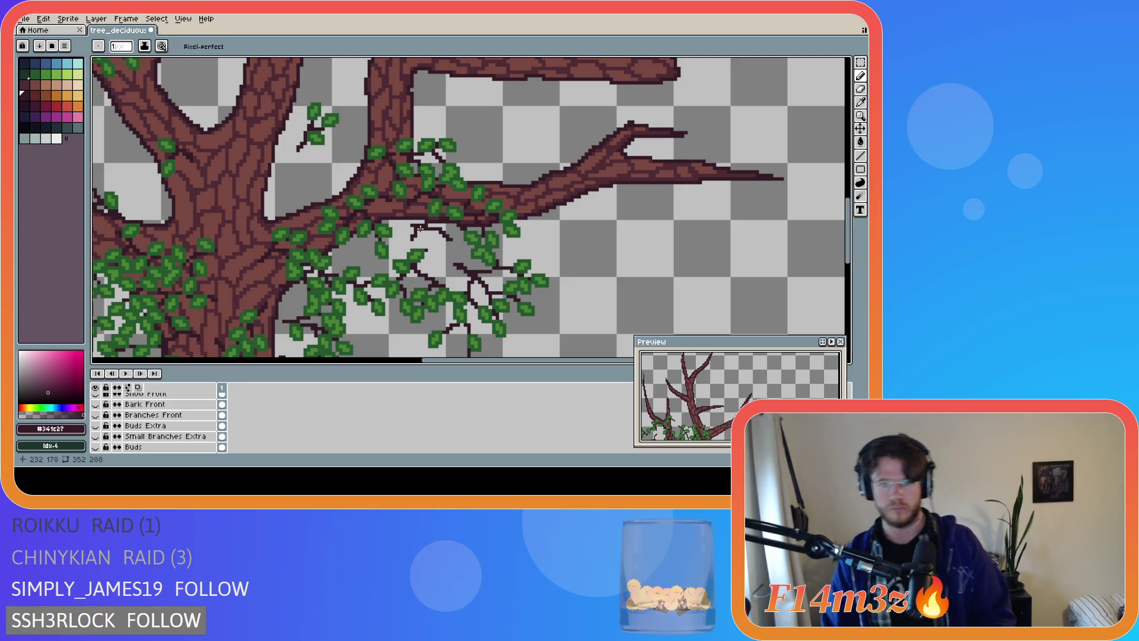
scroll(102, 439, "down", 3)
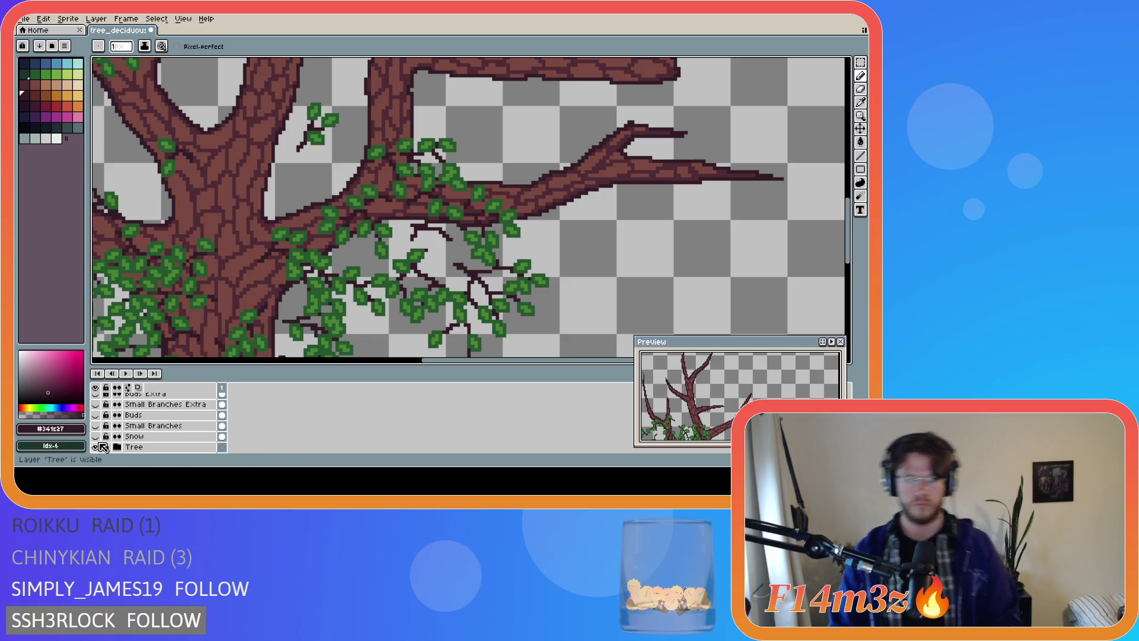
left_click(96, 446)
left_click(96, 447)
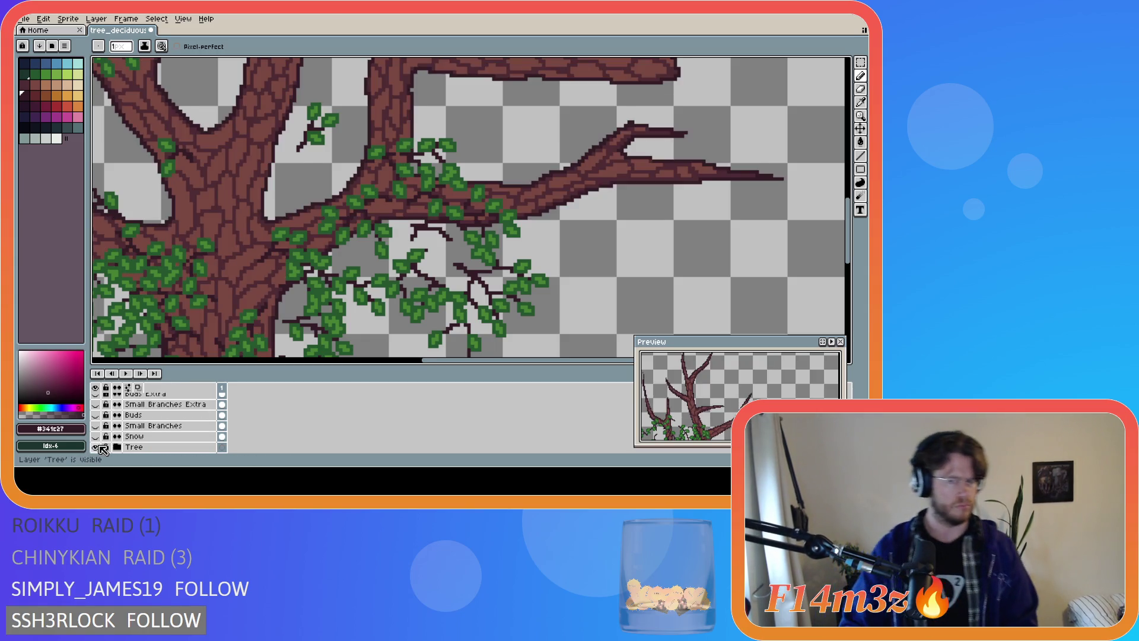
left_click(98, 447)
left_click(98, 447)
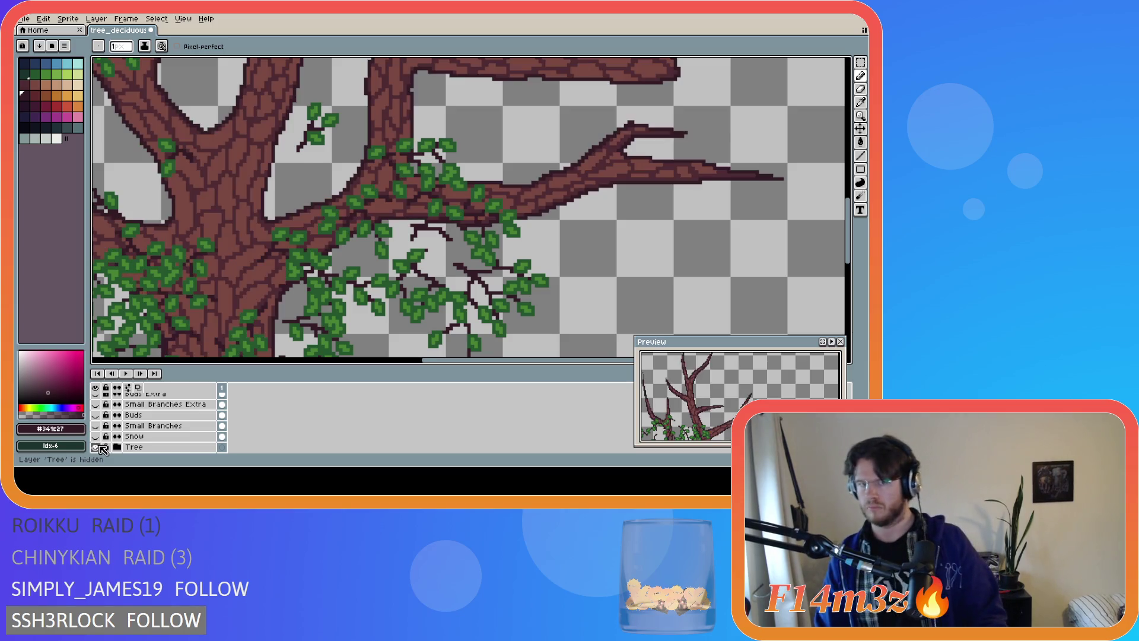
scroll(102, 449, "down", 1)
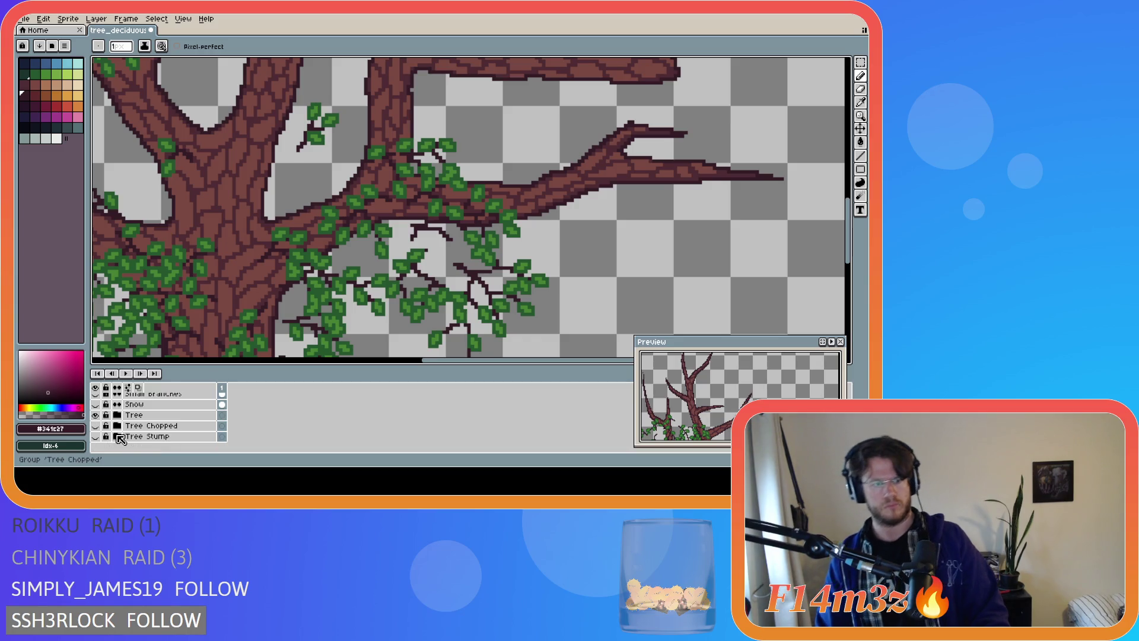
scroll(128, 432, "down", 1)
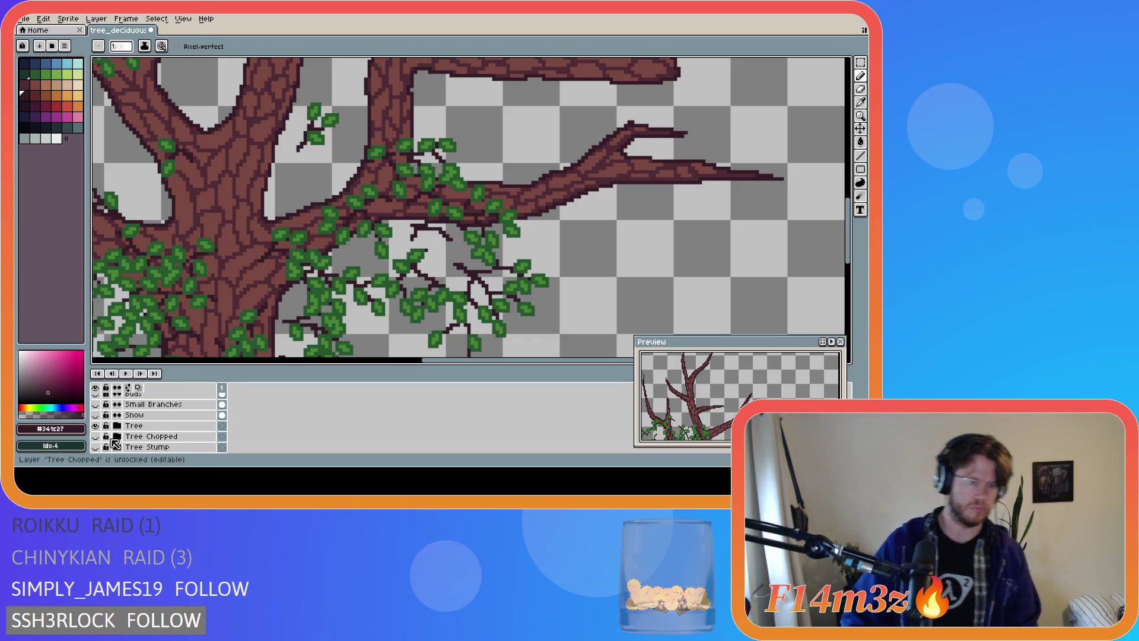
scroll(104, 434, "up", 4)
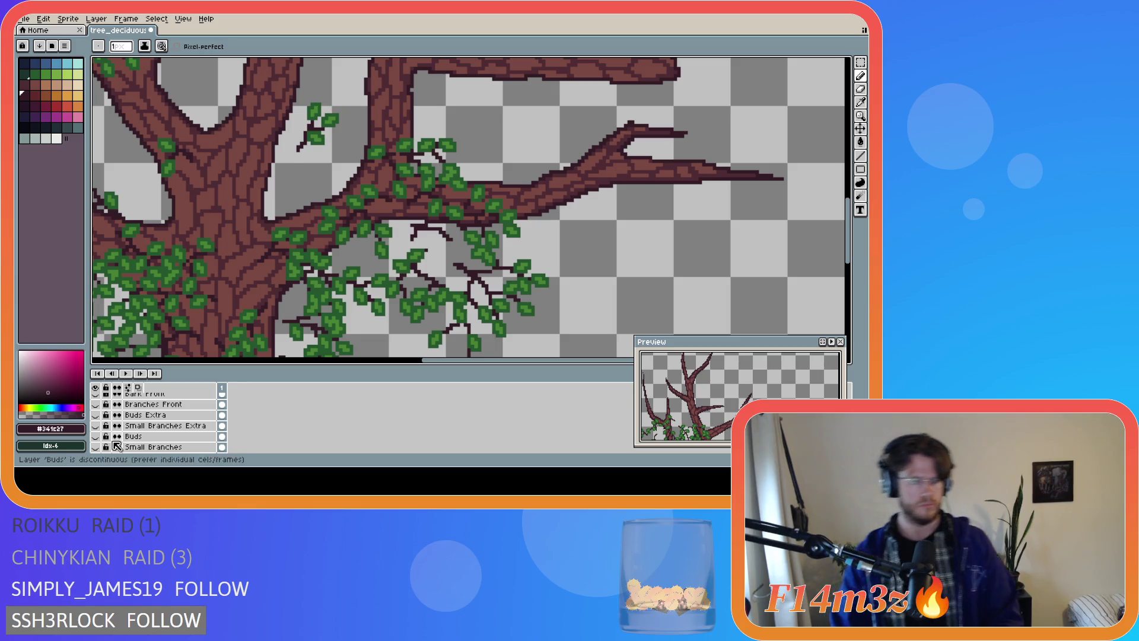
scroll(103, 430, "down", 2)
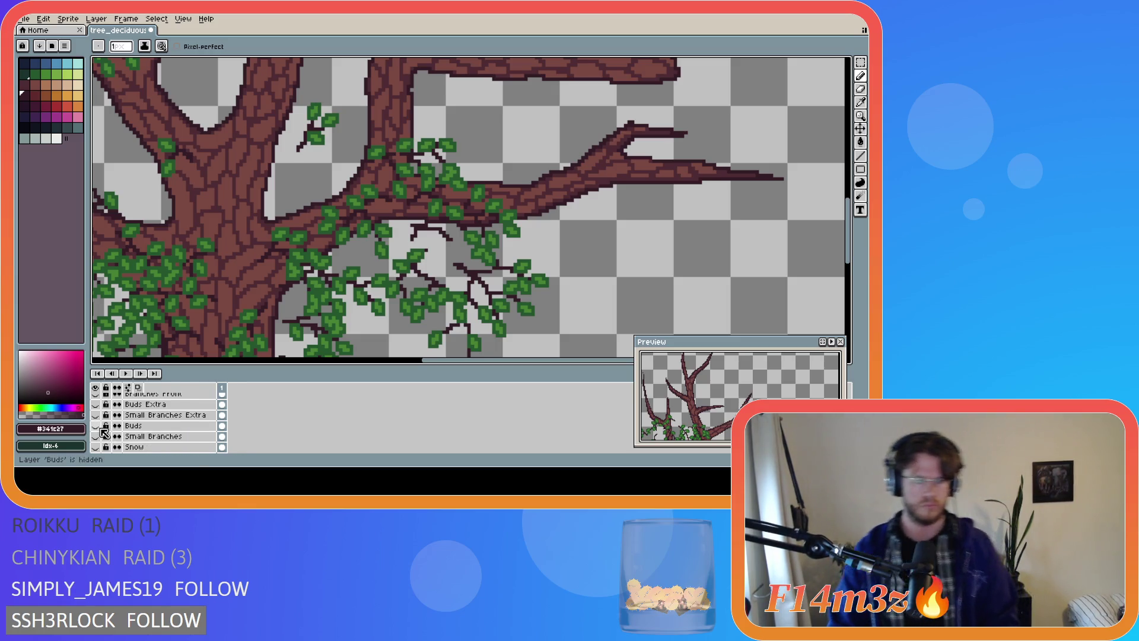
scroll(103, 428, "up", 2)
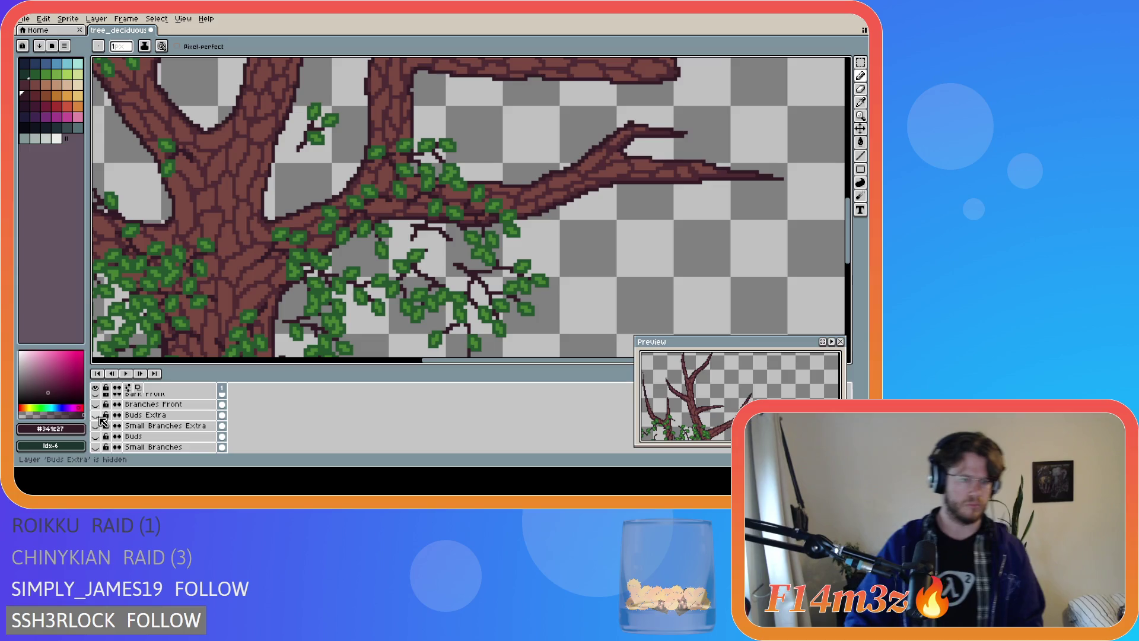
left_click(95, 405)
left_click(96, 405)
scroll(113, 432, "up", 2)
left_click(97, 426)
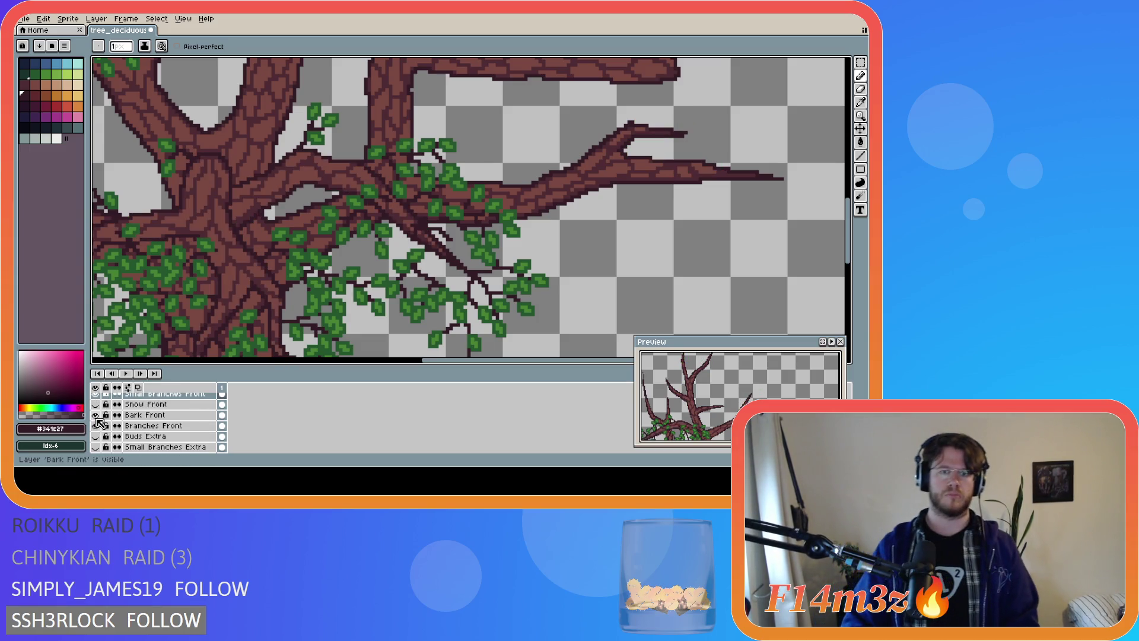
left_click(97, 426)
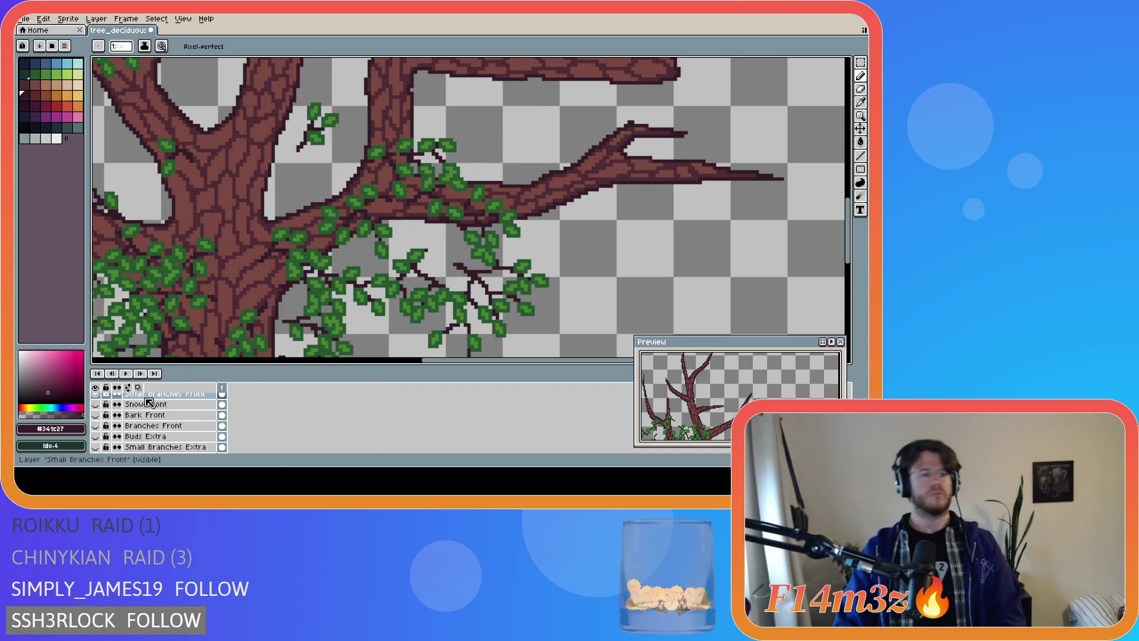
left_click(96, 416)
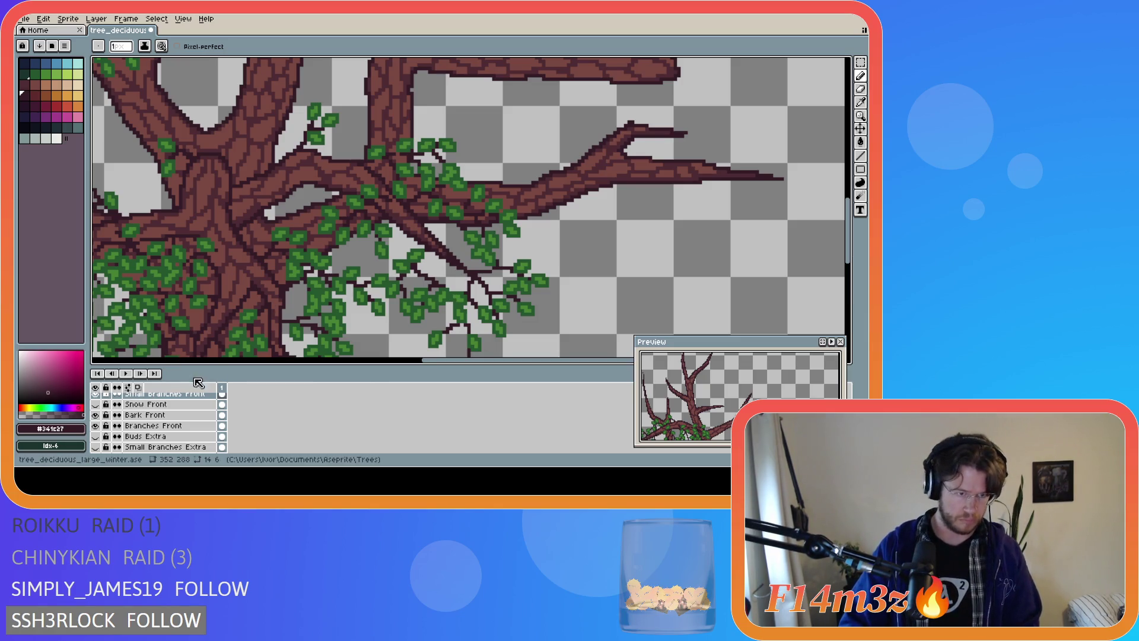
On Small Branches Front, draw dark strokes that merge into one solid branch
left_click(182, 416)
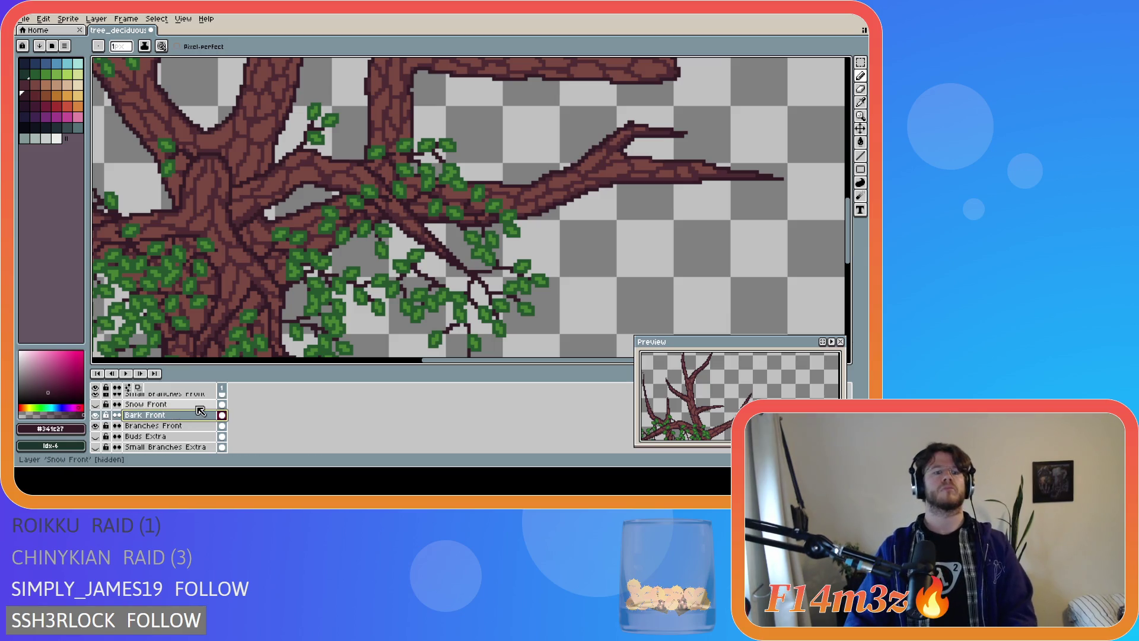
scroll(175, 430, "up", 1)
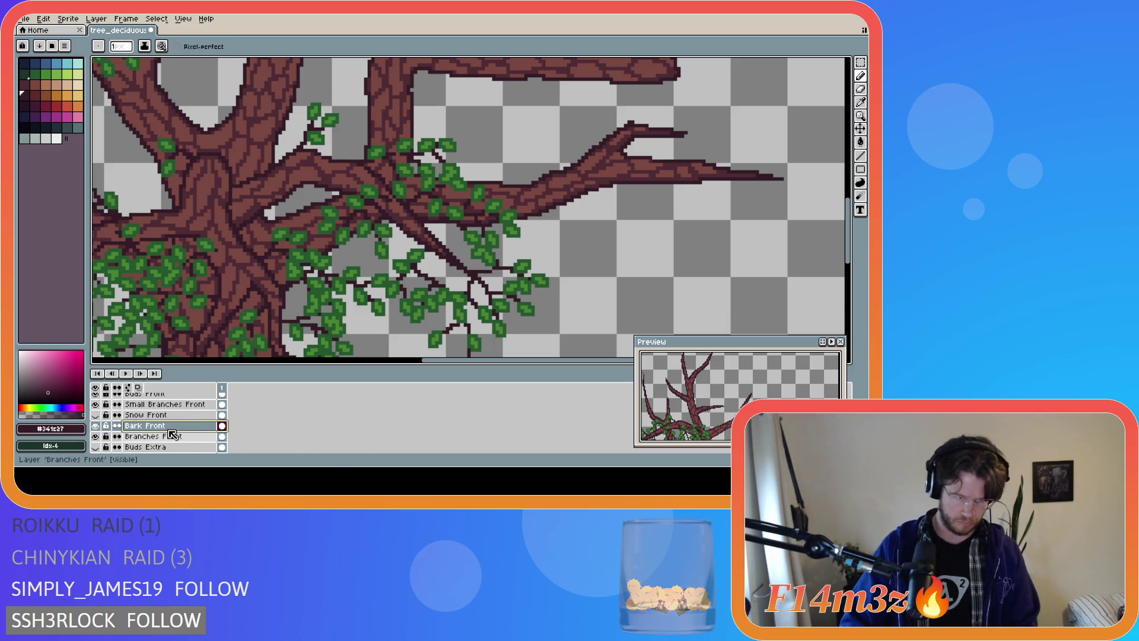
left_click(169, 404)
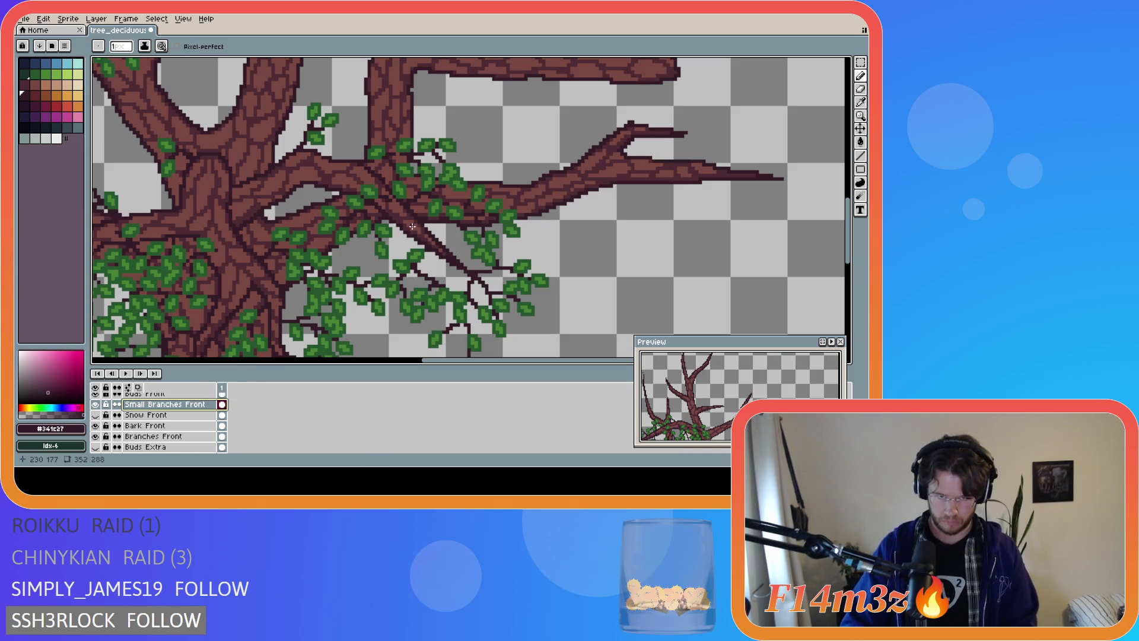
mouse_move(414, 227)
left_mouse_down()
mouse_move(445, 236)
mouse_move(460, 267)
left_mouse_up()
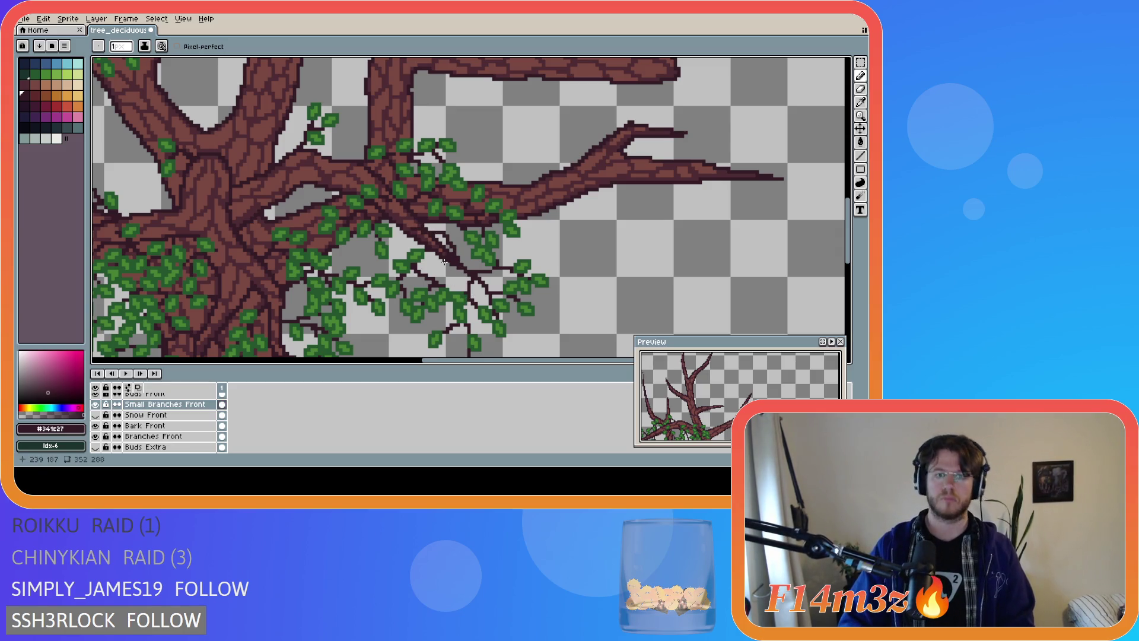
left_click_drag(444, 261, 416, 234)
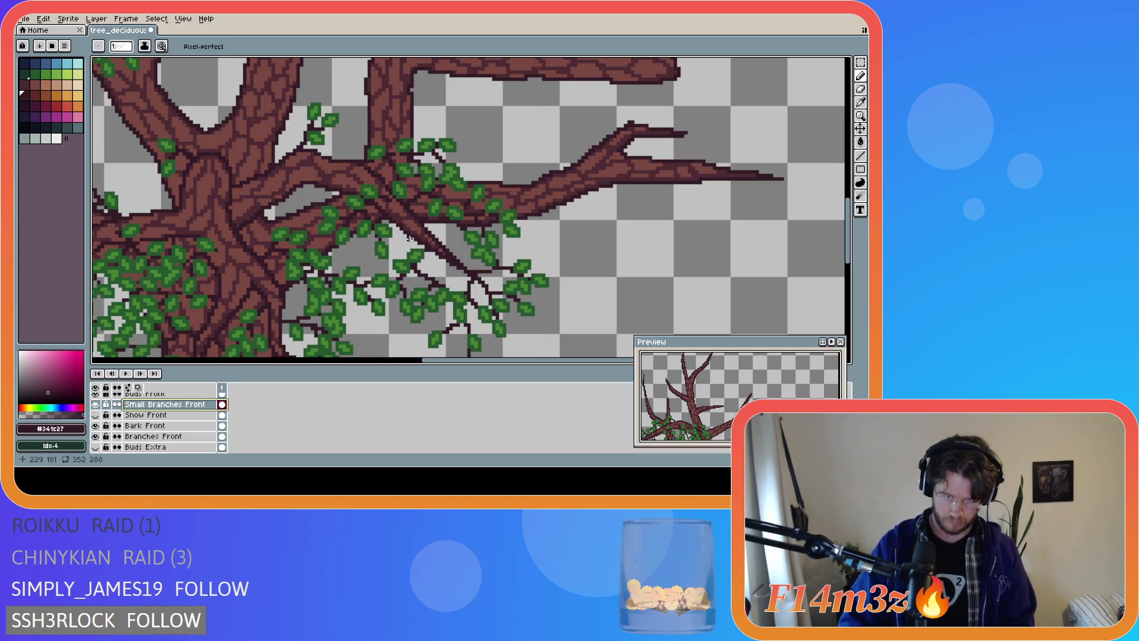
Redraw the diagonal twig as a cleaner dark line, undoing a rough attempt
mouse_move(413, 224)
left_mouse_down()
mouse_move(469, 269)
mouse_move(433, 289)
left_mouse_up()
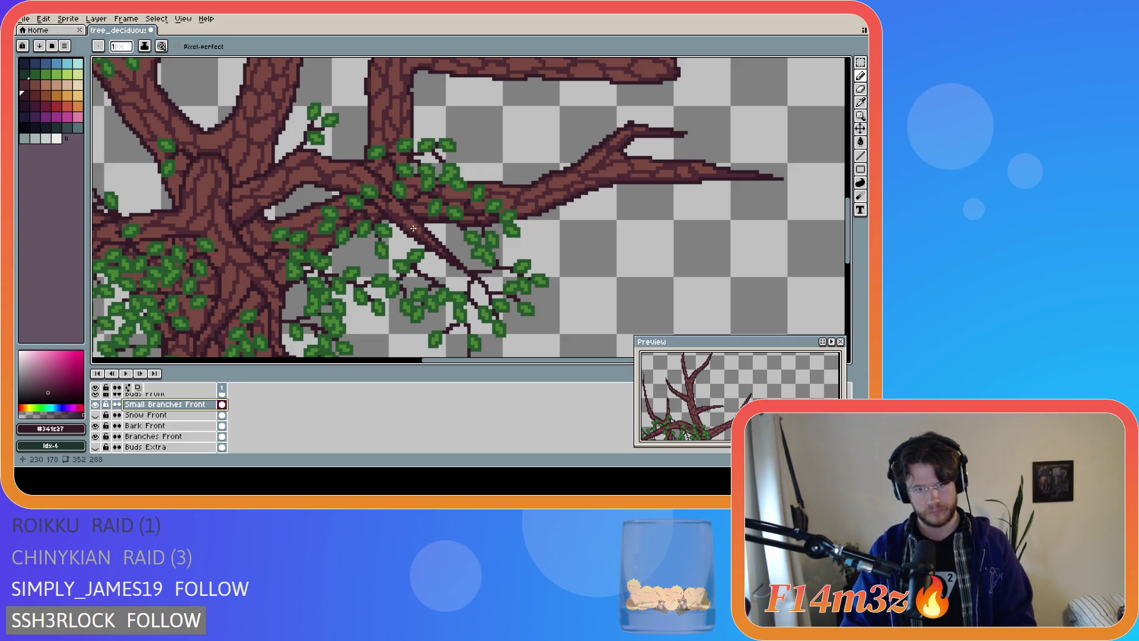
key("ctrl")
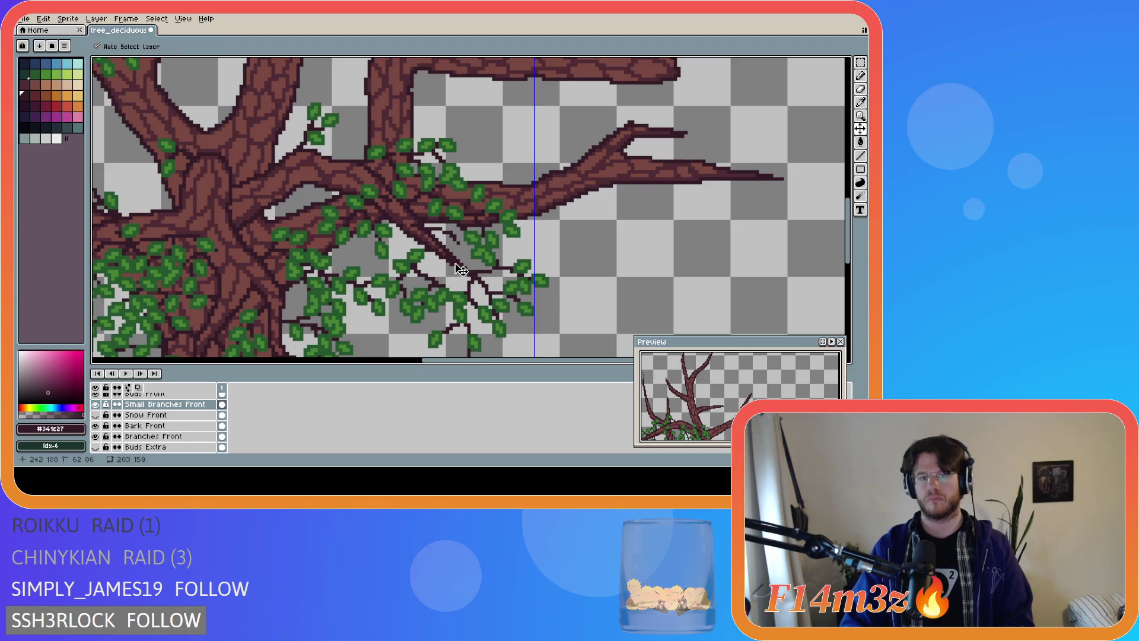
left_click_drag(413, 227, 462, 258)
key("ctrl+z")
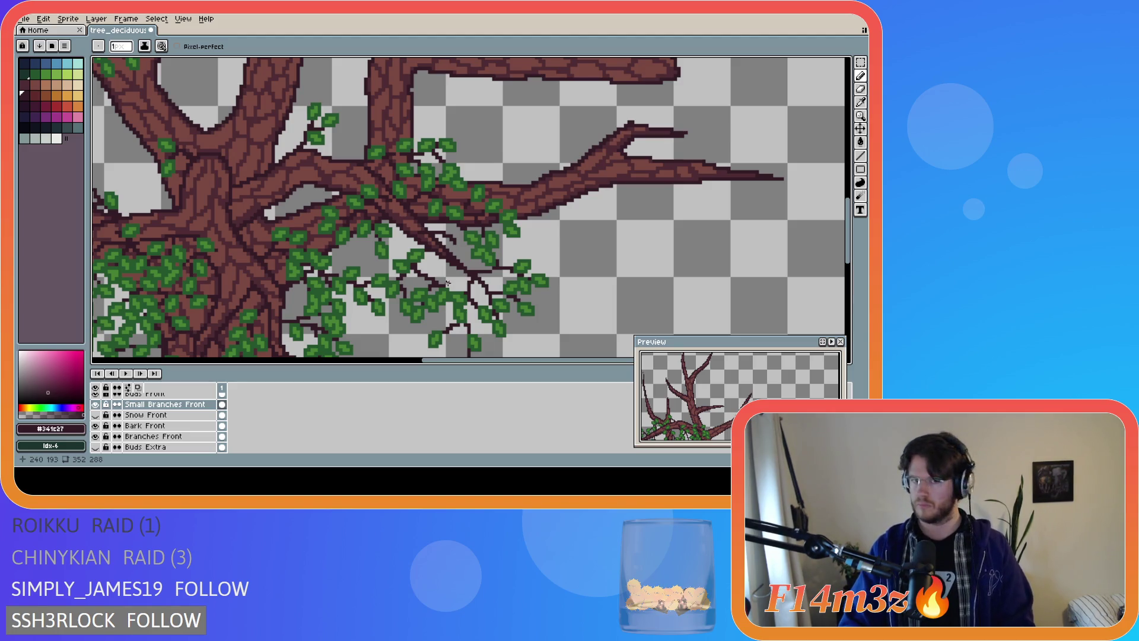
left_click_drag(420, 225, 470, 272)
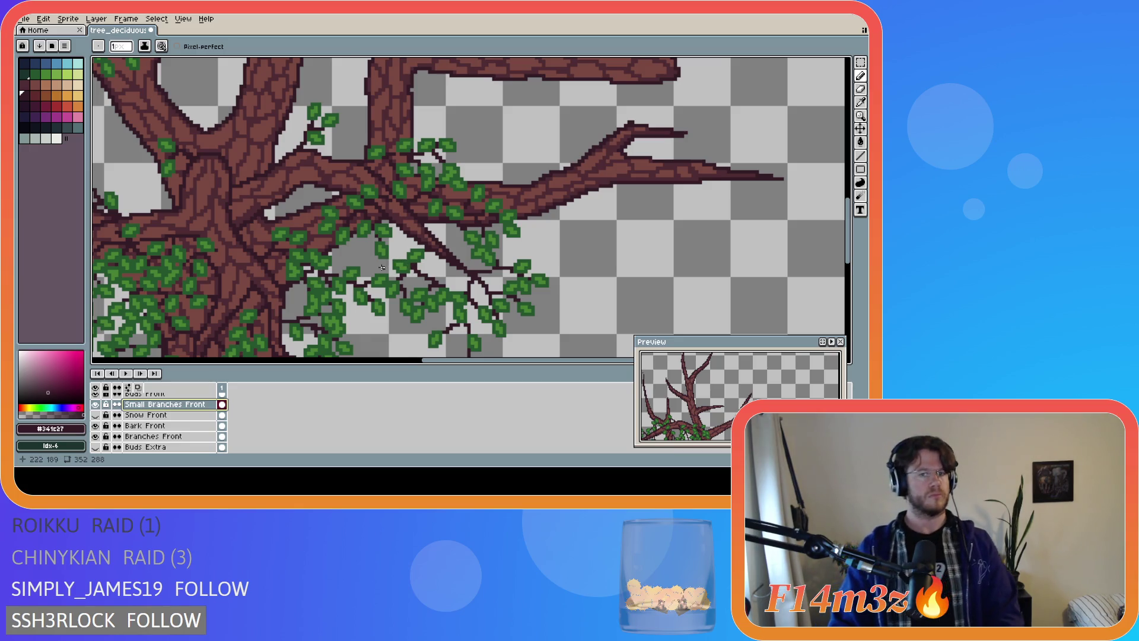
scroll(397, 255, "down", 4)
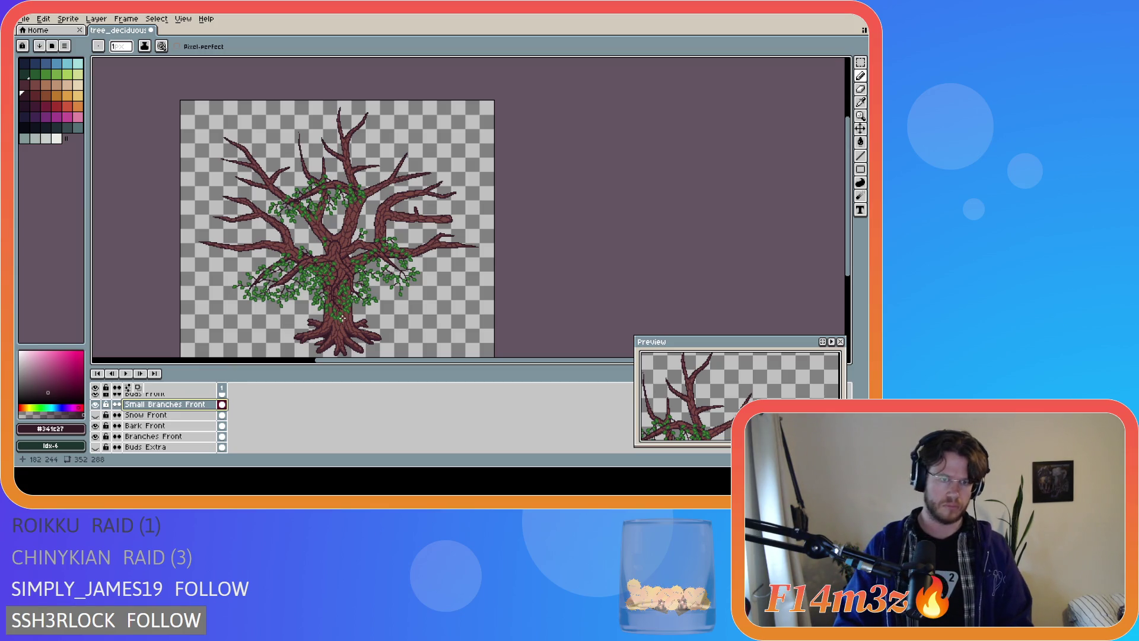
Zoom in and draw two dark twigs on the upper-right branch, one rightward and one down-left
scroll(338, 315, "up", 2)
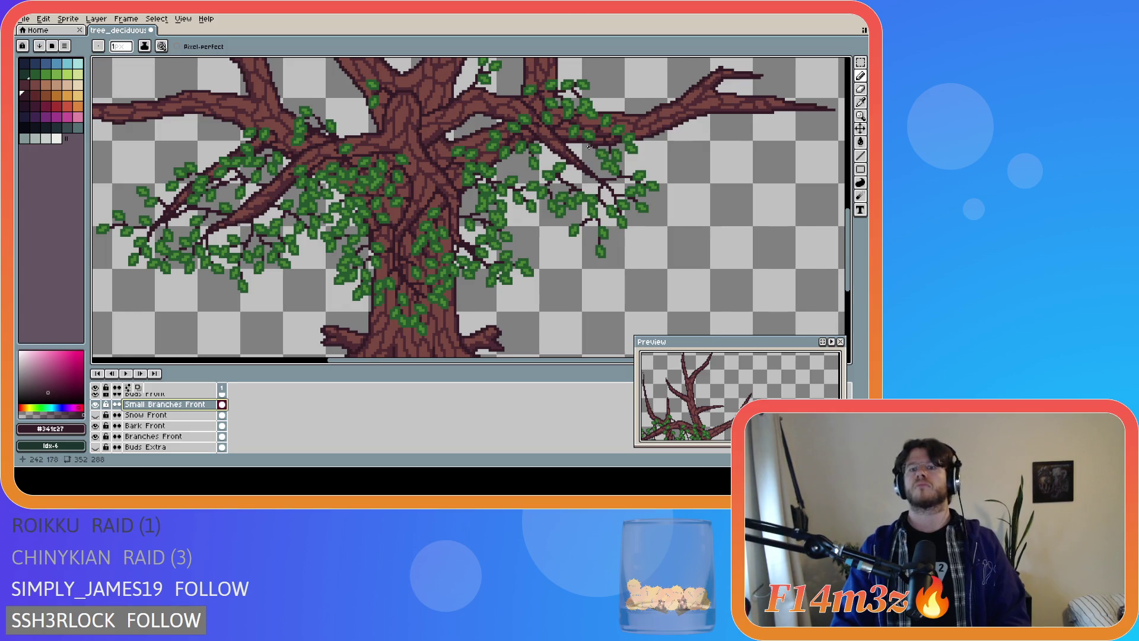
scroll(589, 146, "up", 1)
scroll(589, 146, "up", 1)
left_click_drag(537, 146, 595, 176)
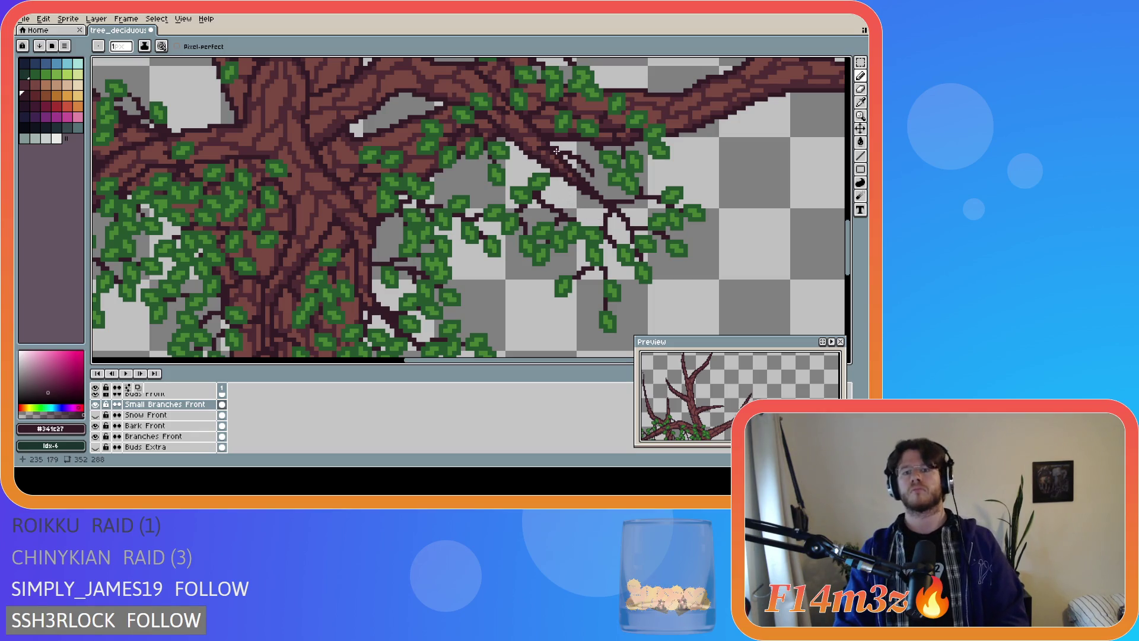
left_click_drag(549, 151, 519, 168)
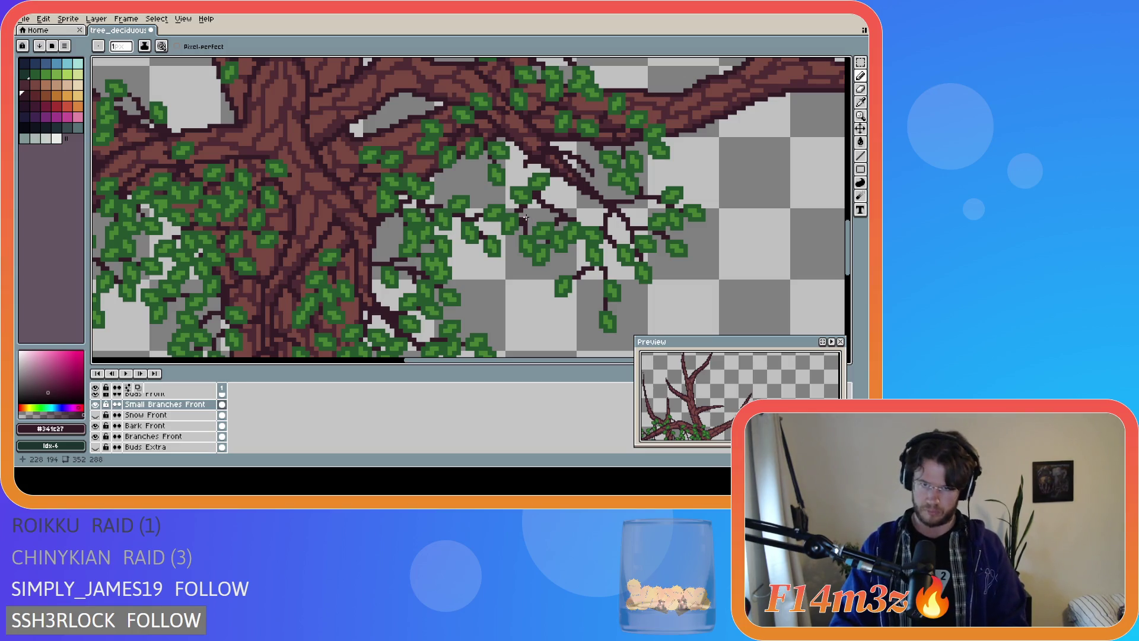
Pick the leaf green and dot bud pixels plus a short green stroke along the twig
left_click(620, 174, "alt")
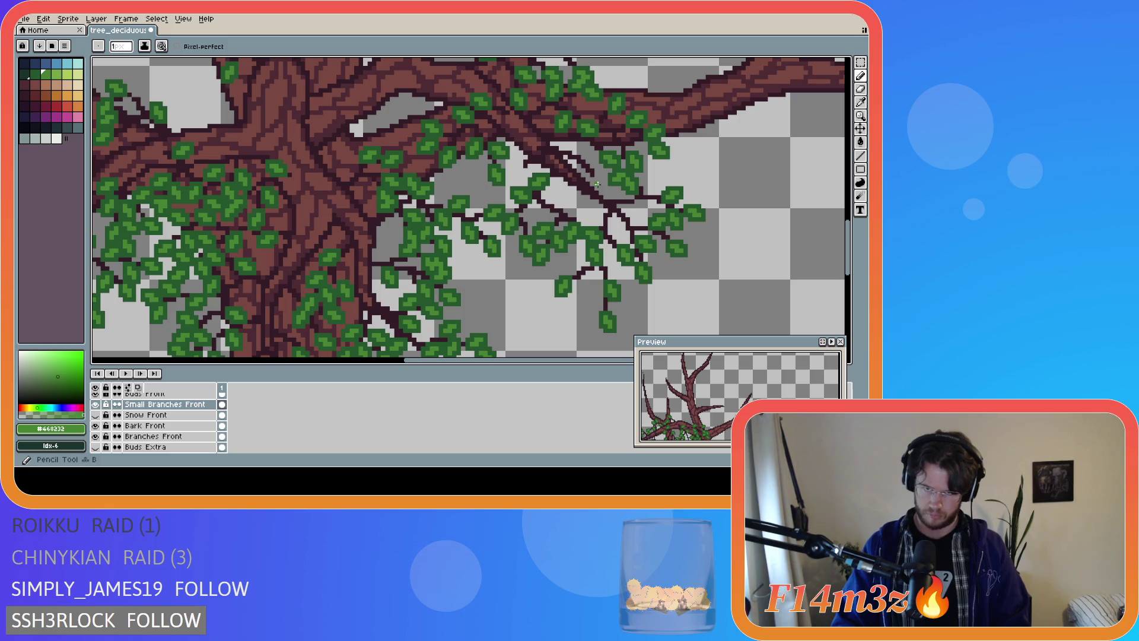
left_click(601, 179)
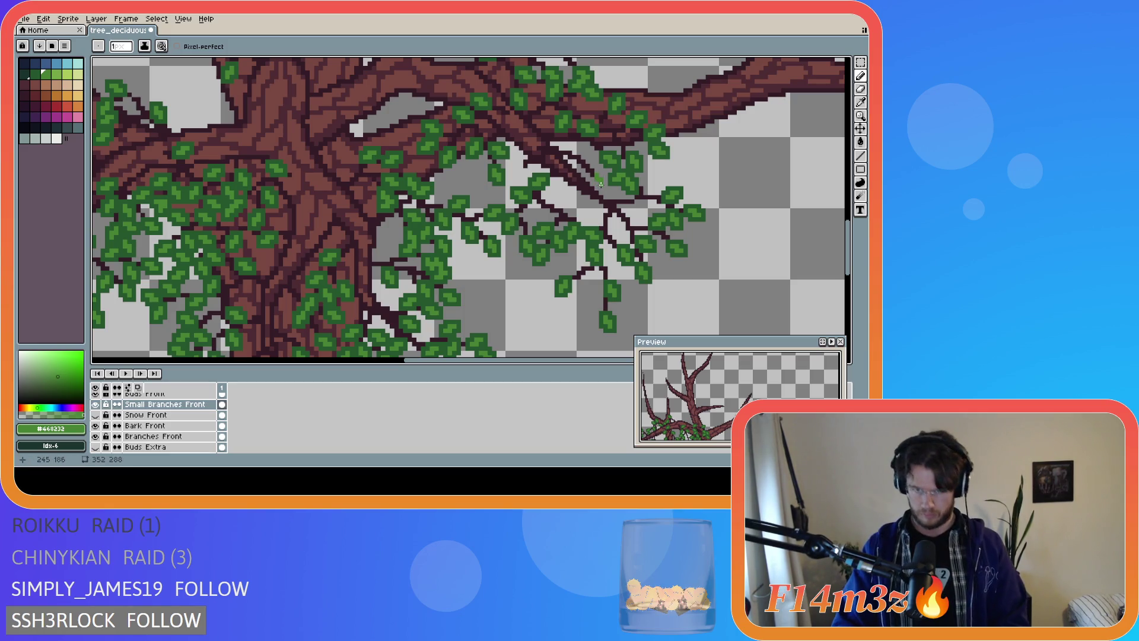
left_click(592, 159)
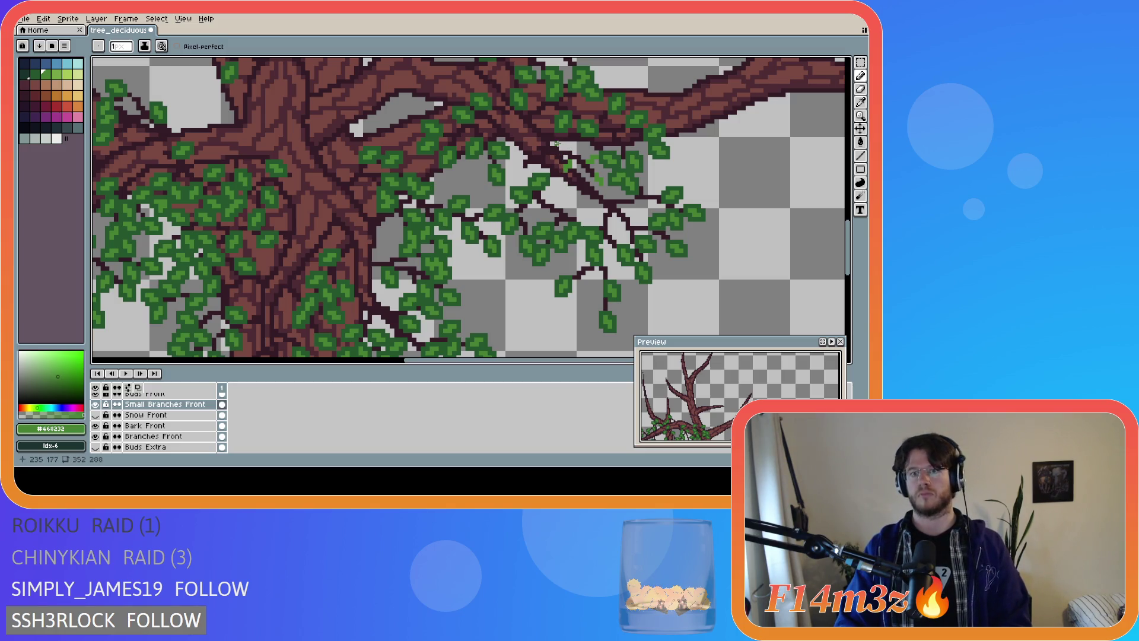
left_click(569, 147)
left_click_drag(573, 147, 580, 146)
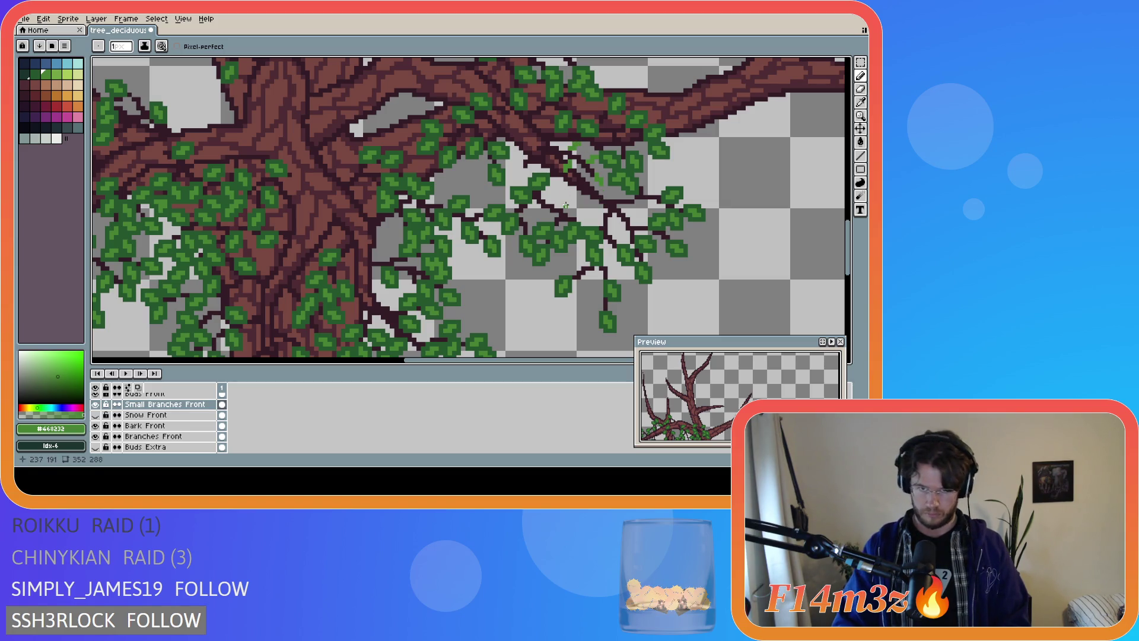
Hide Bark Front, then add green bud pixels to the twigs on the Buds Front layer
left_click(96, 426)
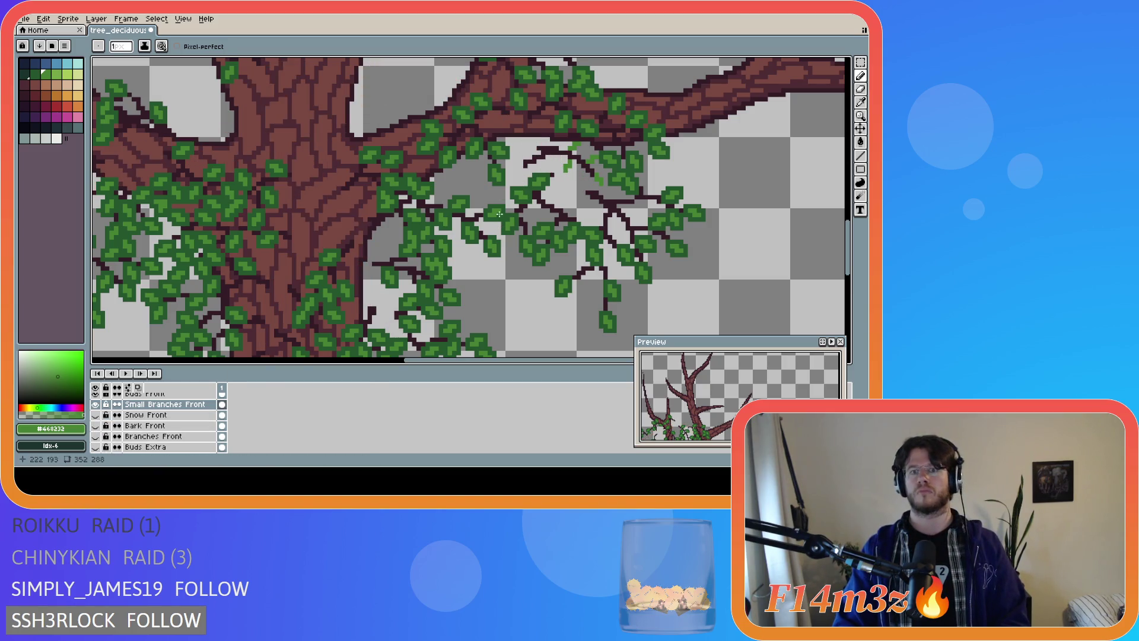
key("b")
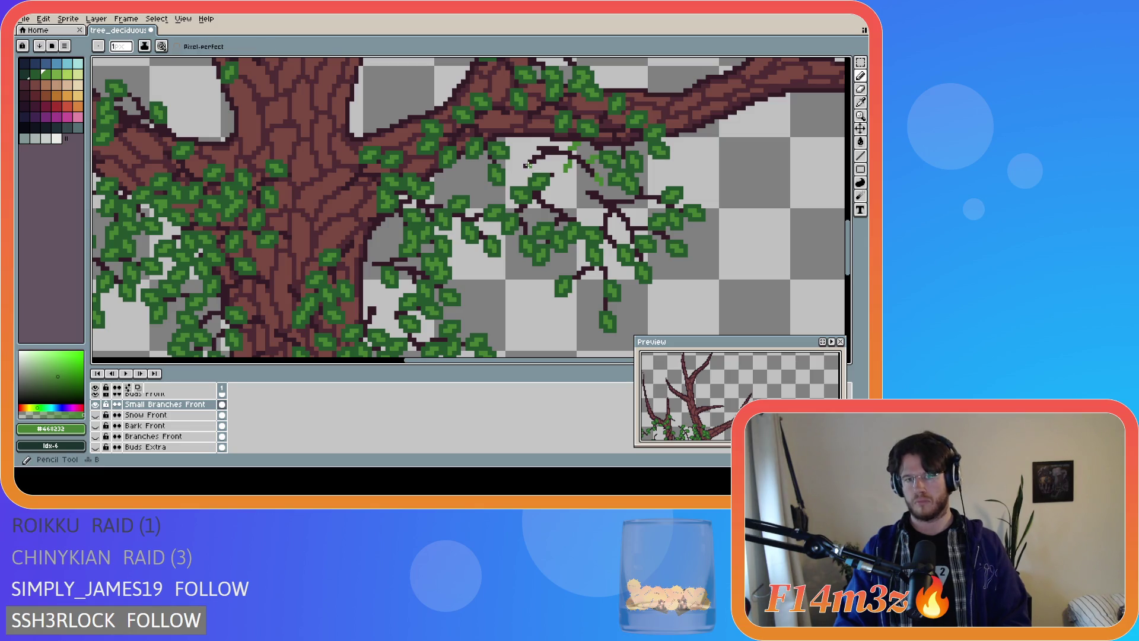
left_click(527, 165, "alt")
left_click(96, 404)
left_click(97, 405)
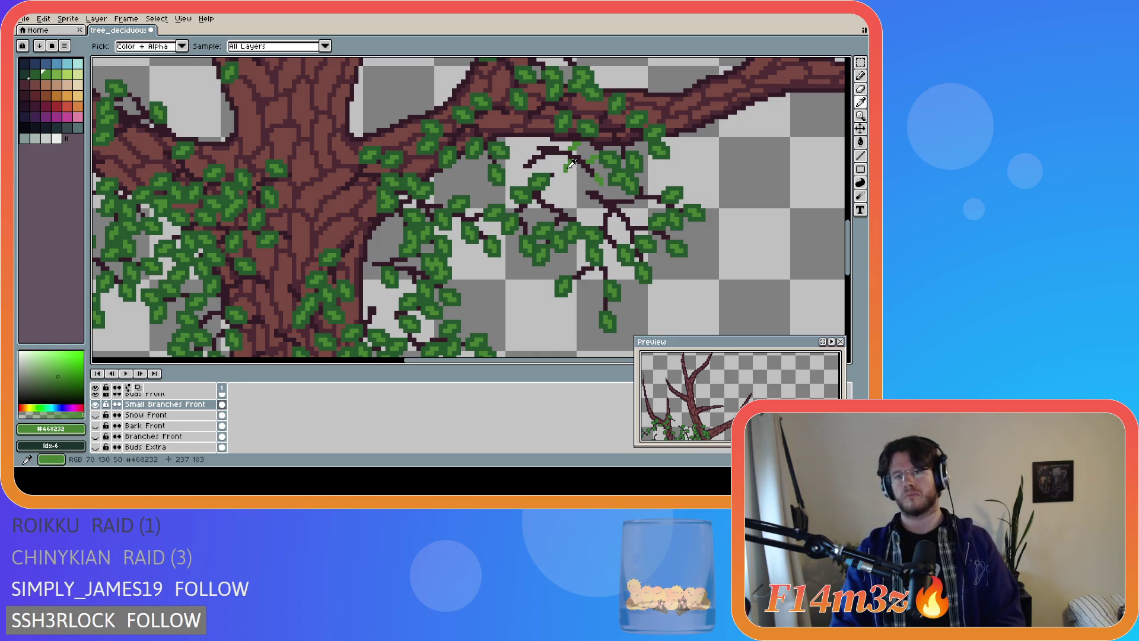
left_click(572, 165, "alt")
key("alt+Up")
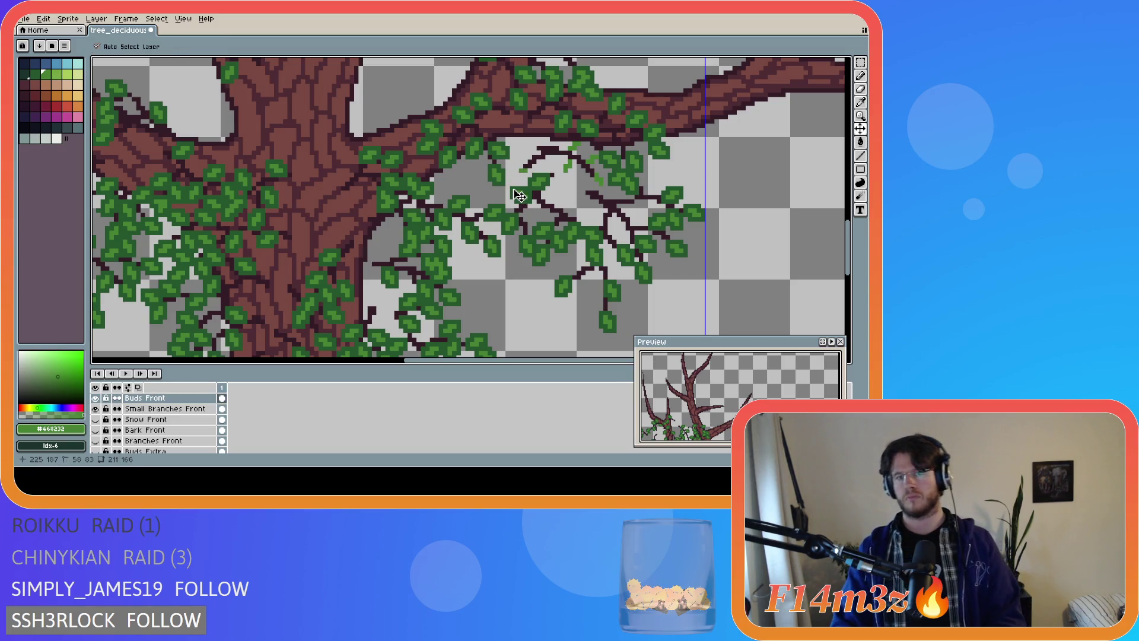
left_click(519, 167)
left_click(516, 174, "alt")
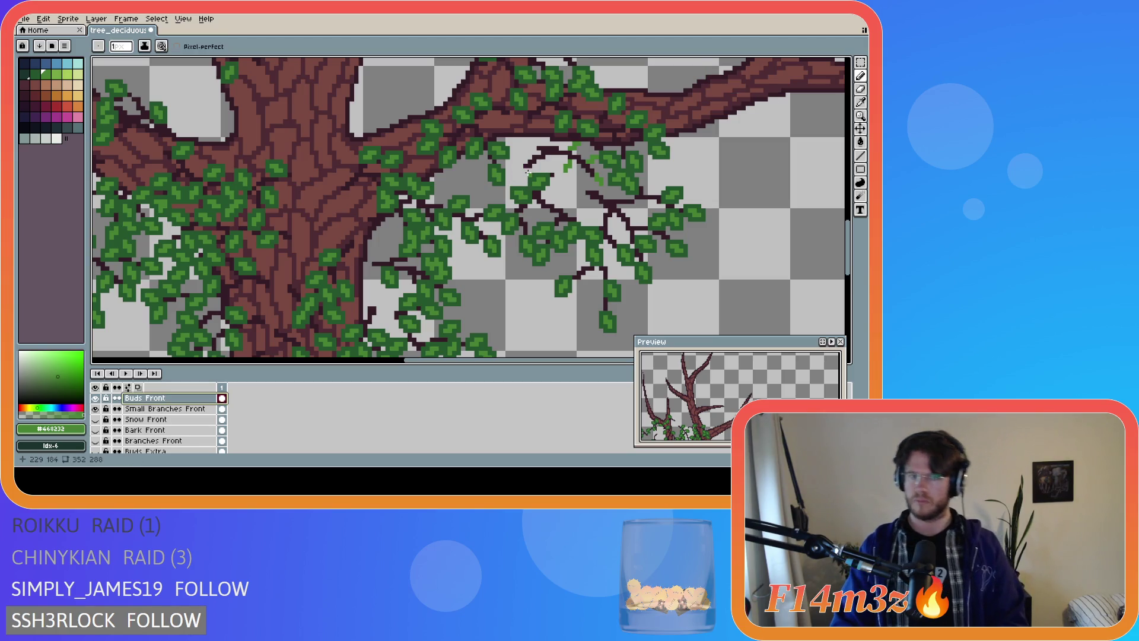
Re-pick the leaf green and draw a short green sprig and a single bud dot
left_click(527, 172, "alt")
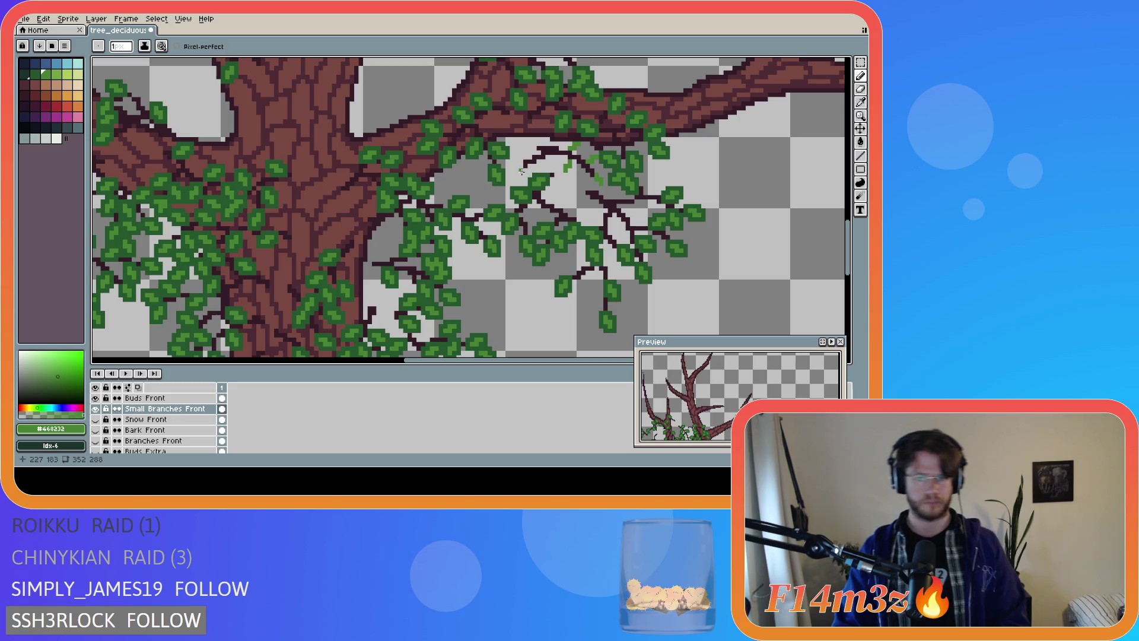
left_click(524, 165, "alt")
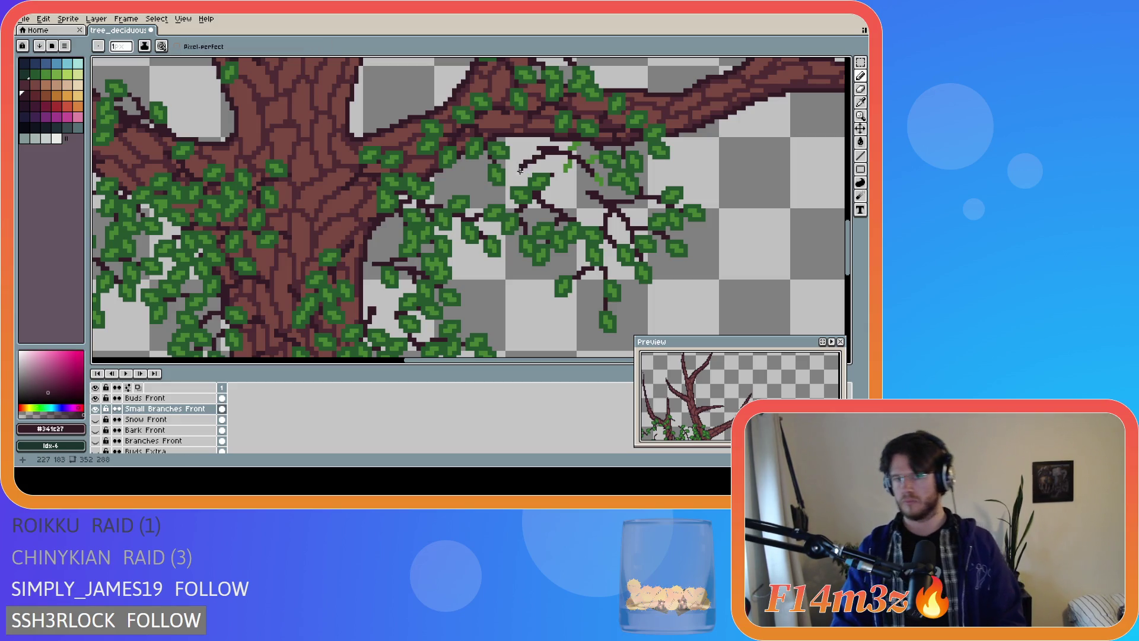
key("alt")
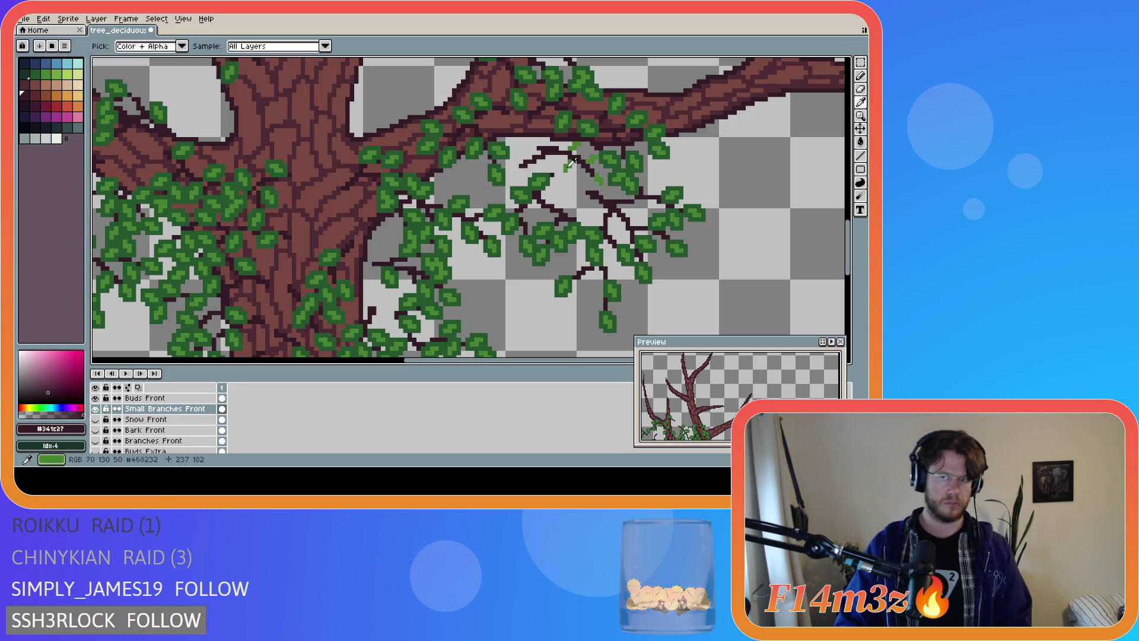
left_click(570, 165, "alt")
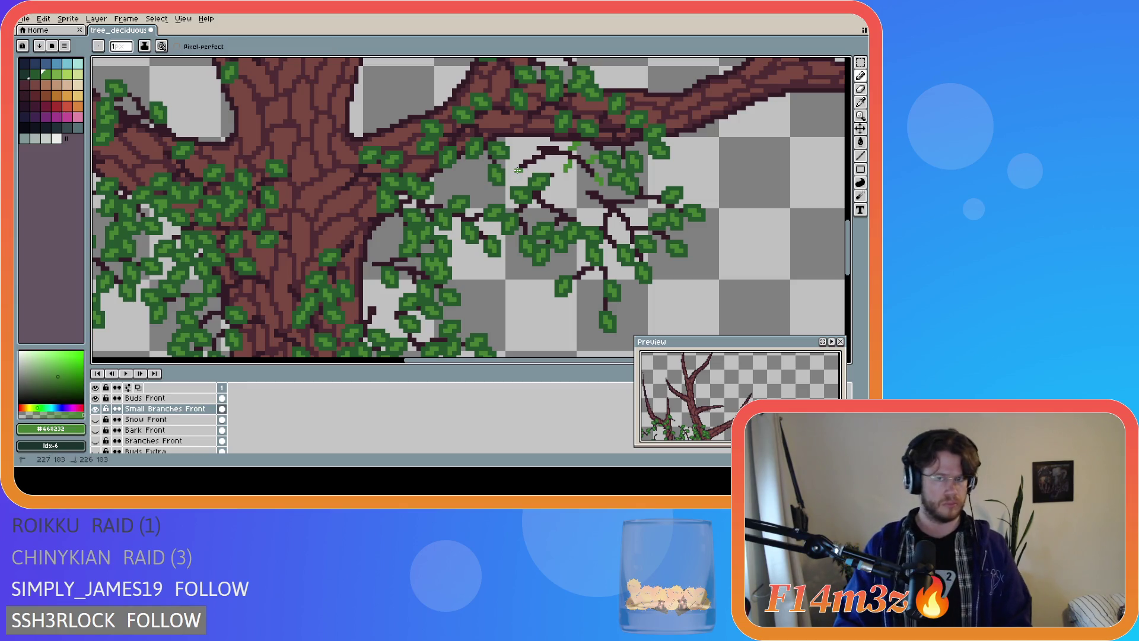
left_click_drag(512, 174, 522, 165)
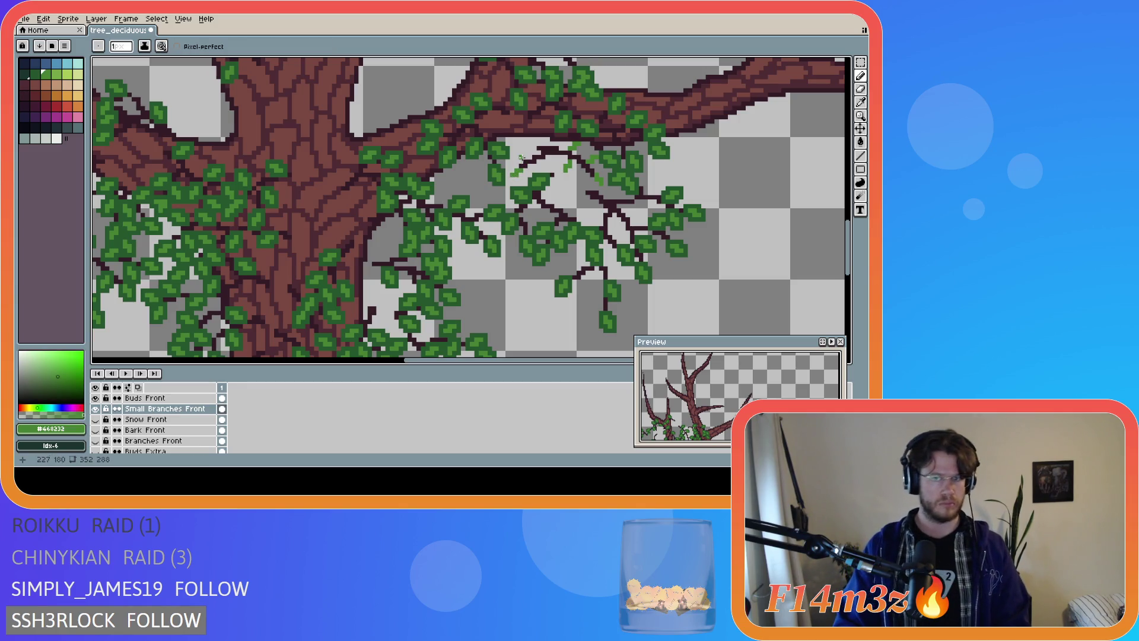
left_click(525, 158)
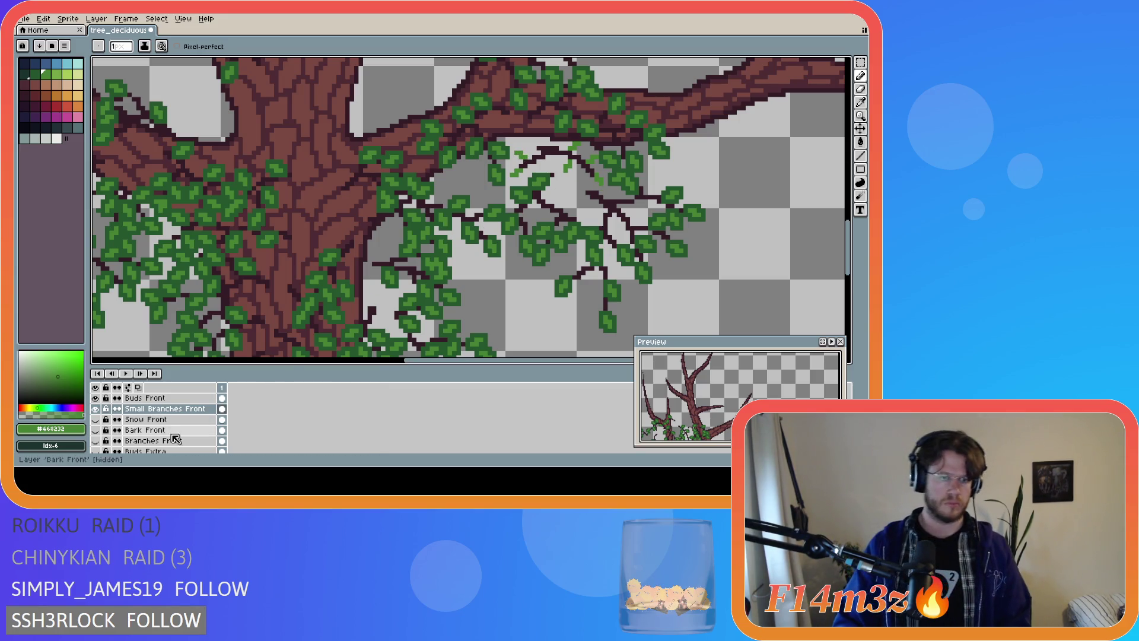
scroll(130, 433, "down", 1)
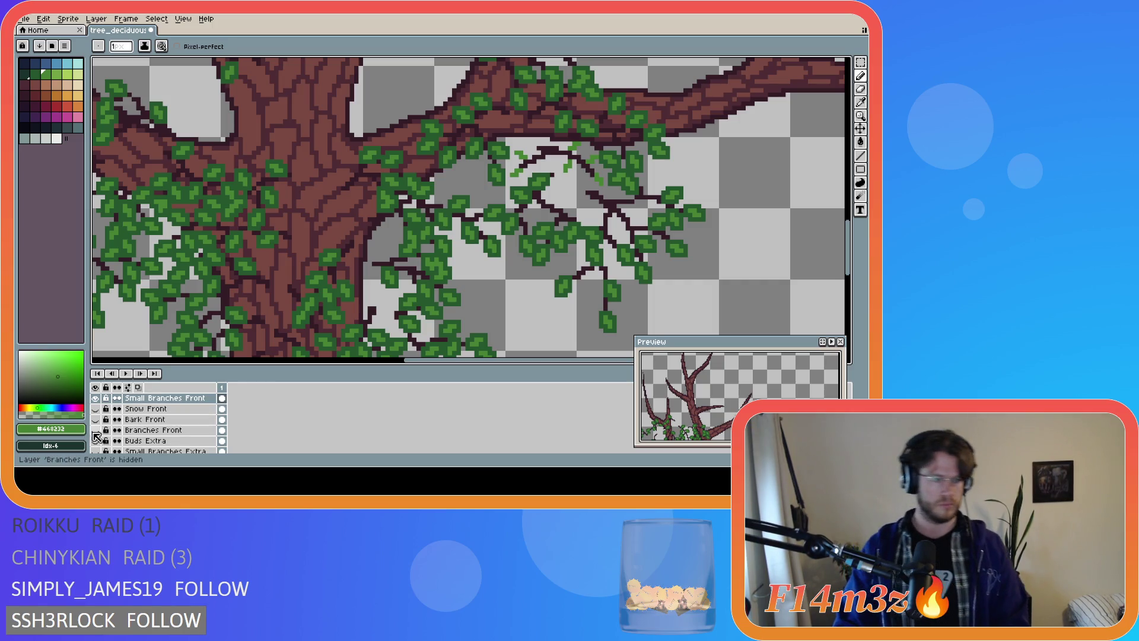
Hide Bark Front and Branches Front, then dot light-green buds on the middle twigs, undoing one
left_click(96, 420)
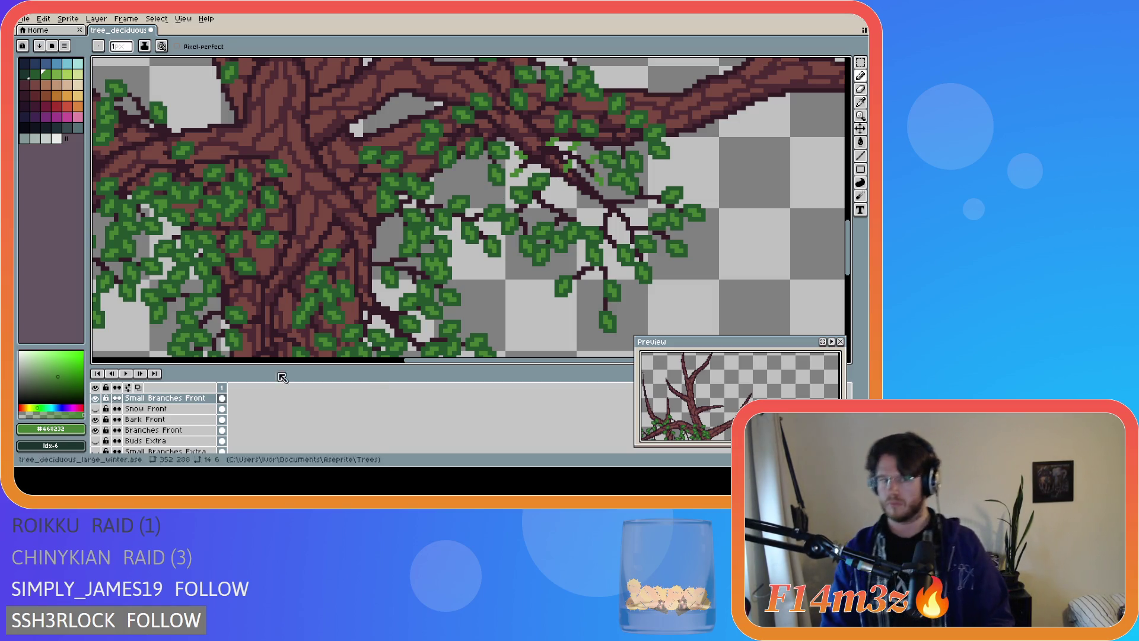
left_click_drag(95, 419, 95, 429)
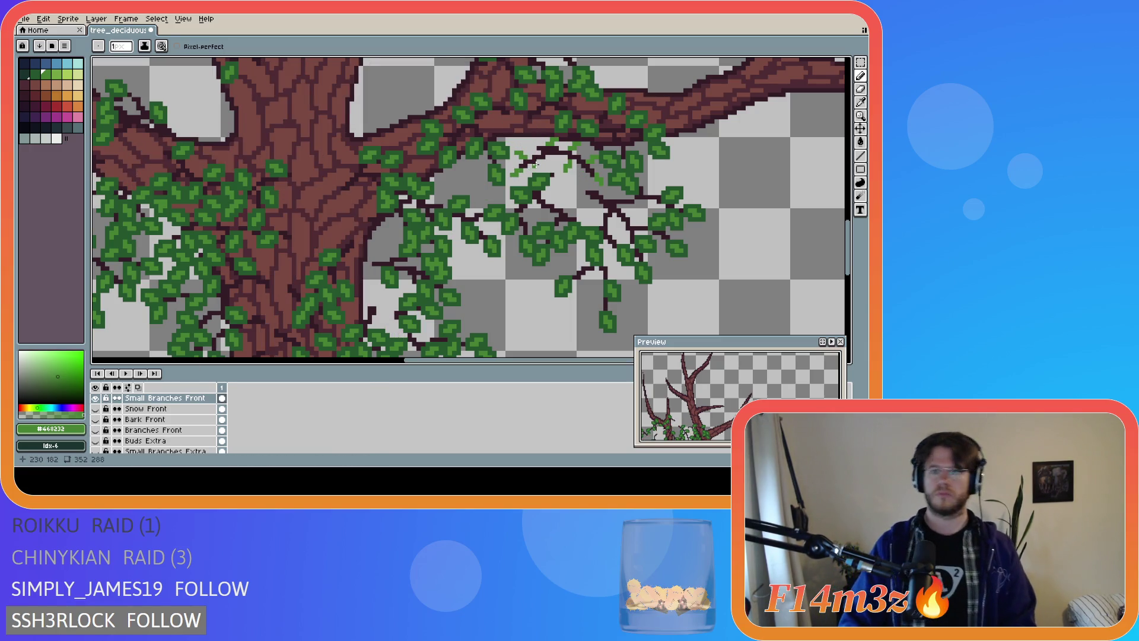
key("ctrl")
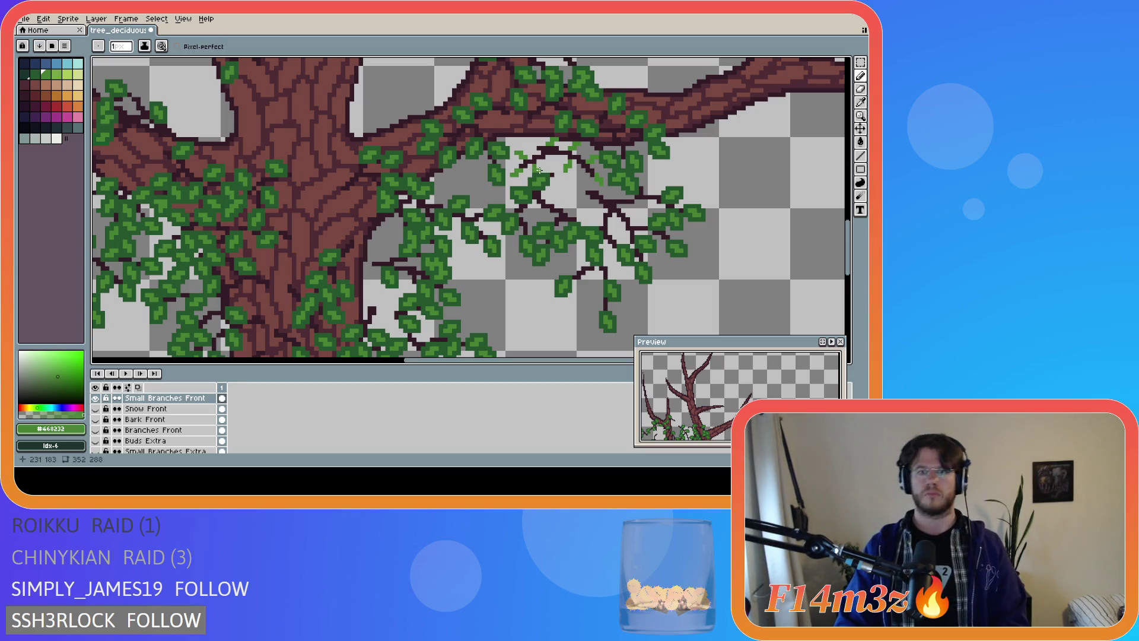
key("ctrl")
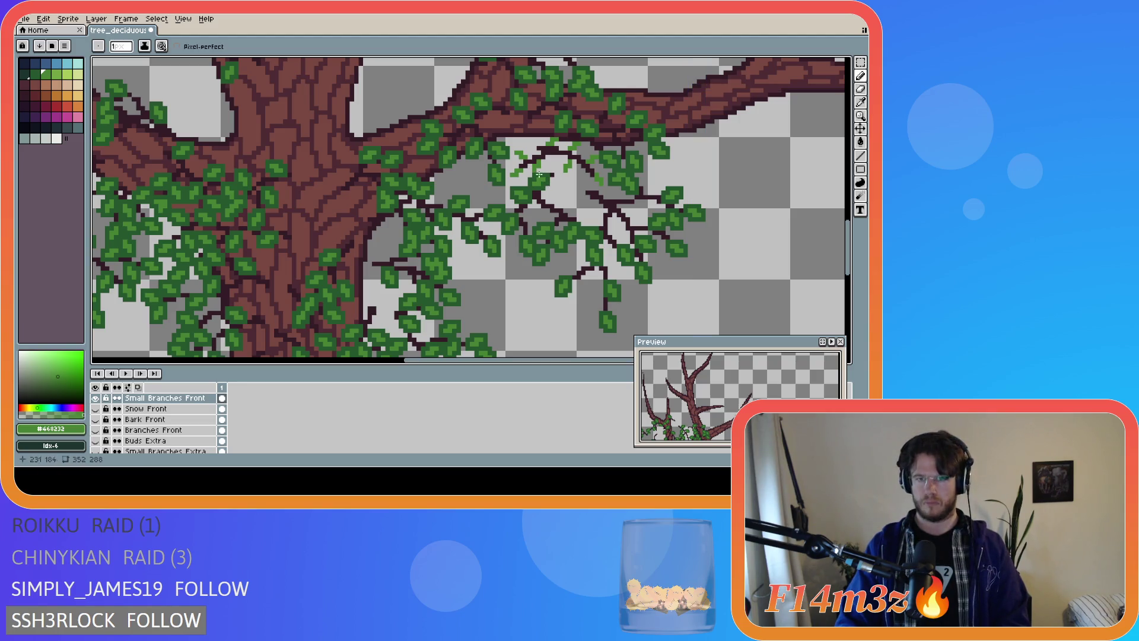
key("ctrl")
left_click(538, 163)
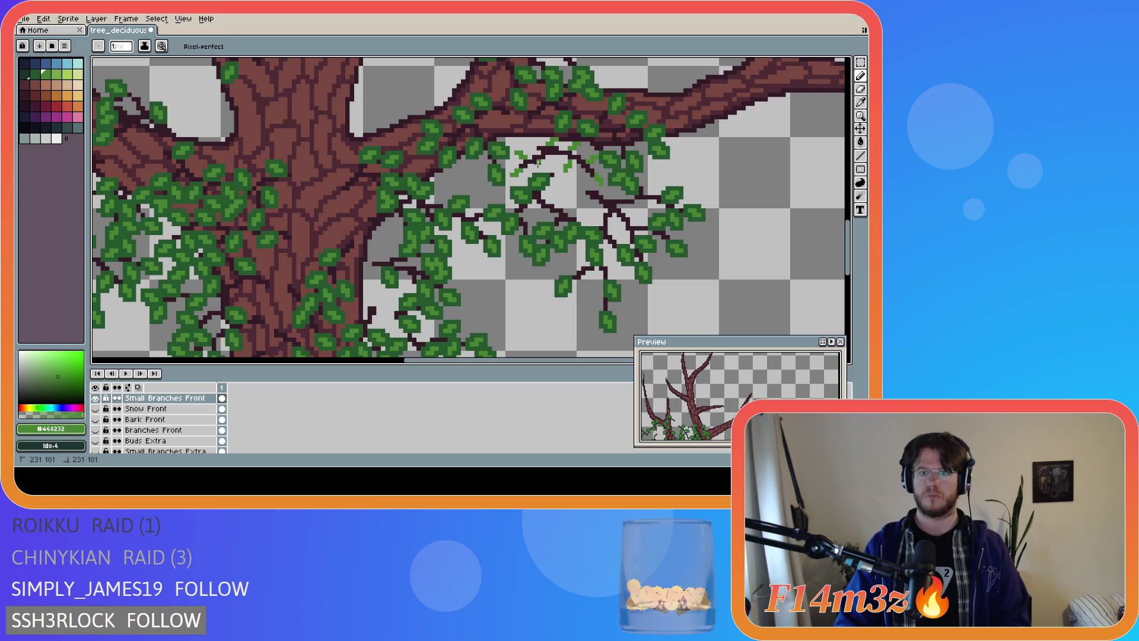
key("ctrl")
key("ctrl")
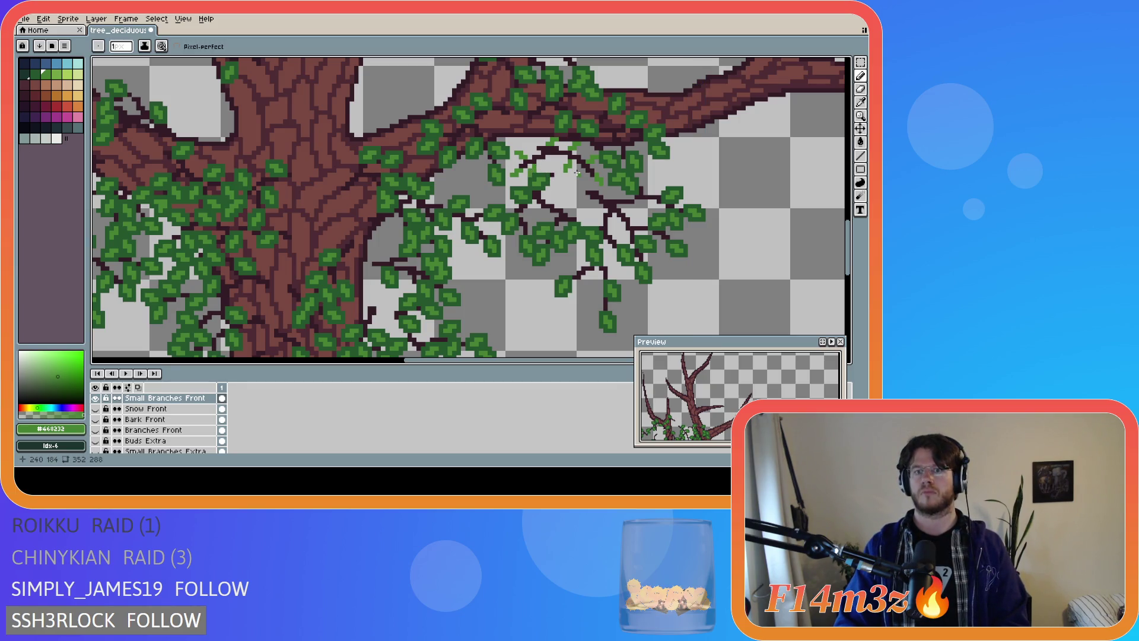
key("ctrl")
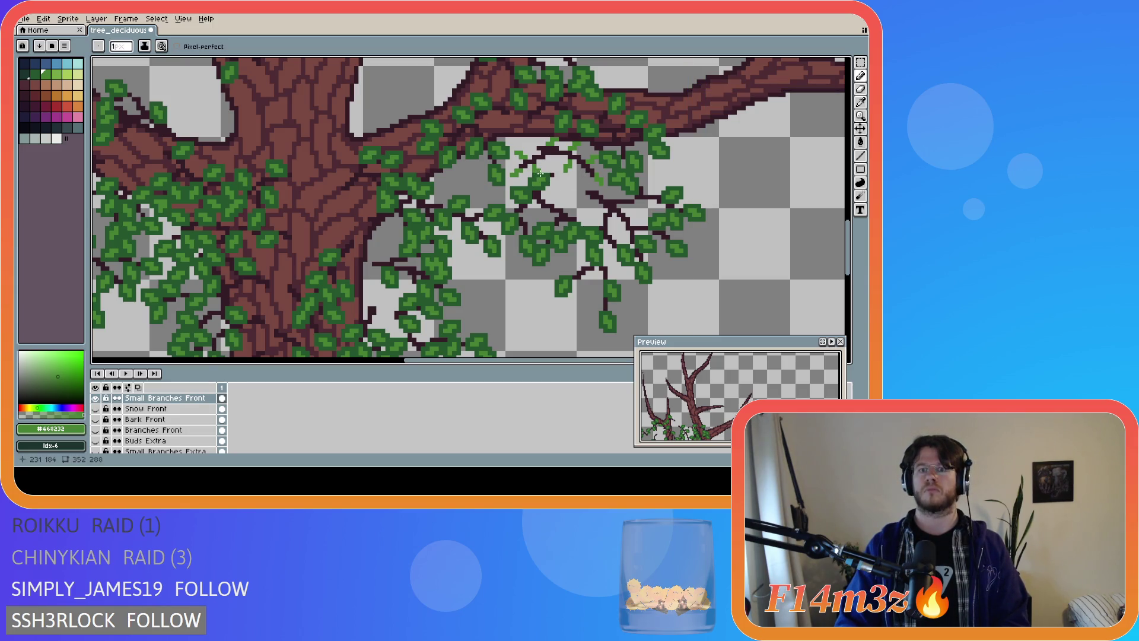
key("ctrl+z")
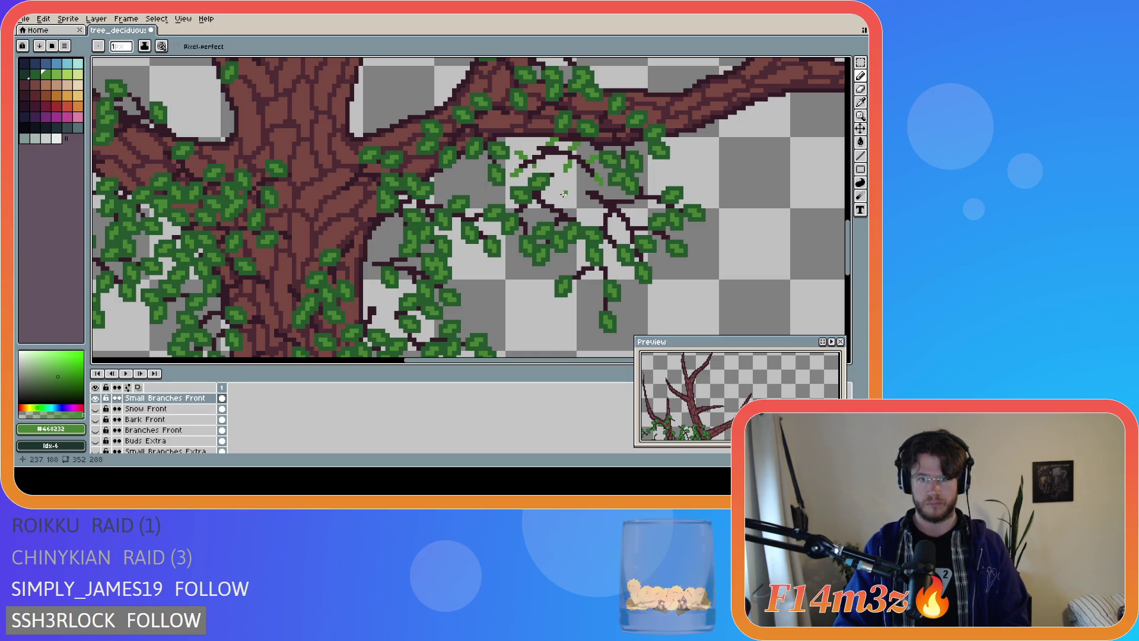
scroll(246, 433, "up", 1)
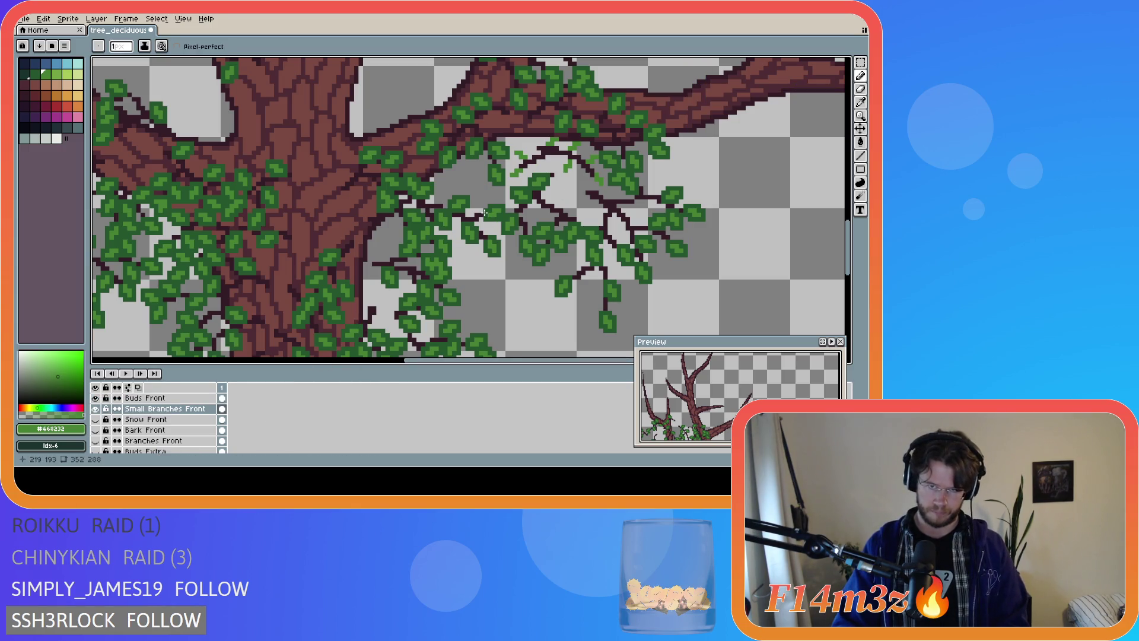
Magic-wand select the six light-green buds on the Small Branches Front layer
key("w")
left_click(520, 154)
scroll(521, 153, "up", 2)
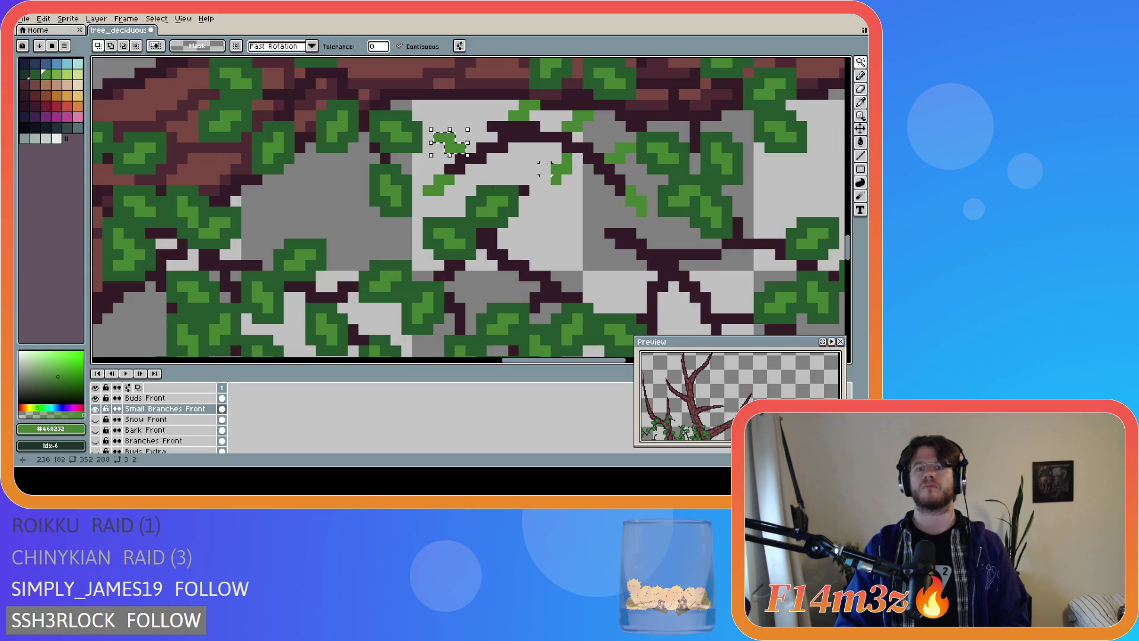
left_click(439, 185, "shift")
left_click(561, 171, "shift")
left_click(573, 121, "shift")
left_click(522, 110, "shift")
left_click(620, 153, "shift")
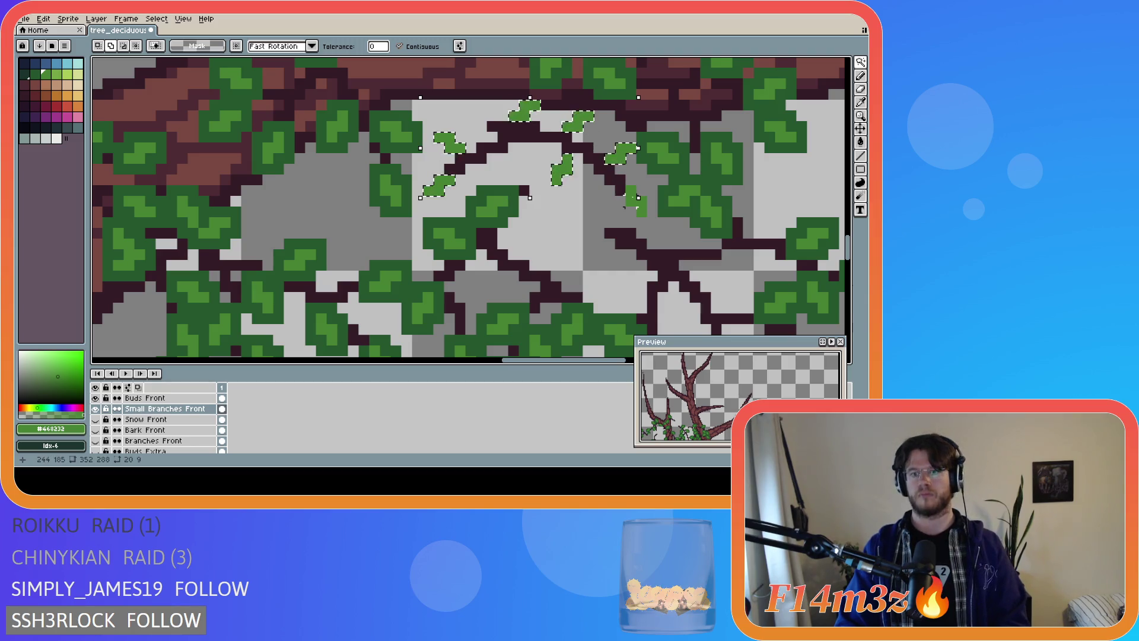
Cut the buds, paste them in place on Buds Front, and add a green pixel beside the branch
key("ctrl+x")
left_click(146, 398)
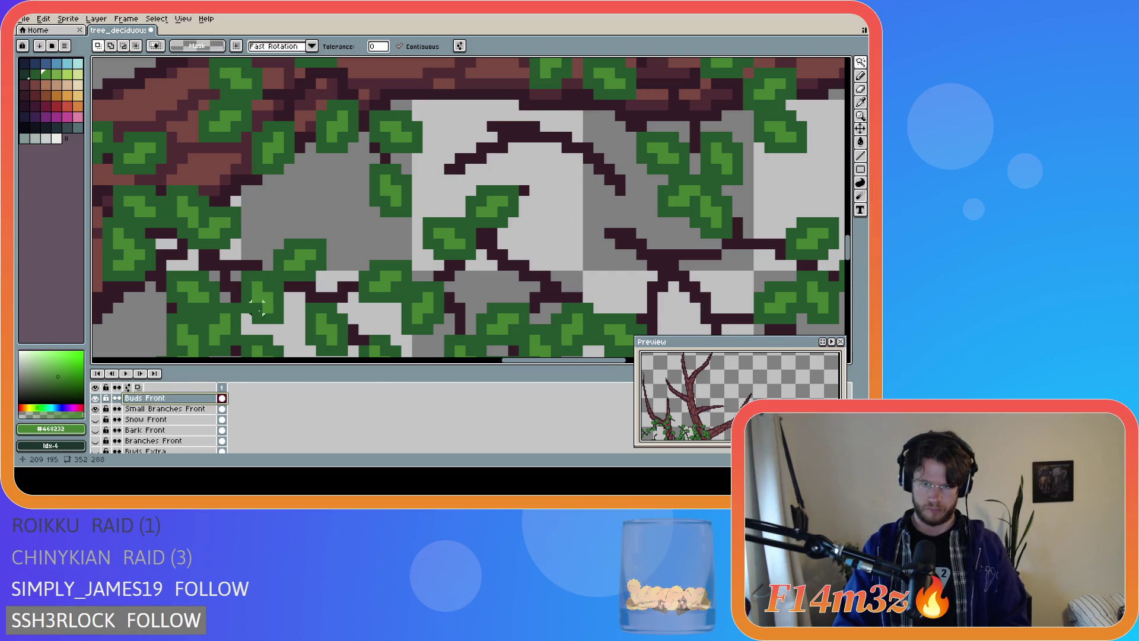
key("ctrl+v")
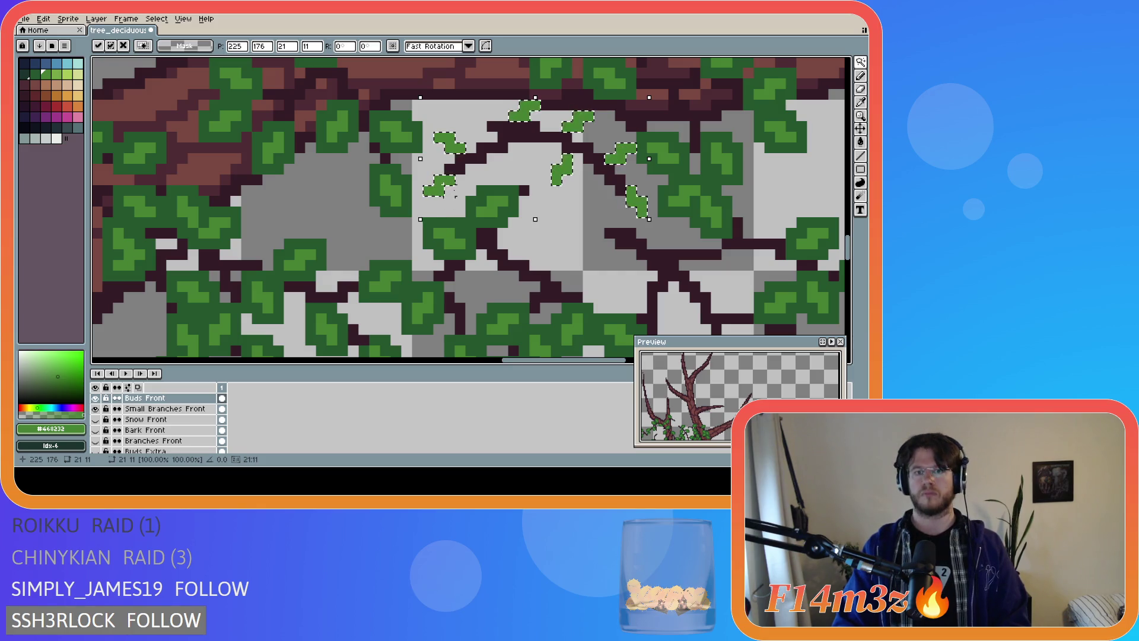
key("m")
key("Return")
key("b")
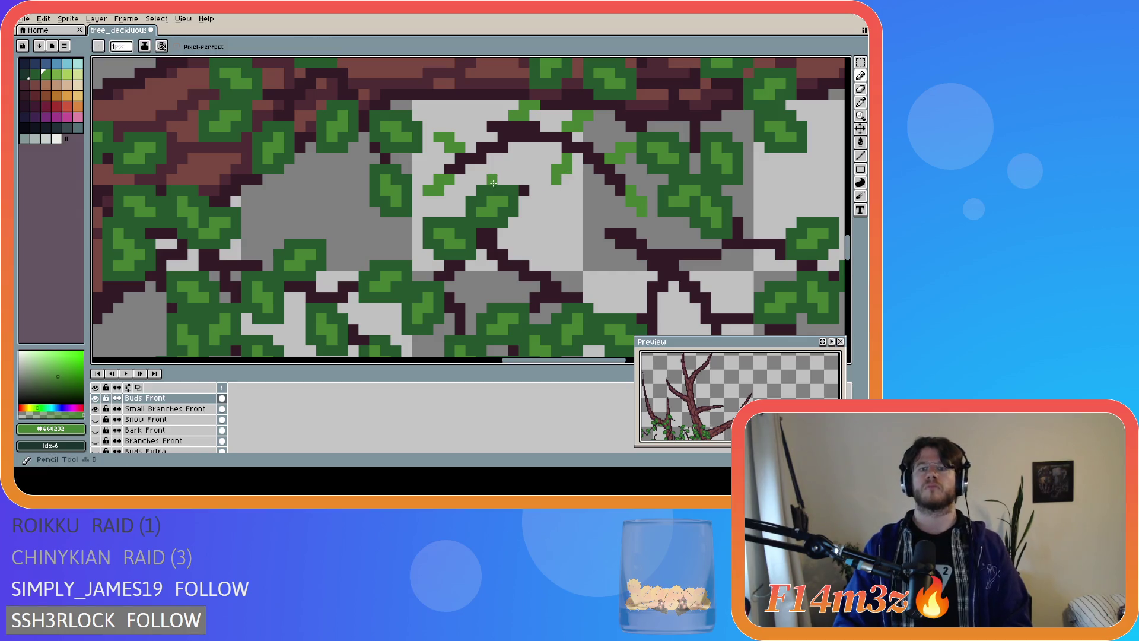
left_click(491, 159)
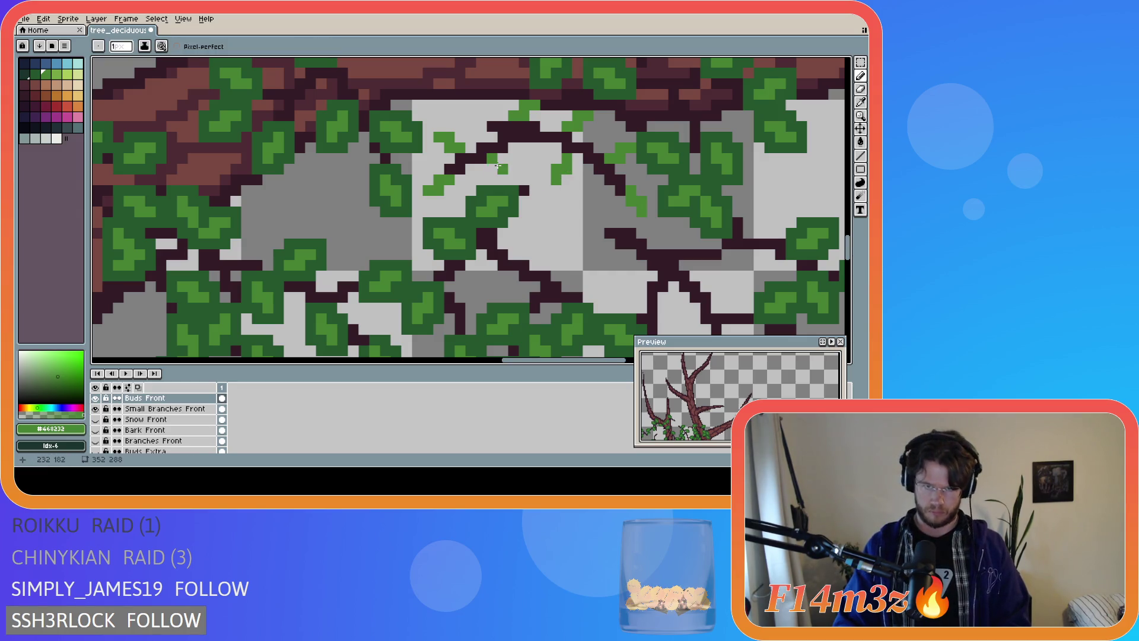
scroll(562, 232, "down", 3)
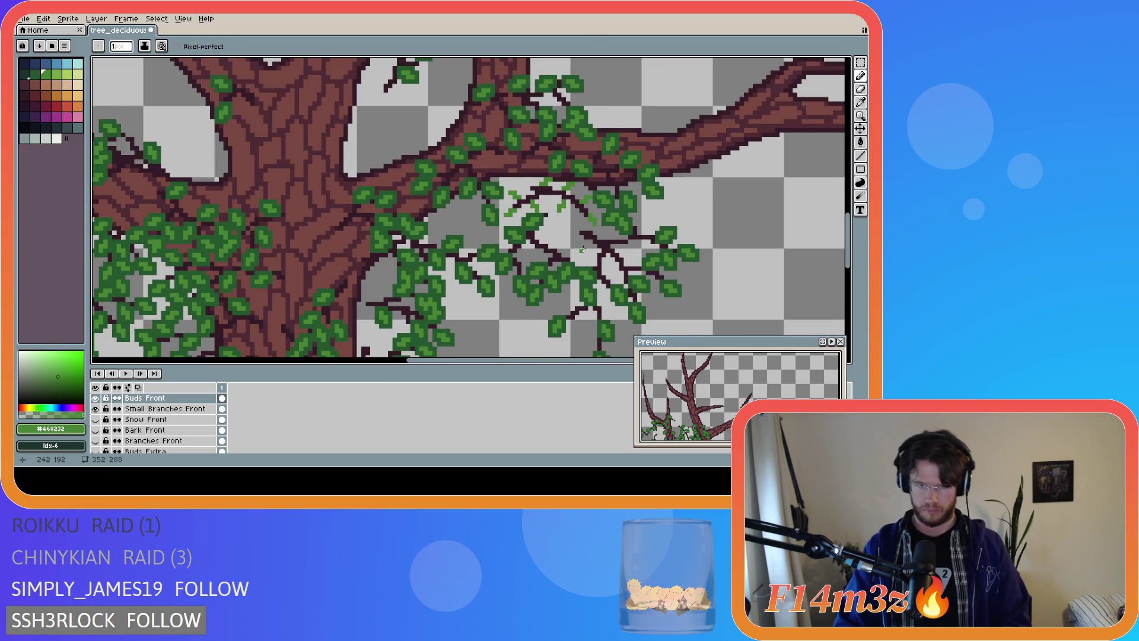
key("ctrl")
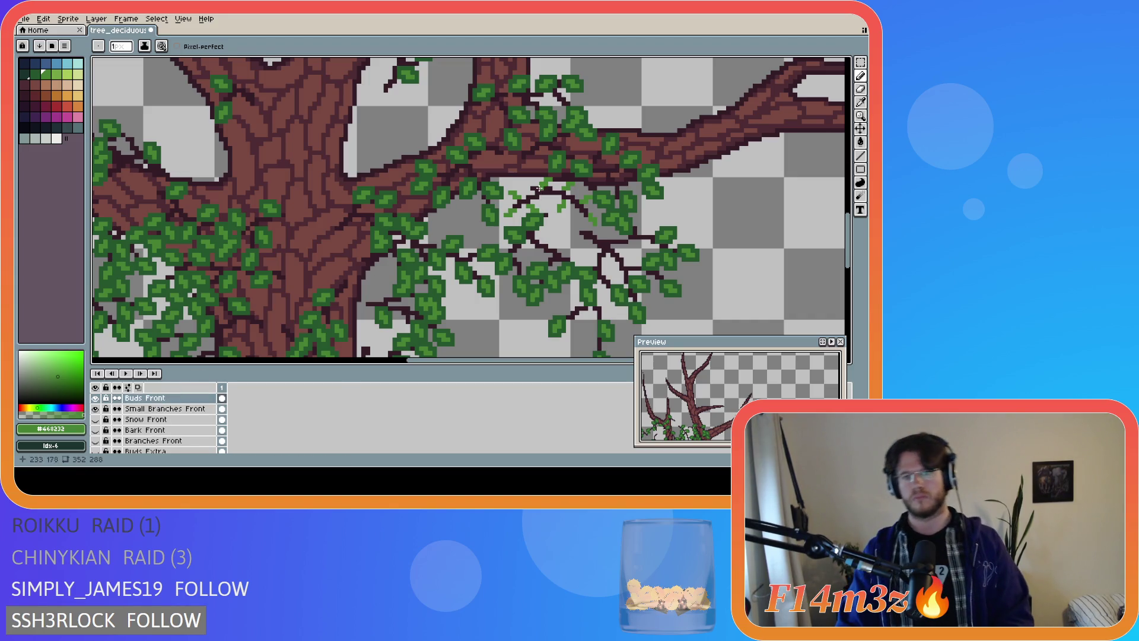
key("e")
key("b")
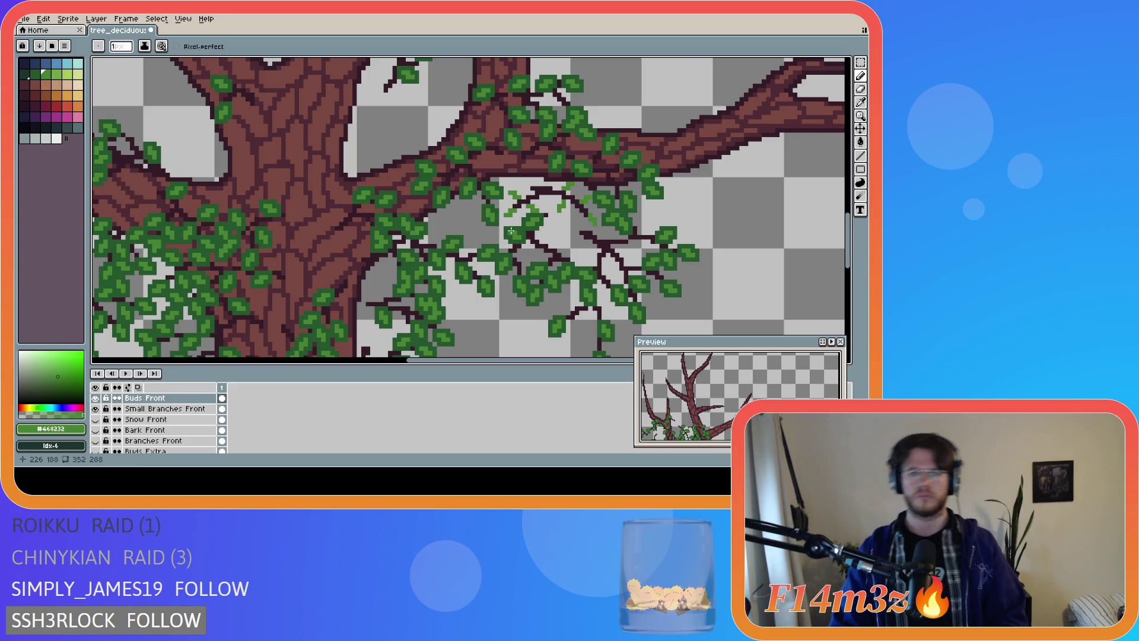
left_click(552, 184)
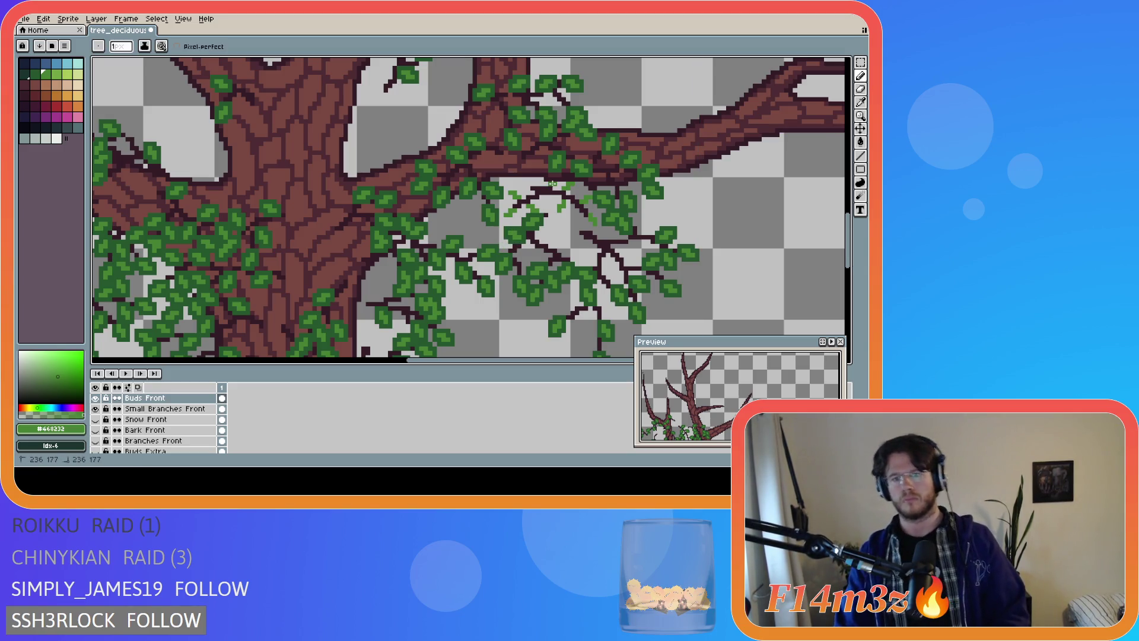
key("ctrl")
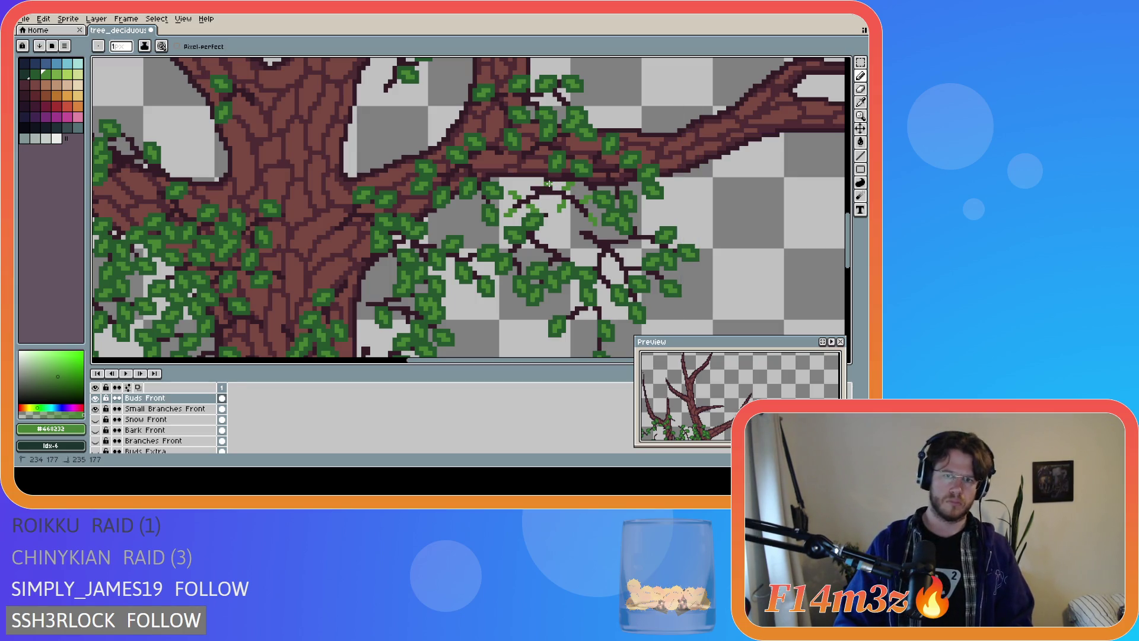
key("ctrl")
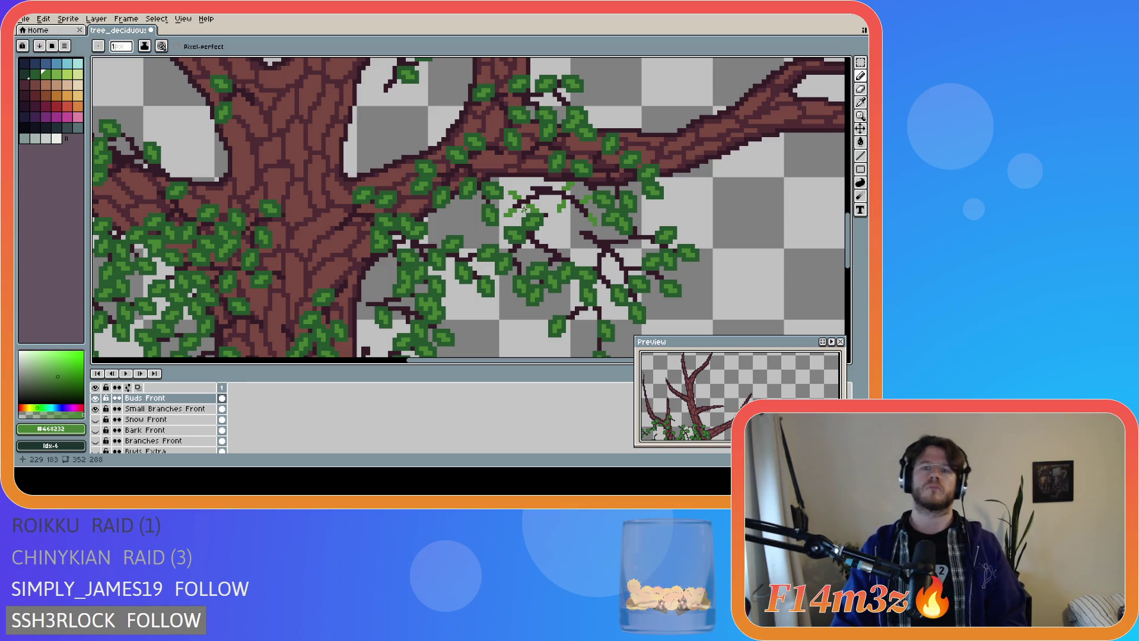
left_click(546, 184)
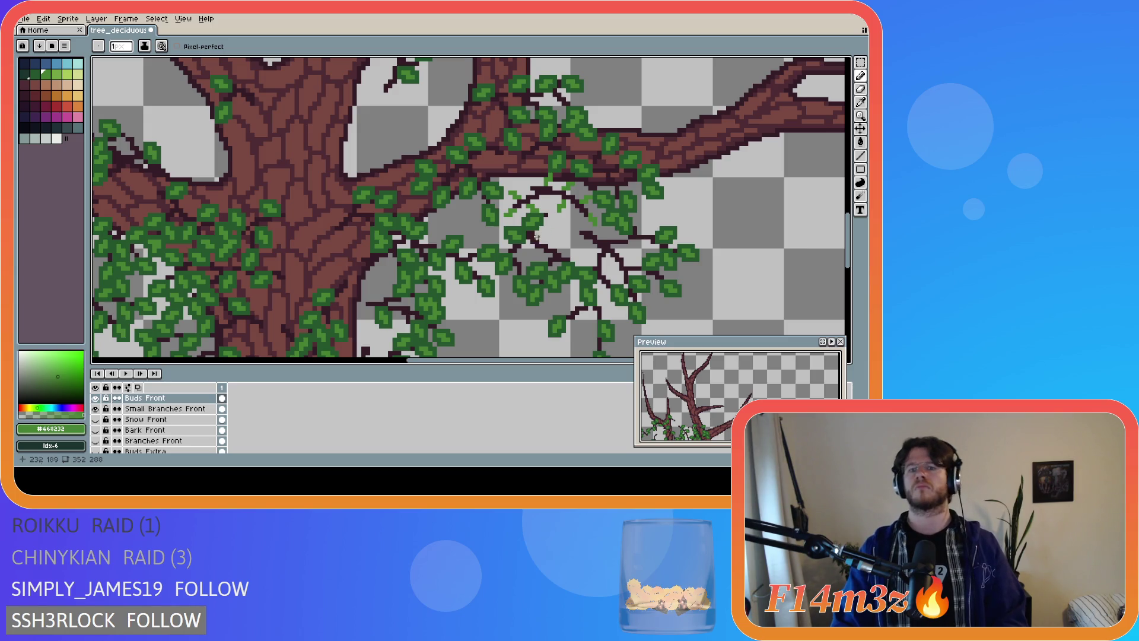
Make Bark Front visible again and toggle Buds Front to compare
left_click(95, 430)
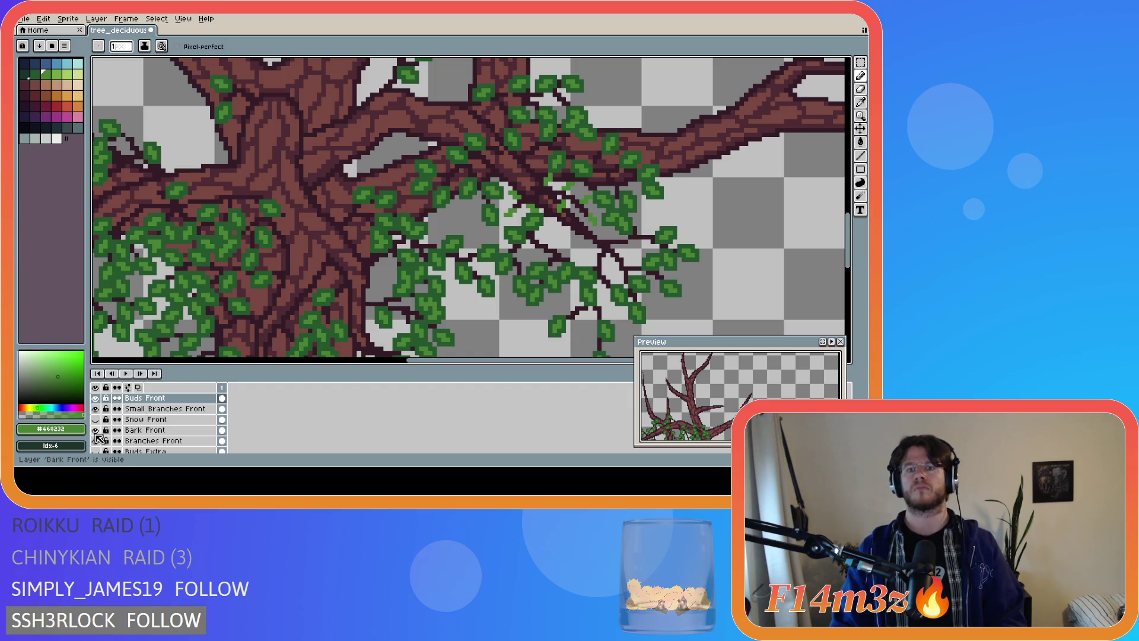
key("e")
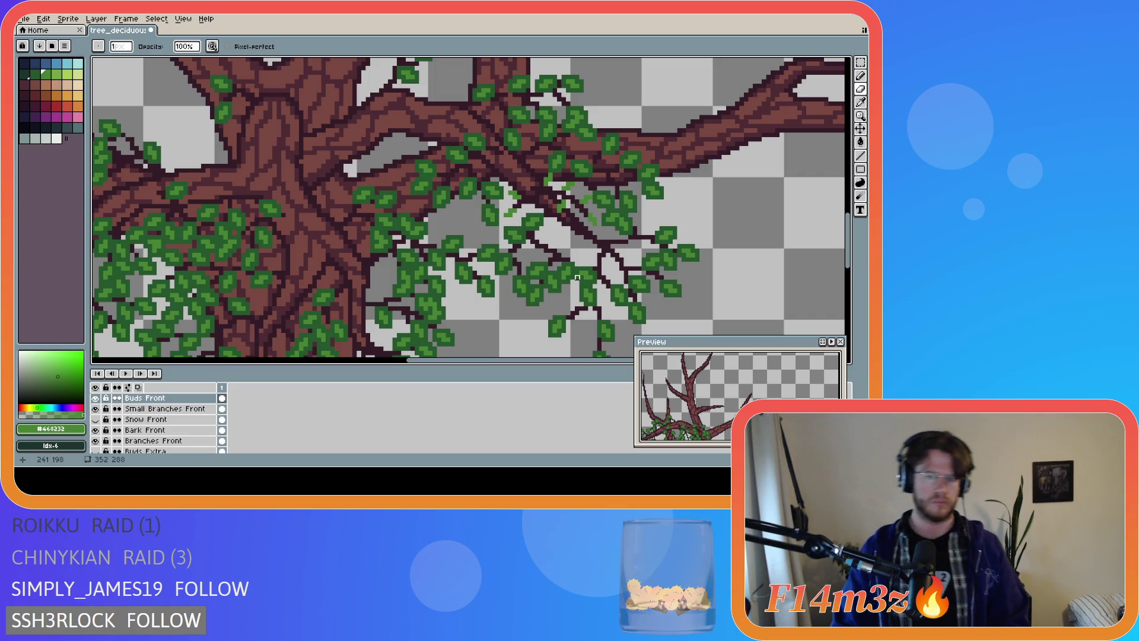
scroll(127, 427, "up", 1)
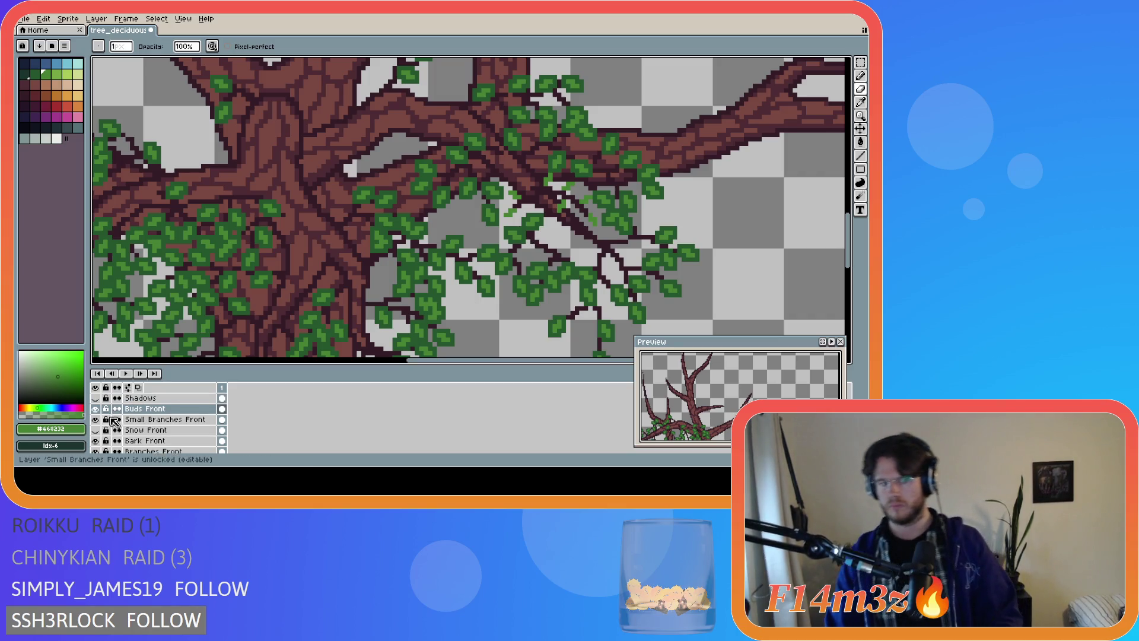
left_click(97, 409)
left_click(97, 409)
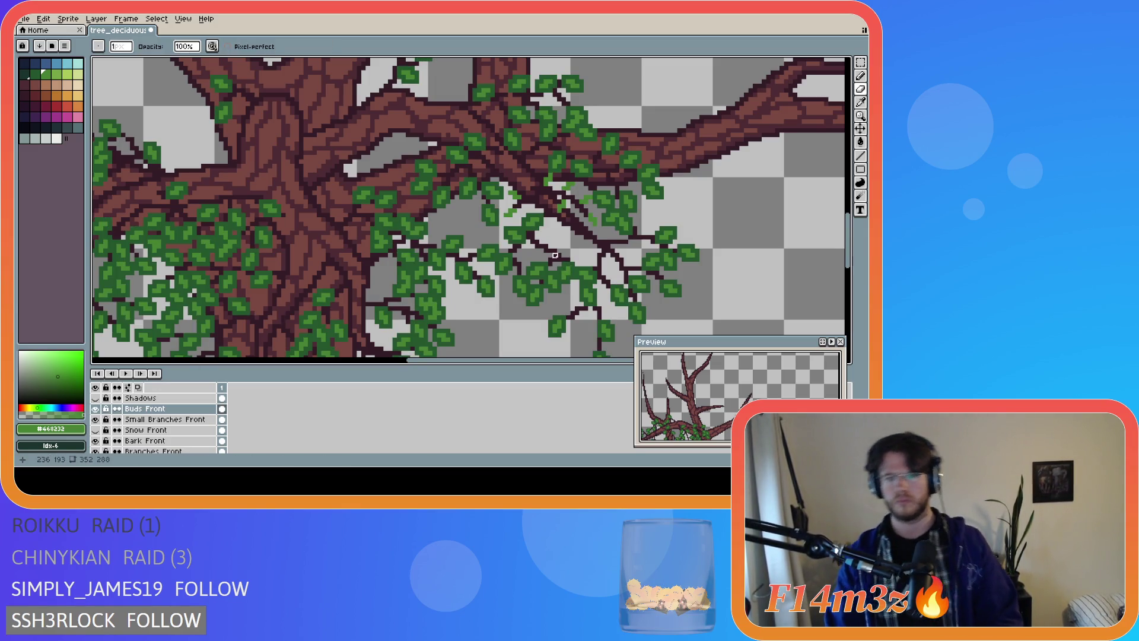
Pick the dark leaf green, add dark-green pixels to the buds, and save tree_deciduous_large_winter.ase
key("b")
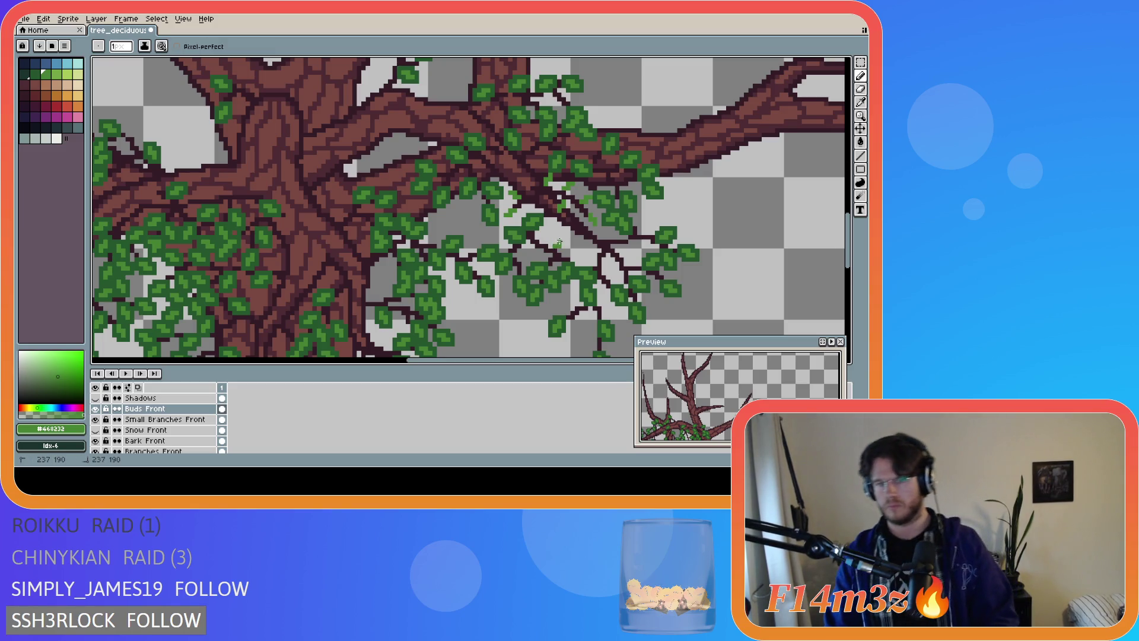
left_click(542, 245, "alt")
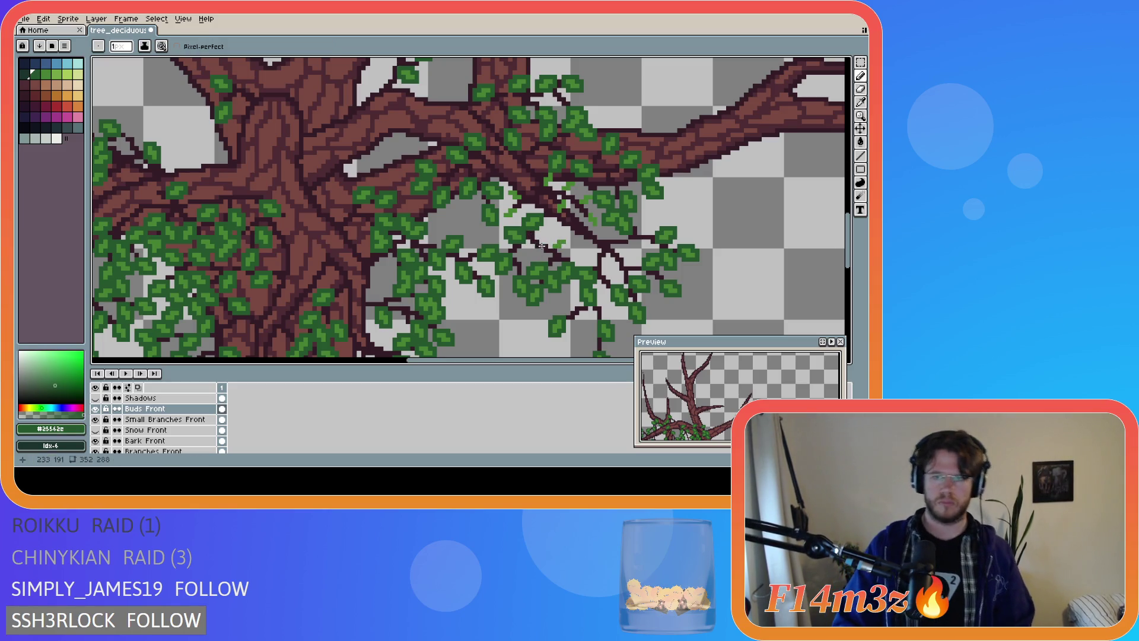
left_click(561, 246)
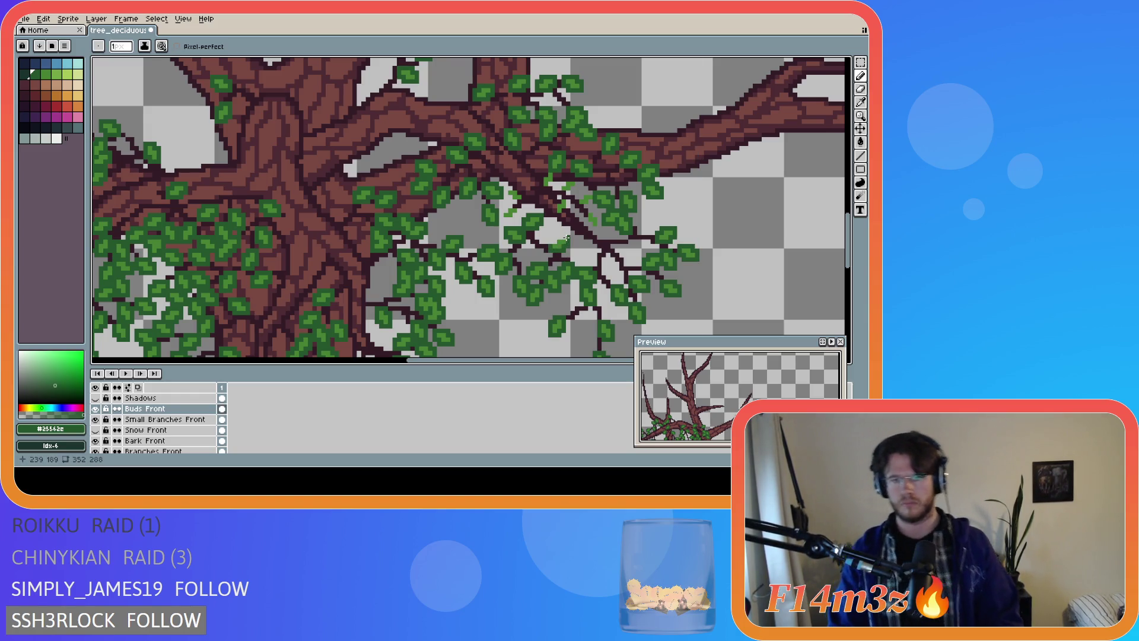
key("ctrl+s")
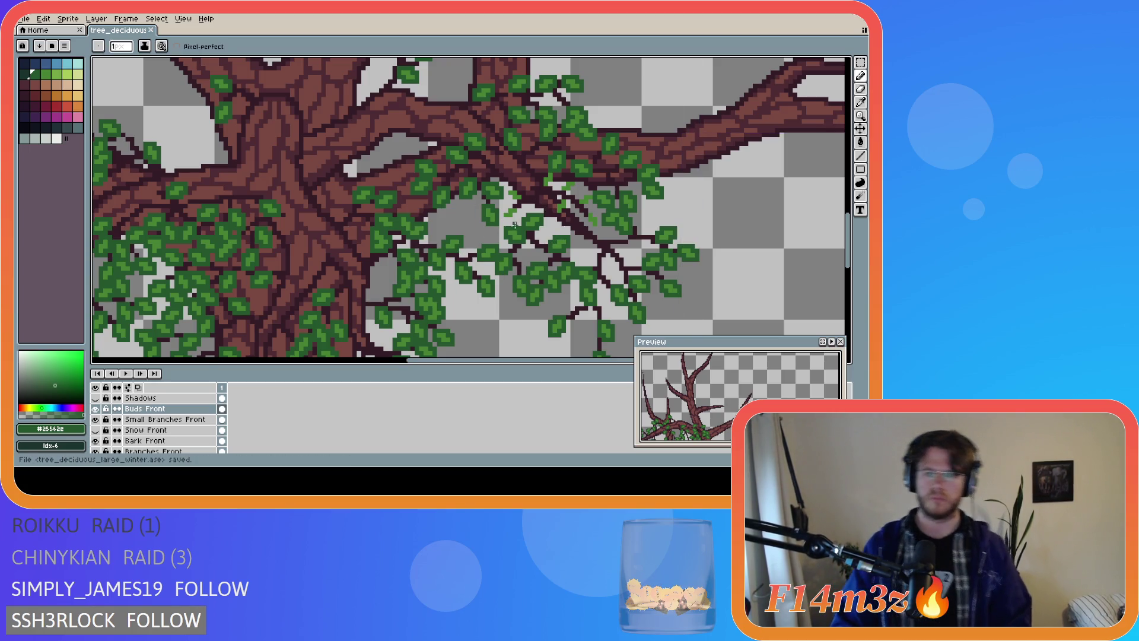
left_click_drag(501, 216, 514, 219)
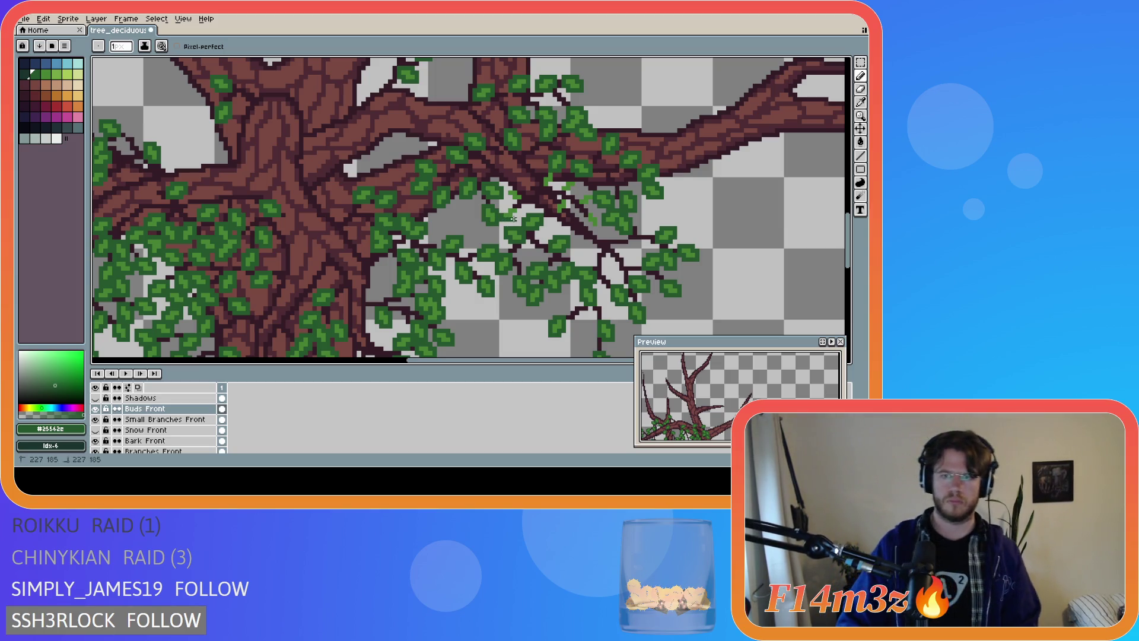